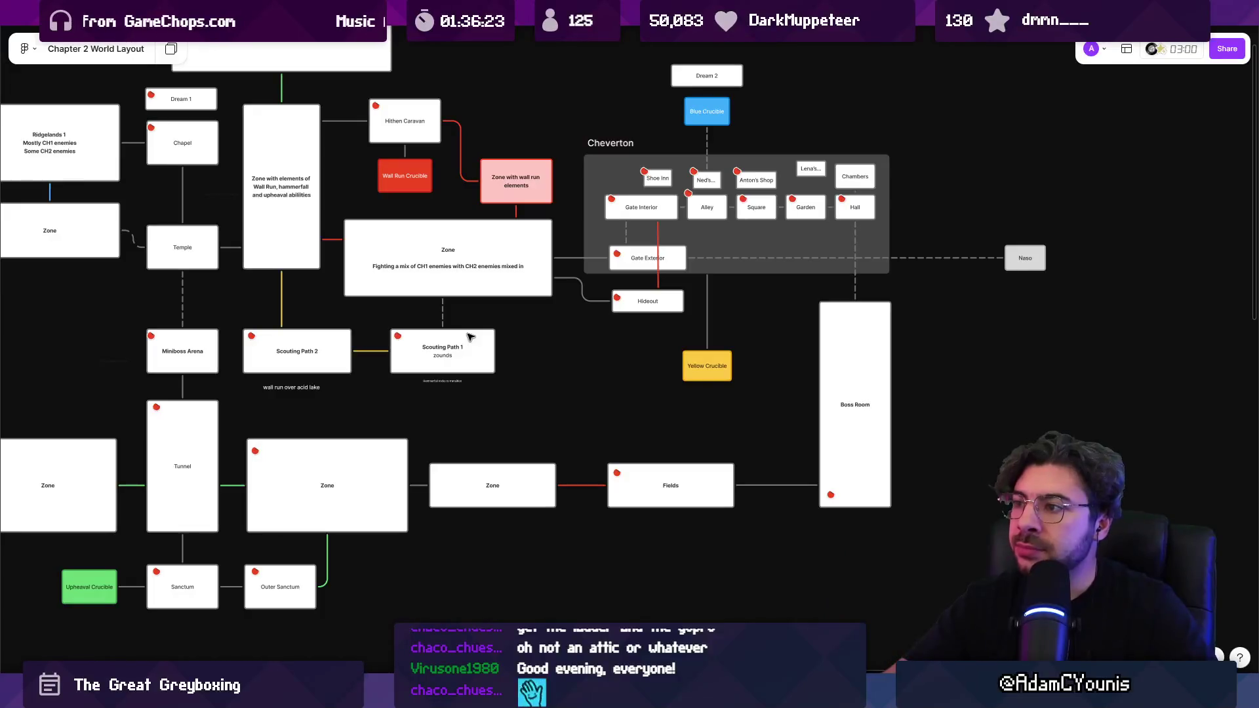
# - Zoom the FigJam Chapter 2 World Layout board, then switch to the Unity Editor's Fast Travel Menu prefab
pyautogui.scroll(3, 367, 344)
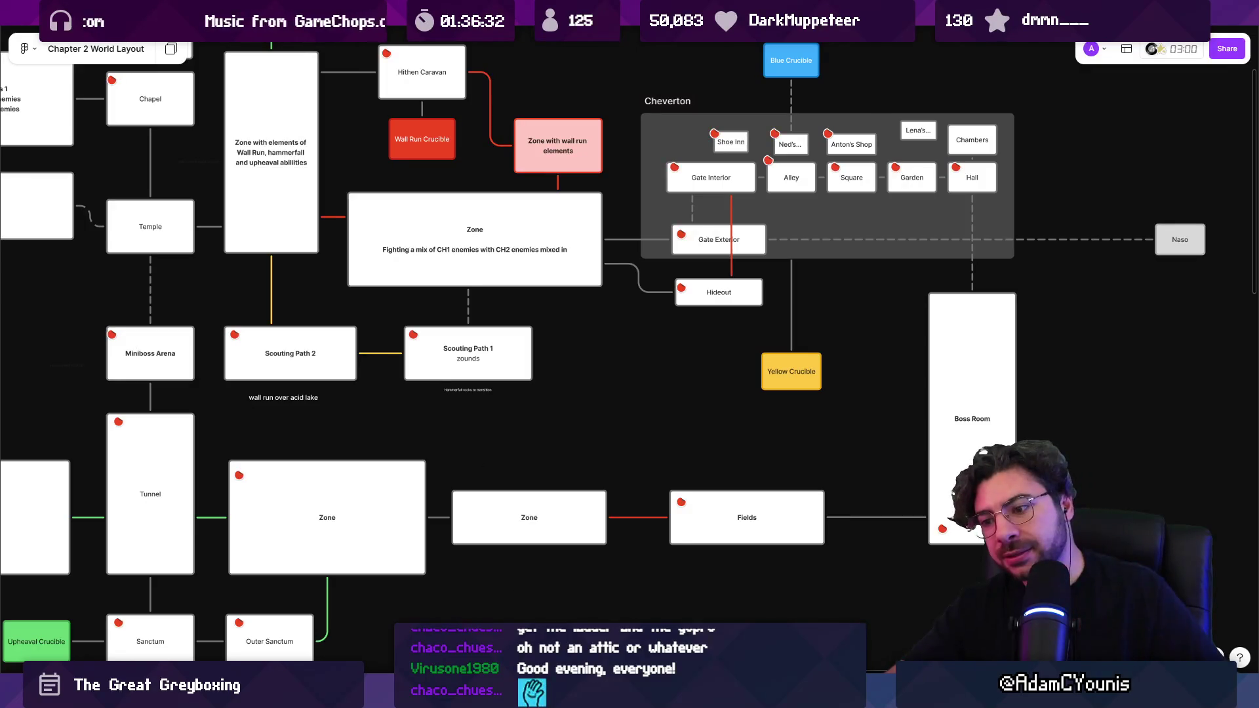
pyautogui.hotkey('alt', 'Tab')
pyautogui.scroll(-5, 640, 348)
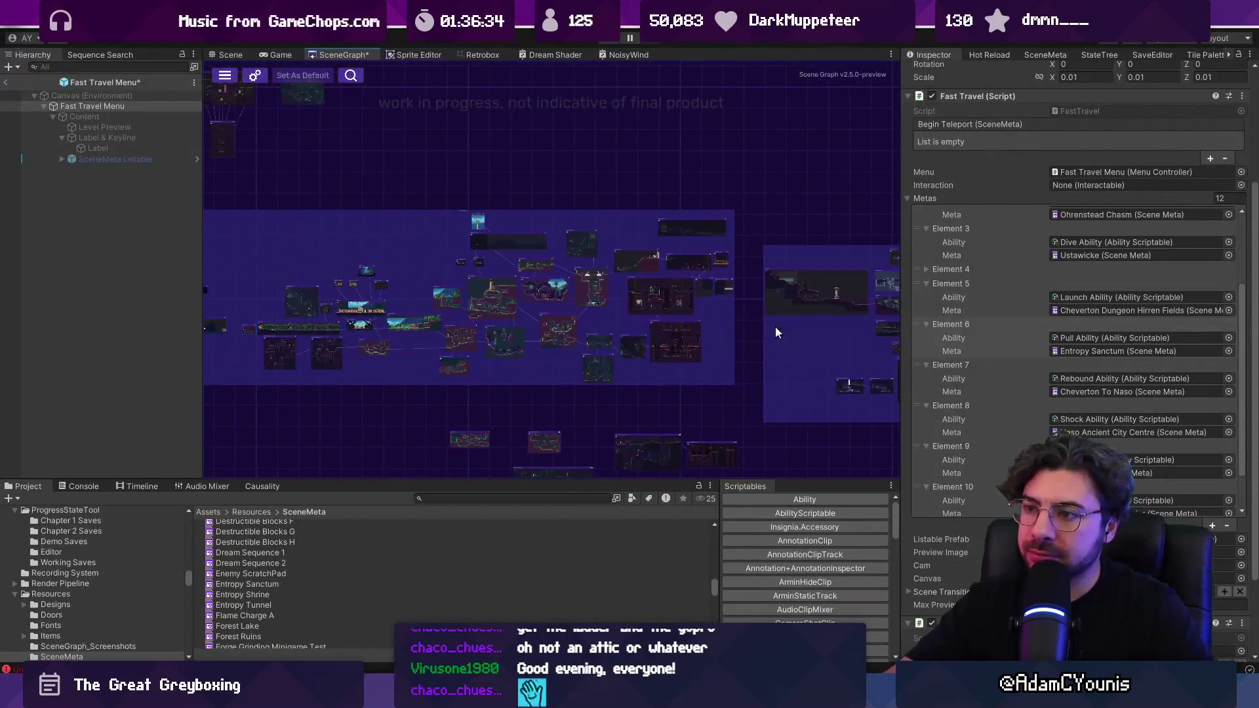
pyautogui.scroll(5, 520, 325)
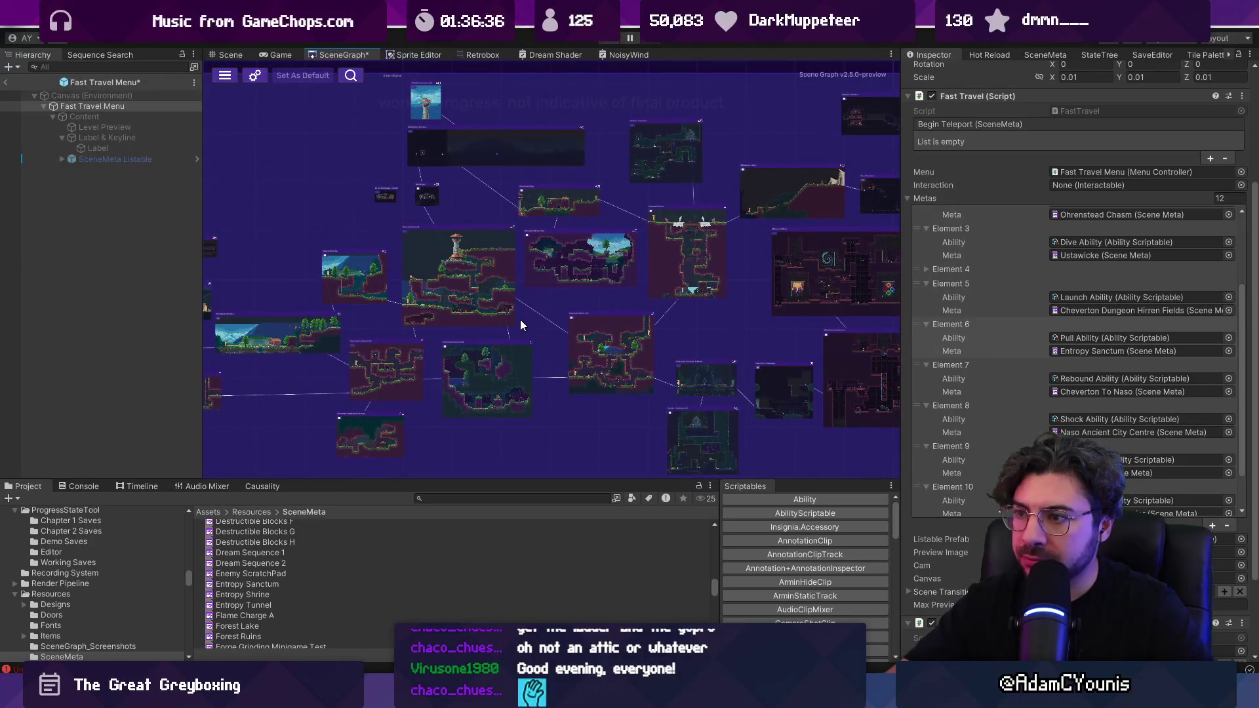
pyautogui.scroll(-5, 521, 321)
pyautogui.scroll(2, 557, 333)
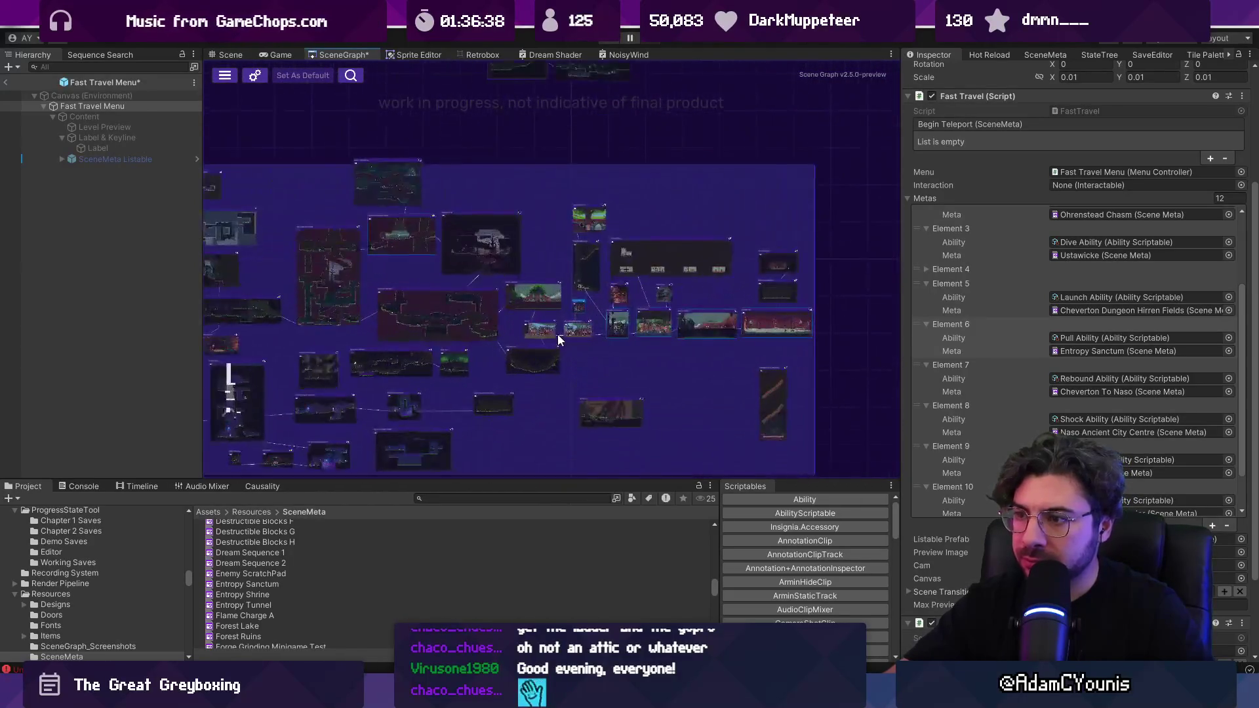
pyautogui.scroll(2, 408, 308)
pyautogui.scroll(3, 440, 318)
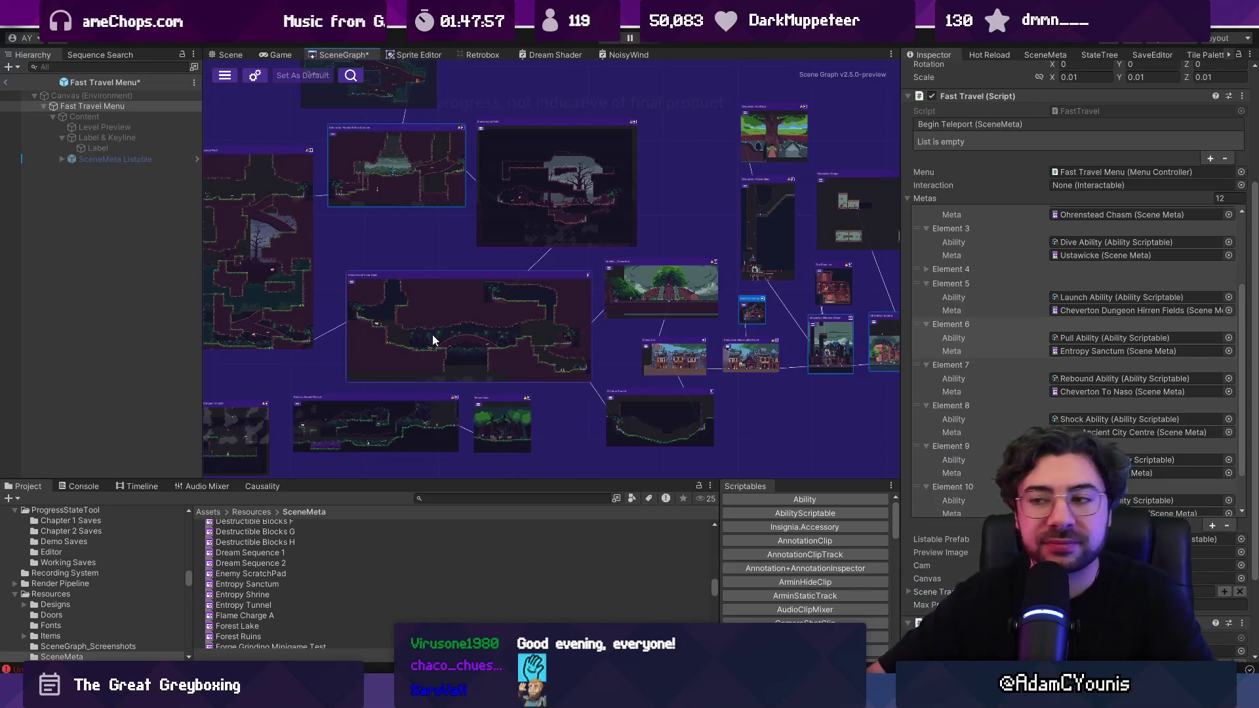
pyautogui.scroll(-3, 726, 195)
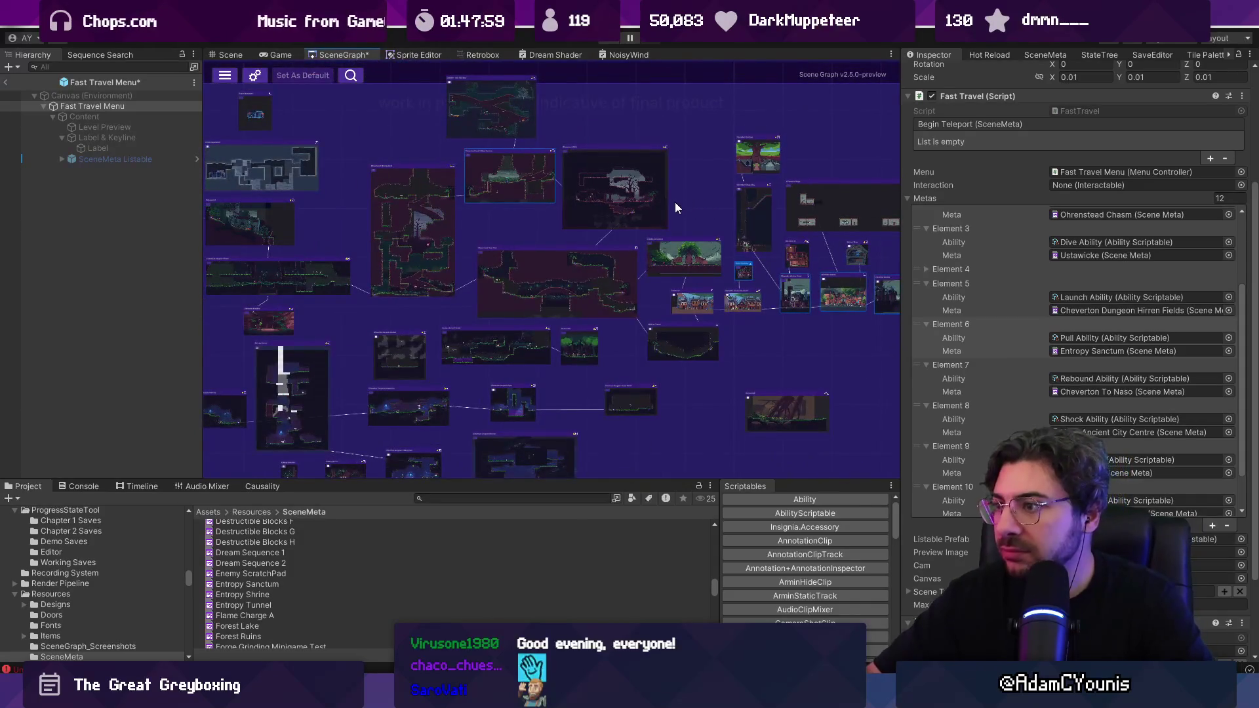
pyautogui.scroll(-2, 363, 153)
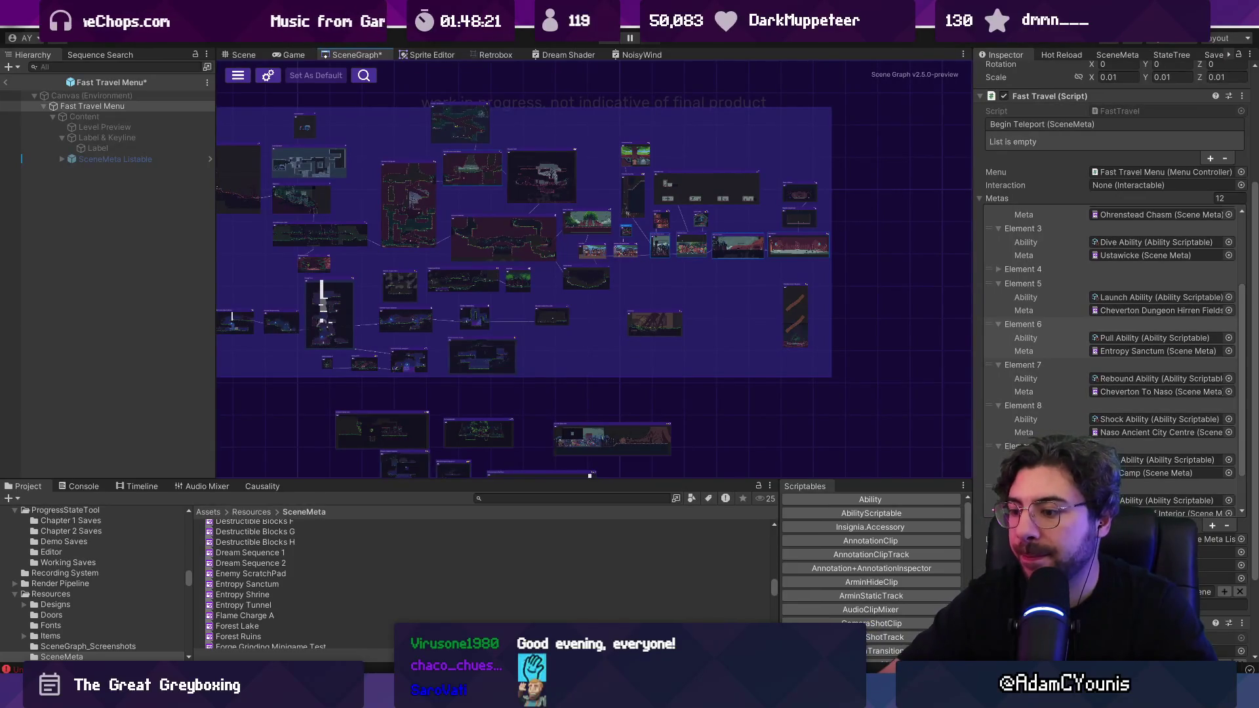
pyautogui.hotkey('alt', 'Tab')
# - Pan the Chapter 2 World Layout board to show the Cheverton hub, its linked areas and the Boss Room
pyautogui.moveTo(654, 415)
pyautogui.mouseDown()
pyautogui.moveTo(568, 483)
pyautogui.moveTo(501, 487)
pyautogui.mouseUp()
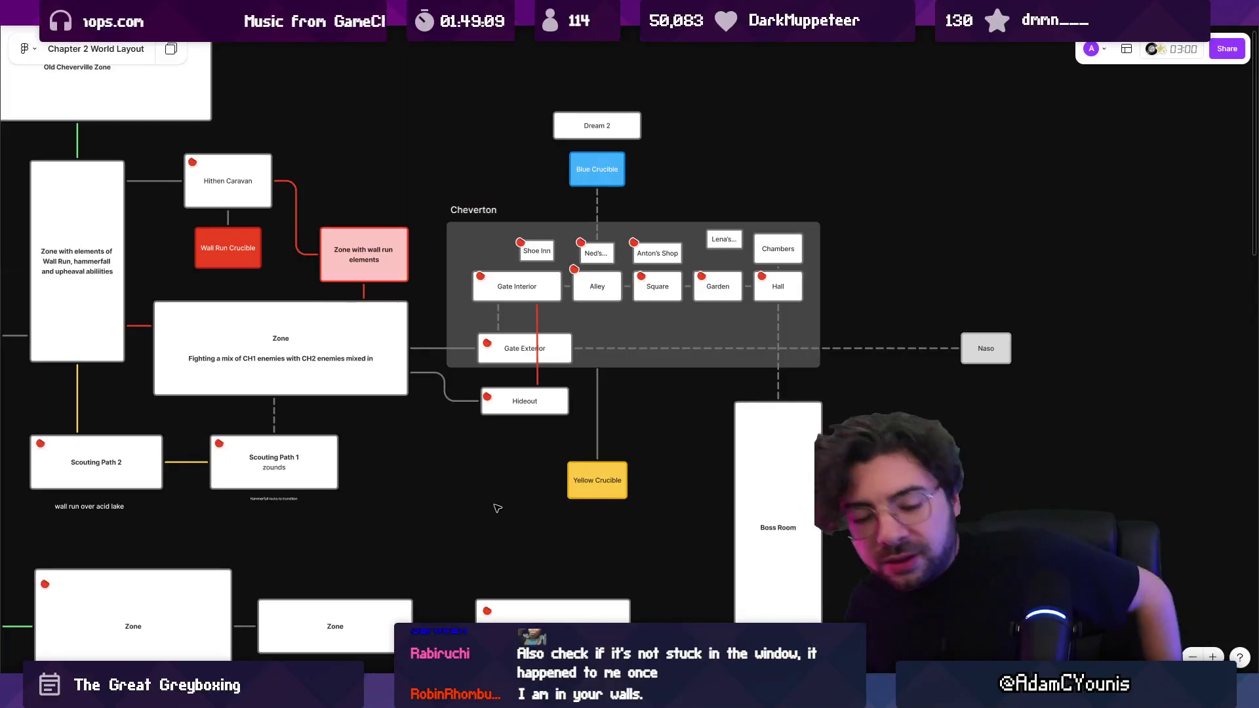
# - Deselect the Boss Room node and zoom to the Insignia Story Map's Chapter 2 – Cheverton synopsis text
pyautogui.click(746, 425)
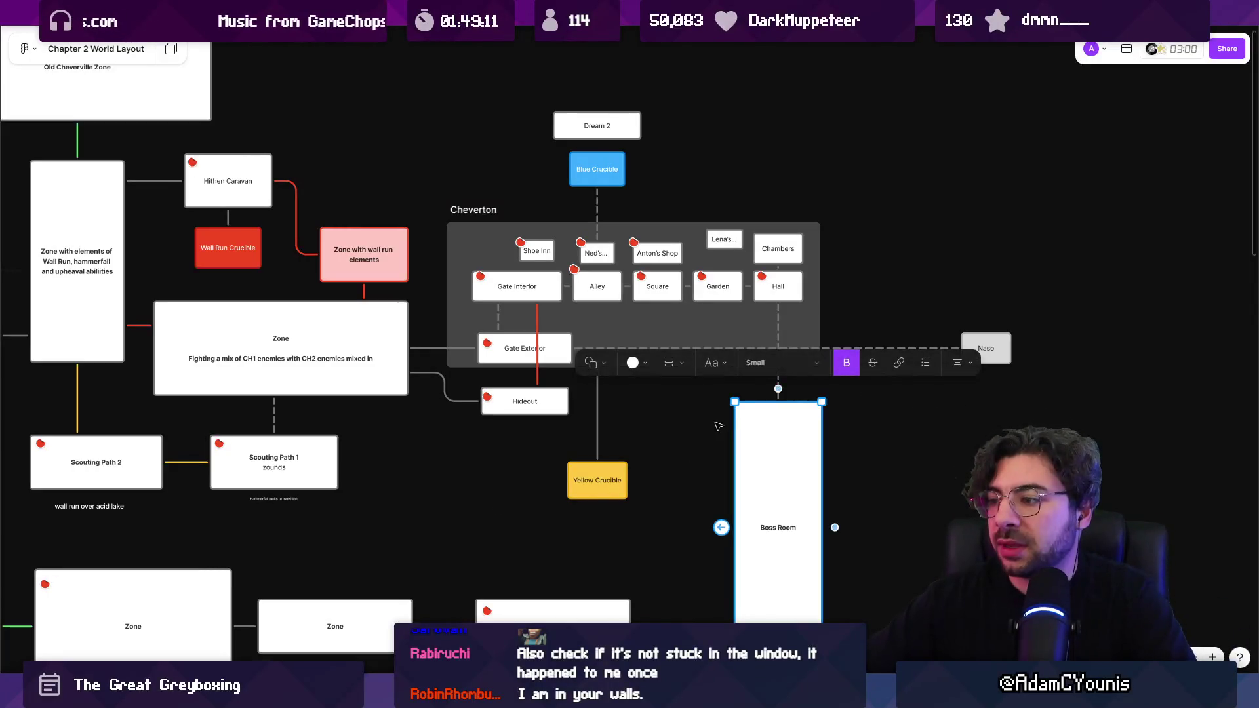
pyautogui.click(722, 453)
pyautogui.scroll(-2, 677, 620)
pyautogui.hscroll(-2, 677, 619)
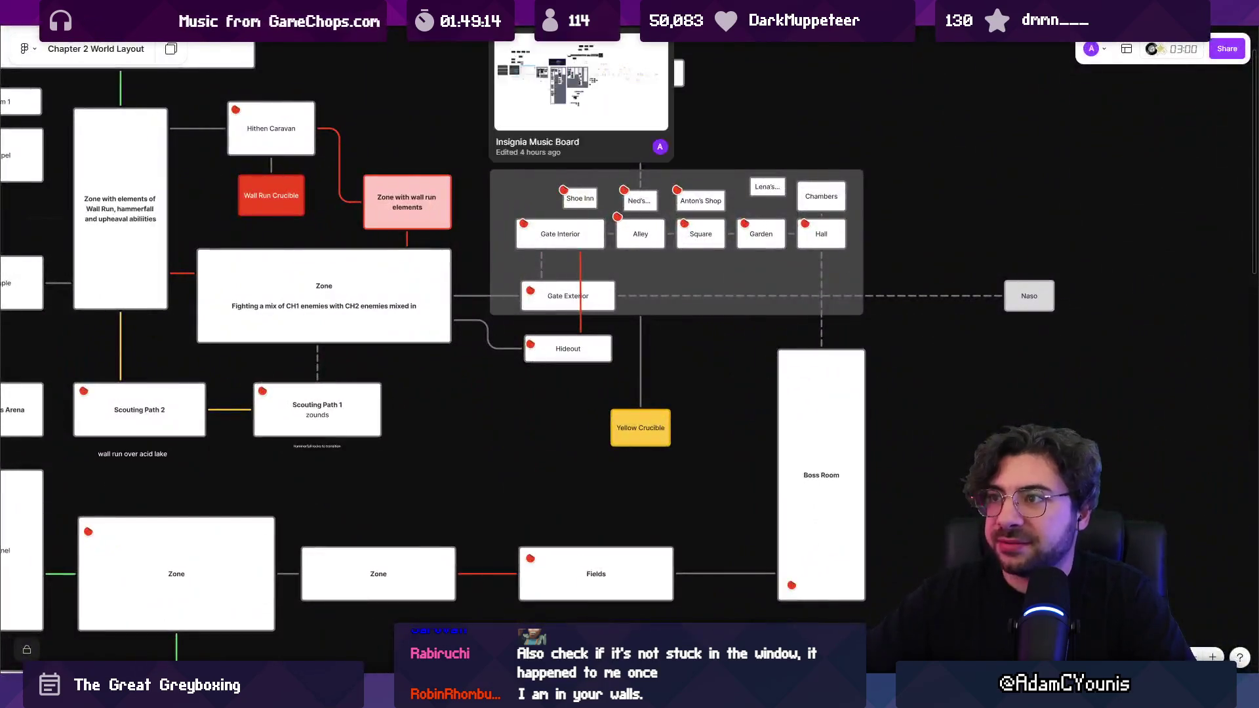
pyautogui.click(582, 10)
pyautogui.hotkey('ctrl', 'Tab')
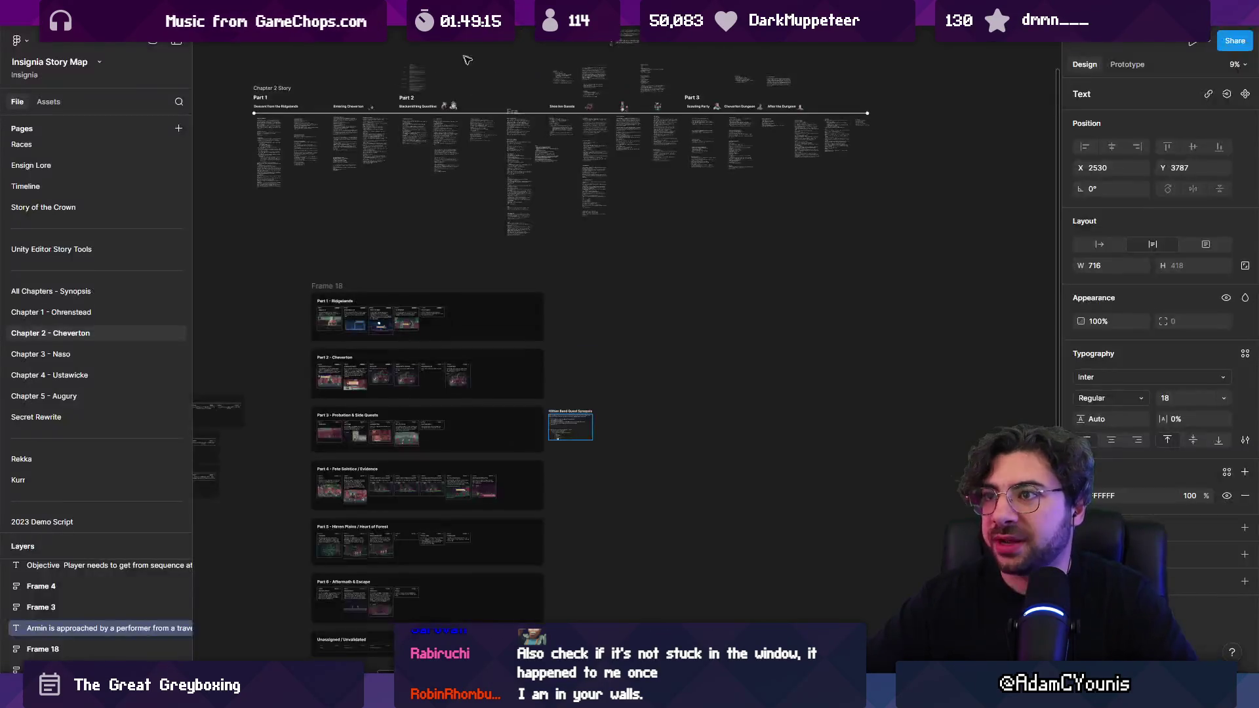
pyautogui.hotkey('shift', '2')
# - Delete the spare-slot question lines, from 'Does it need an ability?' through '?????', from the synopsis
pyautogui.click(458, 309)
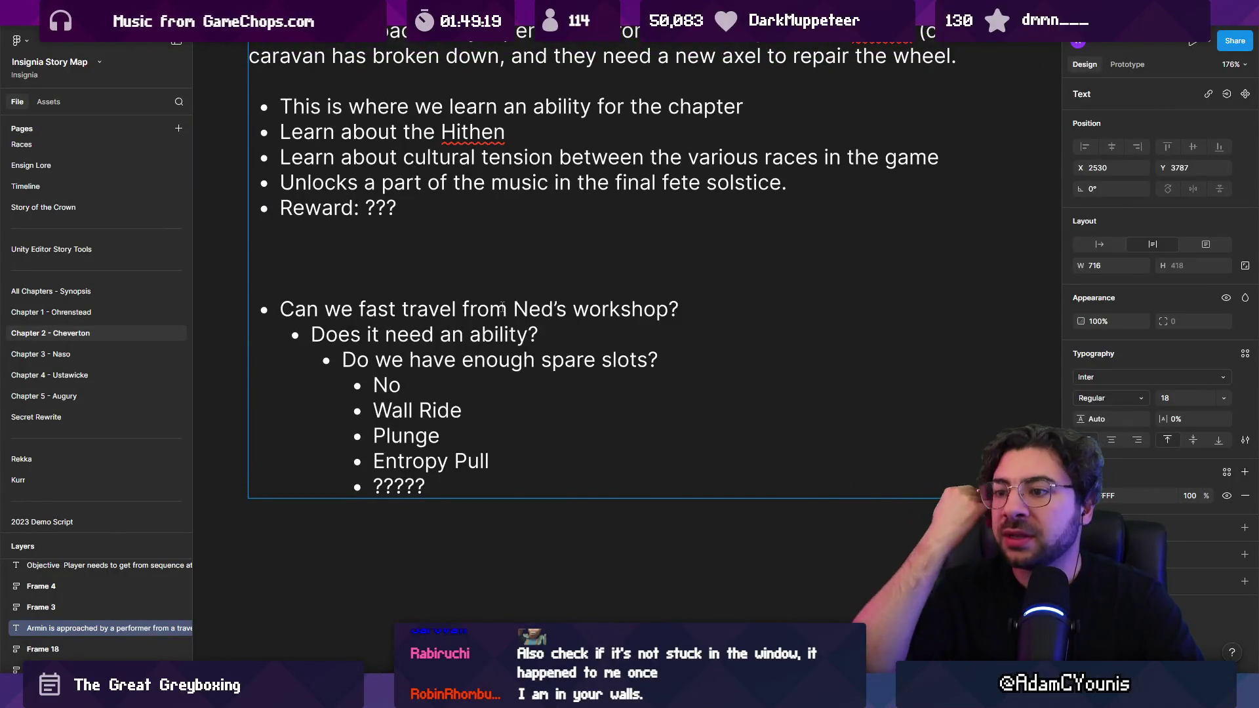
pyautogui.click(524, 412)
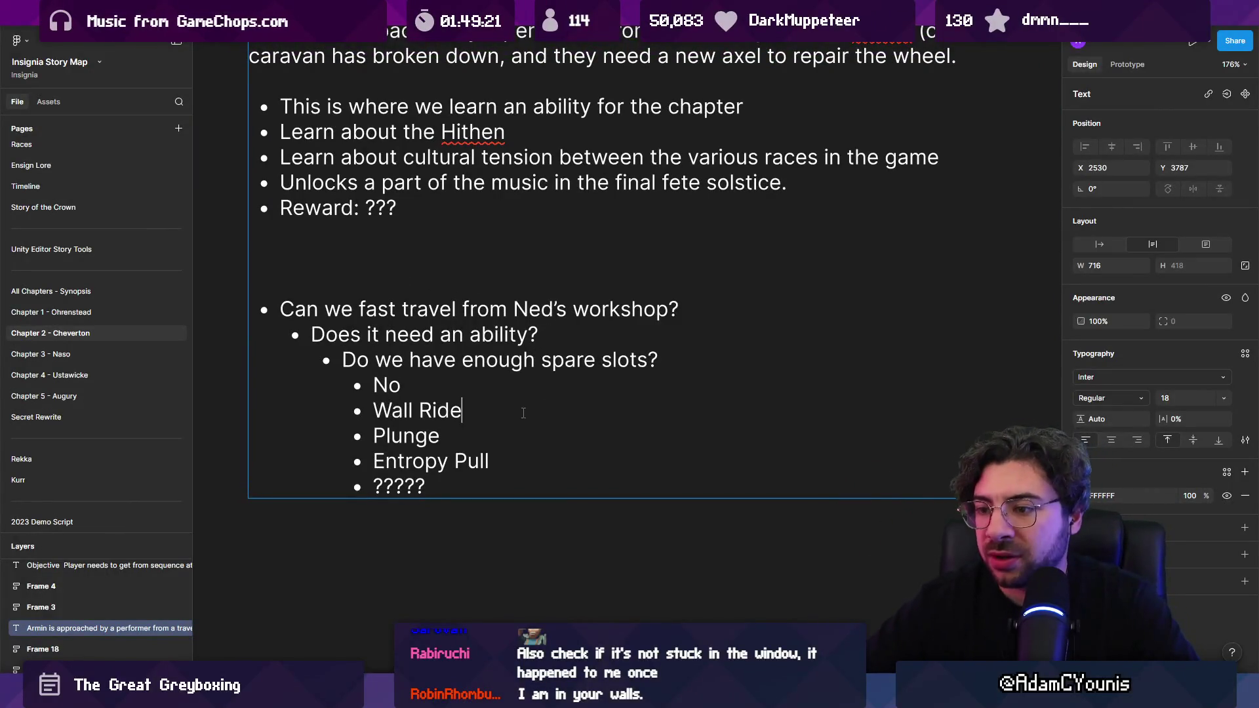
pyautogui.doubleClick(414, 436)
pyautogui.moveTo(426, 485); pyautogui.dragTo(291, 326)
pyautogui.press('BackSpace')
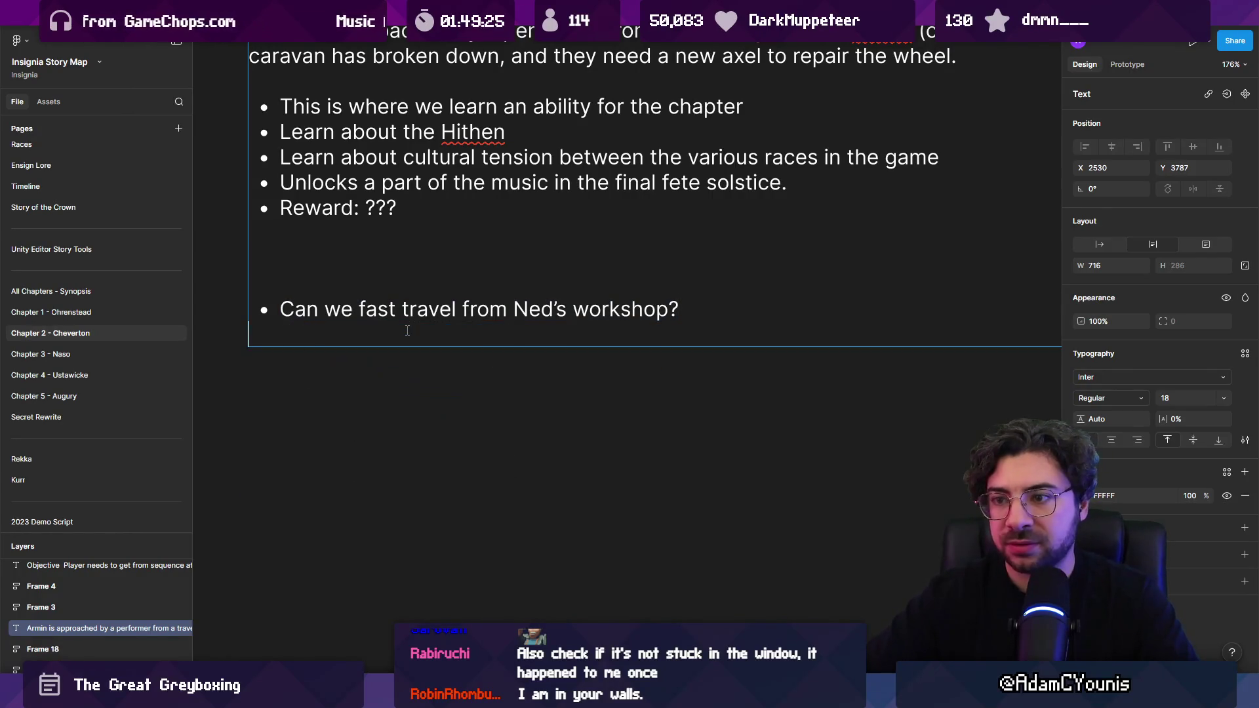
# - Add an indented bullet 'We learn plunge / hammerfall in Ned's workshop' under the fast travel question
pyautogui.write('We lea')
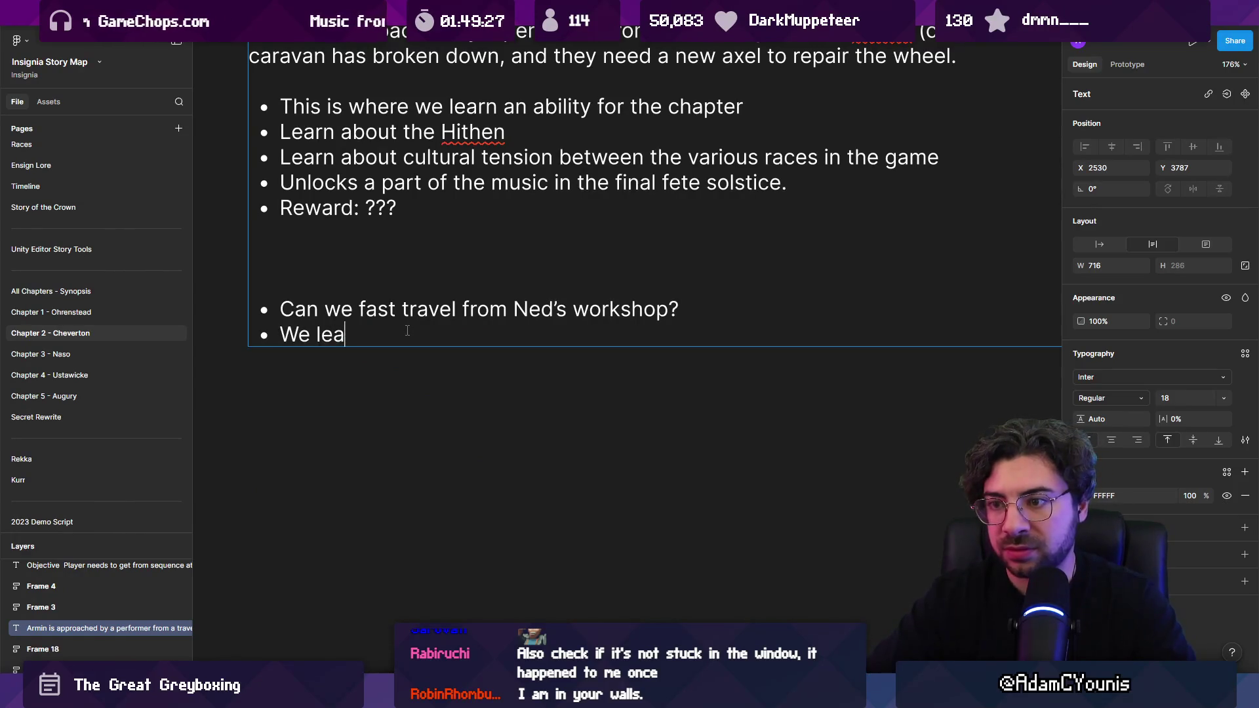
pyautogui.write('lunghe')
pyautogui.press('BackSpace')
pyautogui.press('BackSpace')
pyautogui.write('e i')
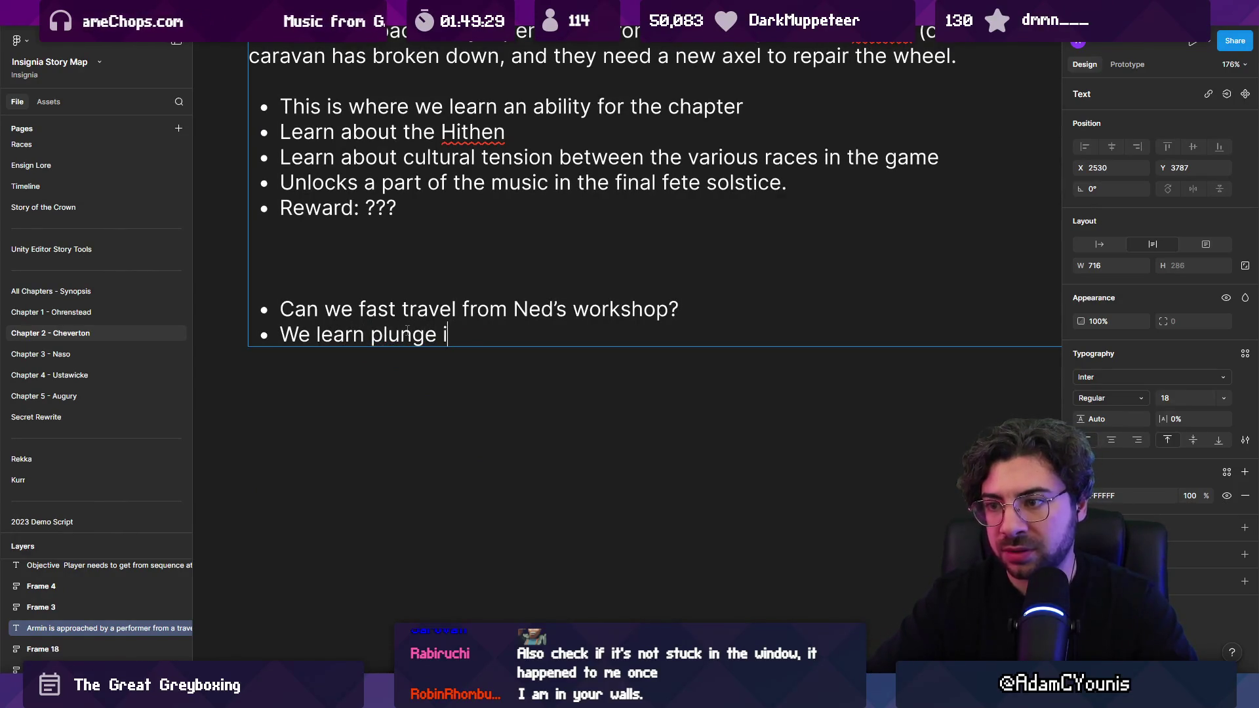
pyautogui.write('n Net')
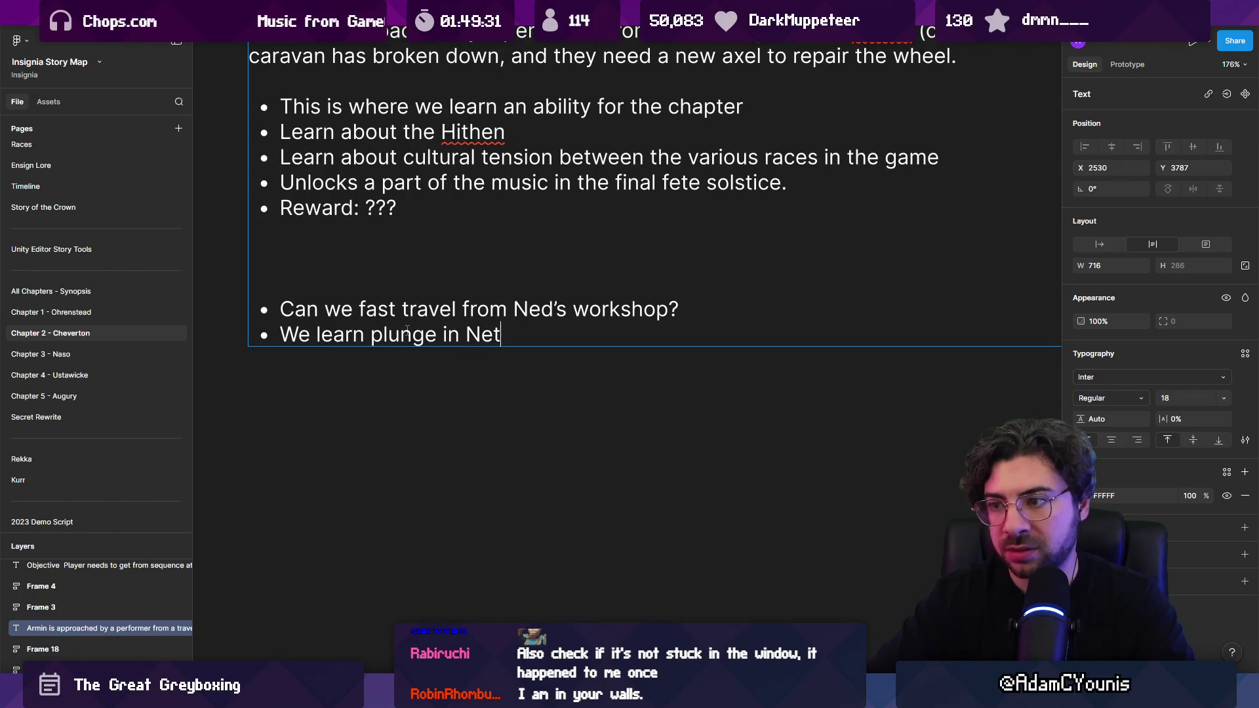
pyautogui.press('BackSpace')
pyautogui.write('d’s workshop')
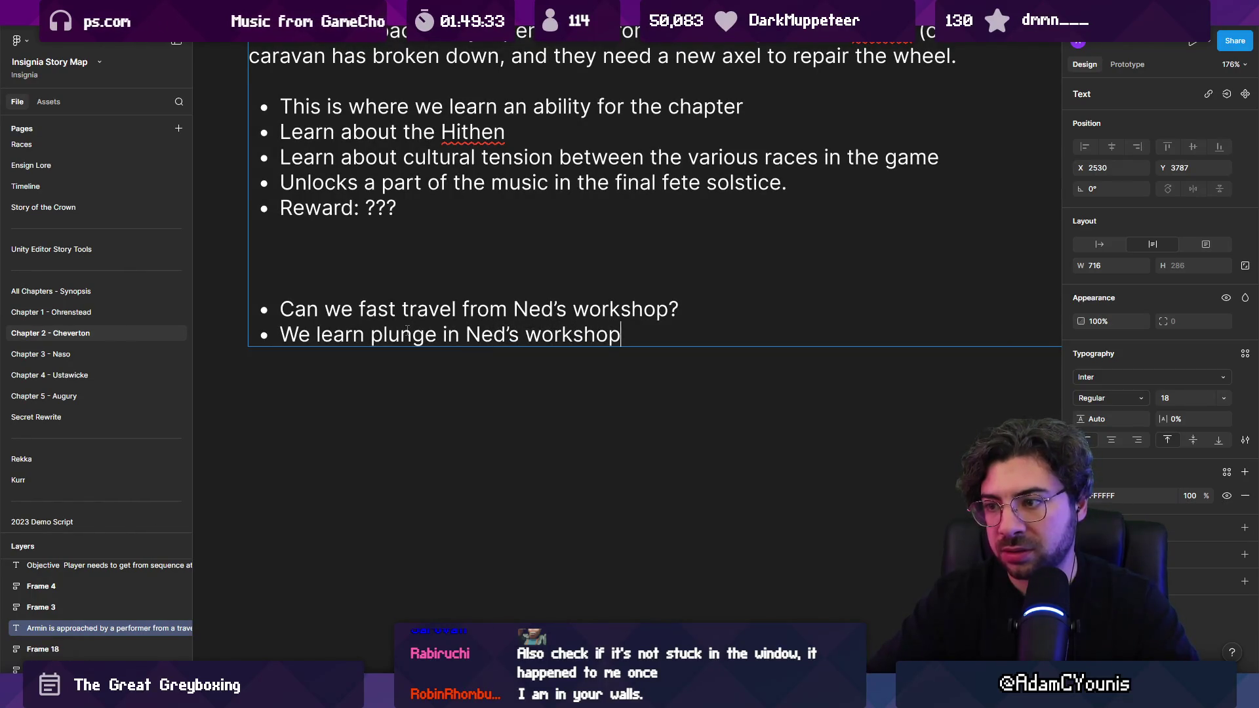
pyautogui.press('Return')
pyautogui.press('Tab')
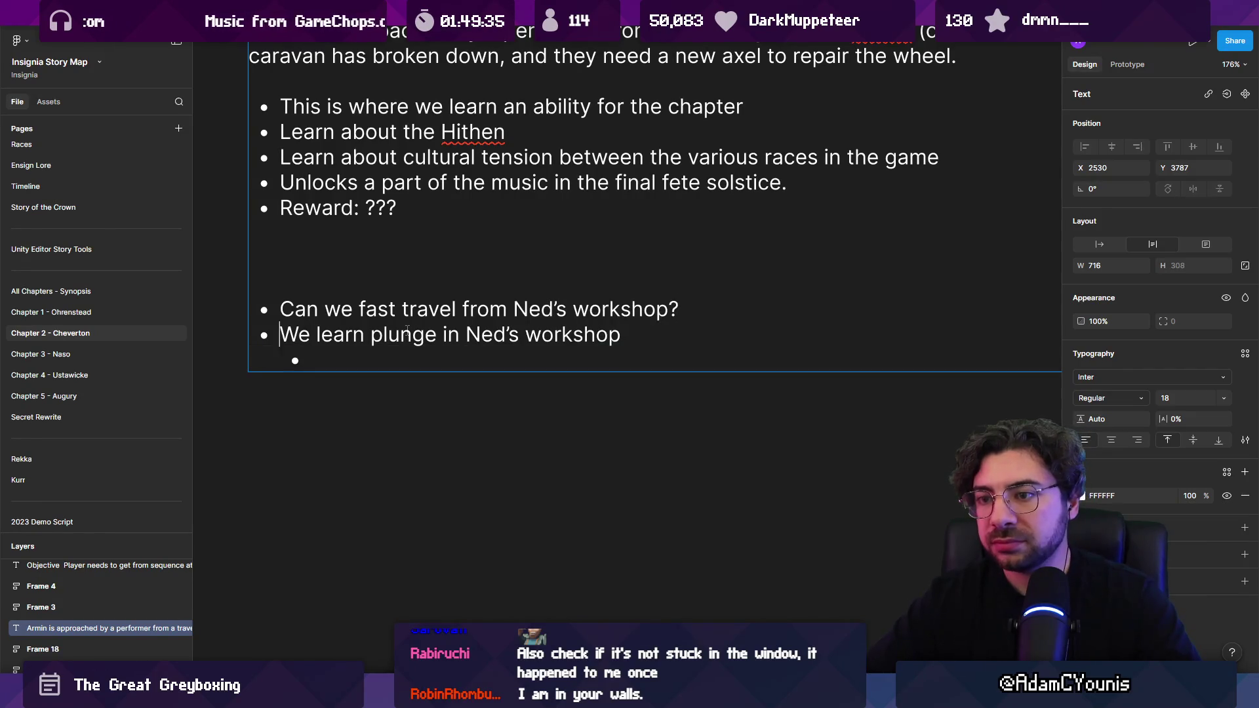
pyautogui.press('Tab')
pyautogui.press('Down')
pyautogui.hotkey('ctrl', 'shift', 'Right')
pyautogui.hotkey('ctrl', 'shift', 'Right')
pyautogui.hotkey('ctrl', 'shift', 'Right')
pyautogui.press('Right')
pyautogui.write('/ hammer')
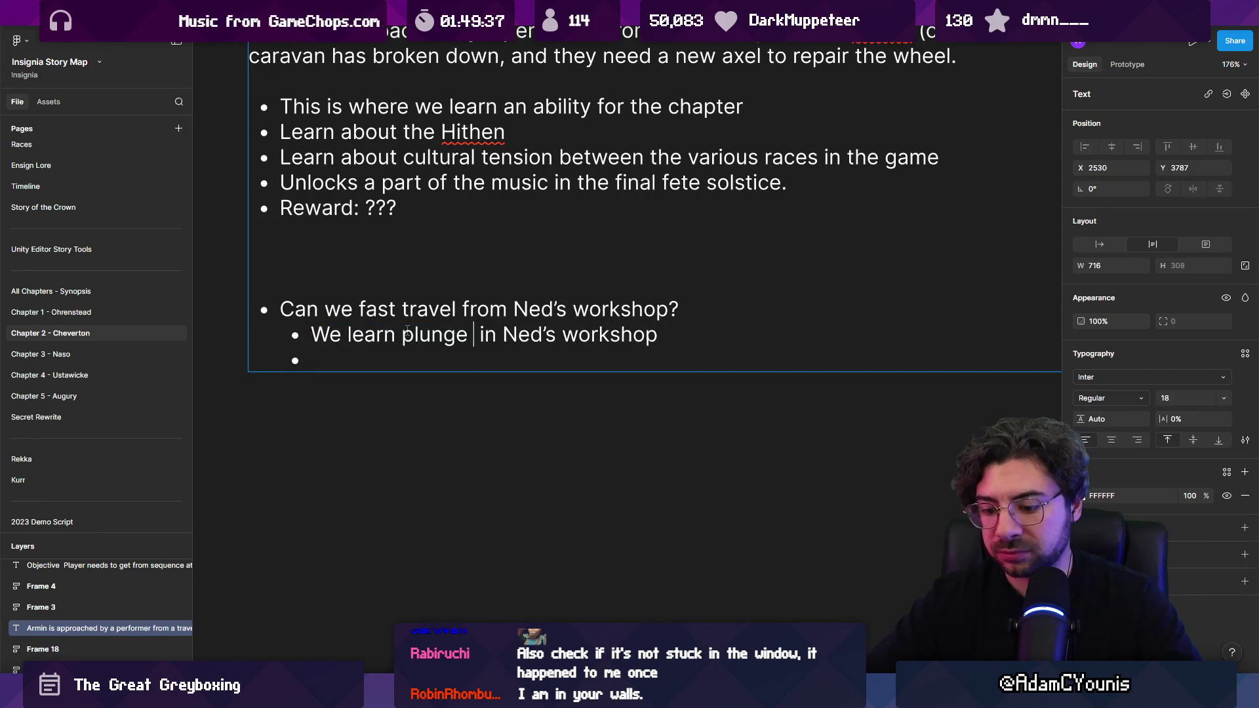
pyautogui.write('fall')
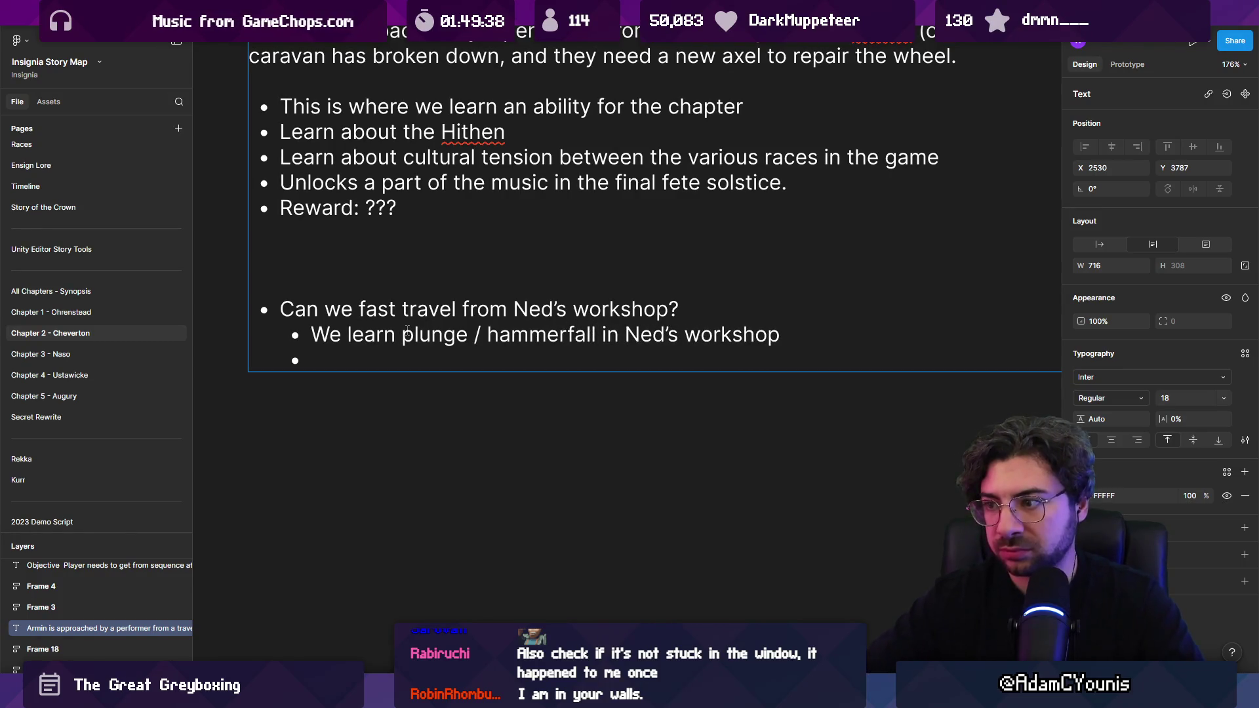
pyautogui.press('Down')
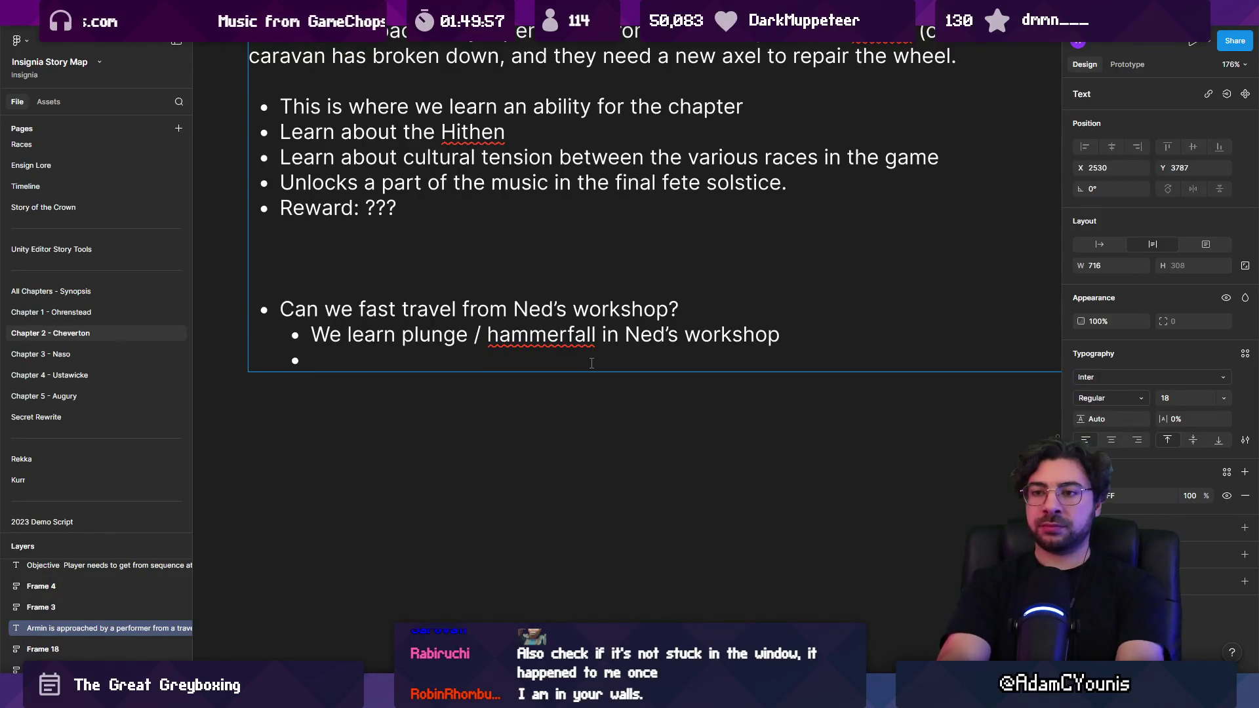
# - Add a 'Yes' bullet above the plunge / hammerfall note, remove the empty last bullet, and return to Unity
pyautogui.press('Return')
pyautogui.press('Up')
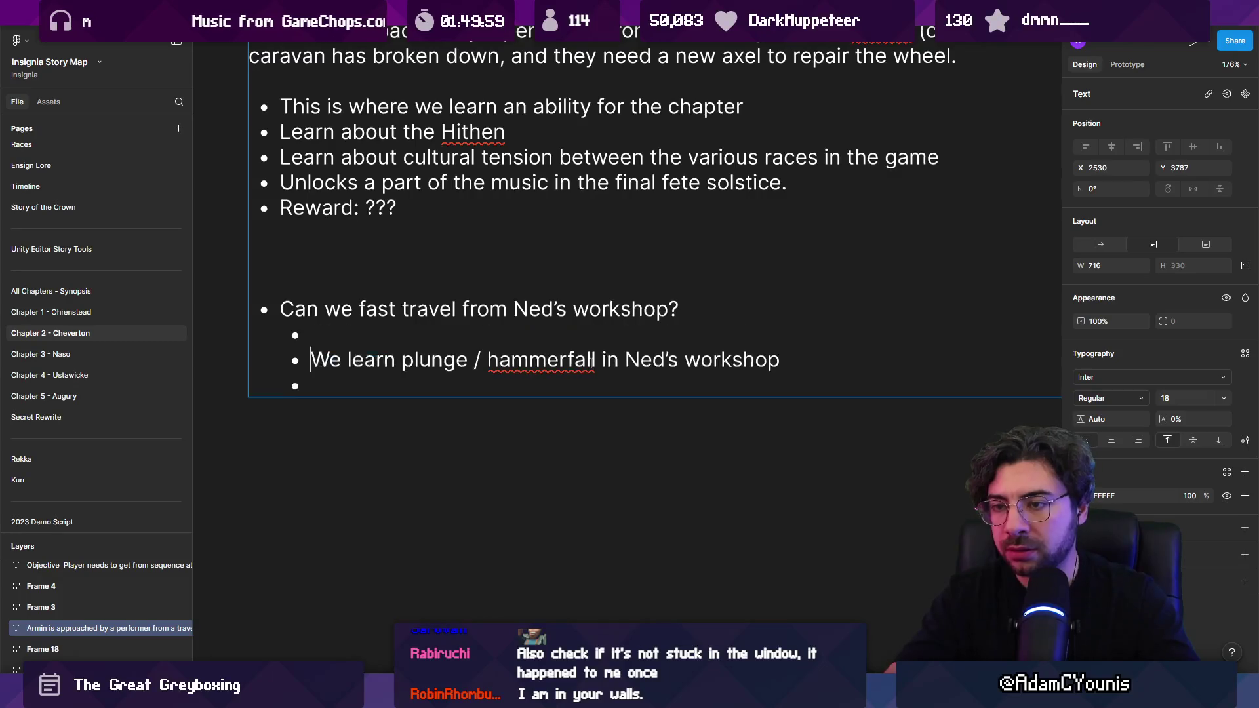
pyautogui.write('Yes')
pyautogui.press('Down')
pyautogui.press('BackSpace')
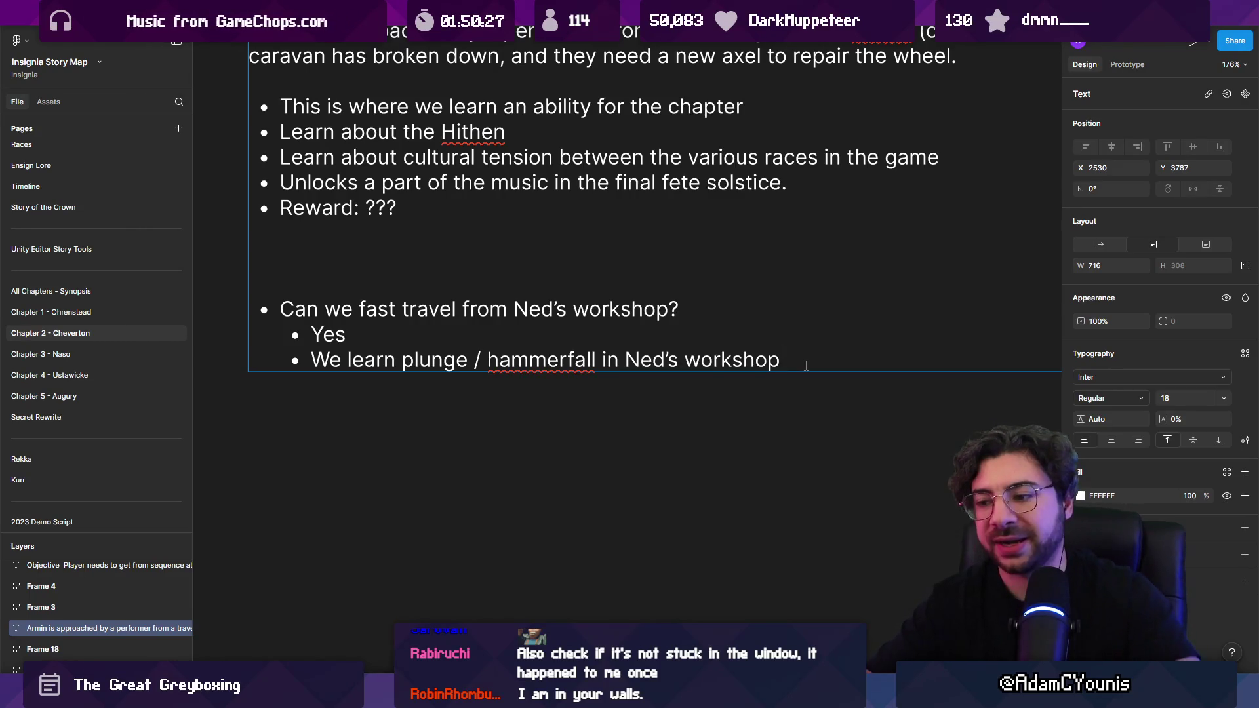
pyautogui.hotkey('alt', 'Tab')
pyautogui.scroll(-3, 669, 278)
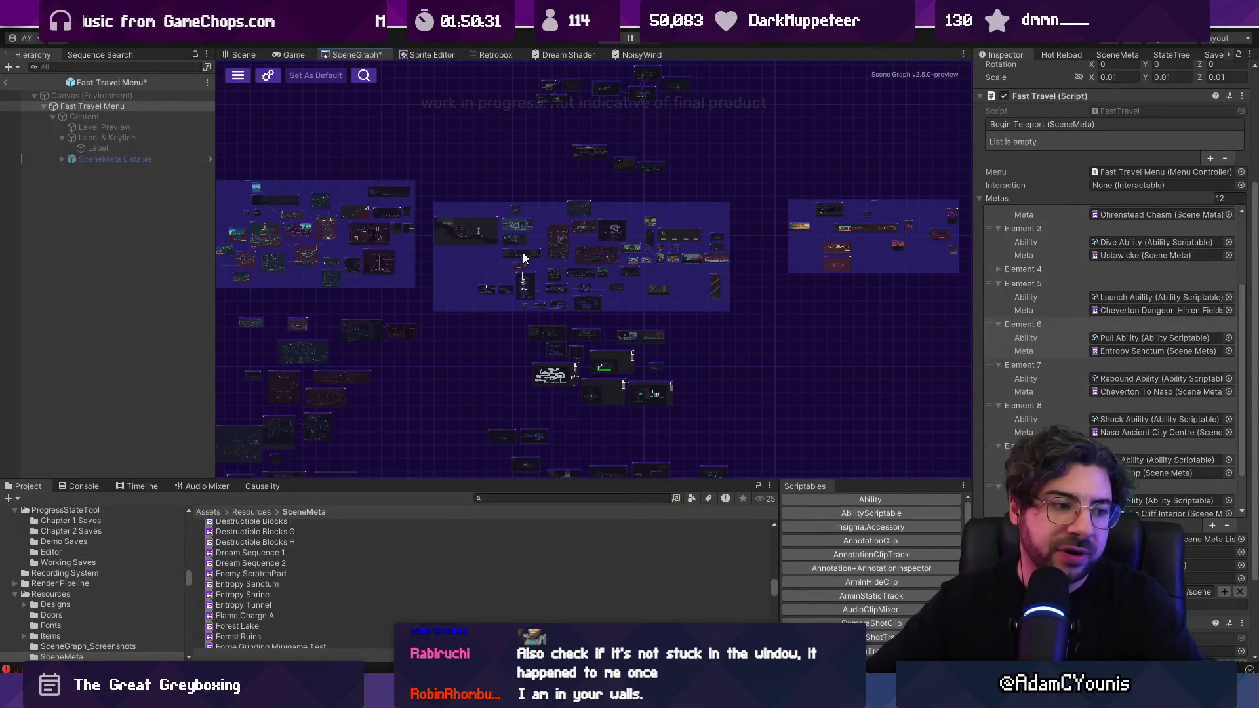
# - Navigate the SceneGraph toward Ned's Workshop, briefly checking the Figma story map
pyautogui.scroll(5, 581, 249)
pyautogui.scroll(-3, 470, 232)
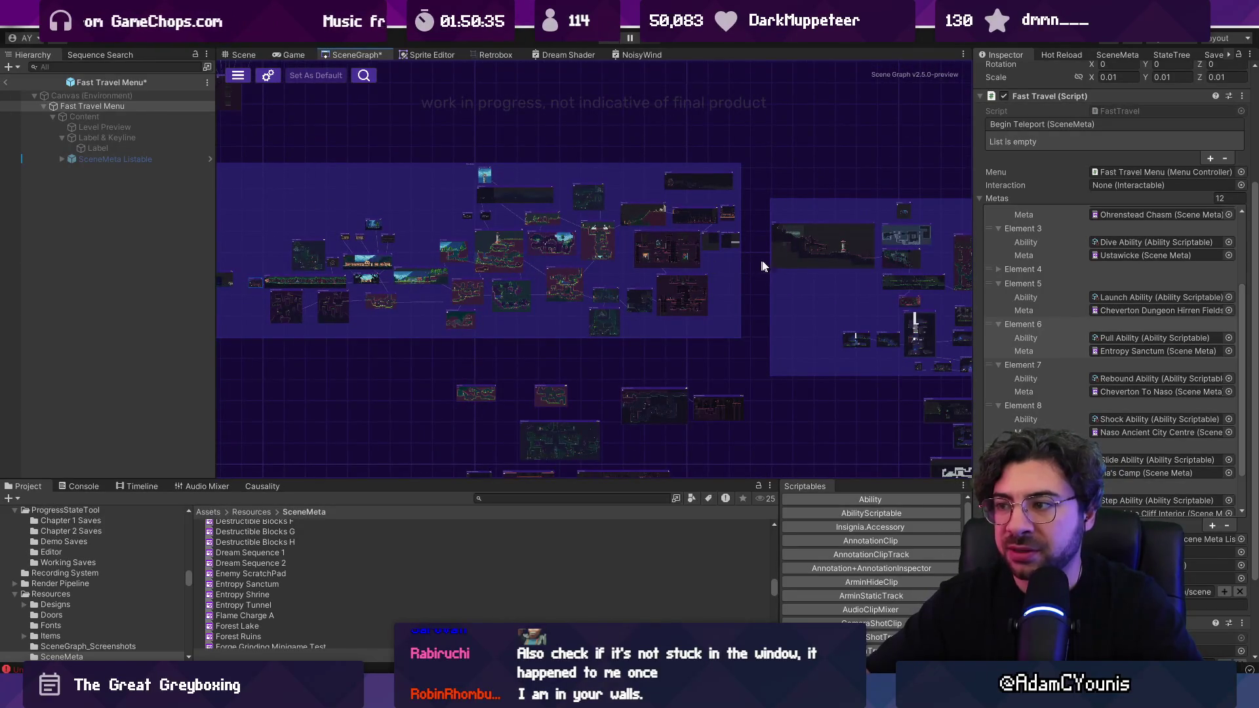
pyautogui.moveTo(749, 260); pyautogui.dragTo(520, 293)
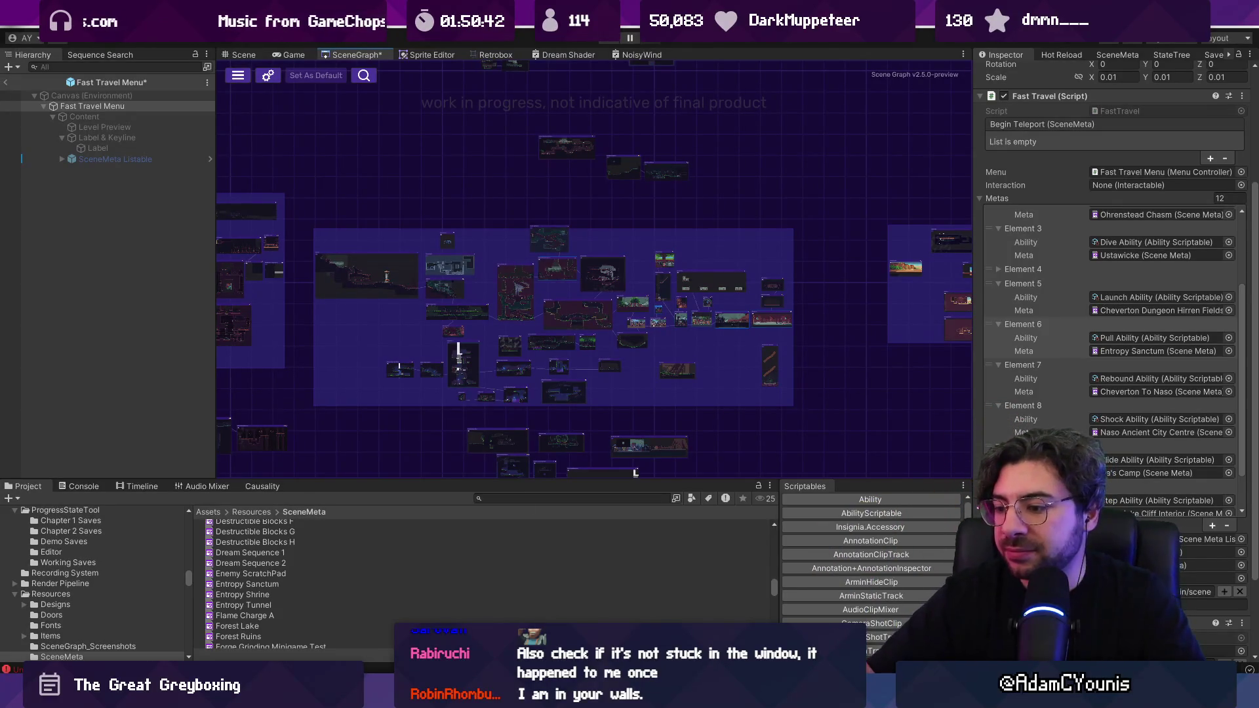
pyautogui.hscroll(5, 718, 277)
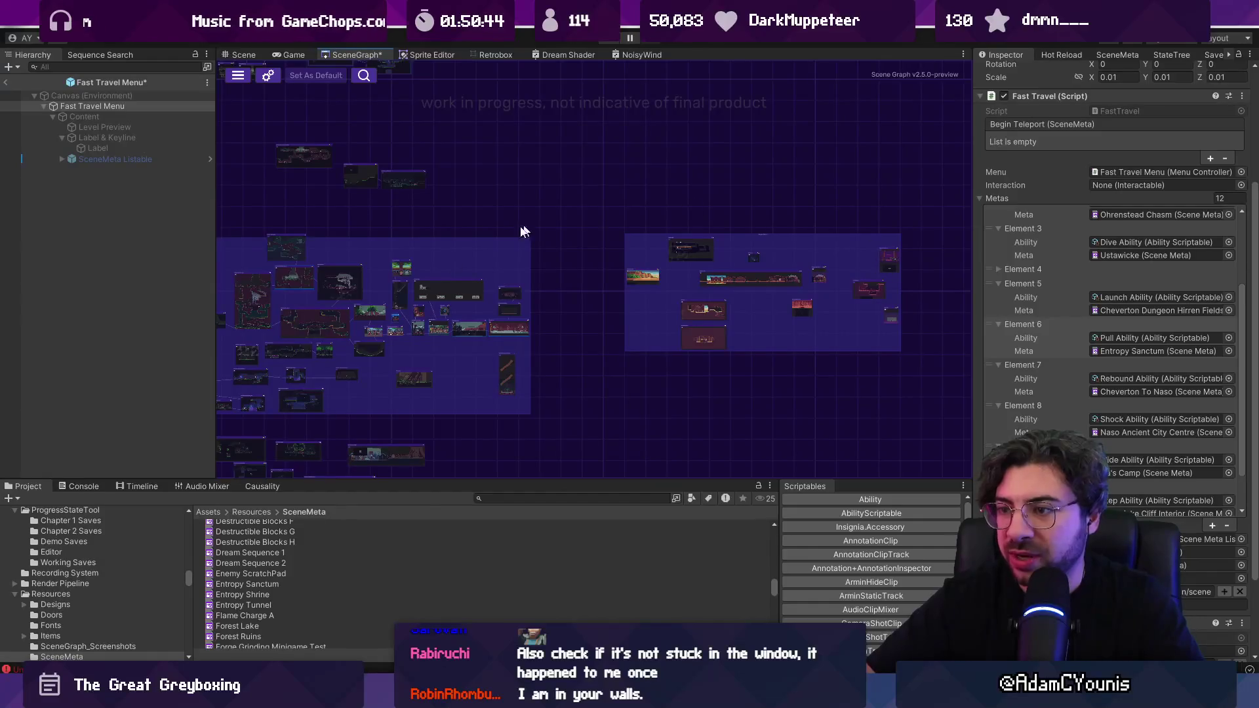
pyautogui.hotkey('alt', 'Tab')
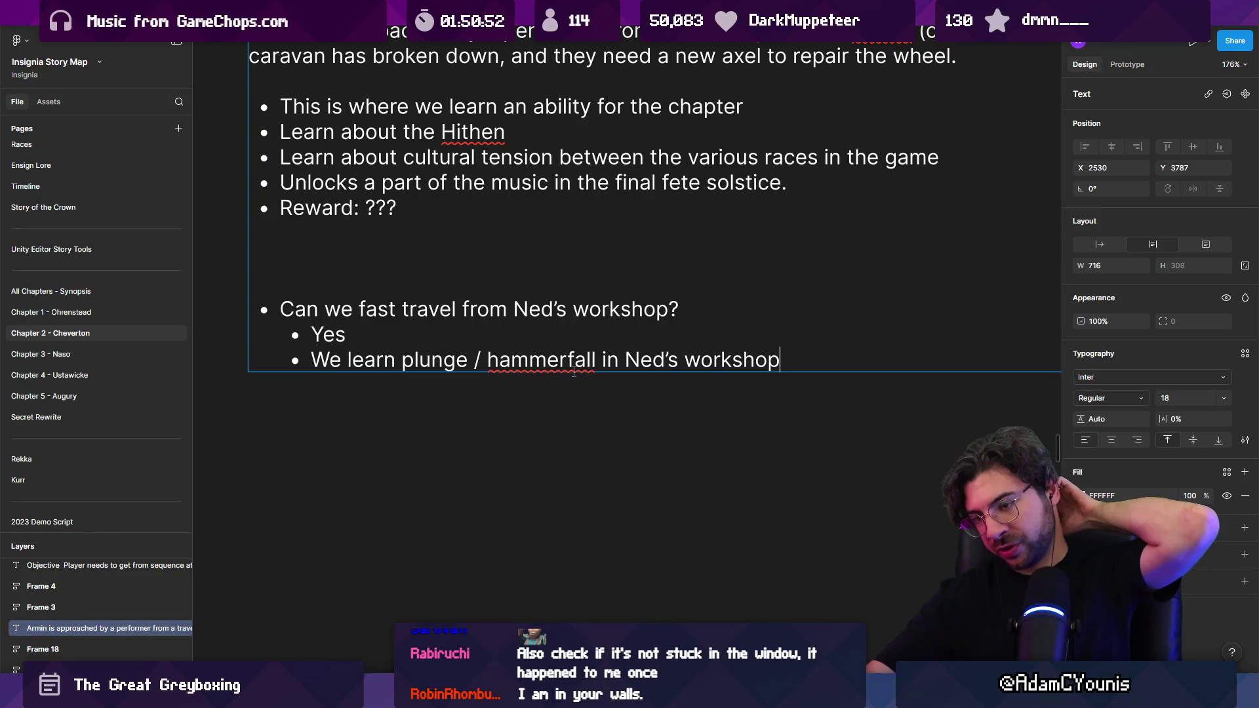
pyautogui.hotkey('alt', 'Tab')
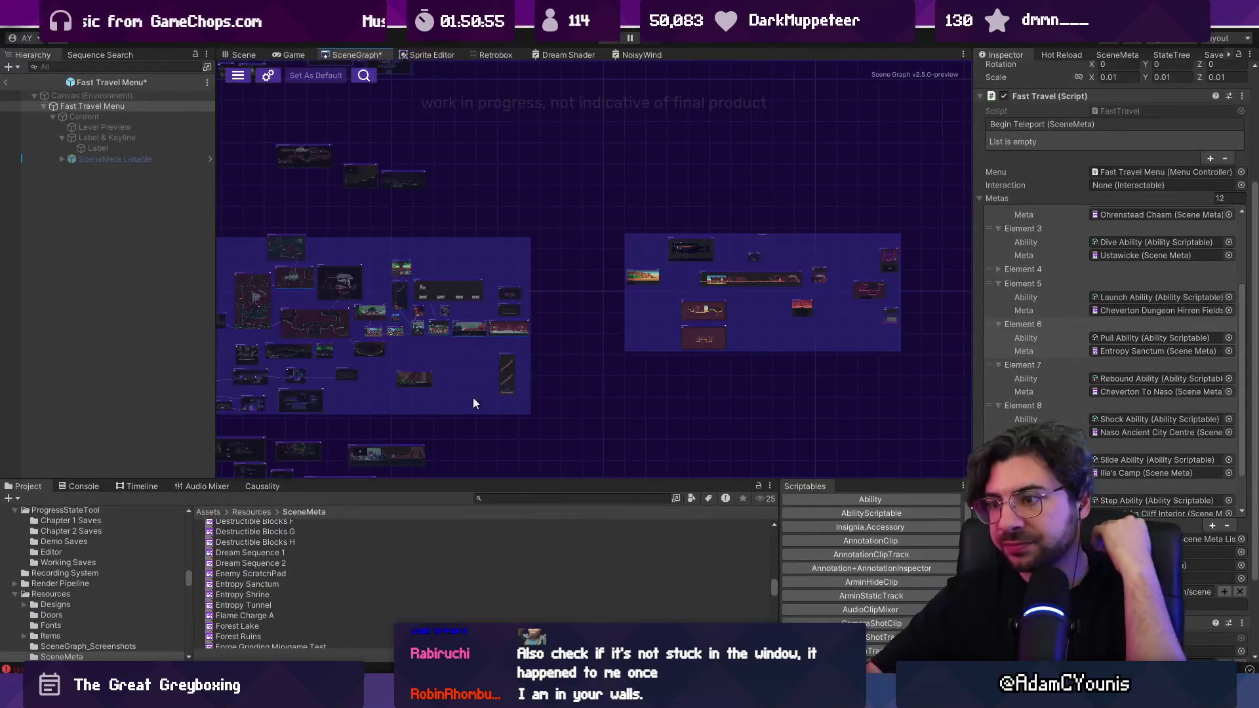
pyautogui.scroll(3, 485, 348)
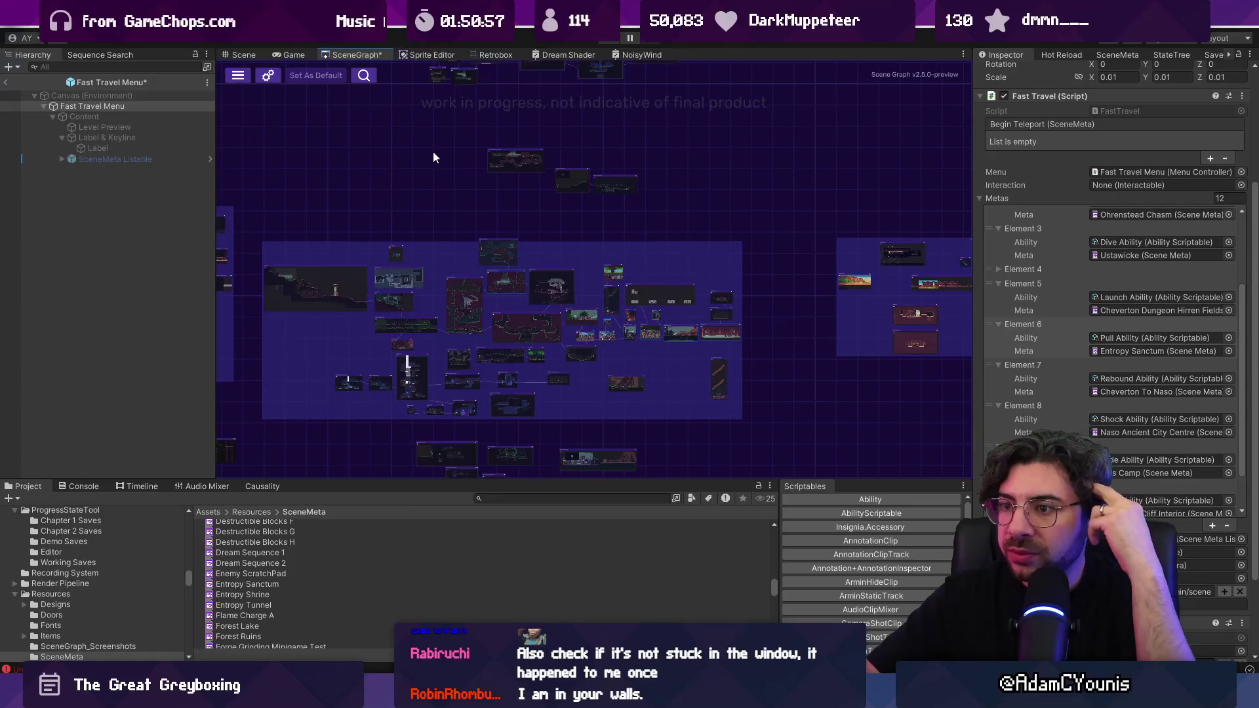
pyautogui.scroll(5, 482, 328)
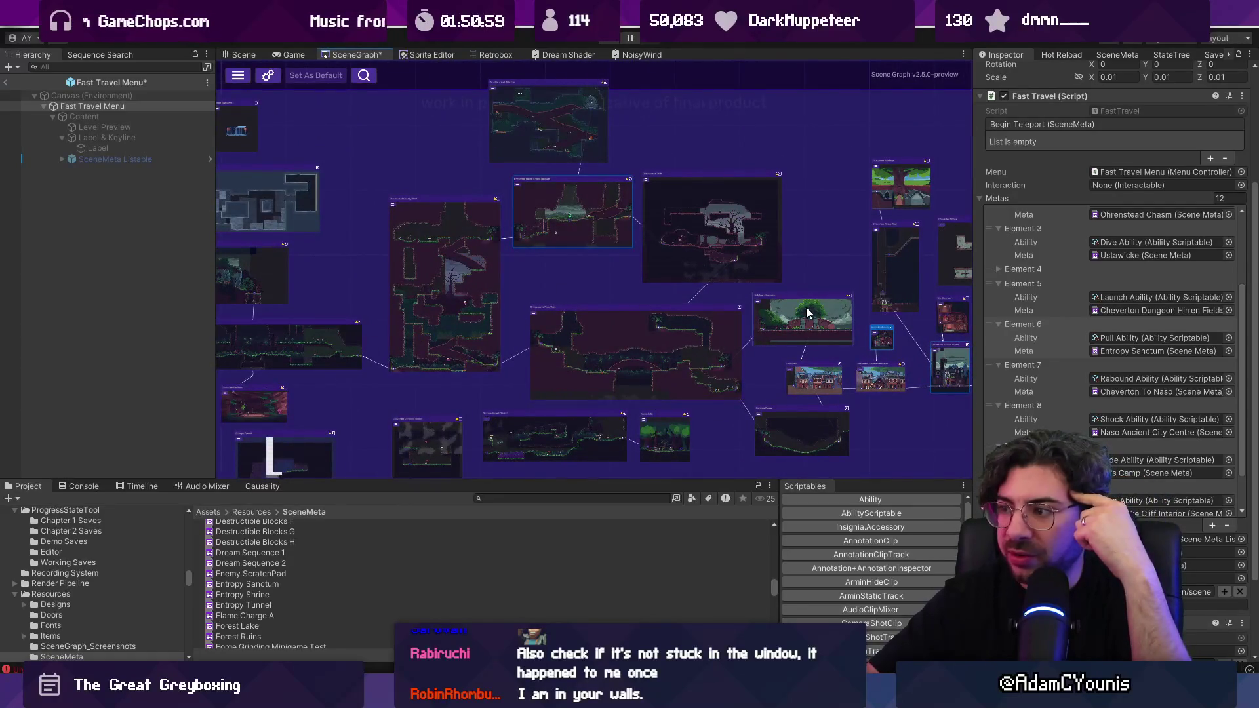
pyautogui.scroll(5, 800, 308)
# - Open the Ned's Workshop level, saving the modified Fast Travel Menu prefab, and inspect the scene
pyautogui.doubleClick(573, 321)
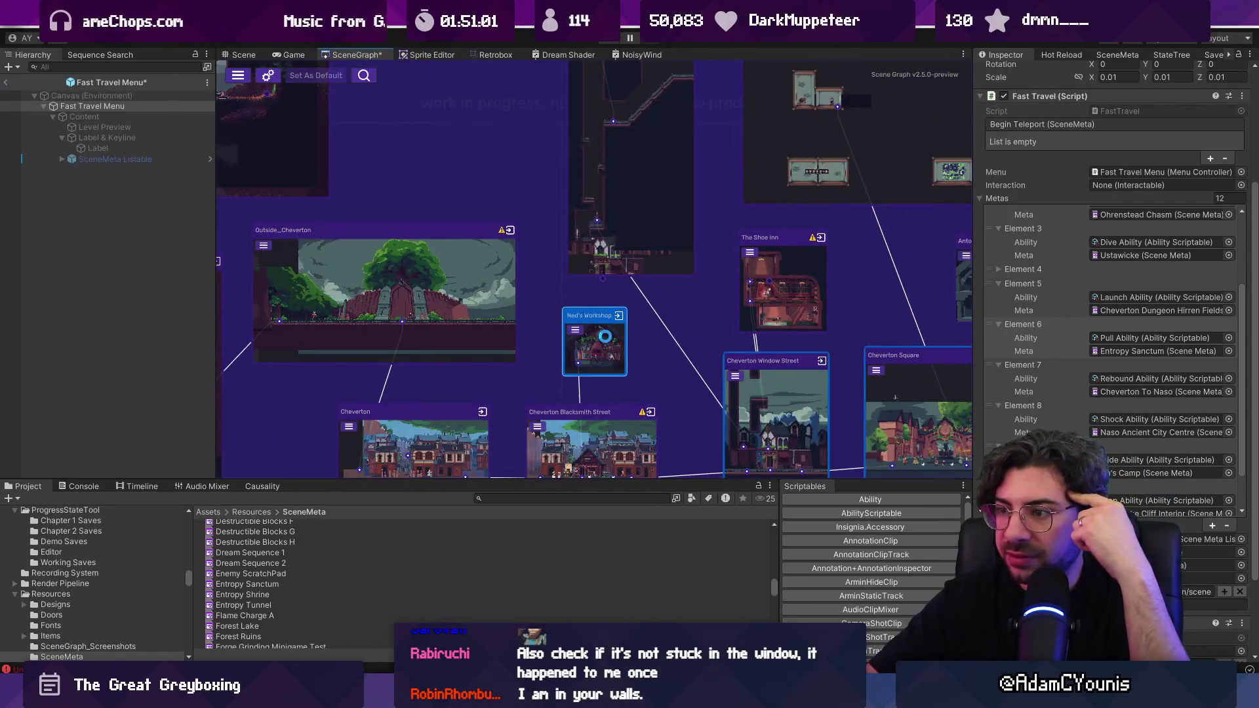
pyautogui.click(623, 368)
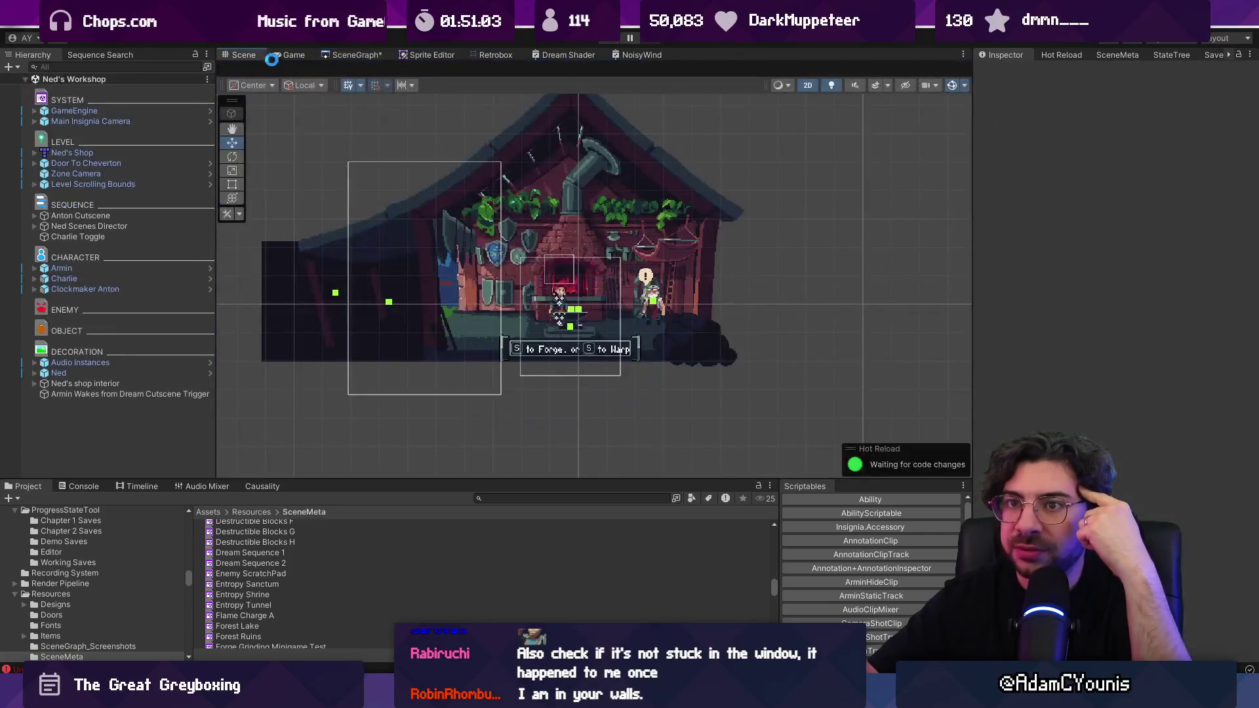
pyautogui.scroll(2, 582, 248)
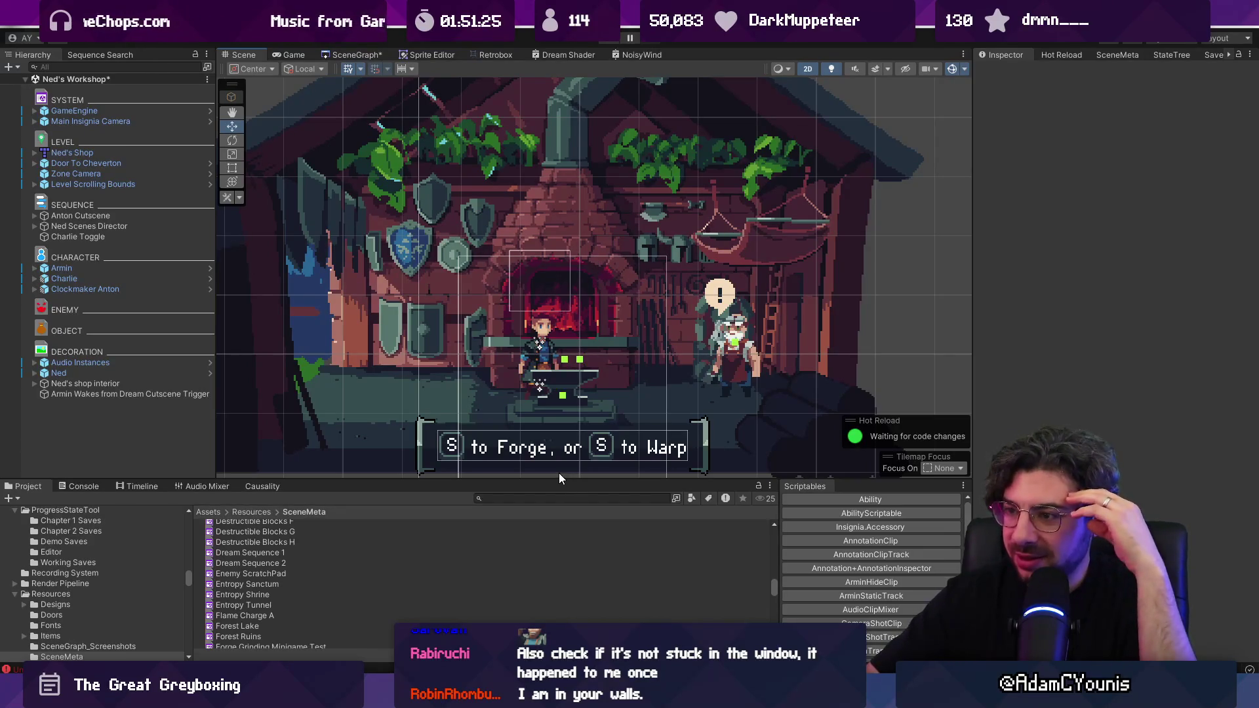
pyautogui.hotkey('alt', 'Tab')
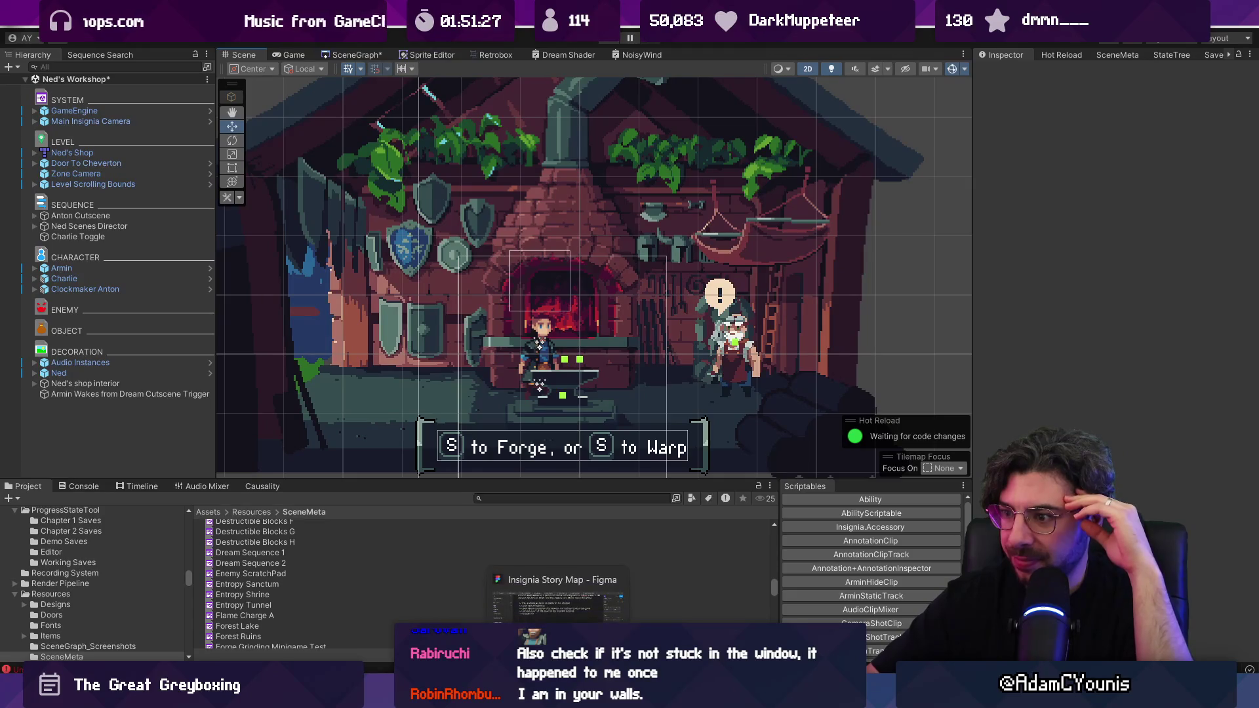
pyautogui.hotkey('alt', 'Tab')
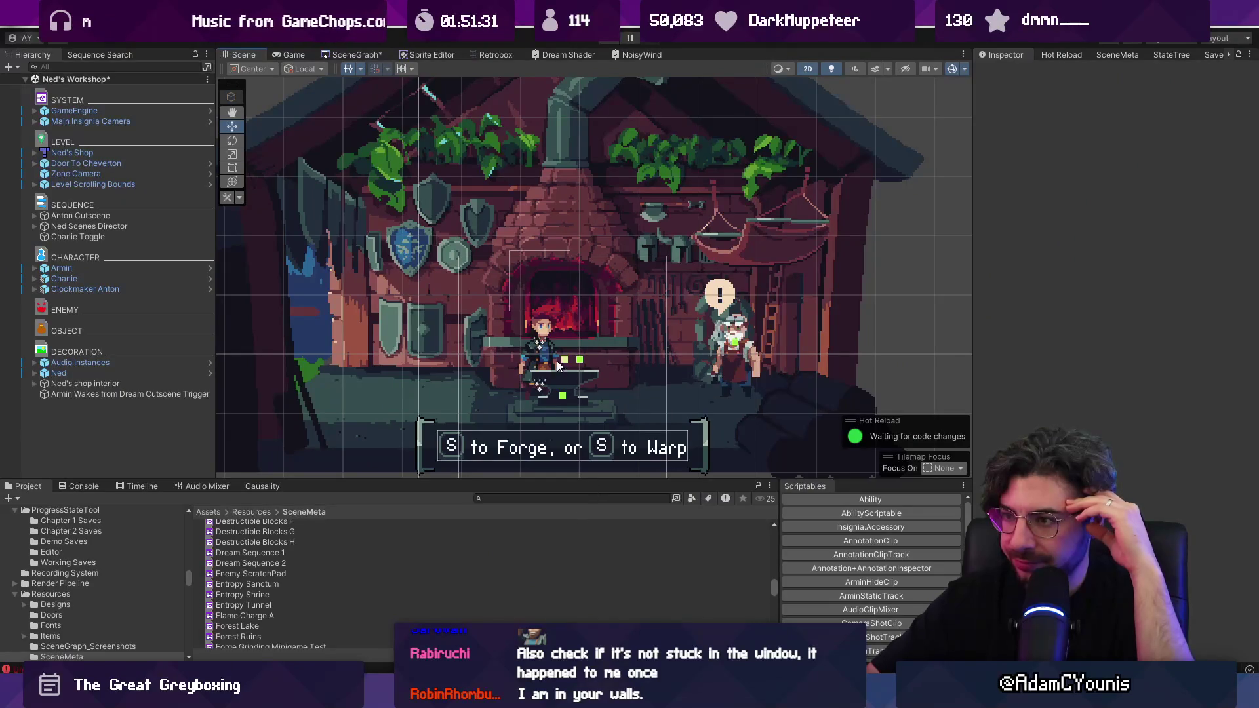
pyautogui.scroll(-3, 557, 361)
pyautogui.moveTo(451, 268); pyautogui.dragTo(458, 341)
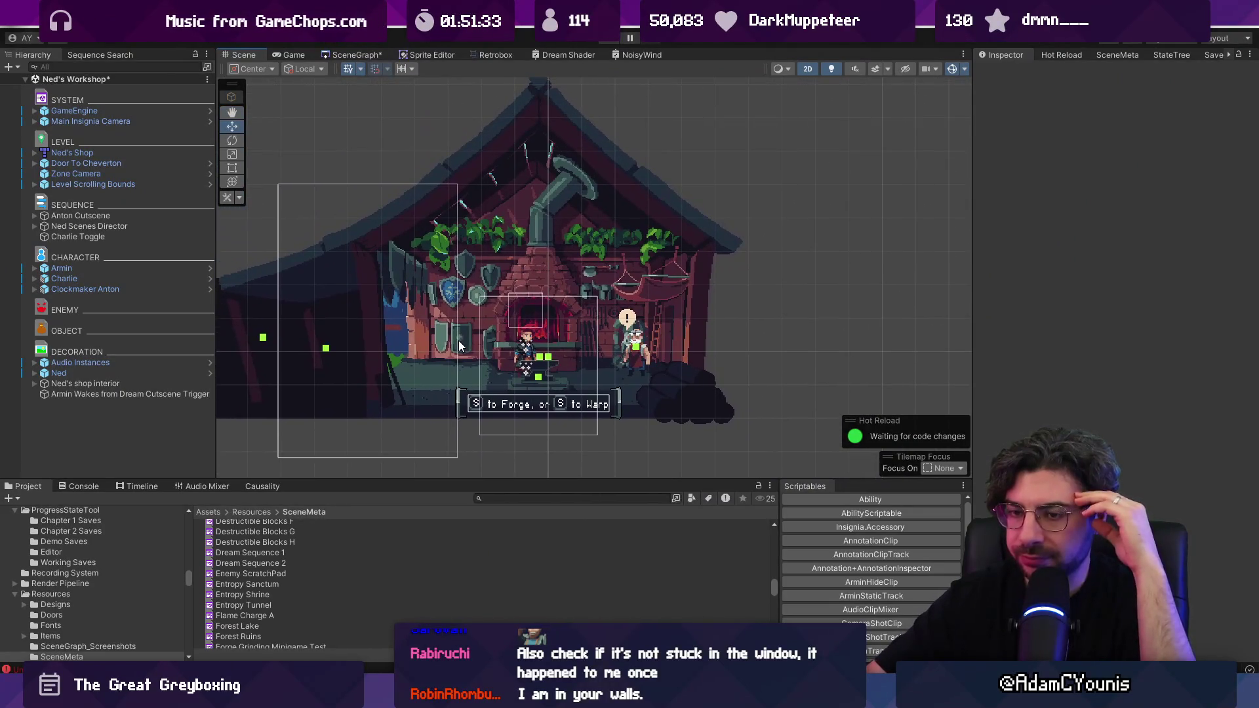
pyautogui.scroll(5, 544, 344)
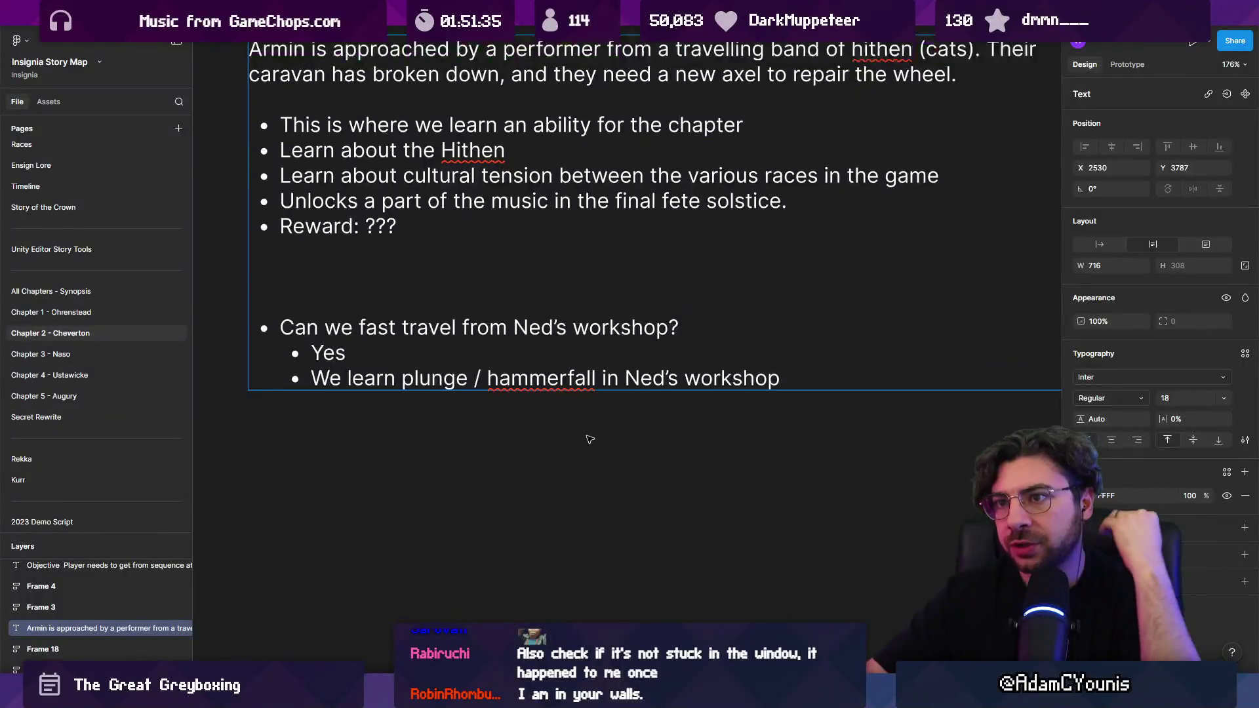
# - Add a Summary heading below Reward with a bullet saying Charlie asks for help
pyautogui.scroll(-3, 466, 368)
pyautogui.scroll(-1, 466, 367)
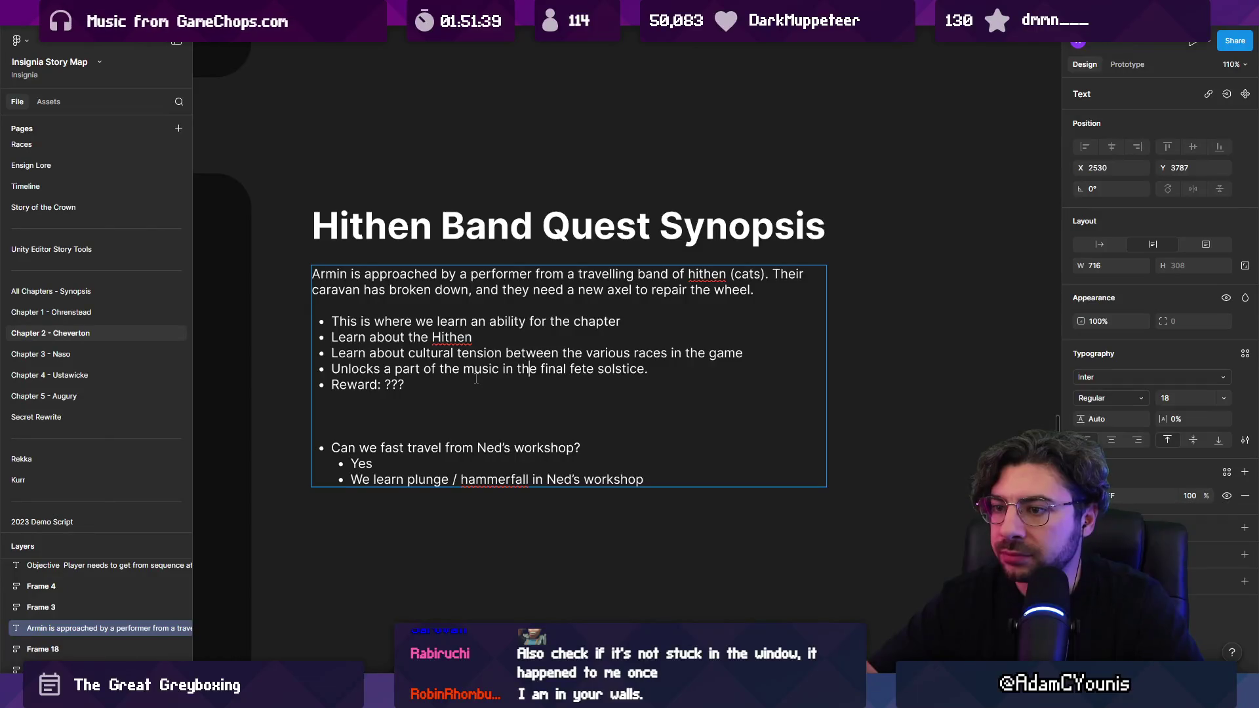
pyautogui.scroll(3, 443, 385)
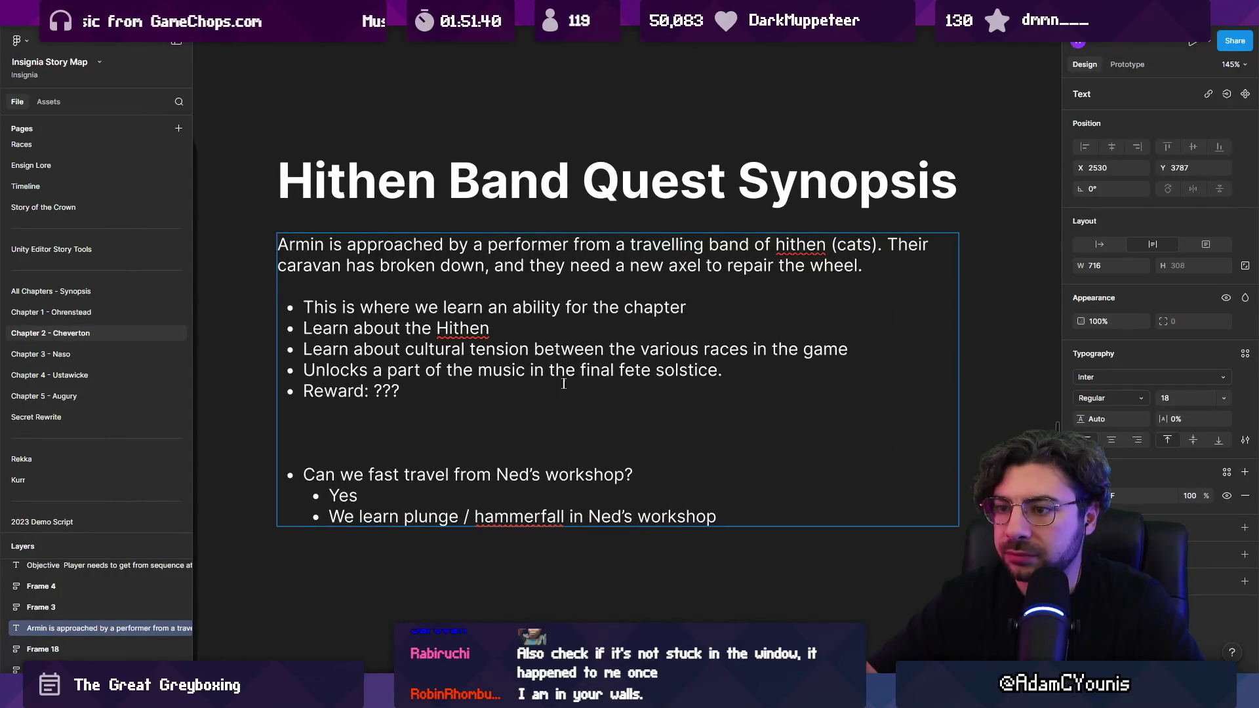
pyautogui.press('Return')
pyautogui.press('Return')
pyautogui.press('Return')
pyautogui.hotkey('ctrl', 'shift', '8')
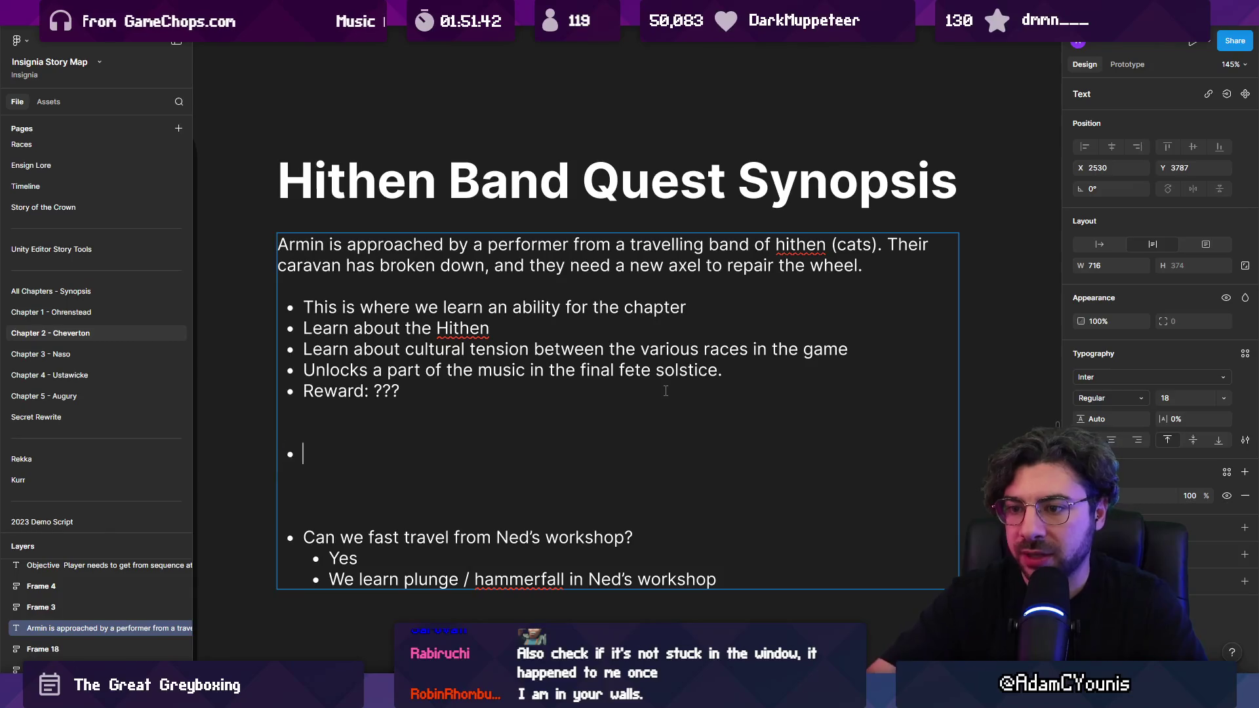
pyautogui.write('Summary')
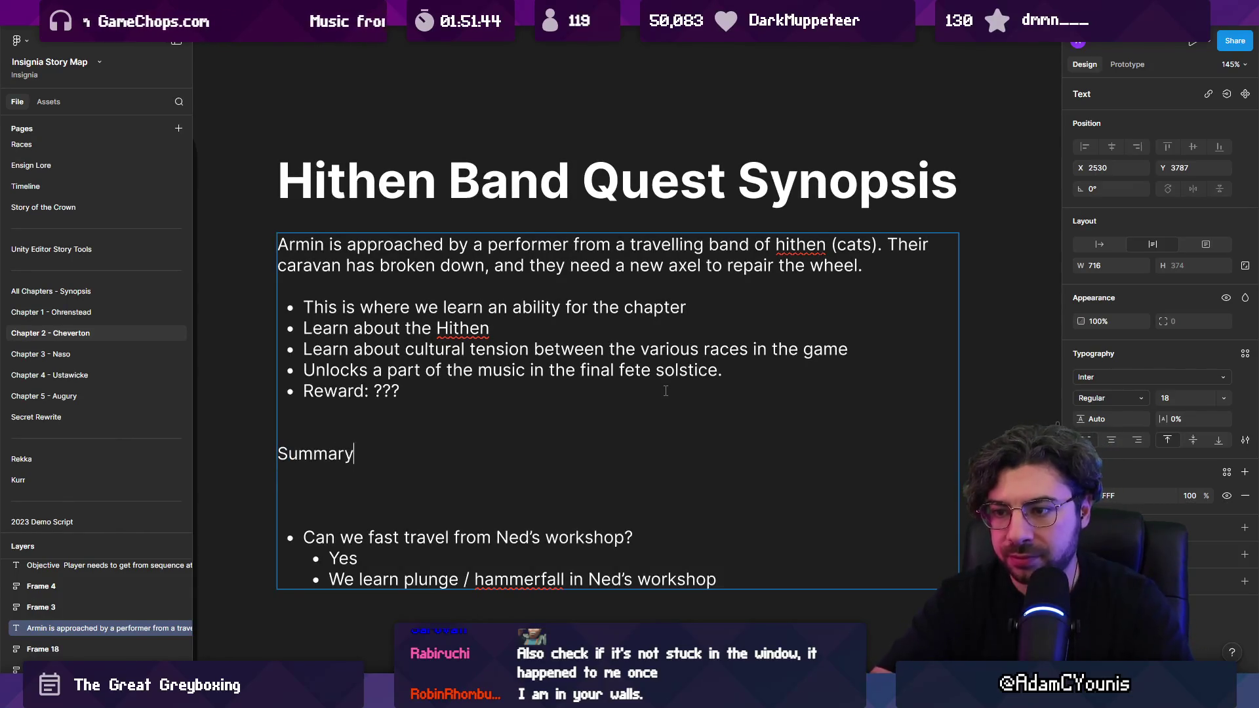
pyautogui.press('Return')
pyautogui.write('Charlie ')
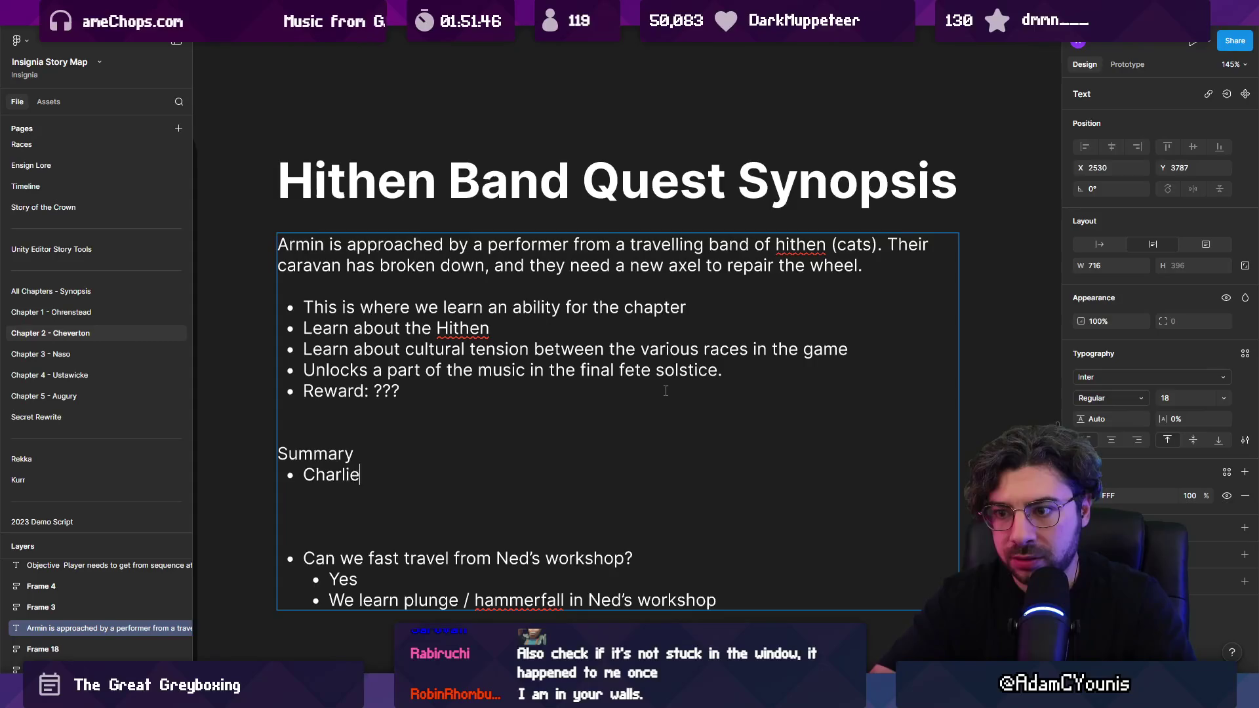
pyautogui.write('appears in the')
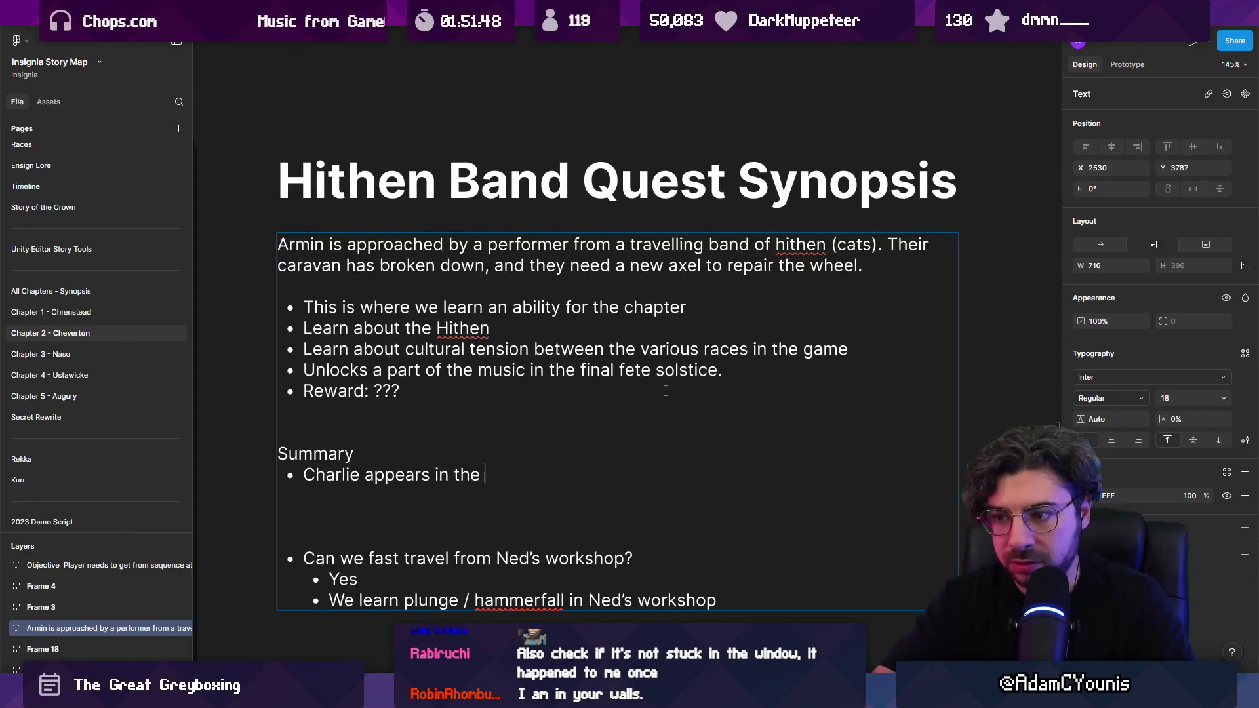
pyautogui.write(' workshop')
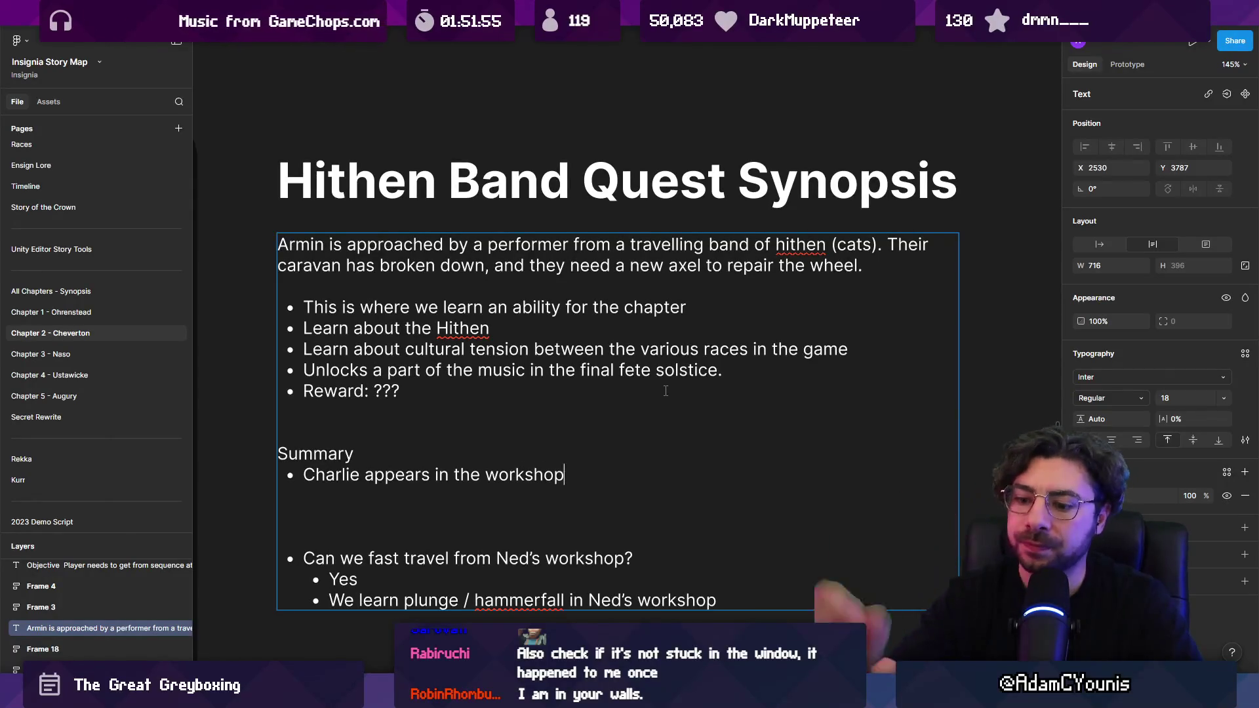
pyautogui.write(', ashs')
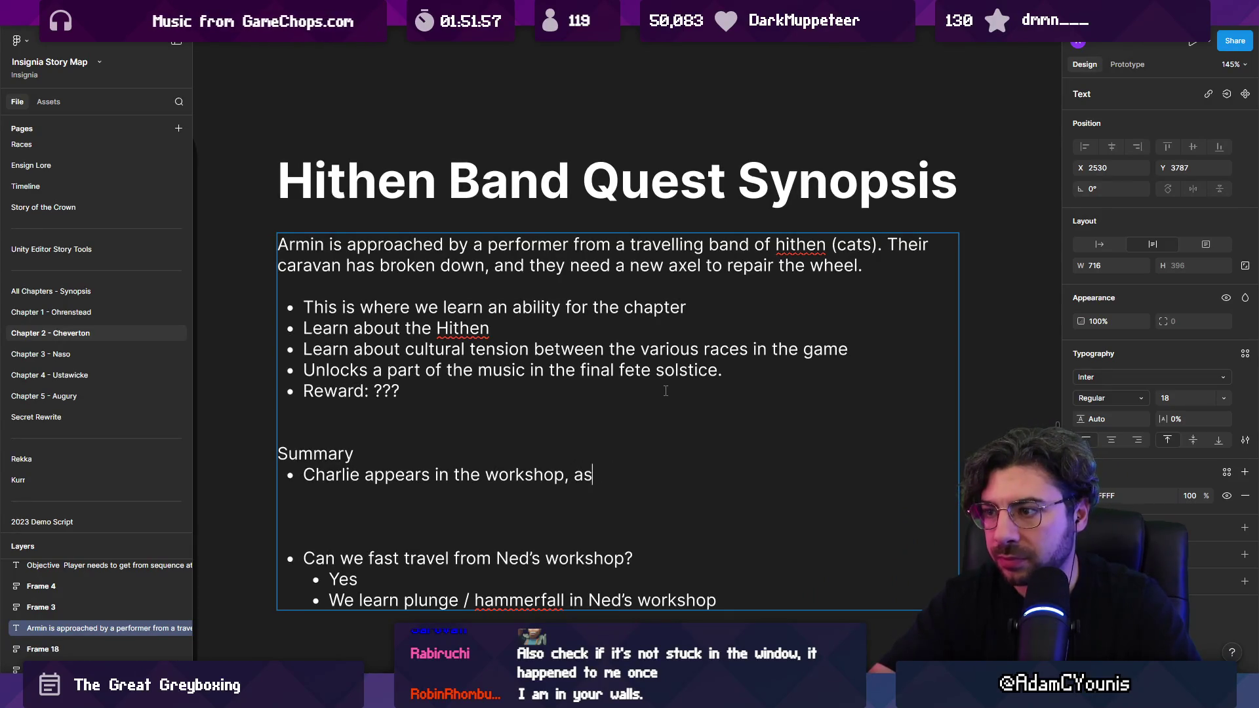
pyautogui.write(' to')
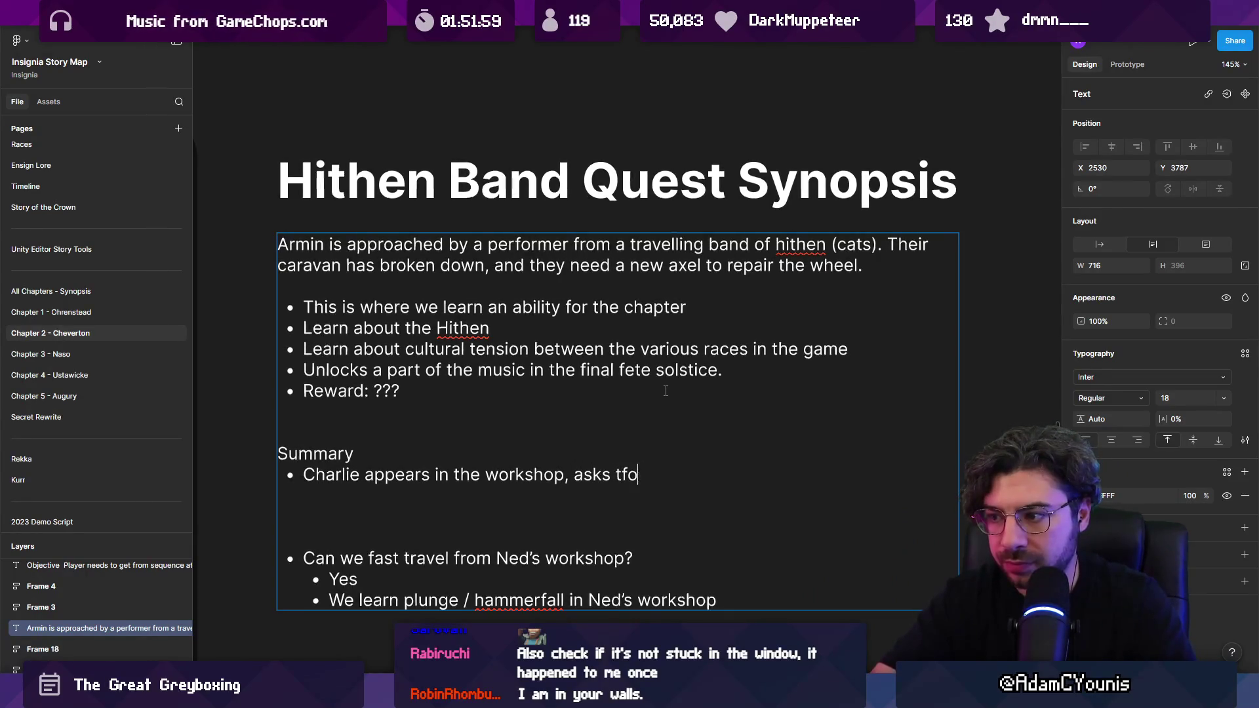
pyautogui.write('or help.')
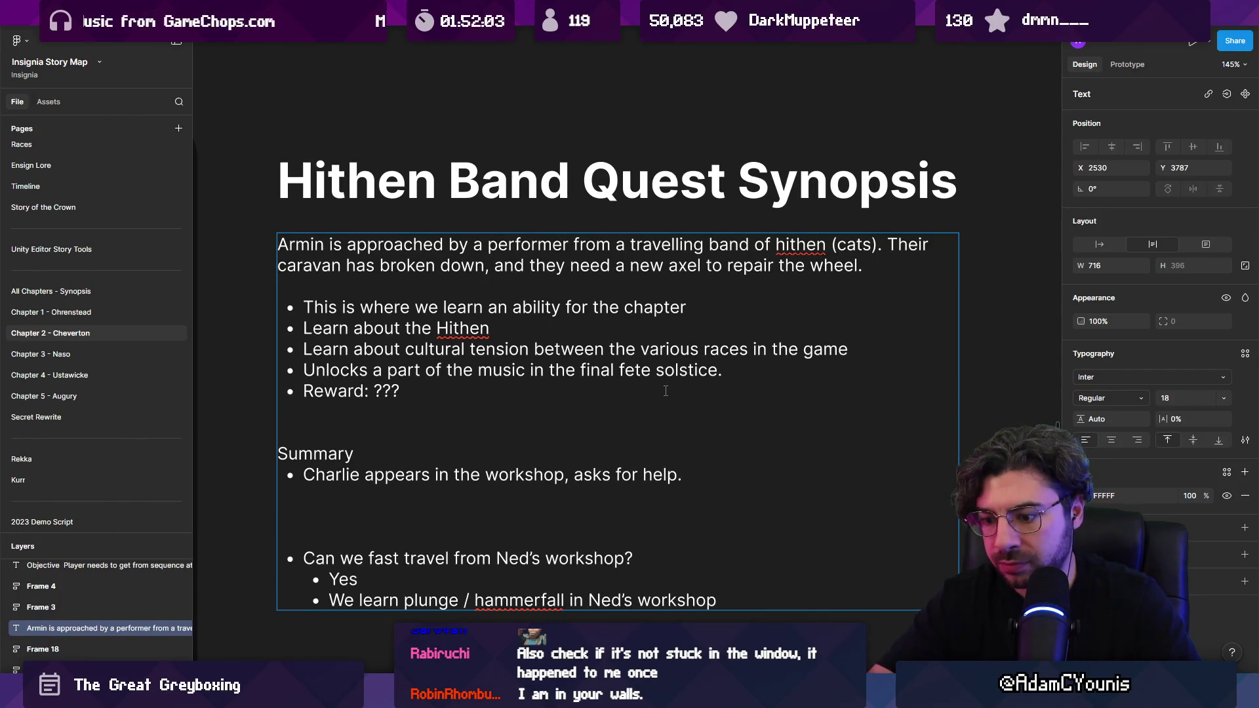
pyautogui.press('Return')
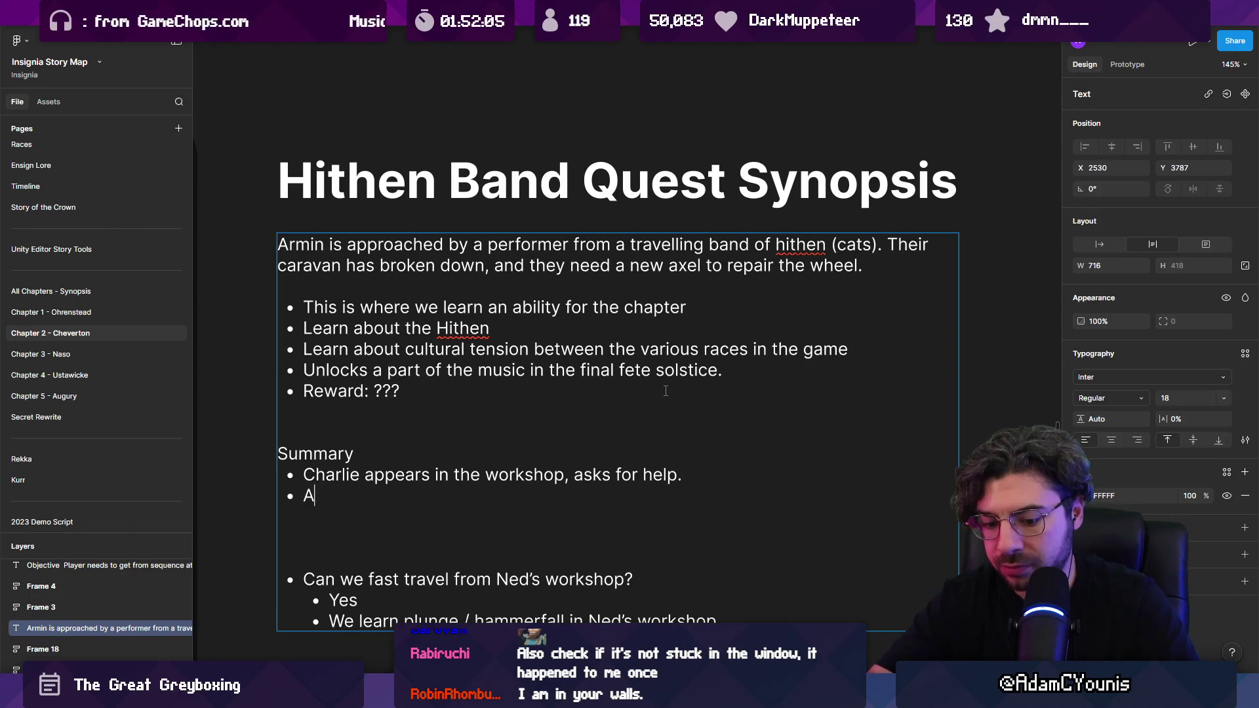
pyautogui.press('BackSpace')
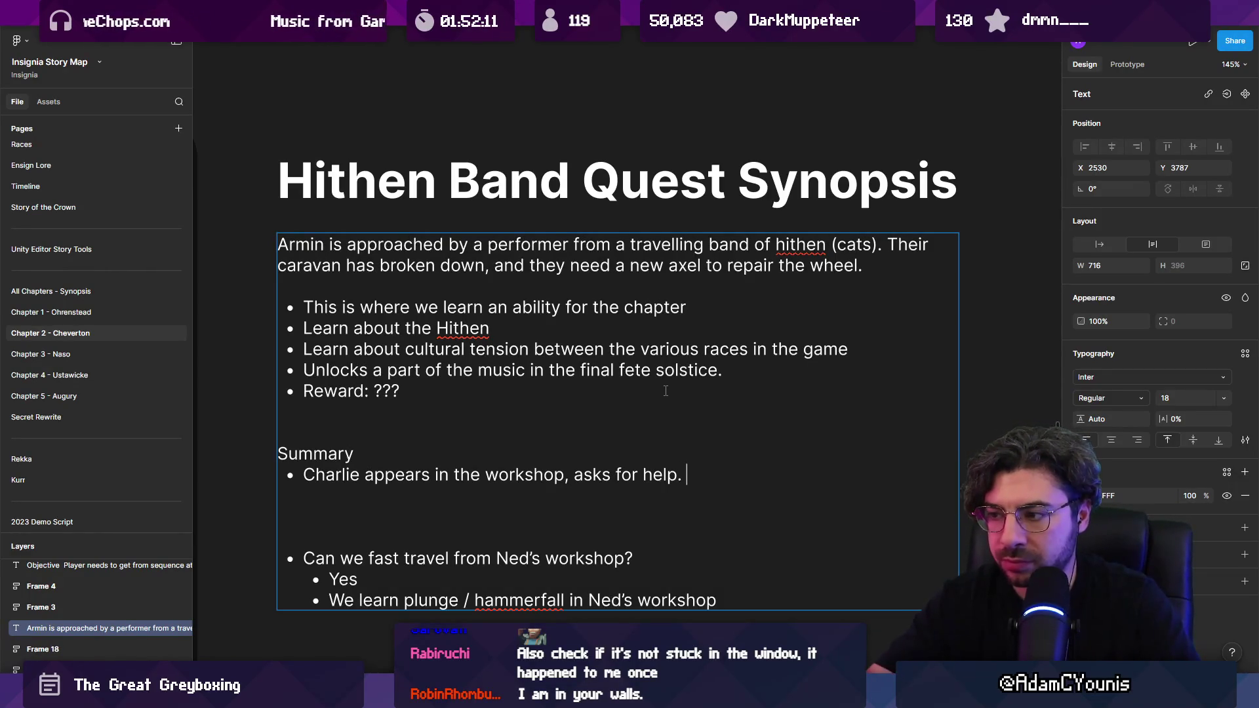
# - Add a second summary bullet reading 'Brings a specific part'
pyautogui.press('Return')
pyautogui.write('Armin')
pyautogui.press('BackSpace')
pyautogui.press('BackSpace')
pyautogui.press('BackSpace')
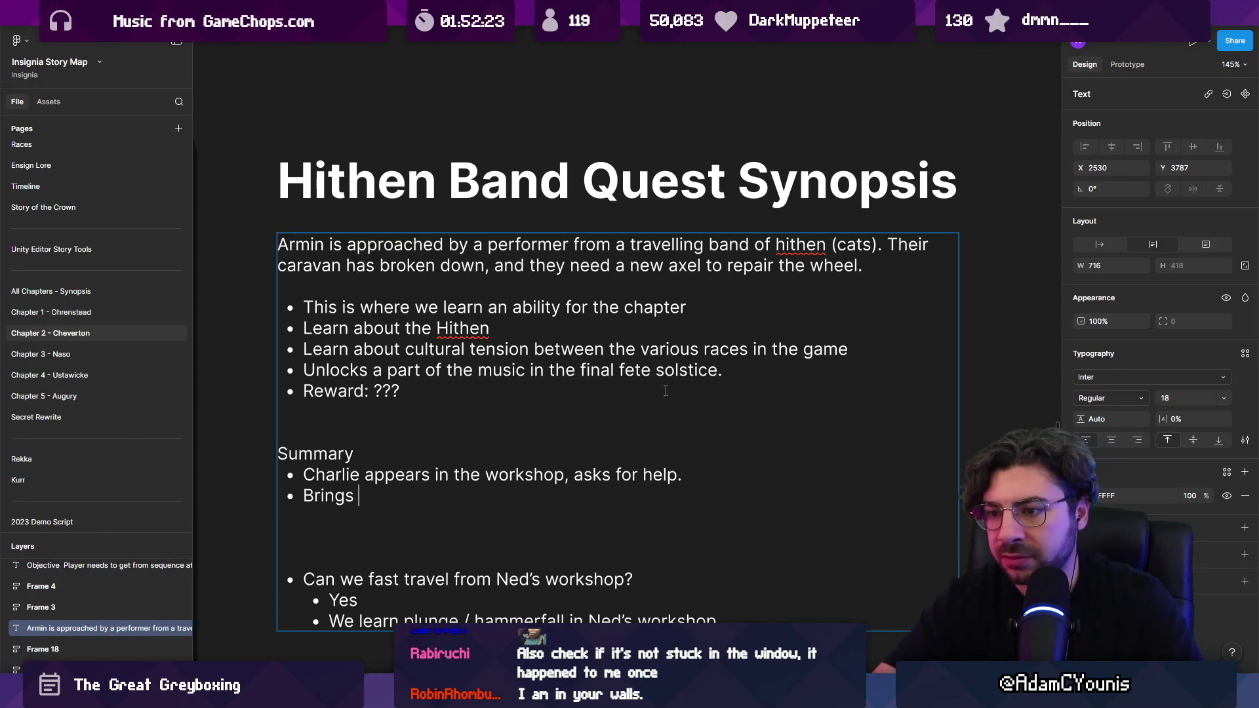
pyautogui.write('a specific part')
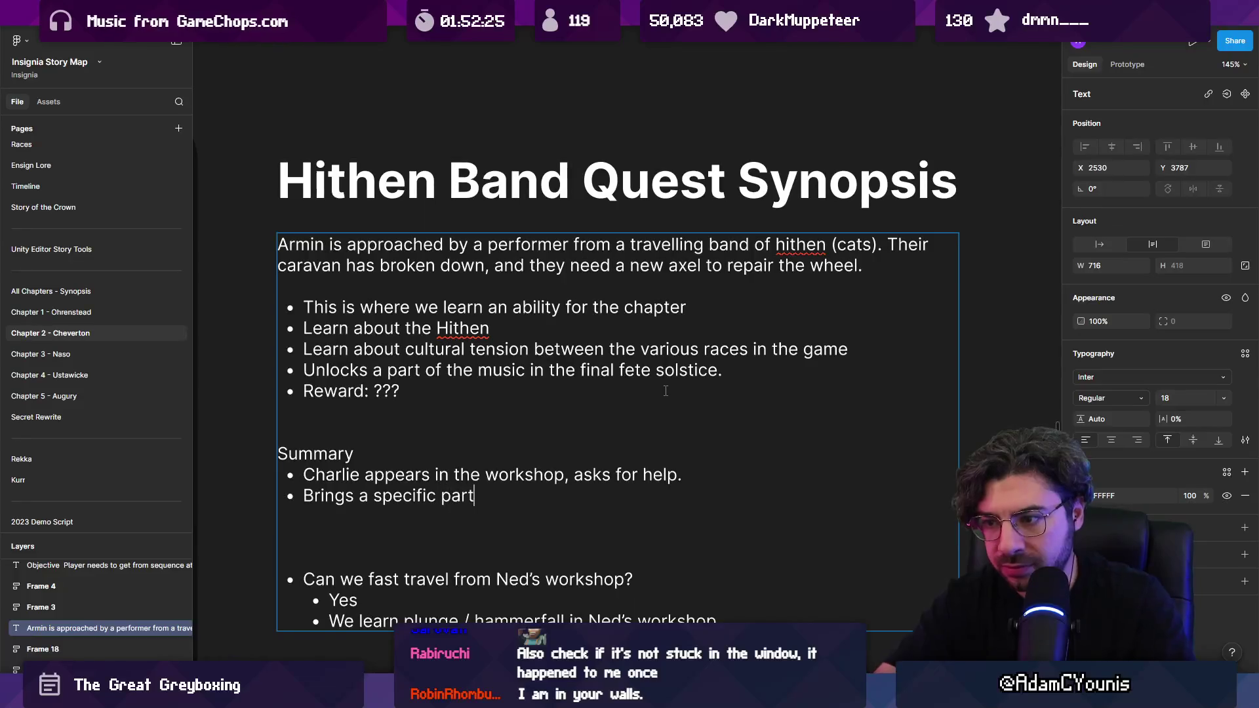
pyautogui.hotkey('ctrl', 'shift', 'Left')
pyautogui.hotkey('ctrl', 'shift', 'Left')
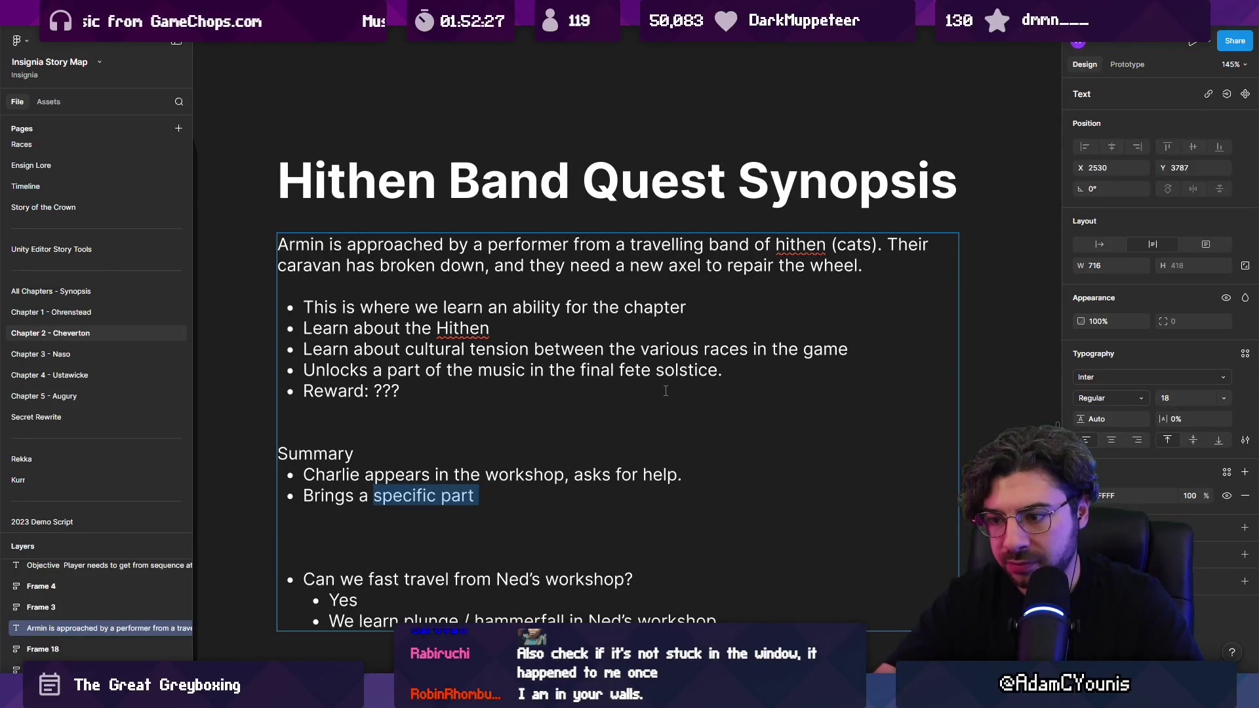
# - Launch Chrome from the system search
pyautogui.press('super')
pyautogui.write('chrome')
pyautogui.press('Escape')
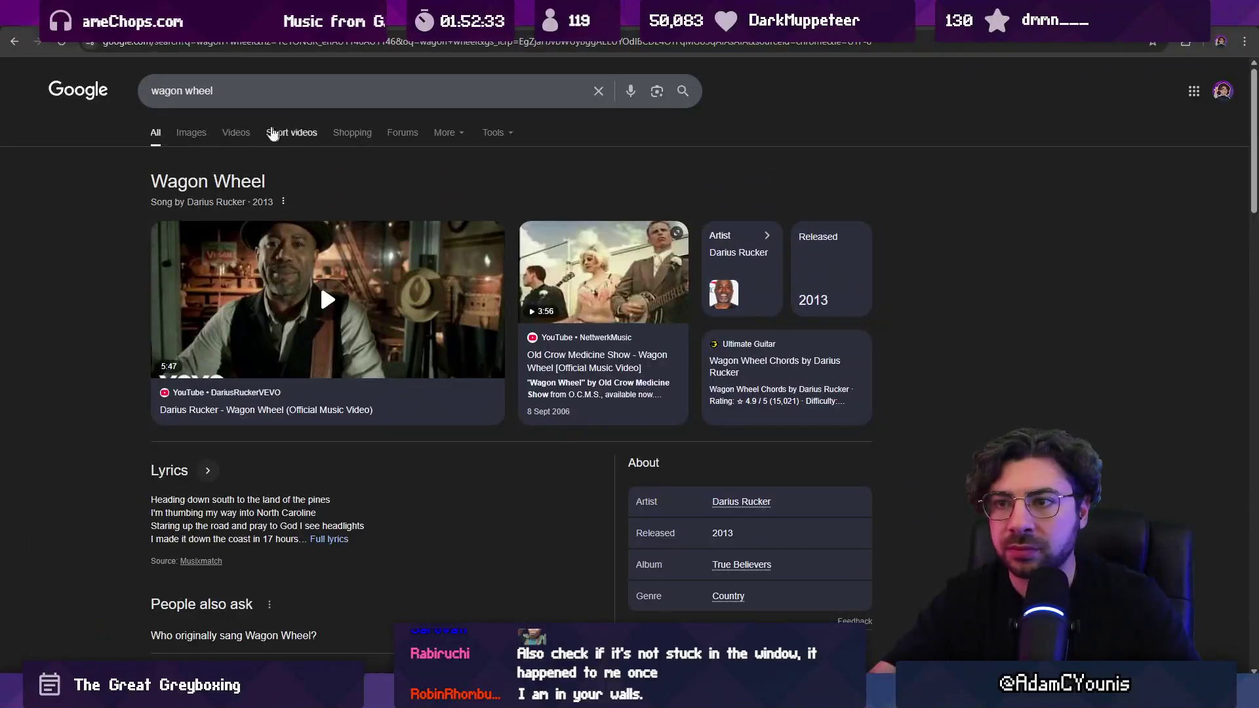
# - View wagon wheel image results, try a 'wagon wheel nut' search, then go back
pyautogui.click(195, 133)
pyautogui.click(237, 93)
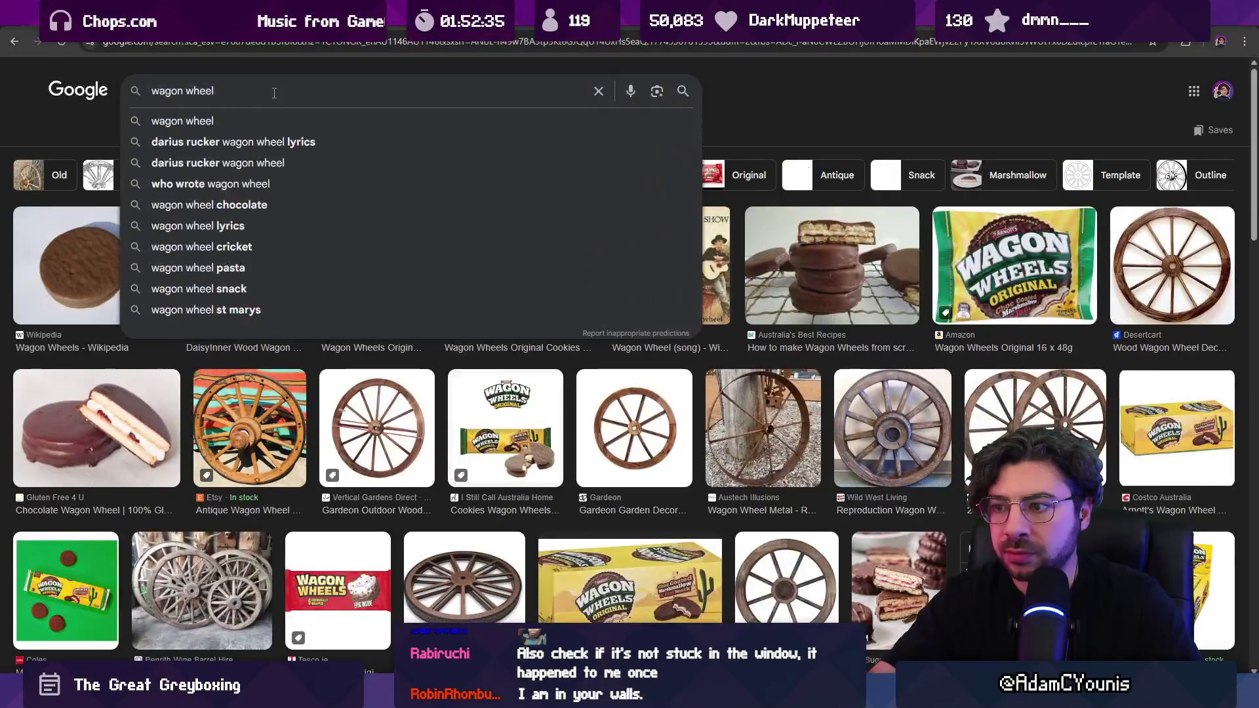
pyautogui.write('nut')
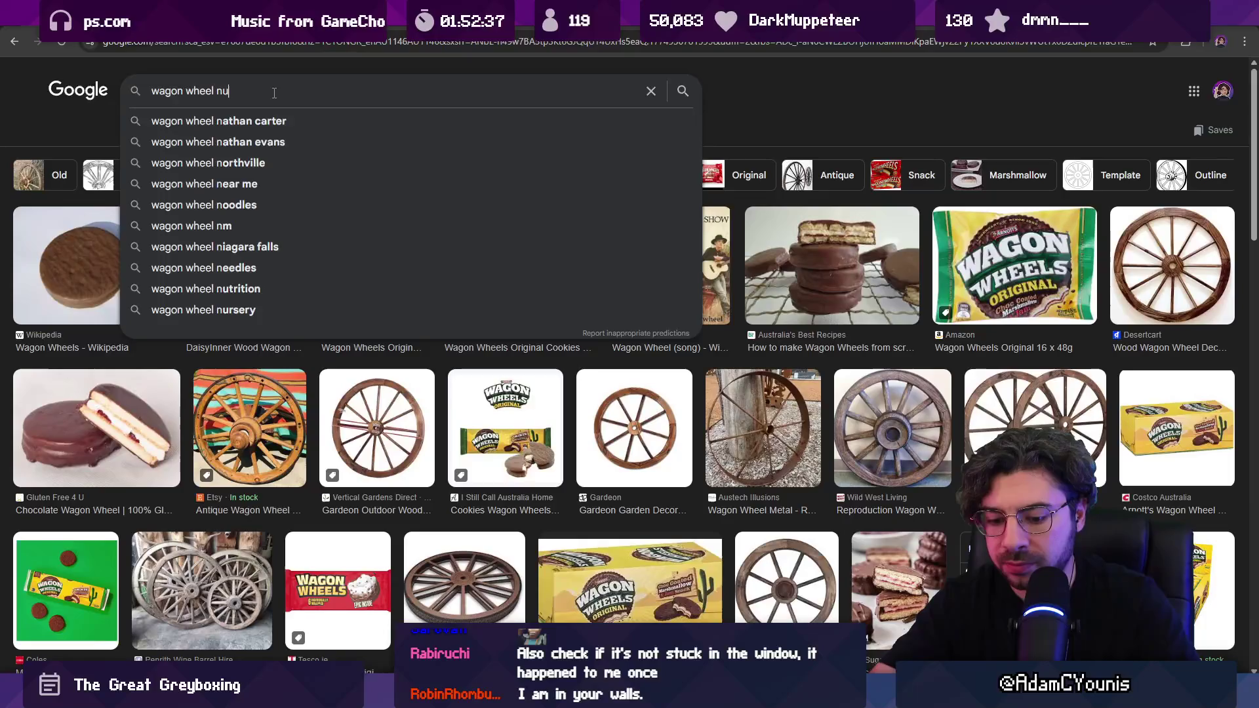
pyautogui.press('Return')
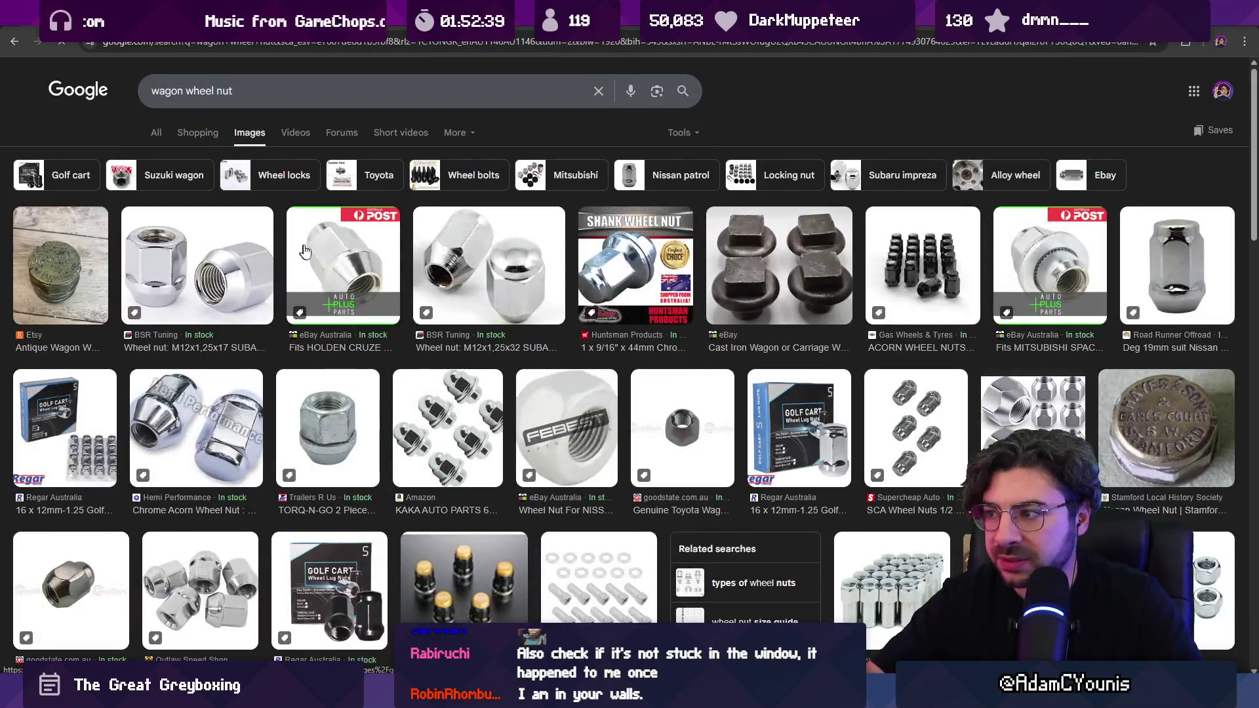
pyautogui.scroll(-3, 375, 381)
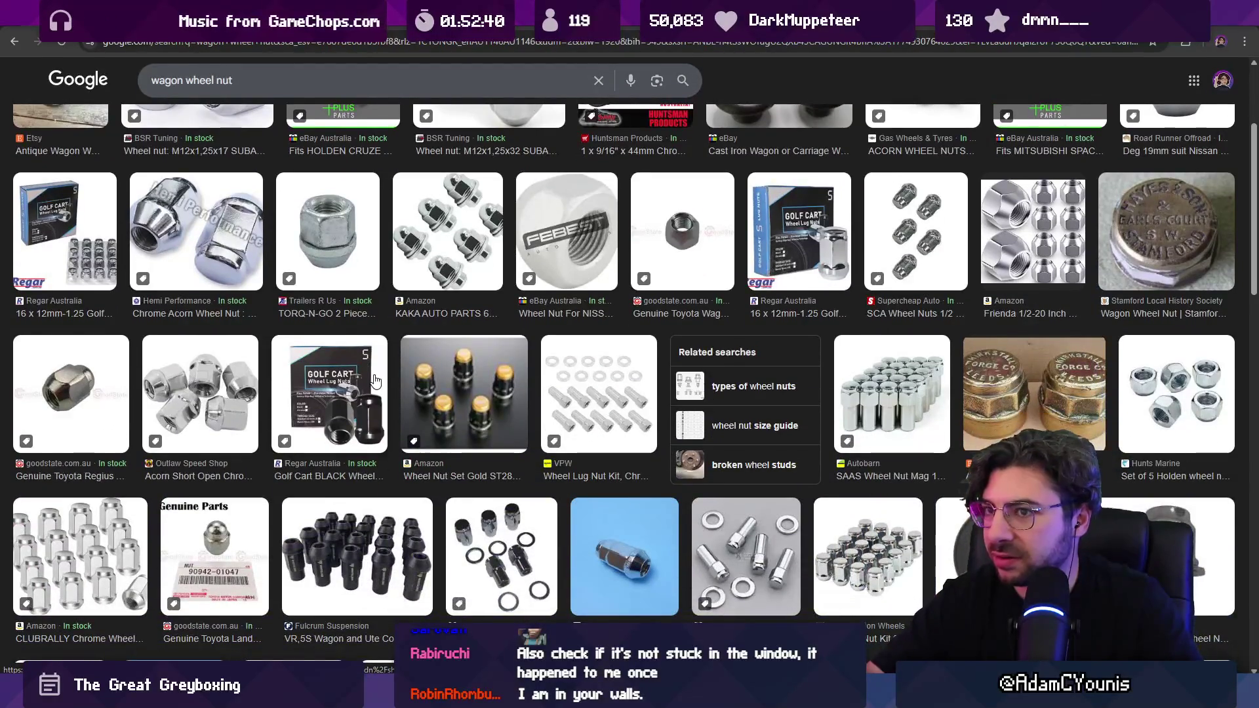
pyautogui.scroll(3, 374, 382)
pyautogui.hotkey('alt', 'Left')
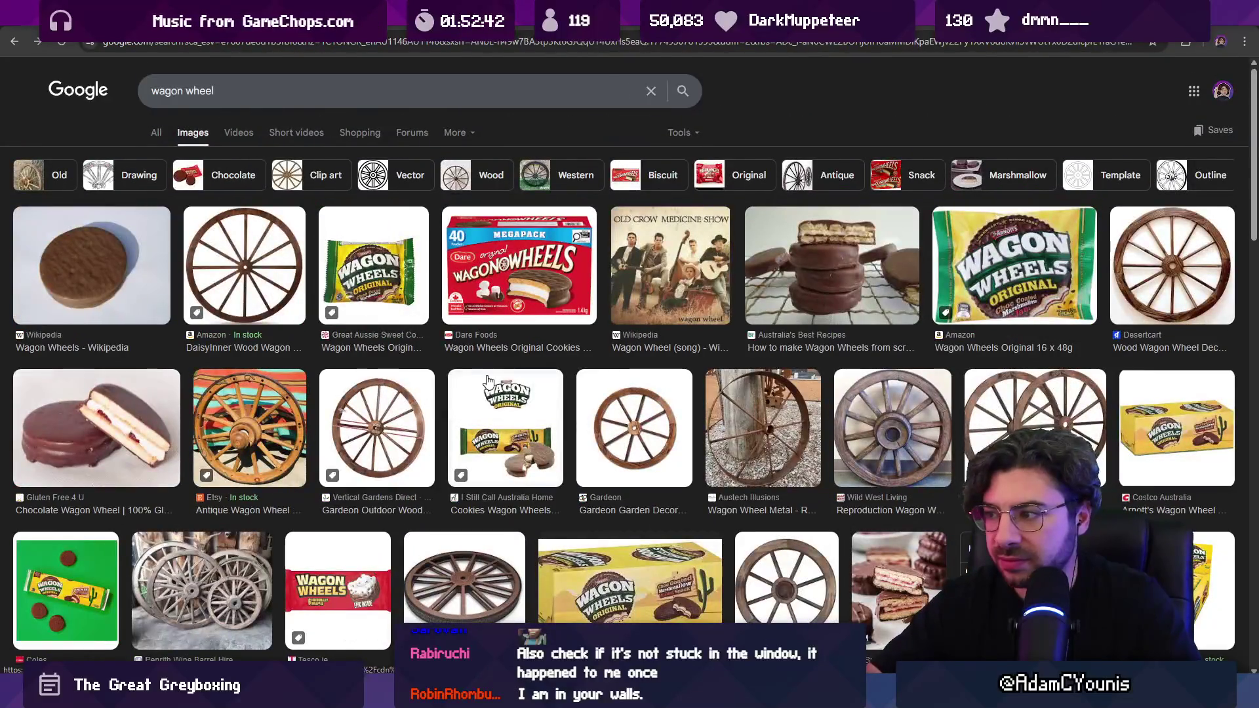
# - Scroll the wagon wheel images and preview the labelled wagon wheel diagram
pyautogui.scroll(-8, 491, 393)
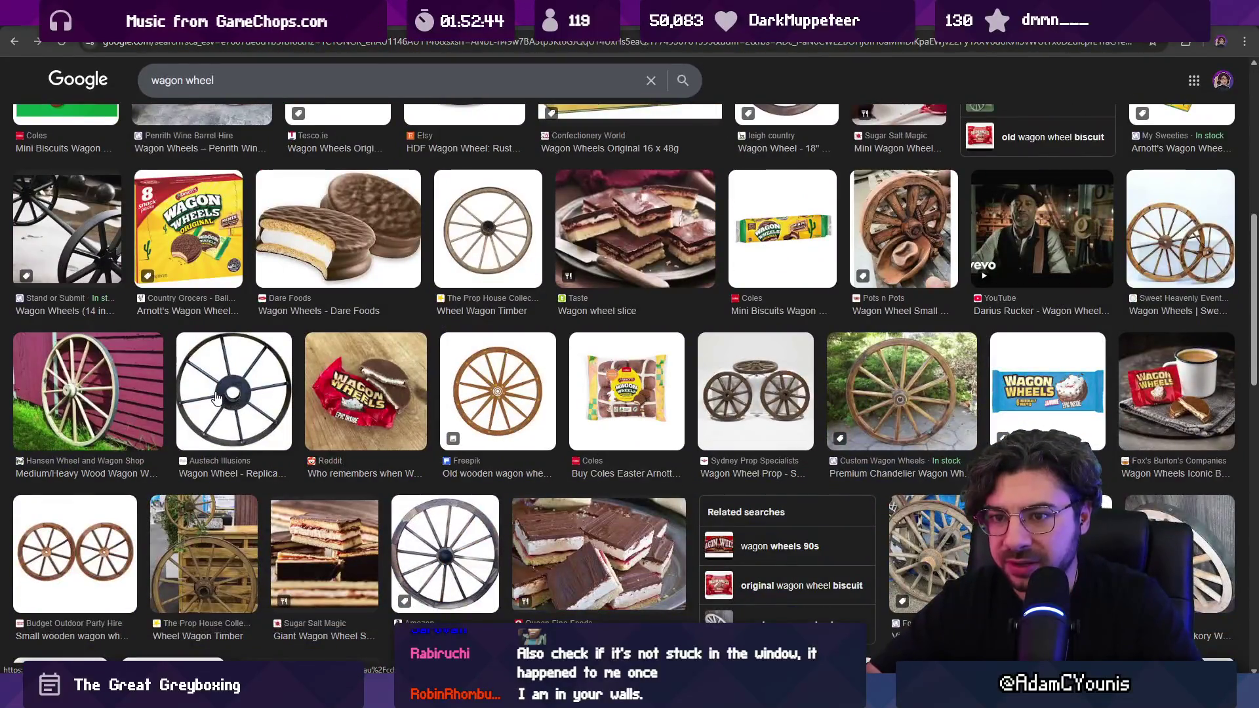
pyautogui.scroll(-2, 223, 397)
pyautogui.scroll(-2, 223, 397)
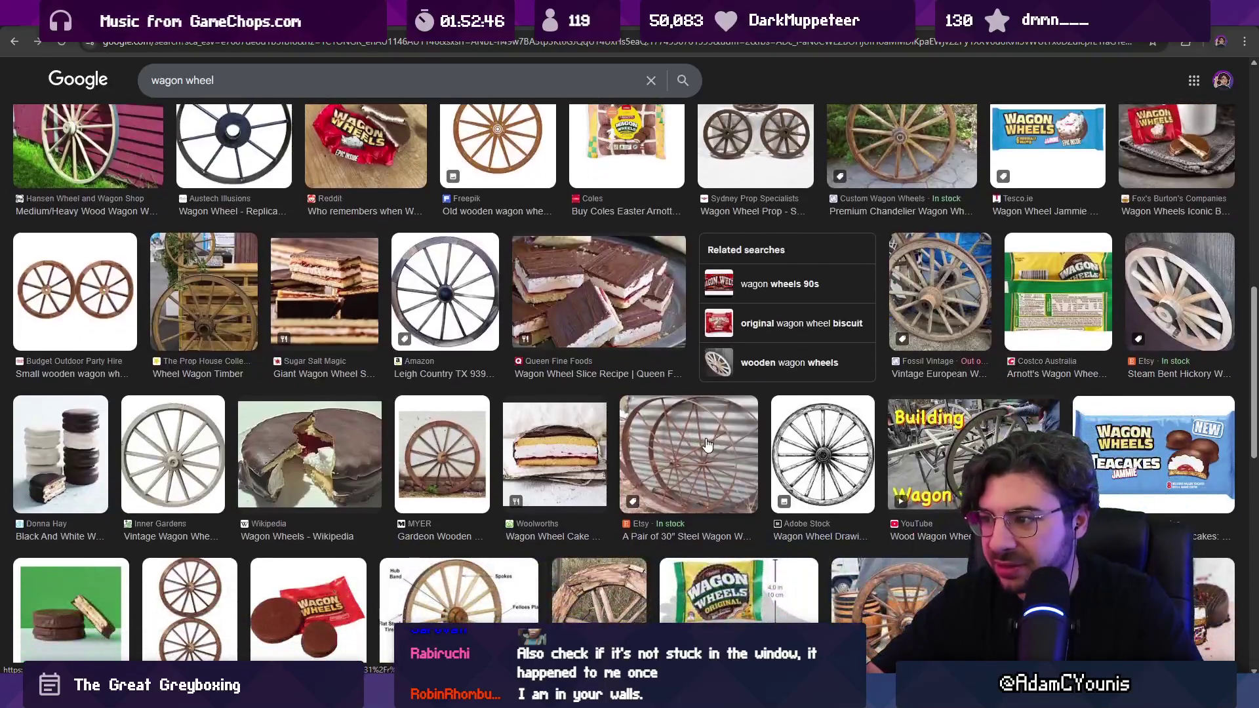
pyautogui.scroll(-3, 407, 401)
pyautogui.click(470, 417)
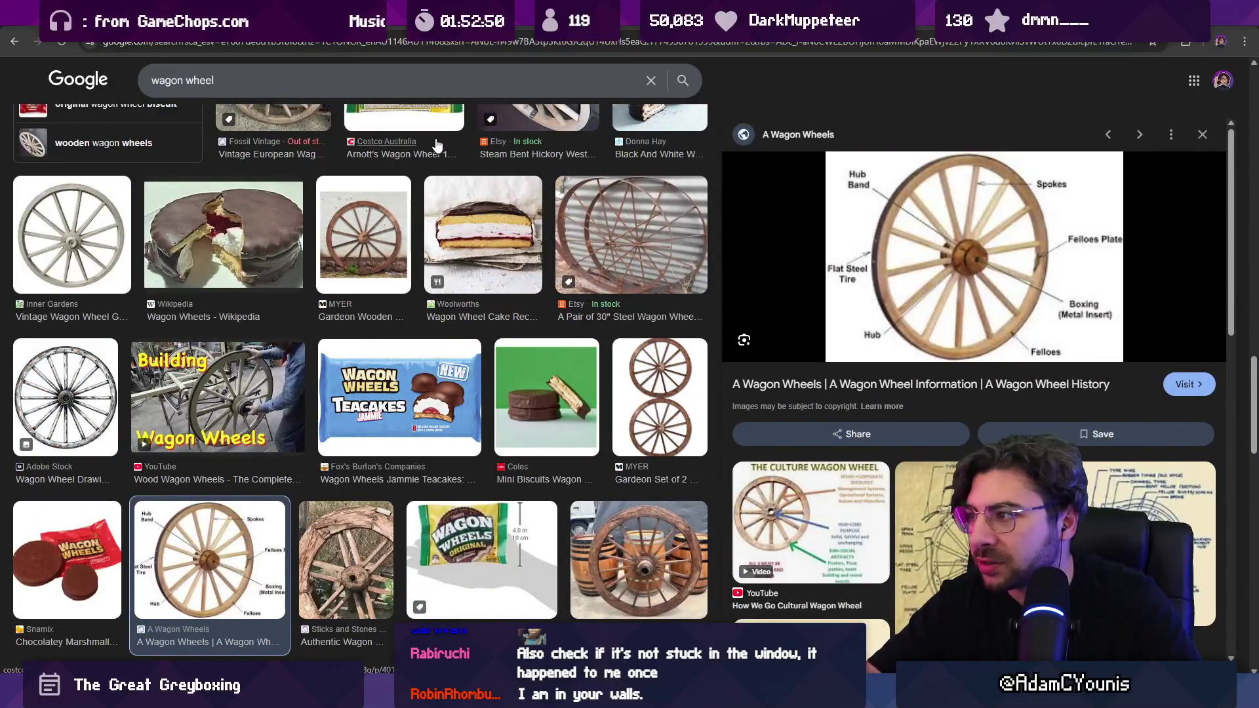
# - Search 'wagon wheel boxing', previewing the Custom Wagon hub diagram and a labelled wheel image
pyautogui.click(301, 80)
pyautogui.write('boxing')
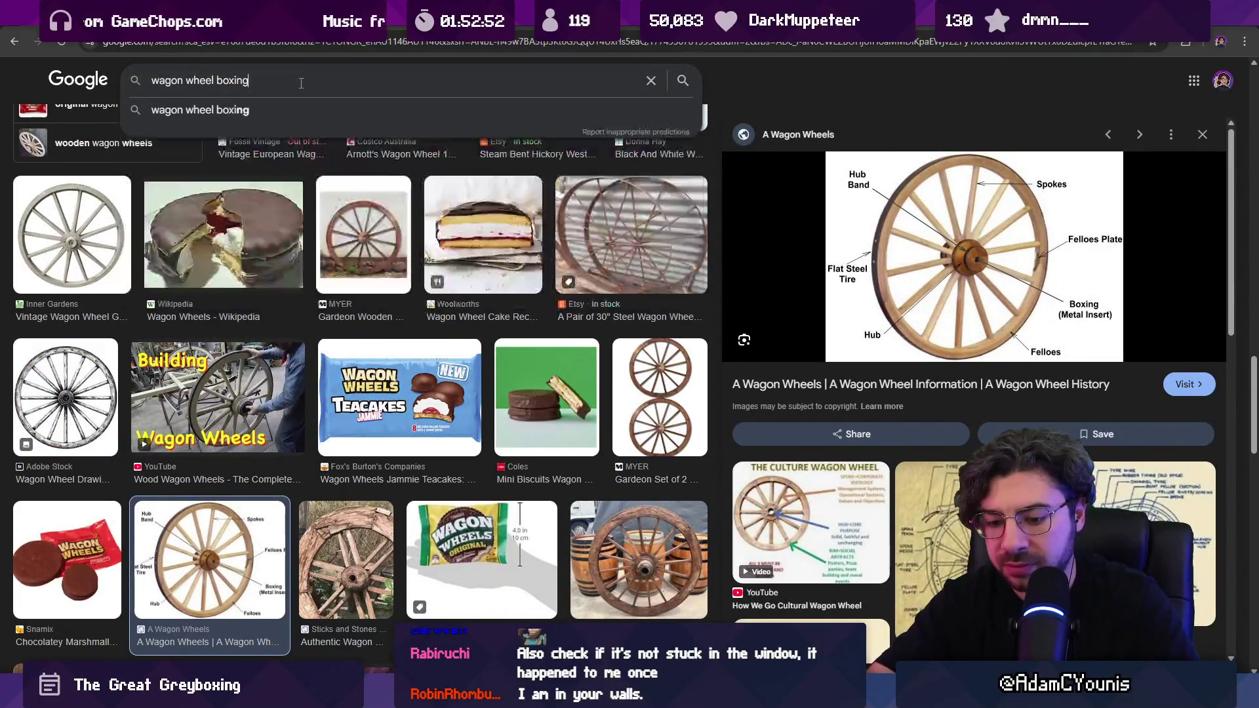
pyautogui.press('Return')
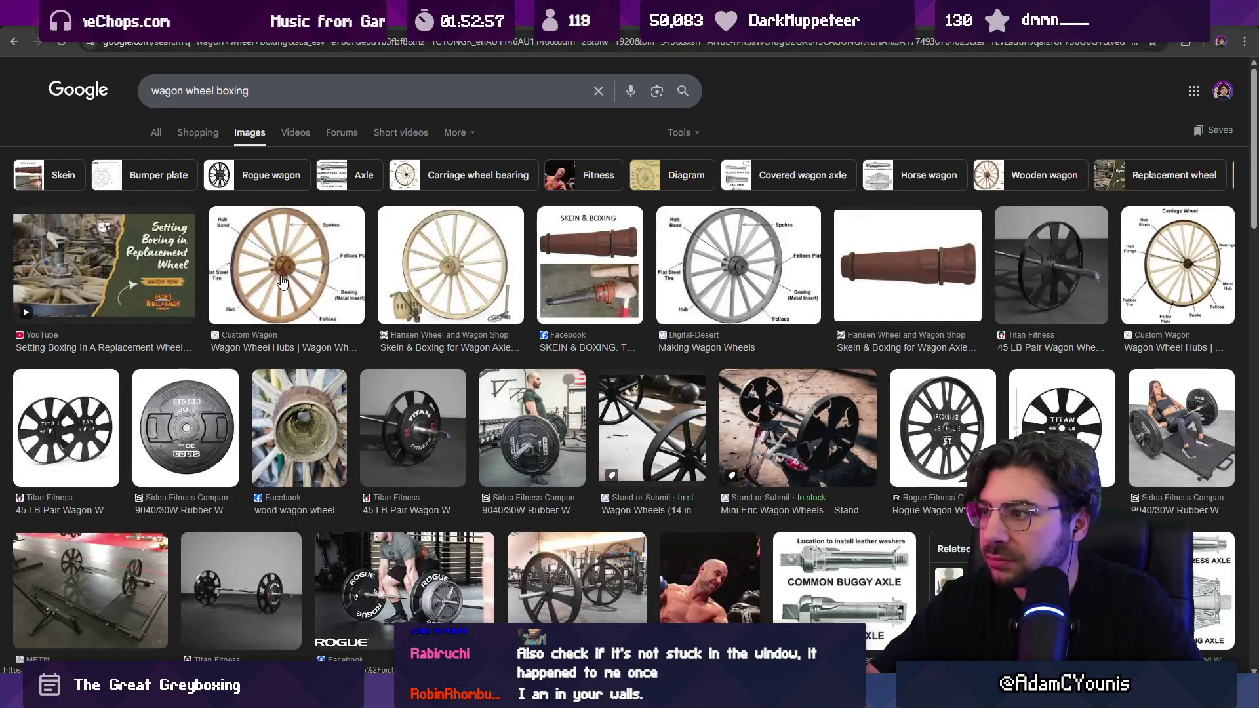
pyautogui.click(282, 282)
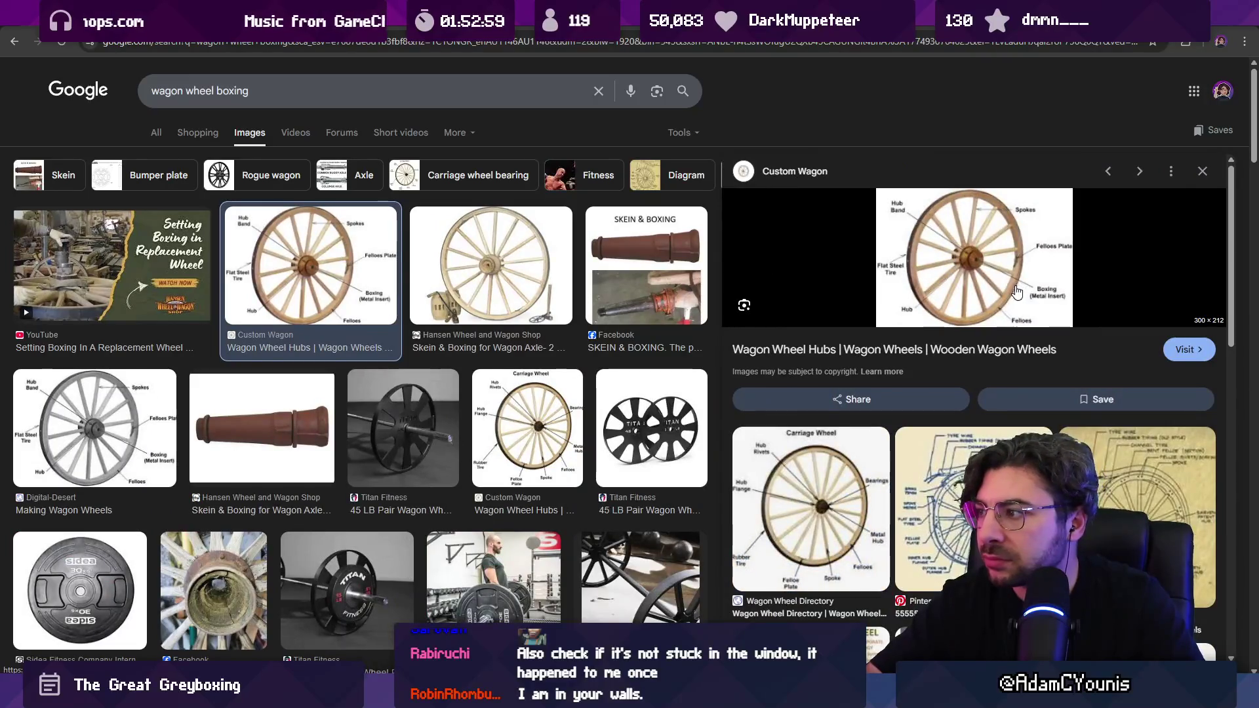
pyautogui.click(174, 135)
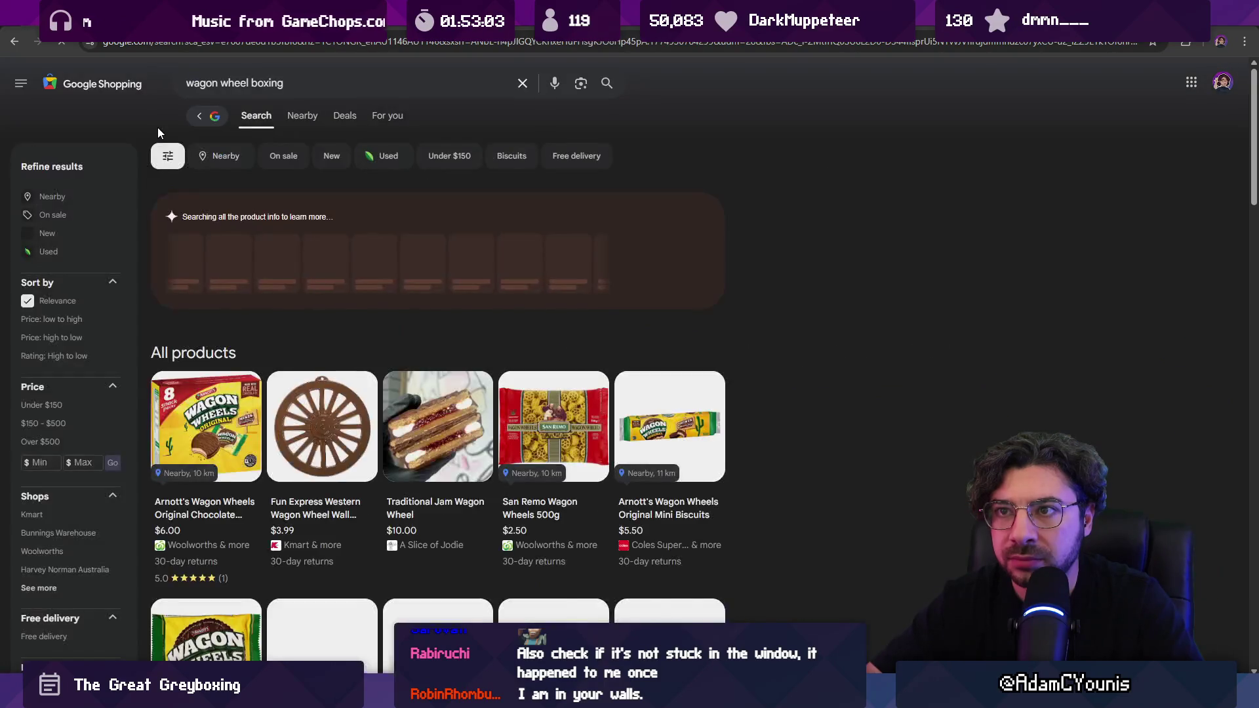
pyautogui.click(199, 118)
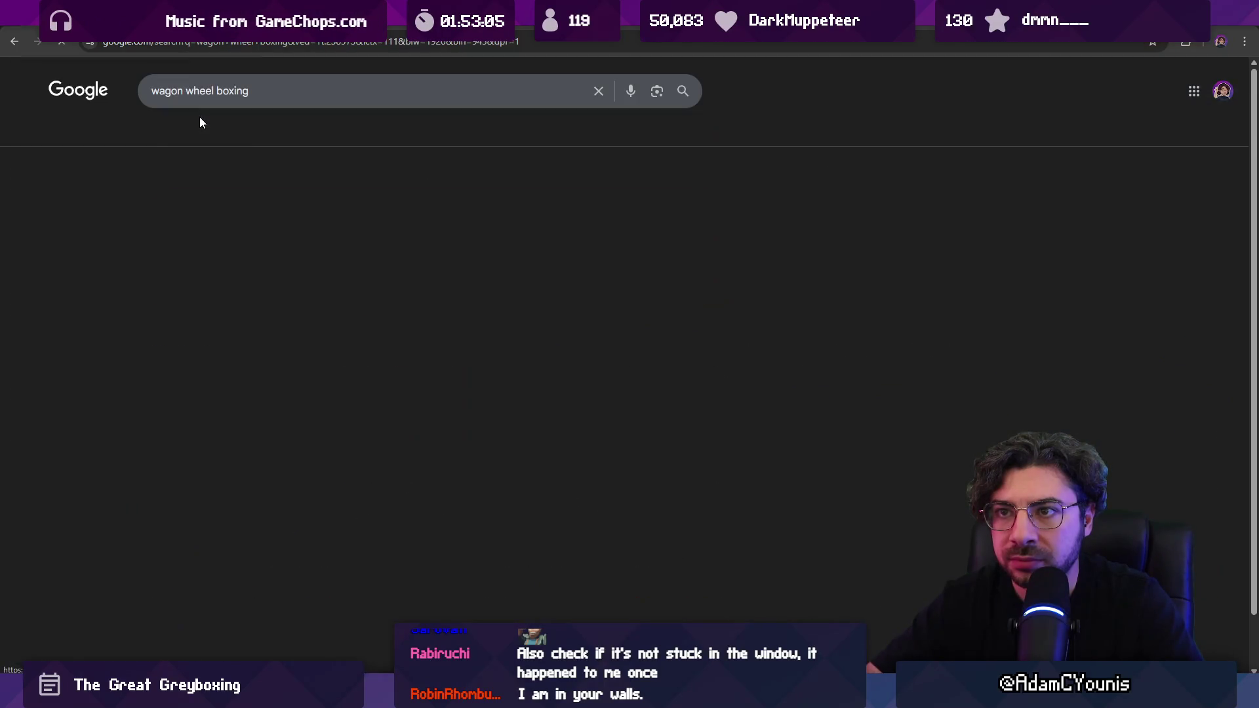
pyautogui.scroll(-6, 269, 263)
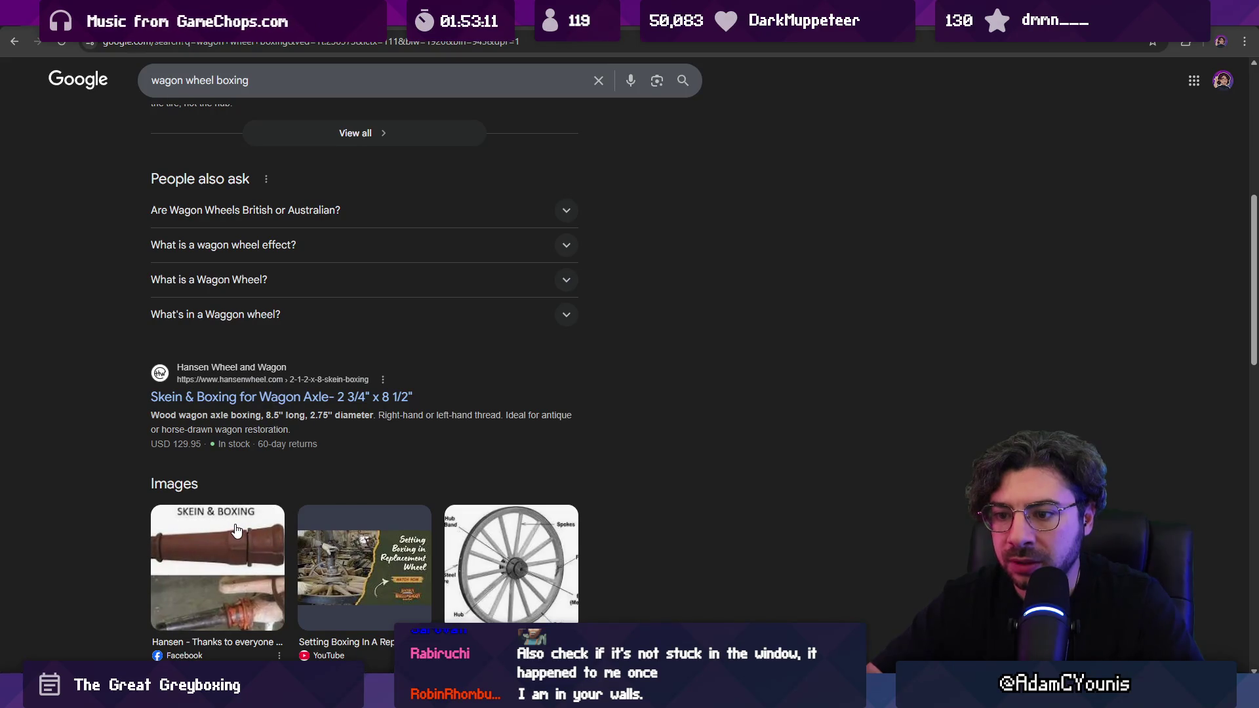
pyautogui.click(460, 563)
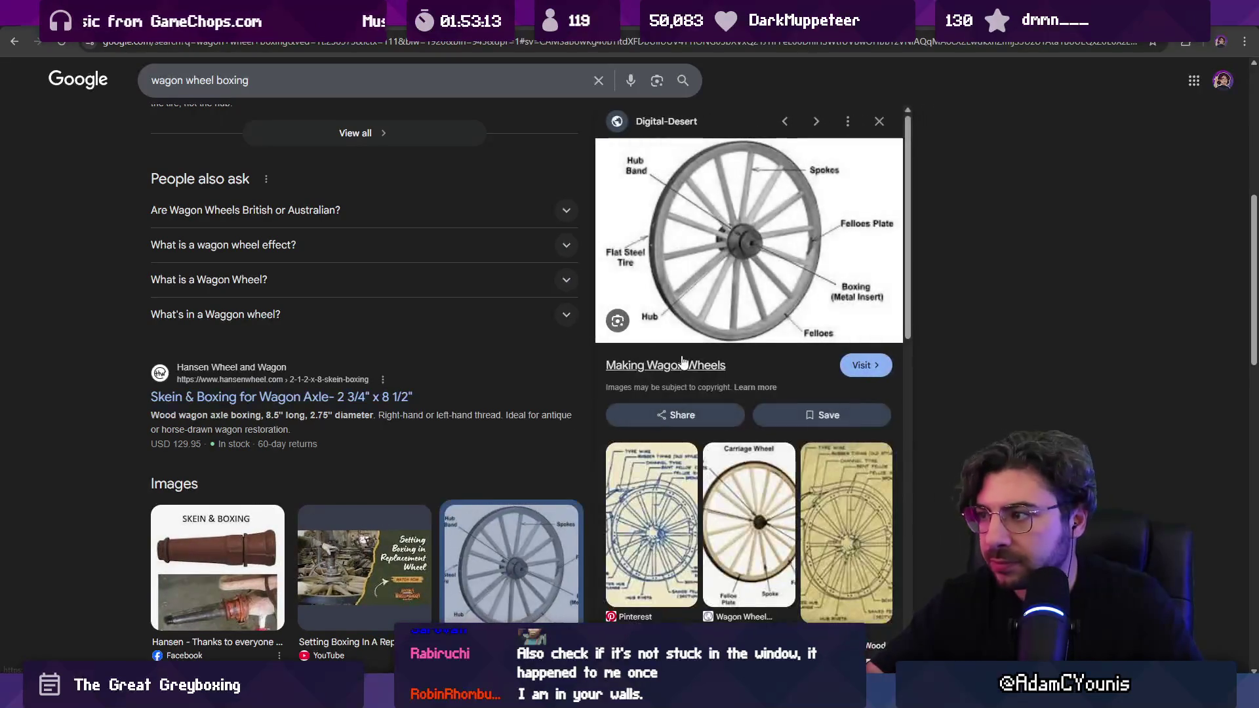
# - Search 'what is boxing in wheel terminology' and highlight the metal sleeve definition
pyautogui.tripleClick(281, 80)
pyautogui.write('what is boxing in s')
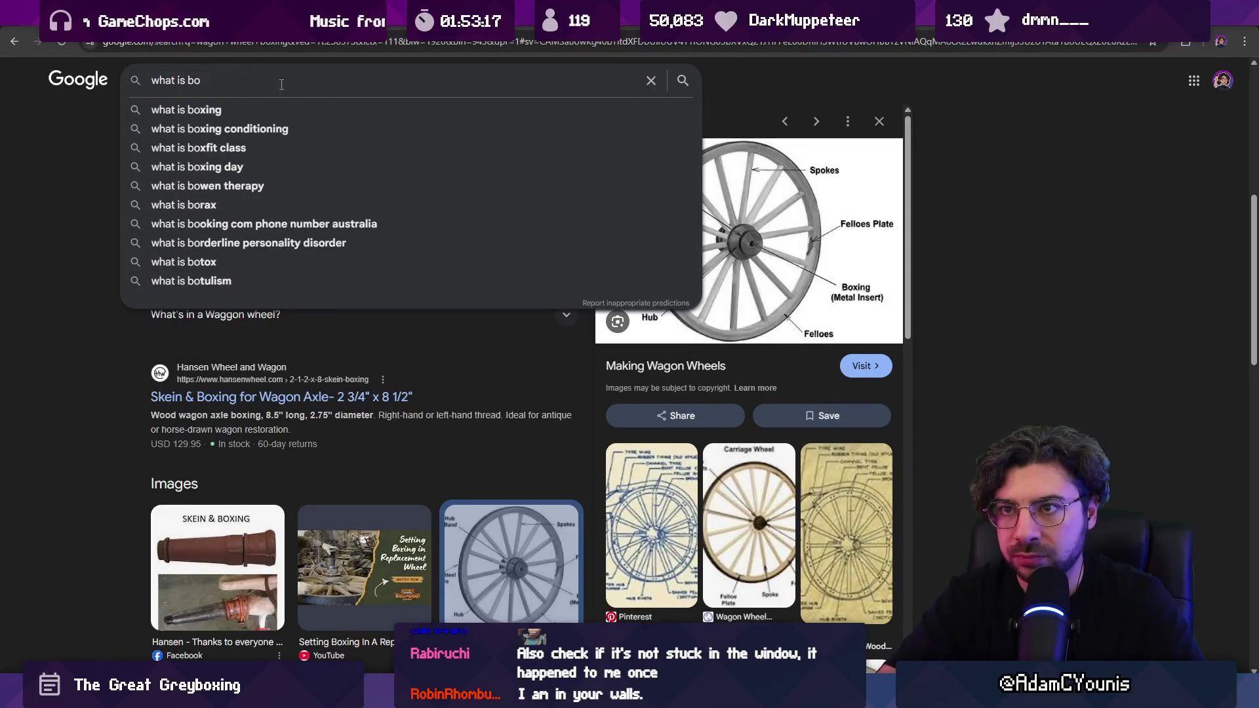
pyautogui.press('BackSpace')
pyautogui.write('whee')
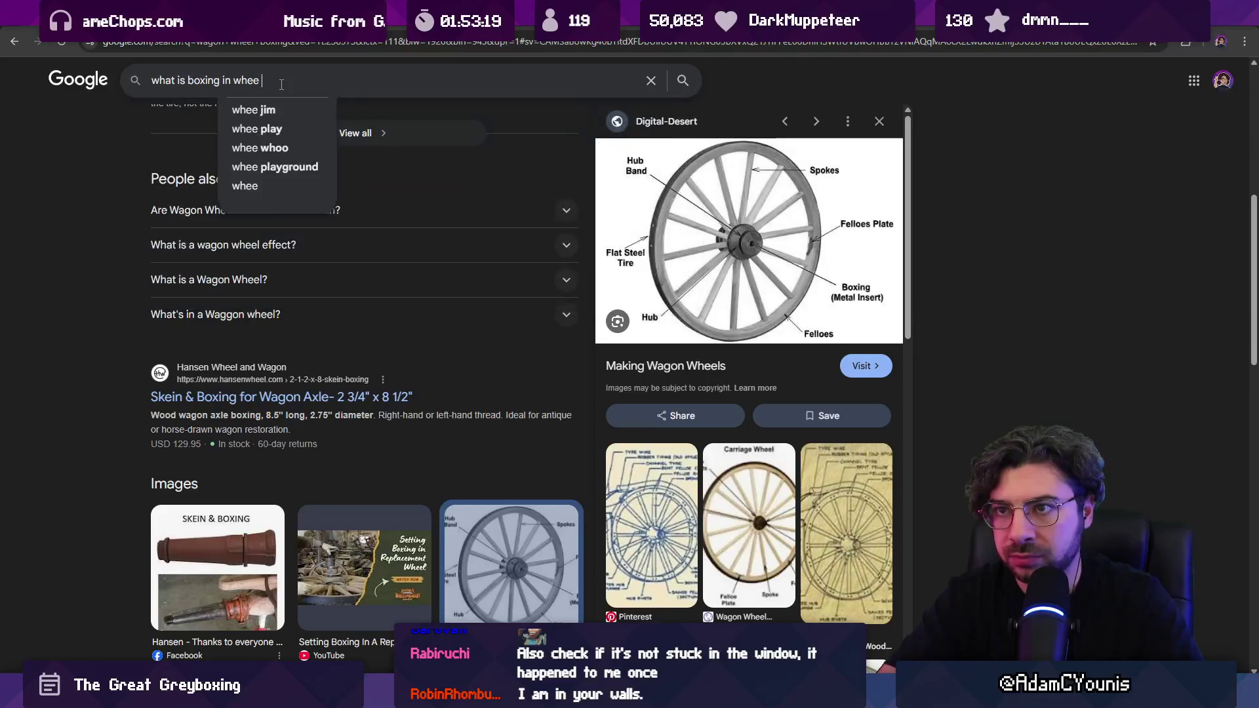
pyautogui.write('l terminology')
pyautogui.press('Return')
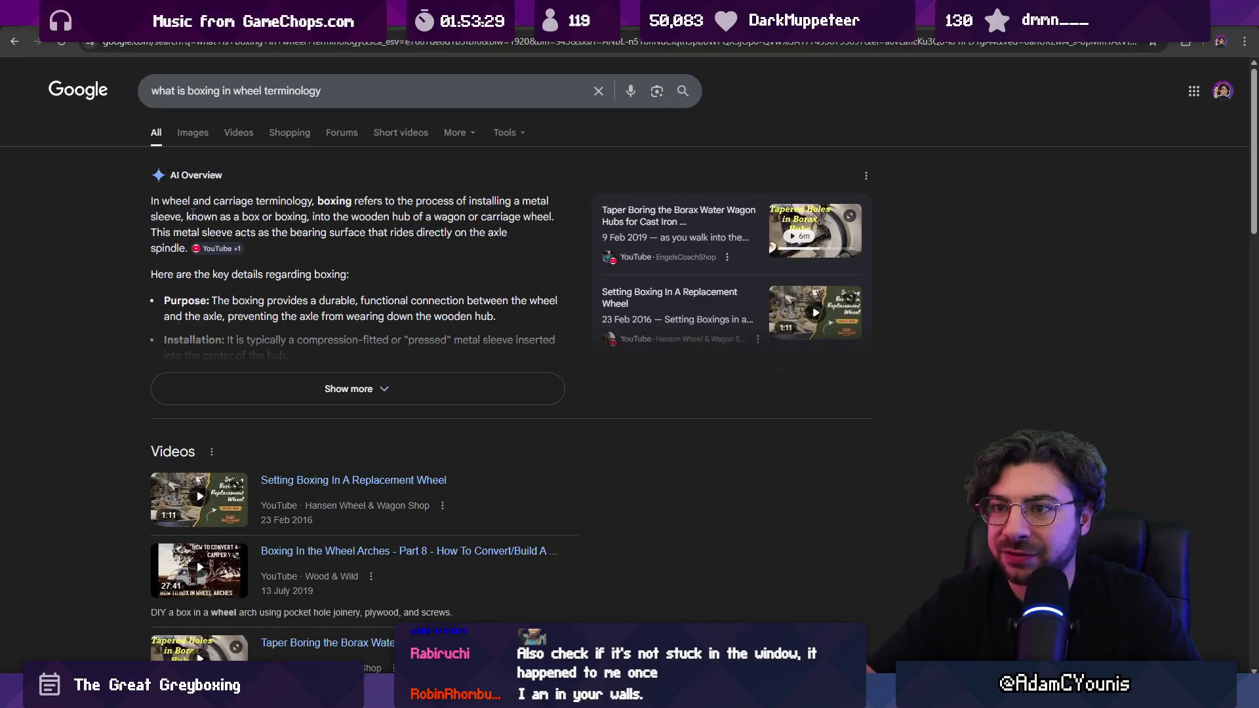
pyautogui.moveTo(218, 212); pyautogui.dragTo(289, 216)
pyautogui.click(382, 222)
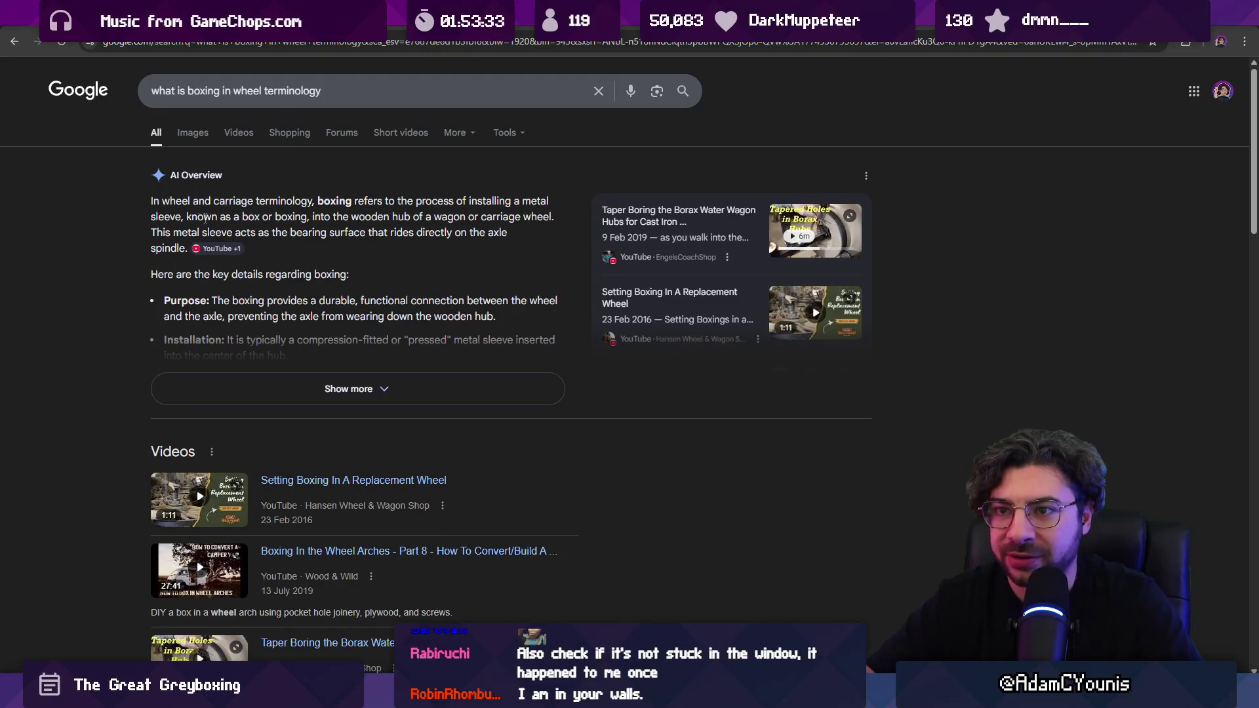
pyautogui.moveTo(176, 231); pyautogui.dragTo(257, 233)
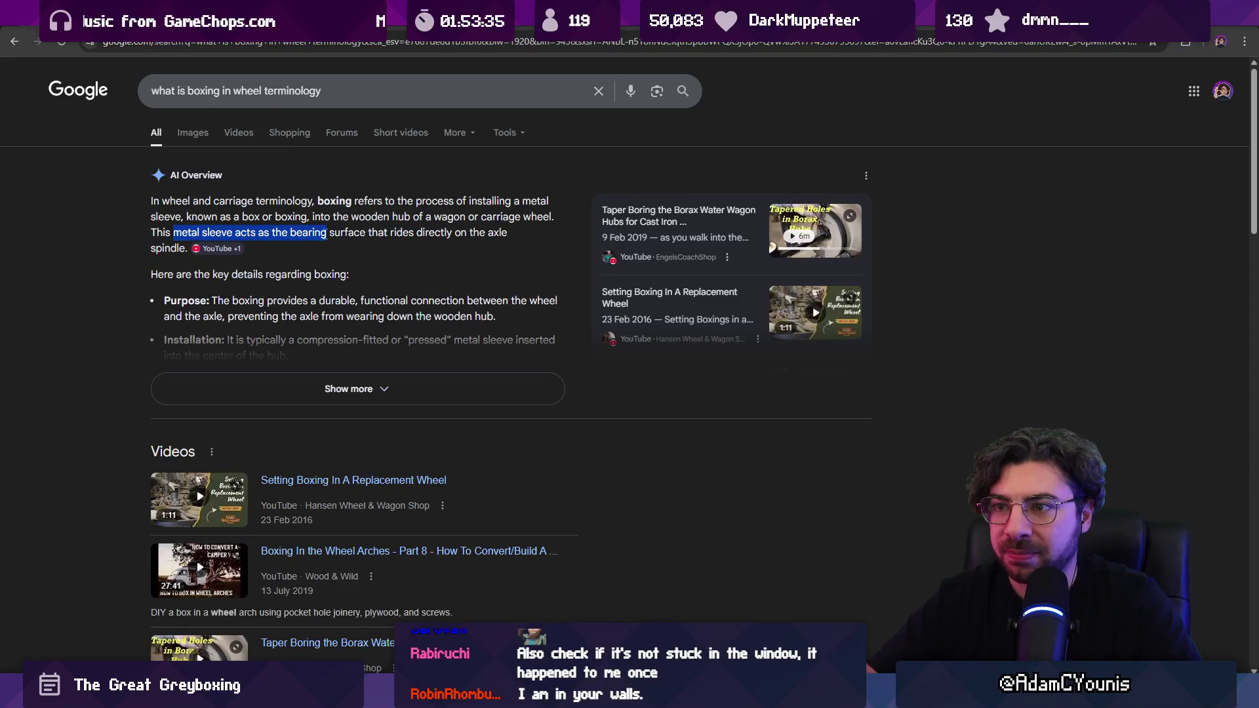
pyautogui.click(141, 223)
# - Return to the wagon wheel boxing results and scroll to the Making Wagon Wheels diagram
pyautogui.click(5, 42)
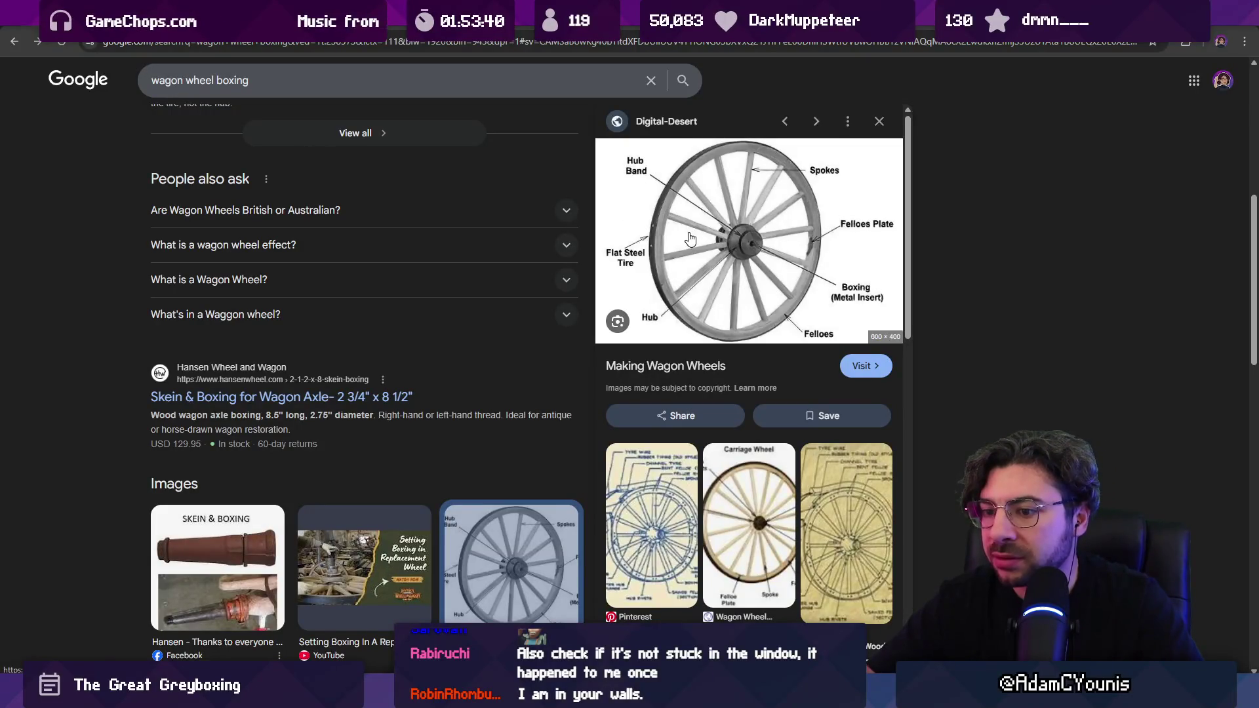
pyautogui.scroll(-8, 384, 277)
pyautogui.scroll(-2, 442, 352)
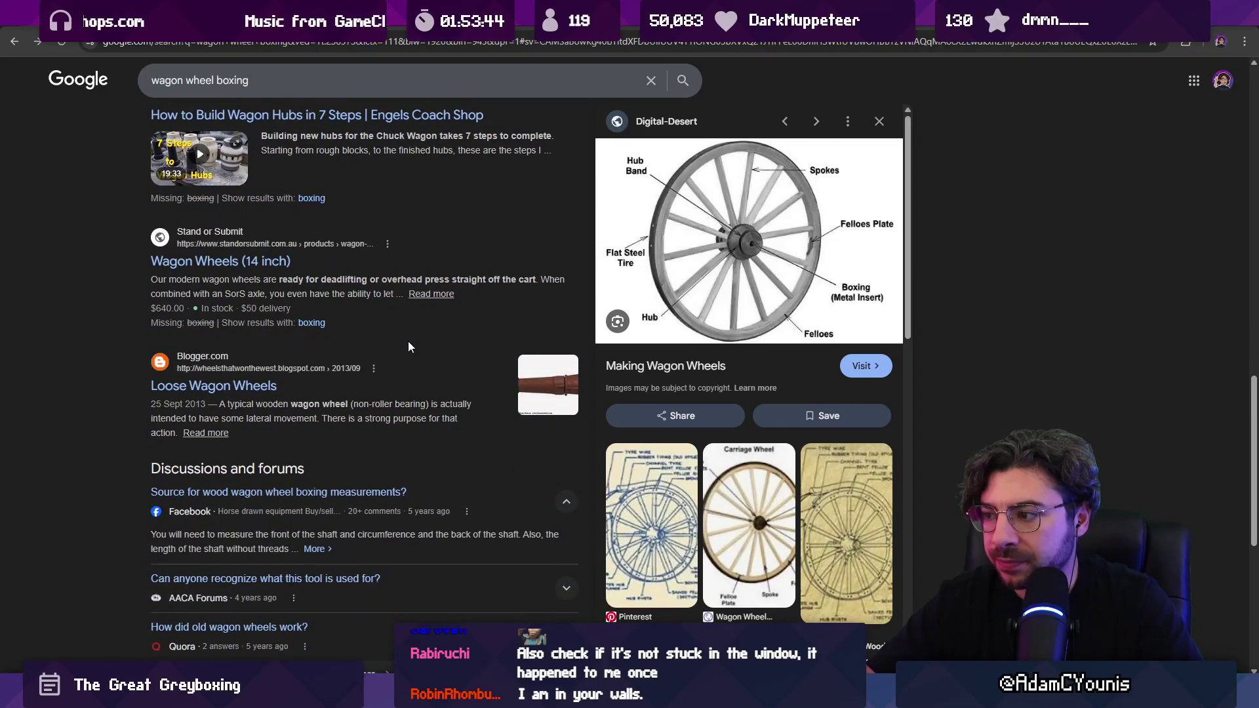
pyautogui.scroll(-3, 408, 341)
pyautogui.scroll(10, 353, 320)
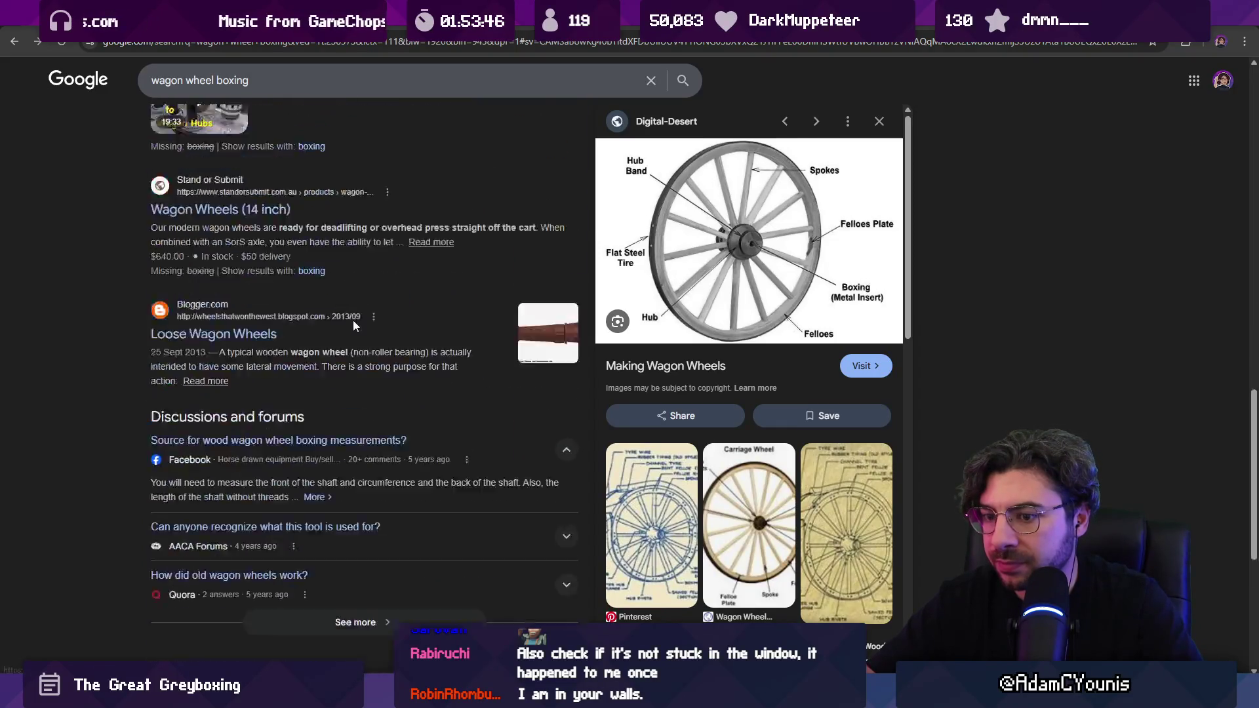
pyautogui.scroll(2, 401, 342)
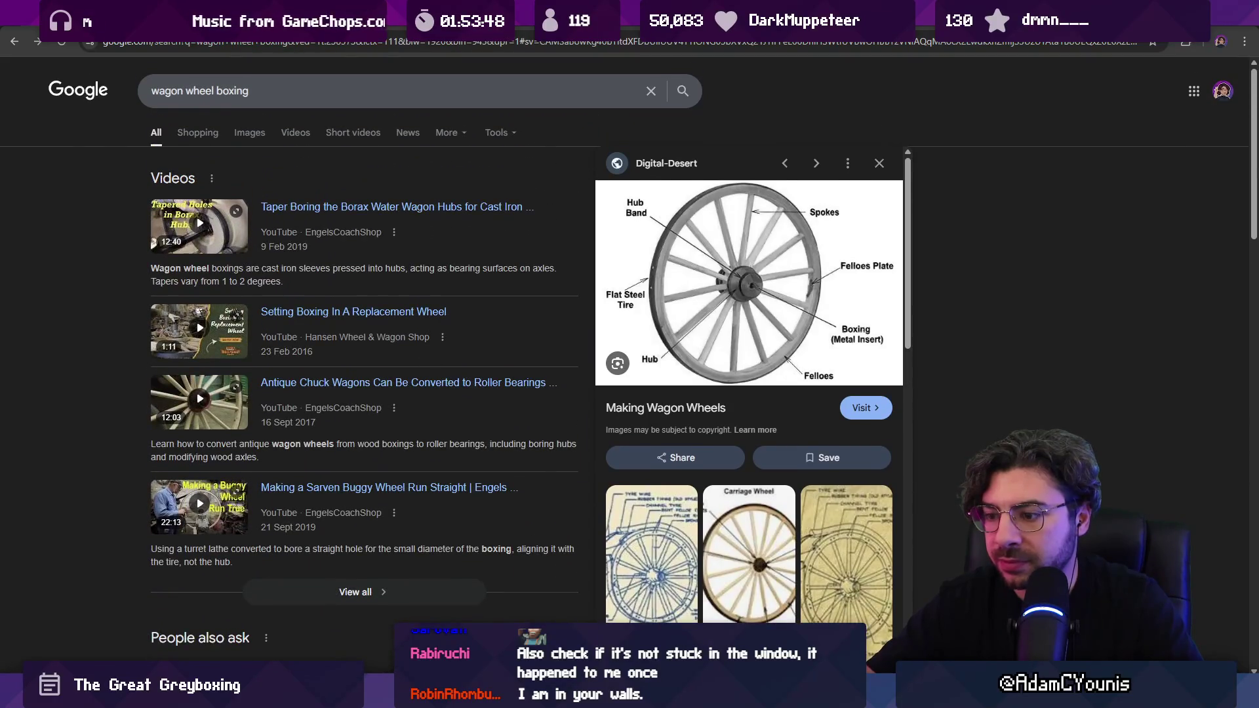
pyautogui.hotkey('alt', 'Tab')
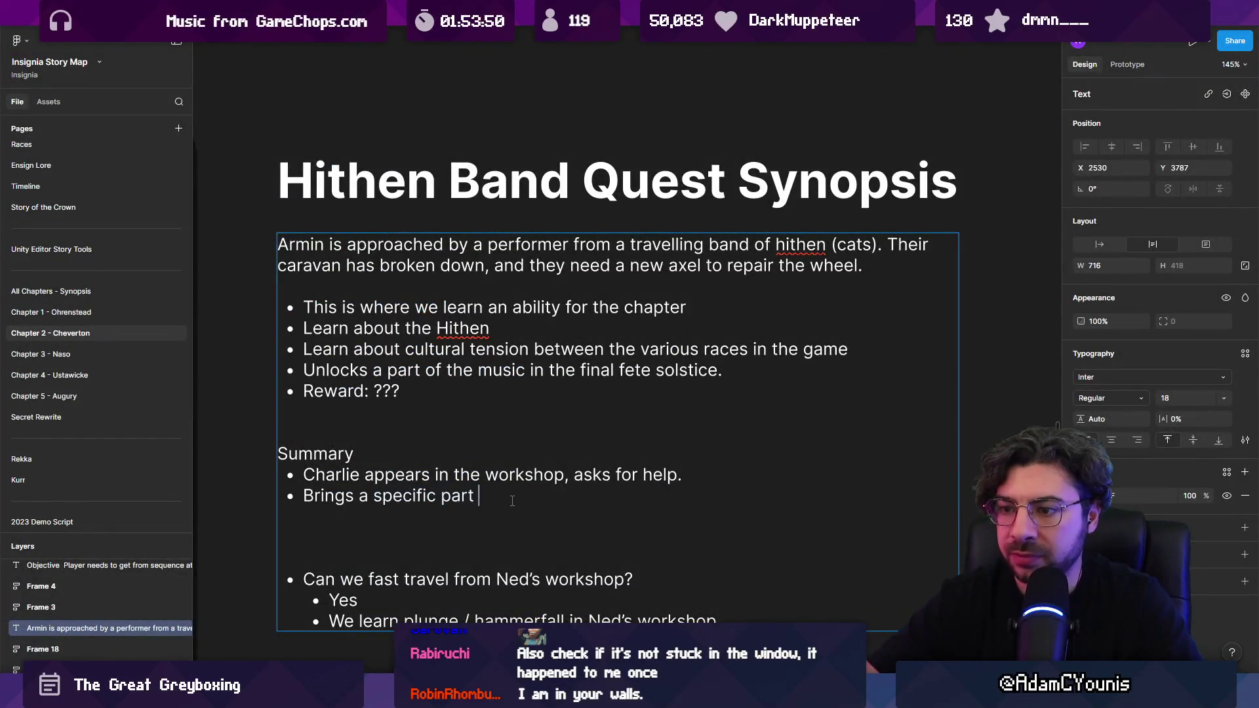
# - Reword the second bullet: Charlie brings scrap metal for wagon-wheel boxing (Quest Item)
pyautogui.press('BackSpace')
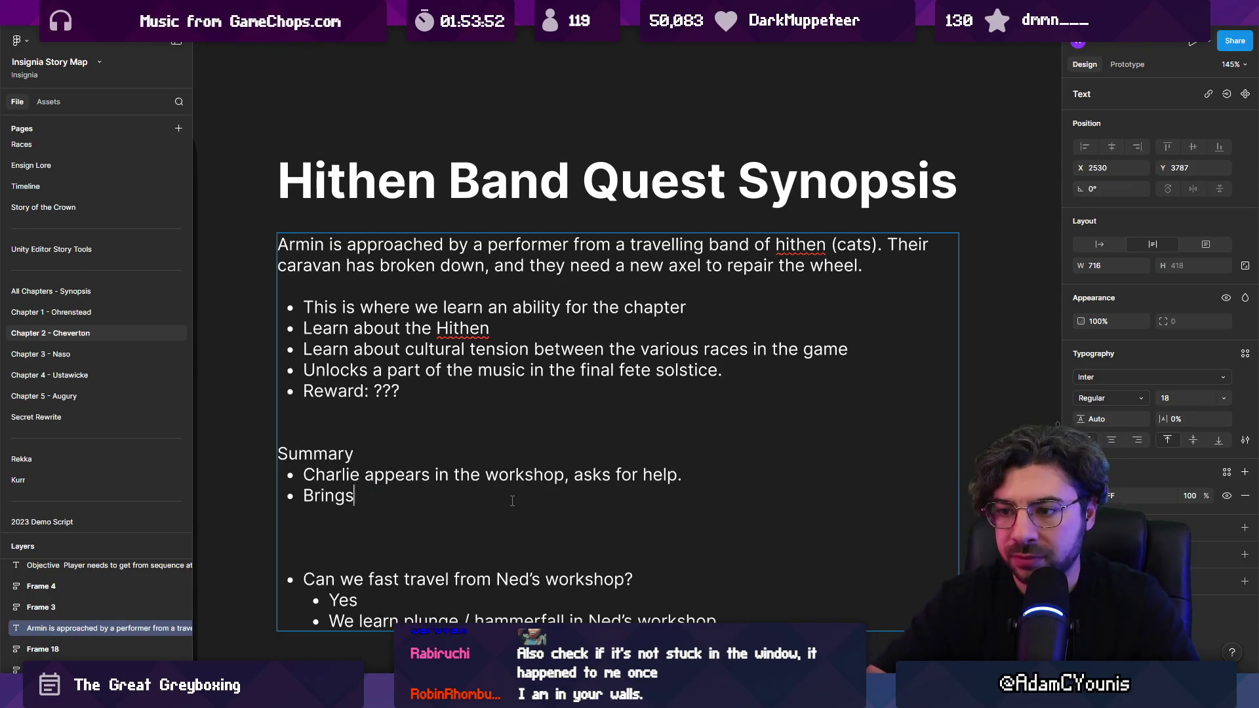
pyautogui.write('a b')
pyautogui.press('BackSpace')
pyautogui.press('BackSpace')
pyautogui.press('BackSpace')
pyautogui.write('scrap metal')
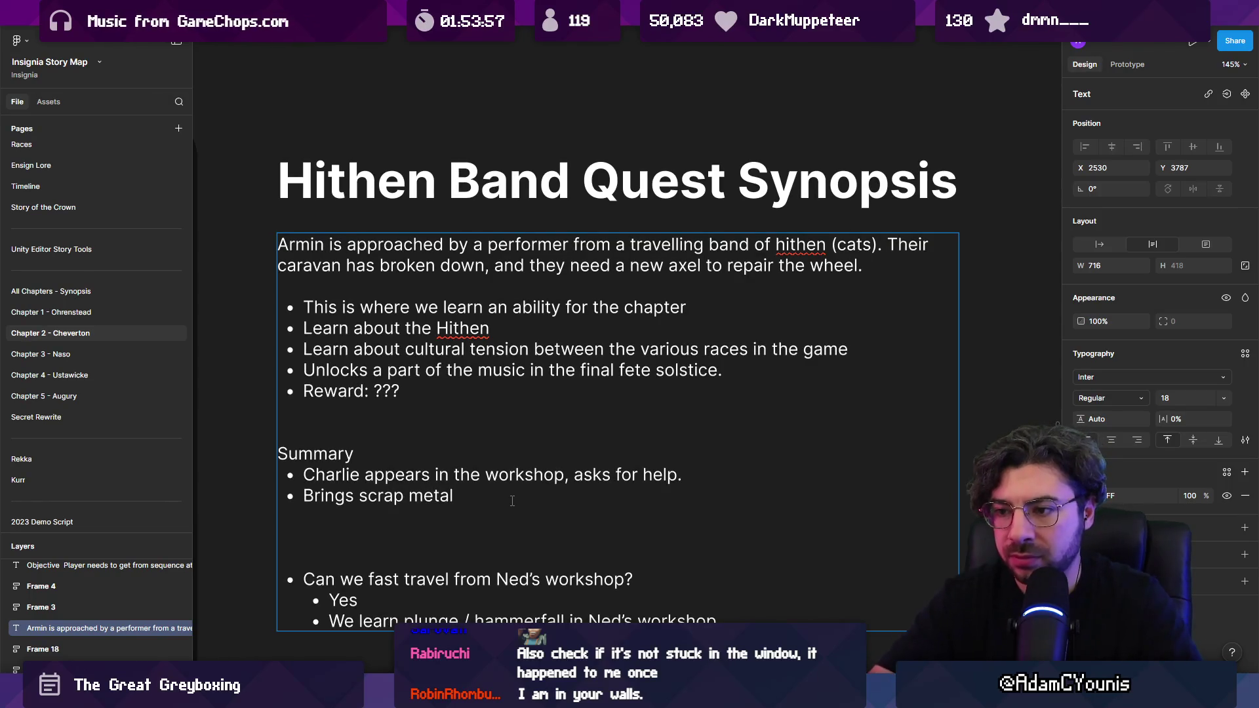
pyautogui.write(' that used to be a m')
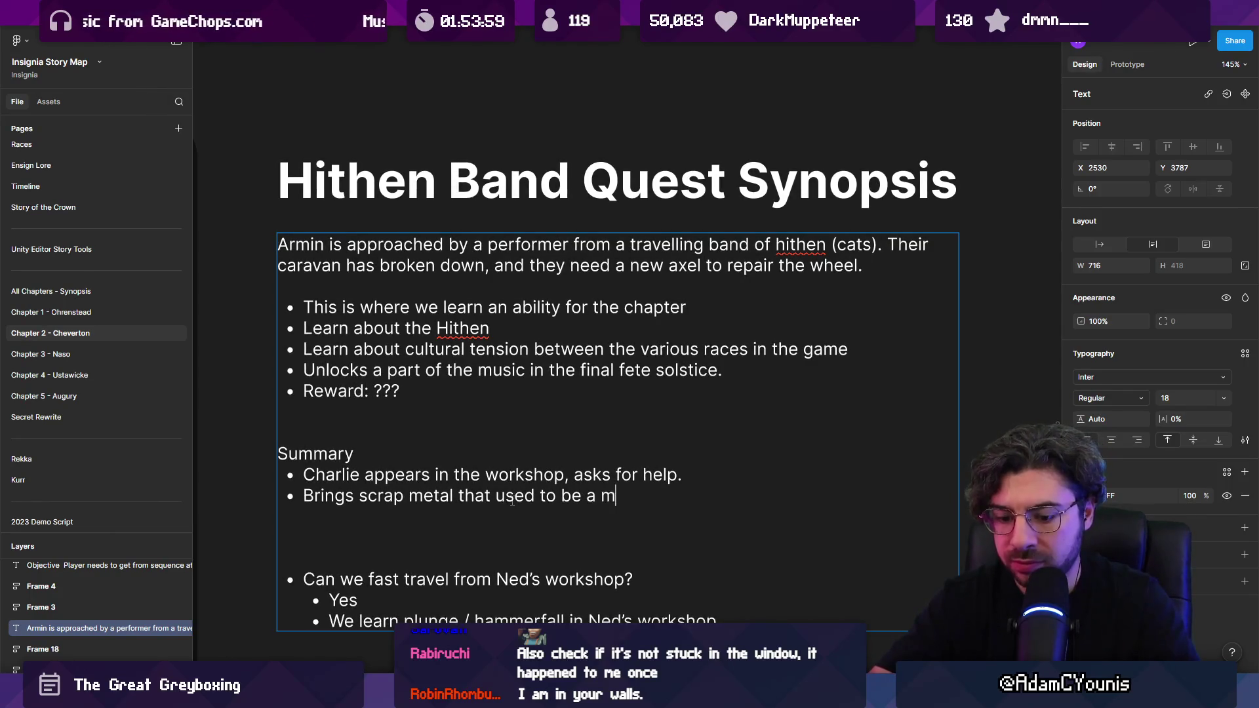
pyautogui.write('etal boxing for ')
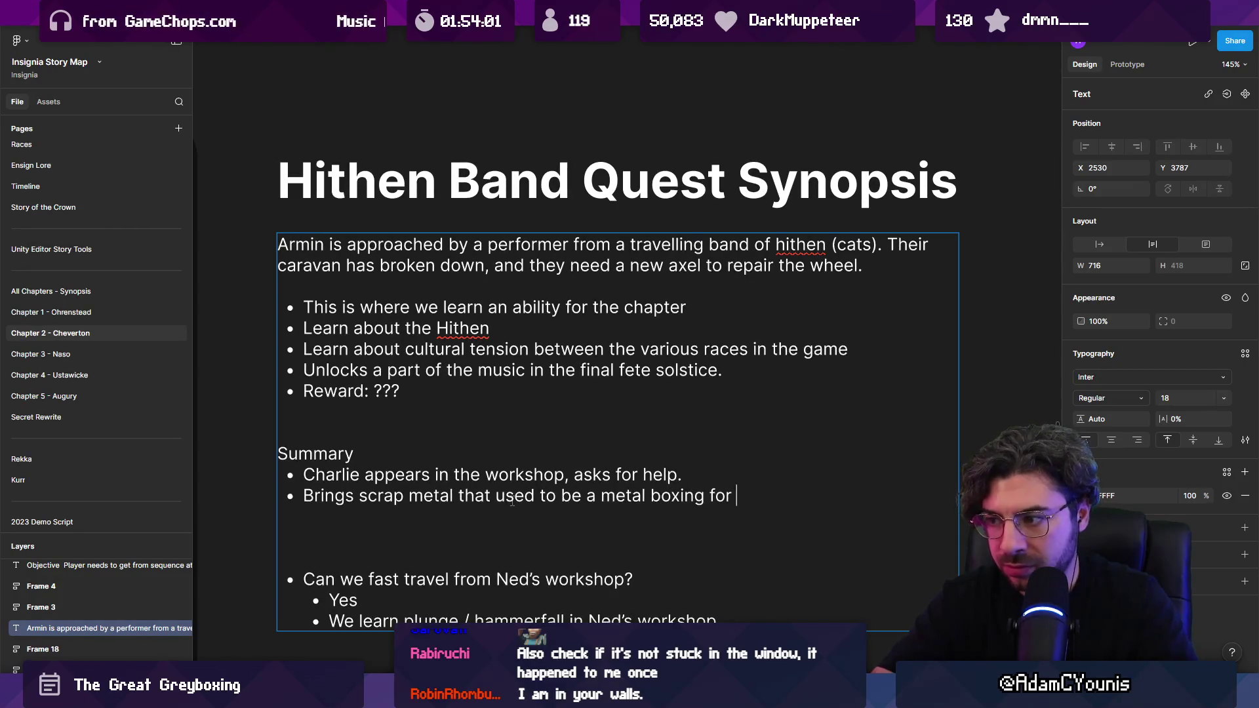
pyautogui.write('a wagon wheel')
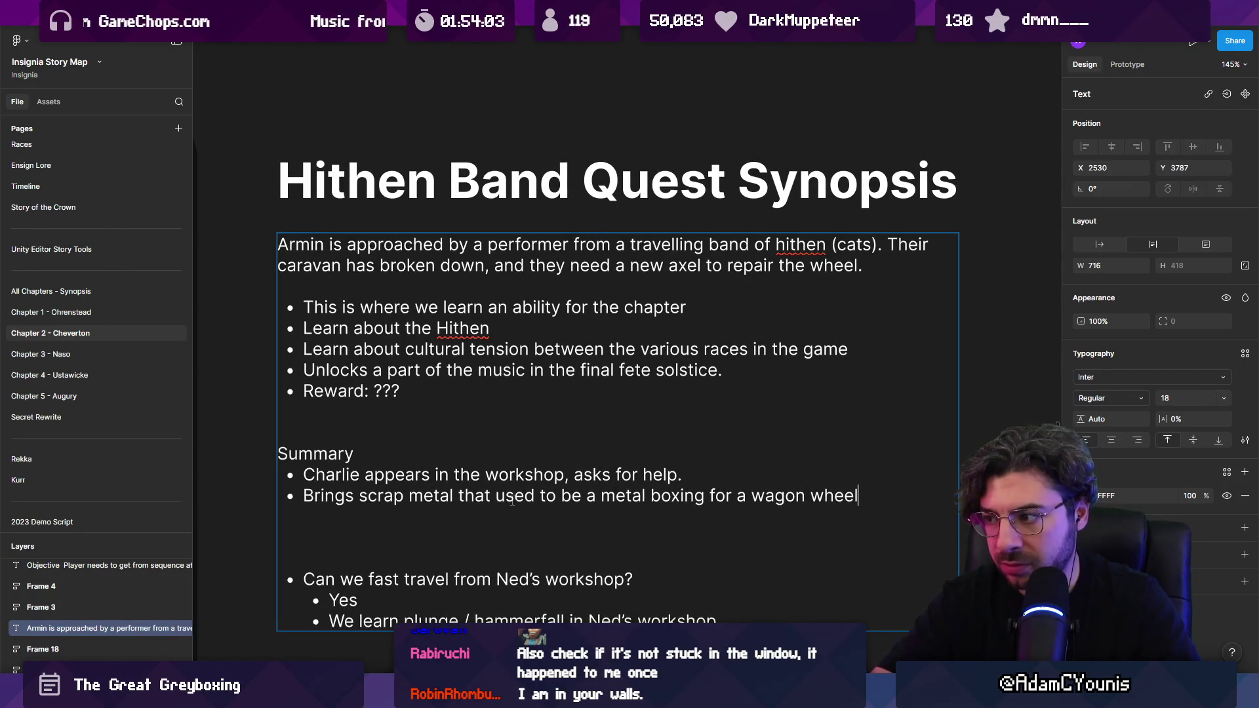
pyautogui.write(' (Qiues')
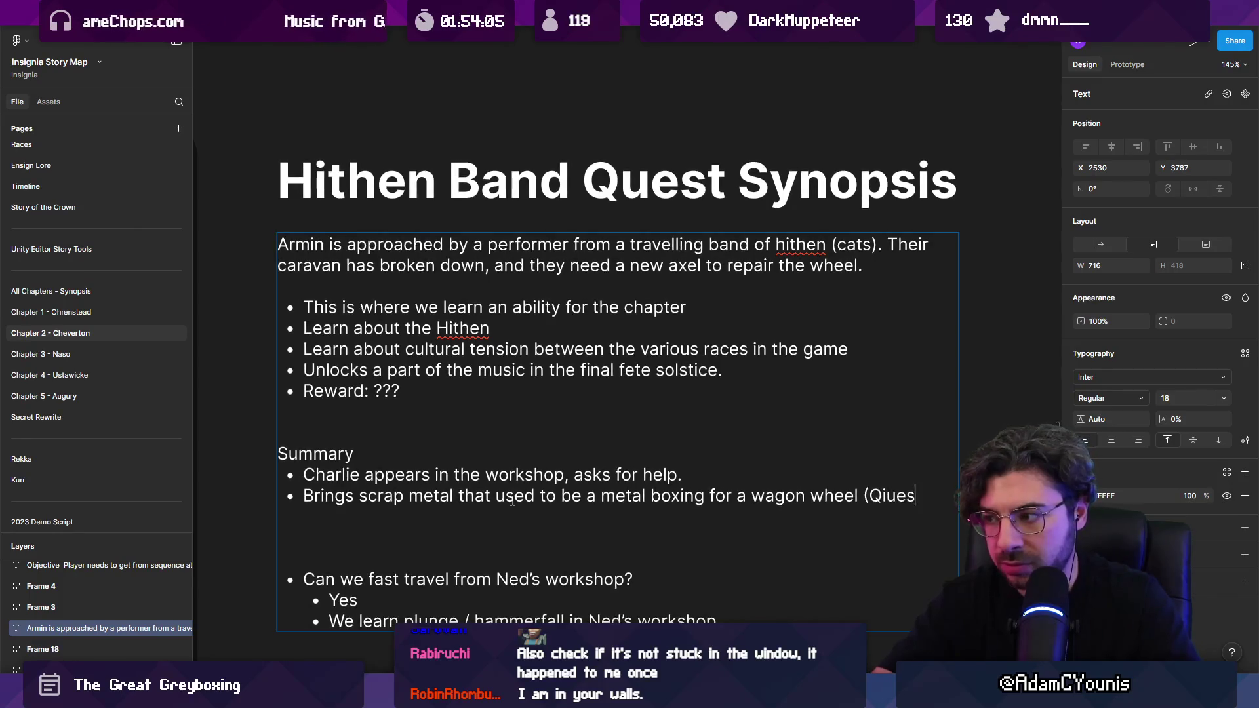
pyautogui.press('BackSpace')
pyautogui.press('BackSpace')
pyautogui.press('BackSpace')
pyautogui.press('BackSpace')
pyautogui.write('uest Item)')
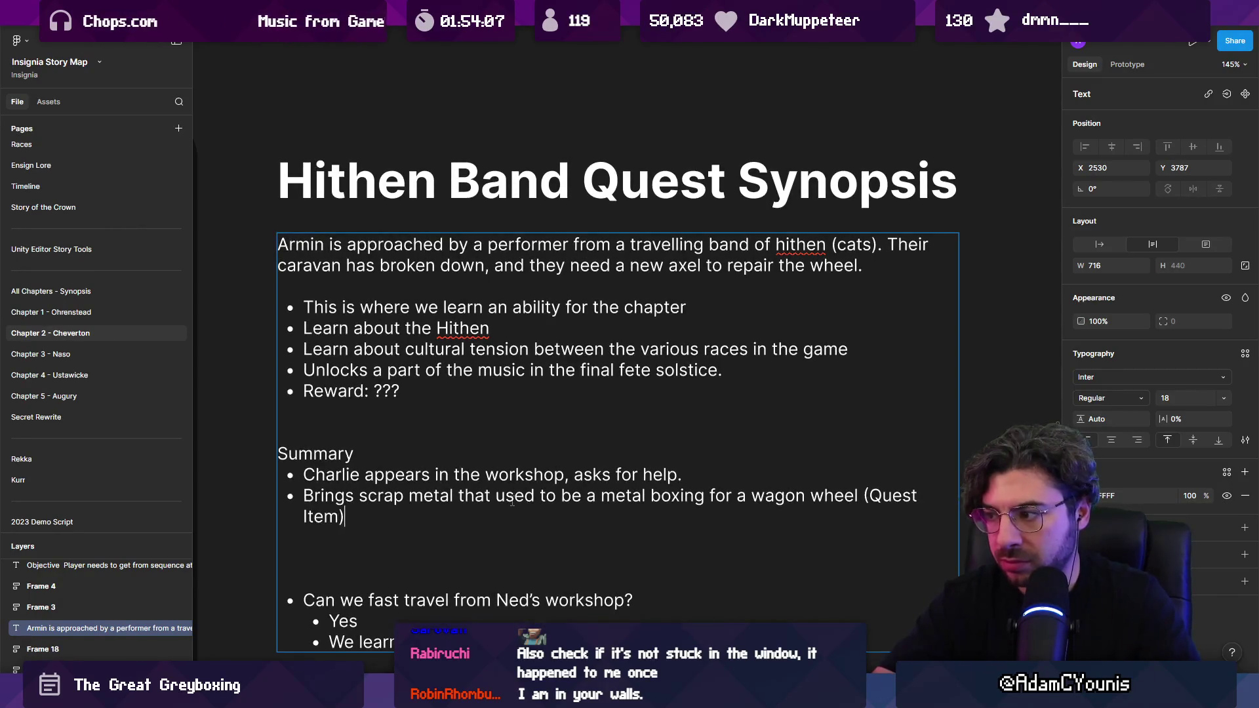
# - Add a bullet: 'Armin fixes this, then meets Charlie at the wagon to install it.'
pyautogui.press('Return')
pyautogui.write('Armin')
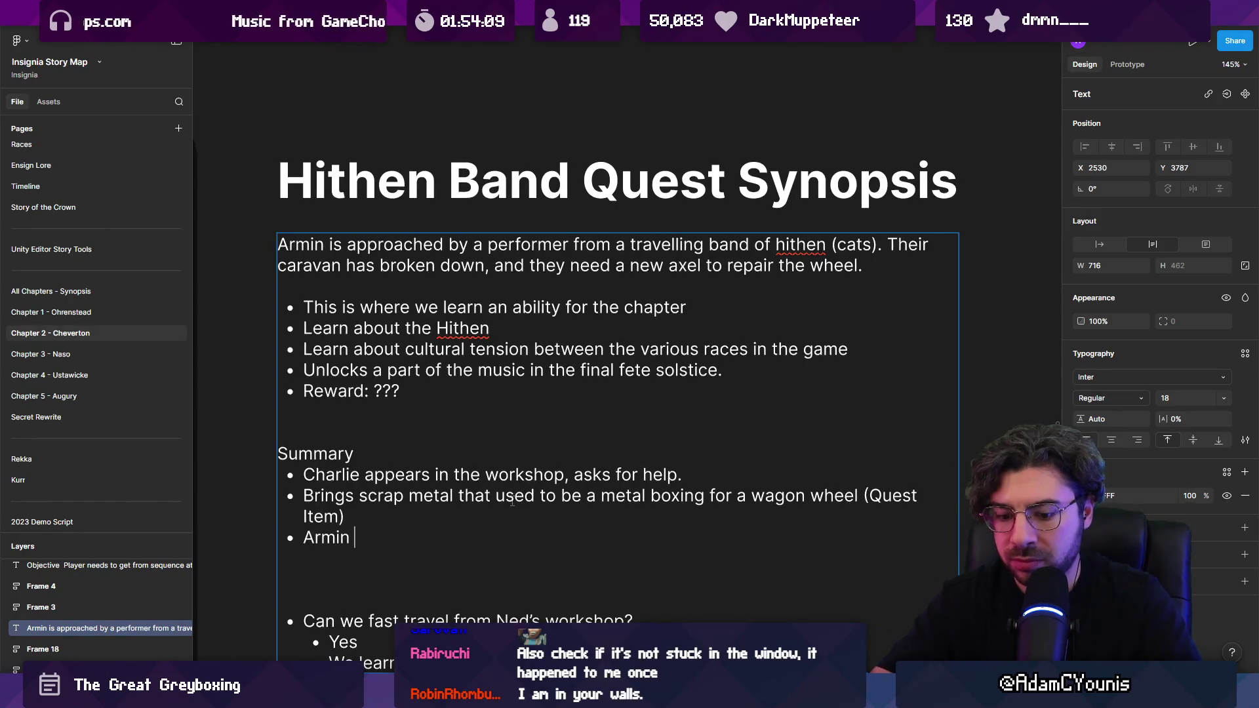
pyautogui.write('fixes this')
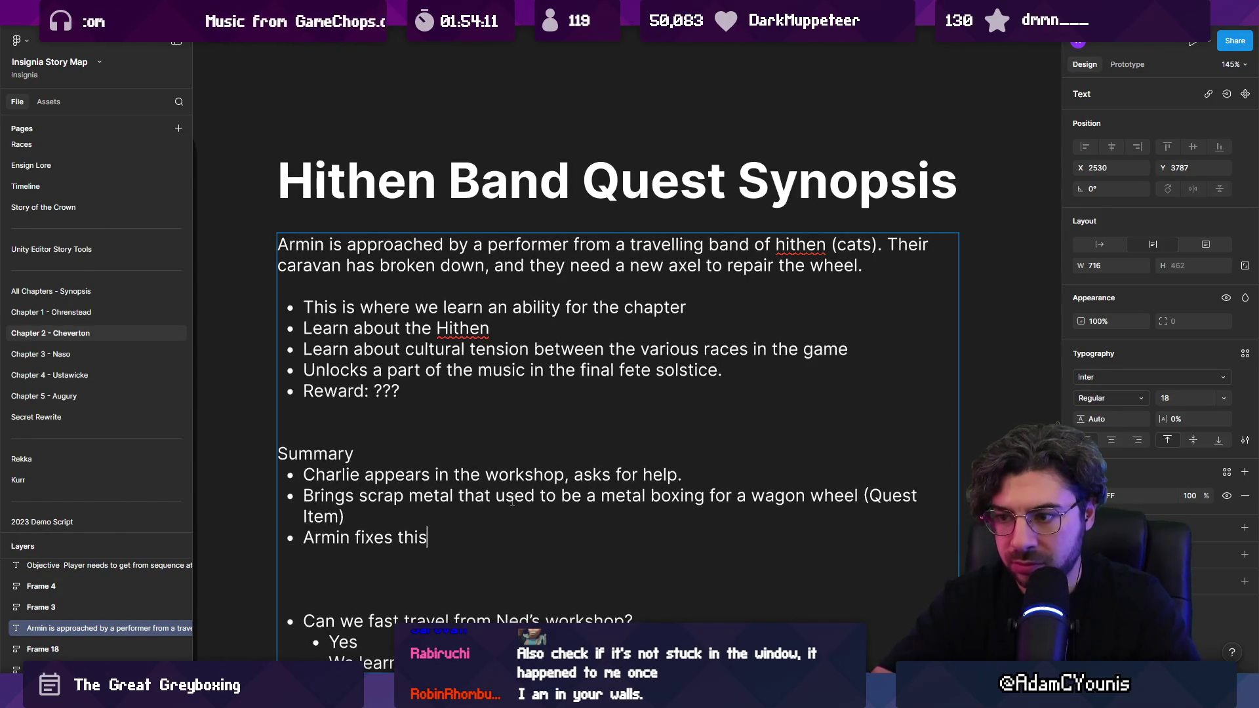
pyautogui.write(', then meets ')
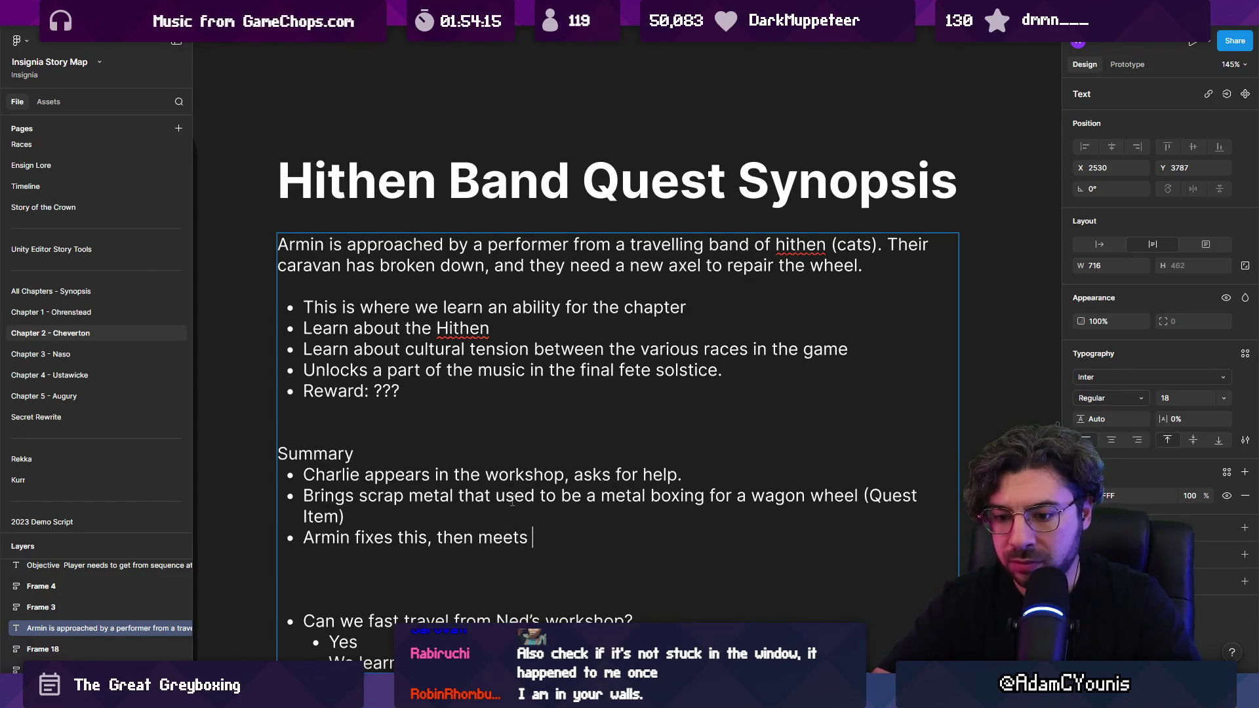
pyautogui.write('charlie')
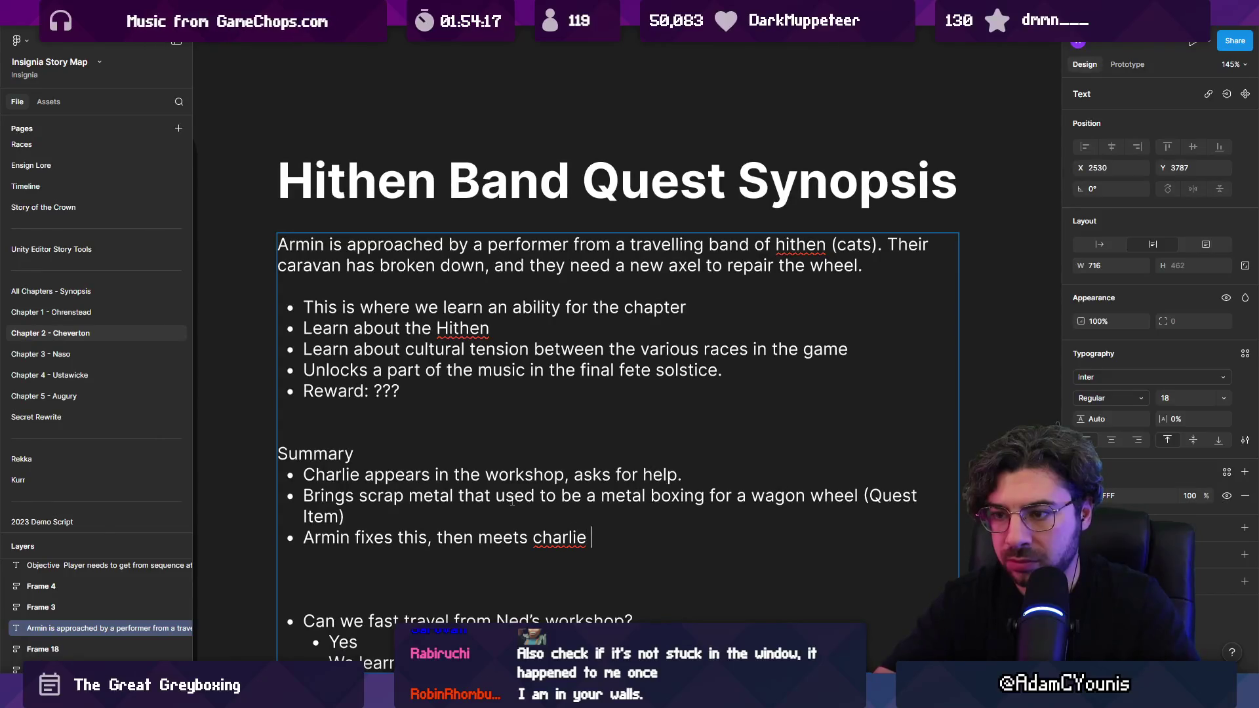
pyautogui.hotkey('ctrl', 'shift', 'Left')
pyautogui.write('Charlie')
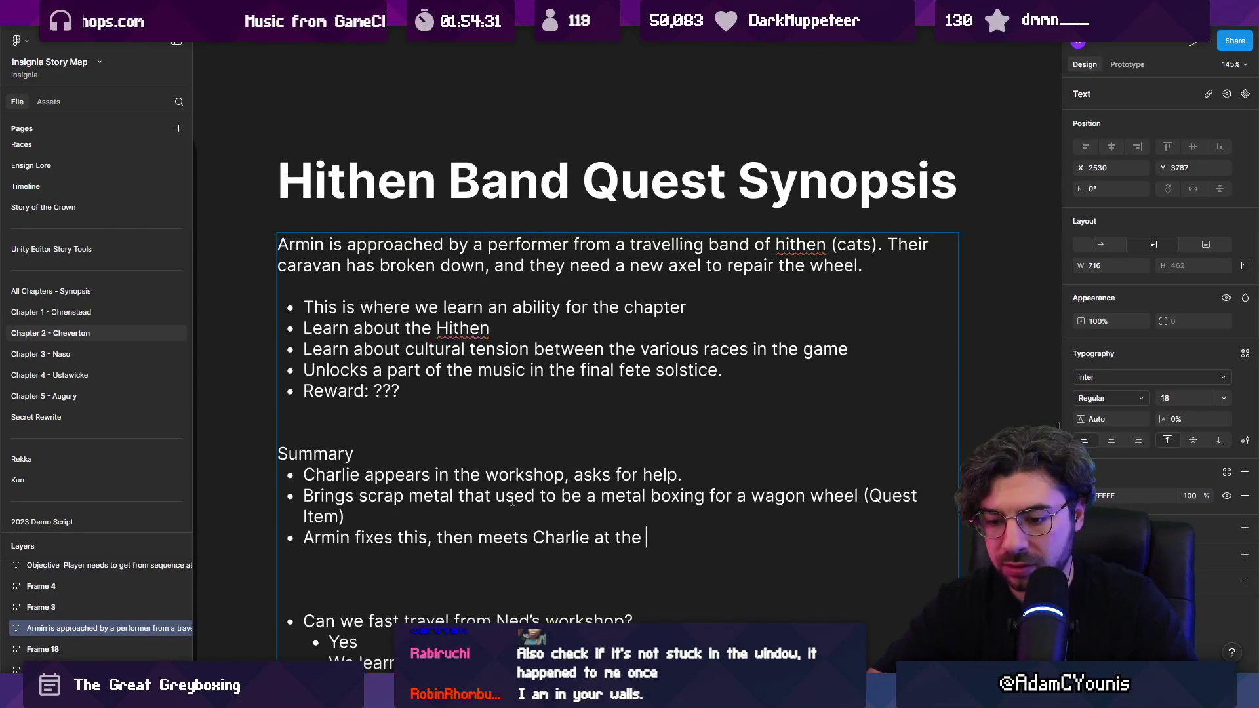
pyautogui.write('wagon to ins')
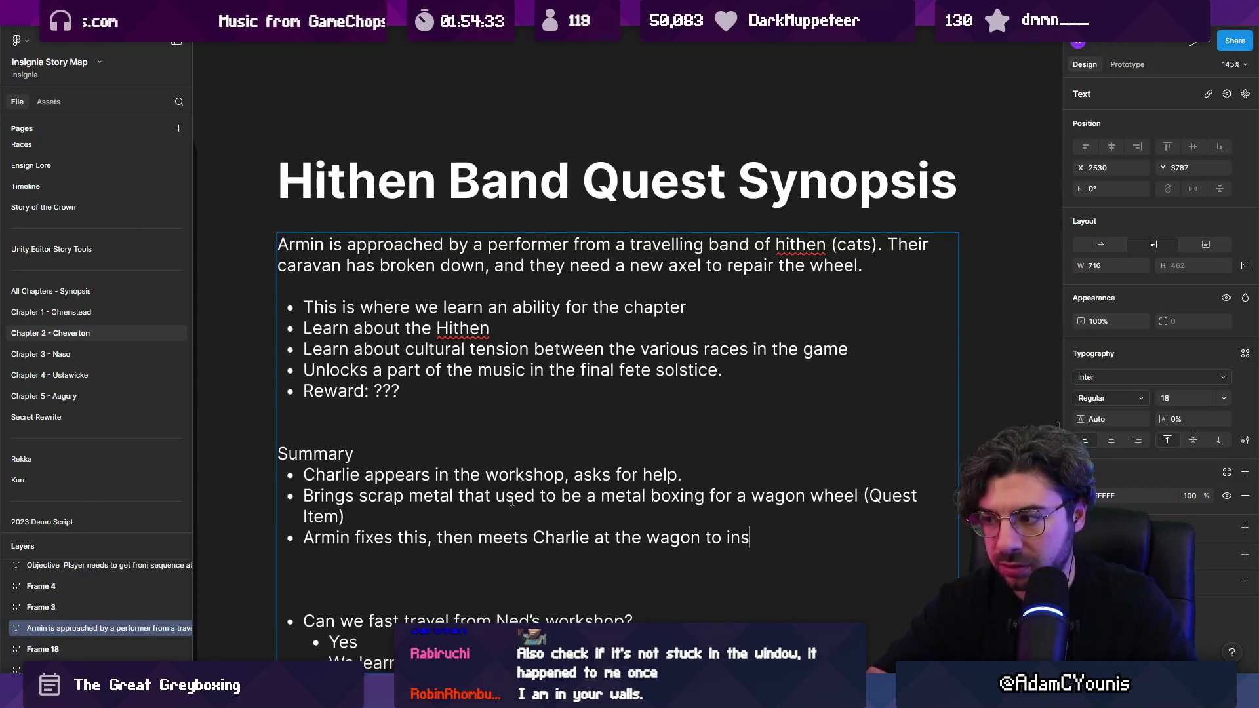
pyautogui.write('tall it.')
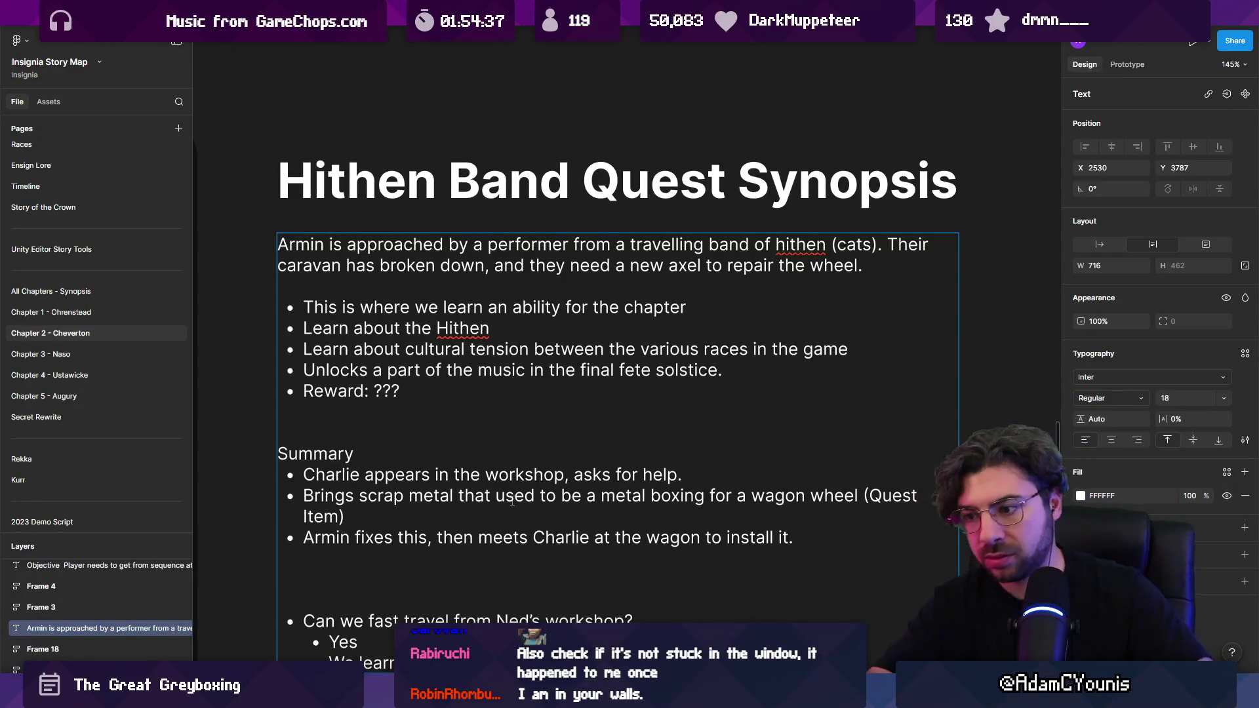
pyautogui.moveTo(645, 695)
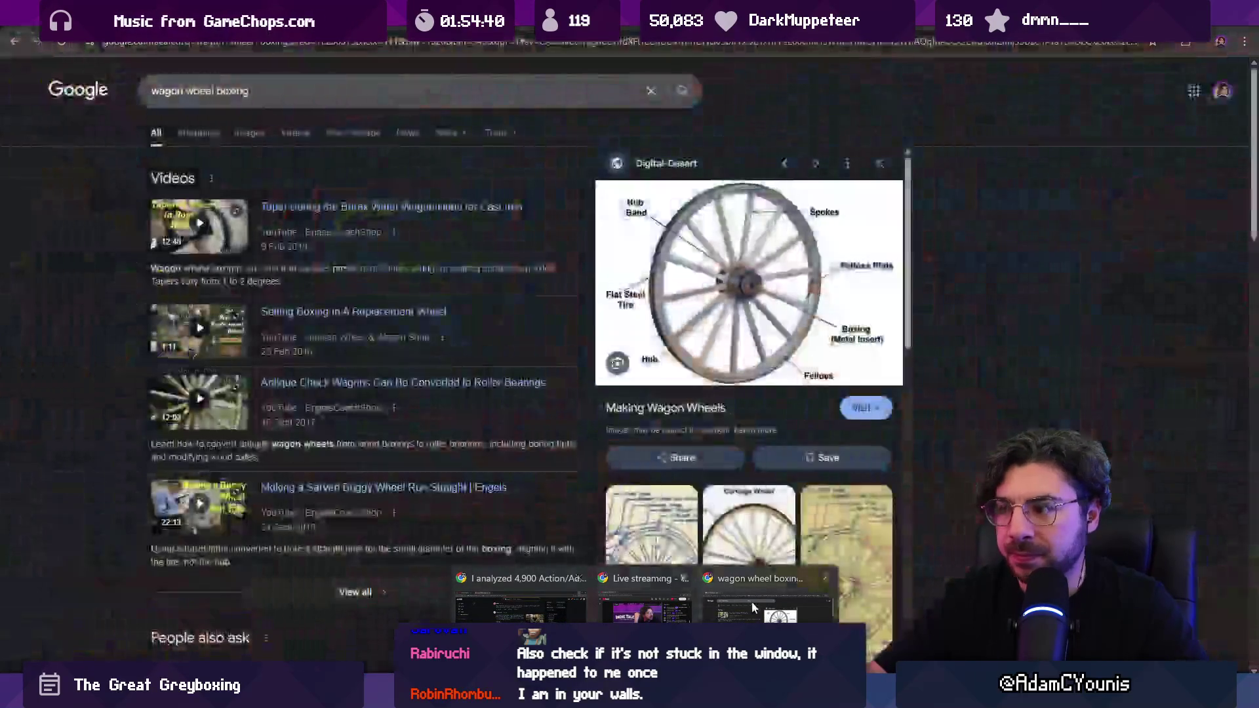
# - Search Google for 'install wheel boxing wagon' and open the Setting Boxing In A Replacement Wheel video
pyautogui.click(751, 602)
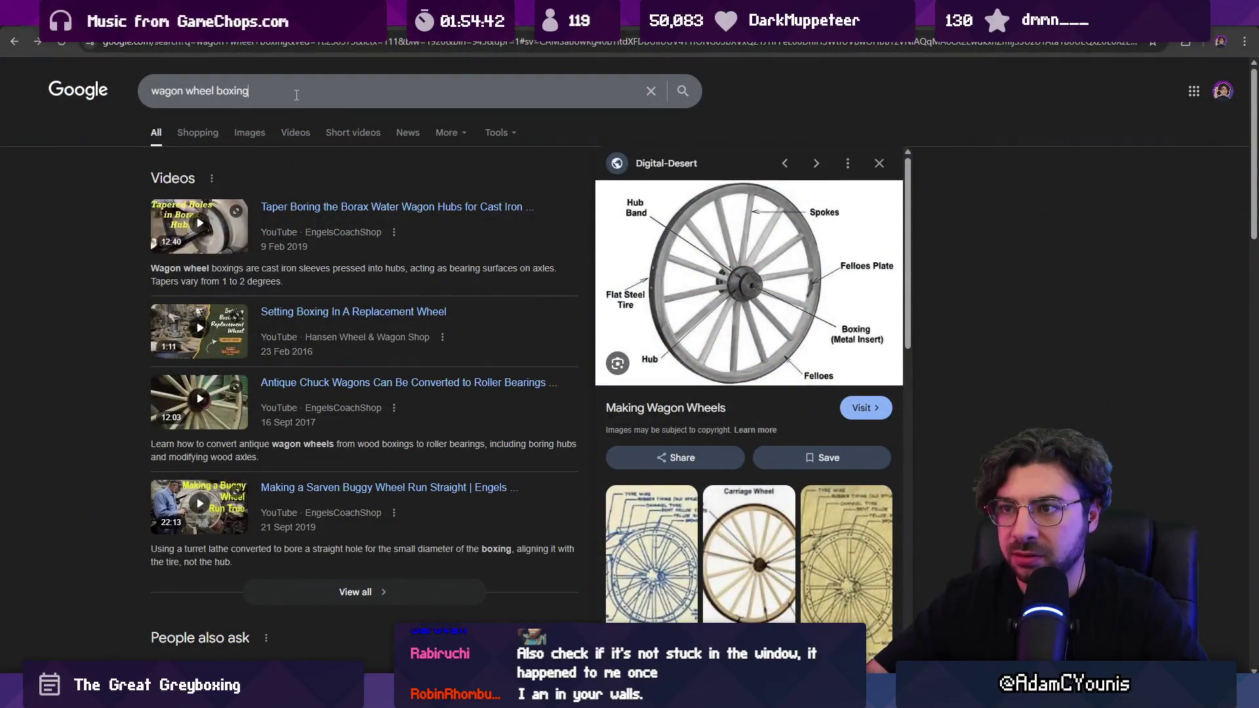
pyautogui.tripleClick(296, 95)
pyautogui.write('install wh')
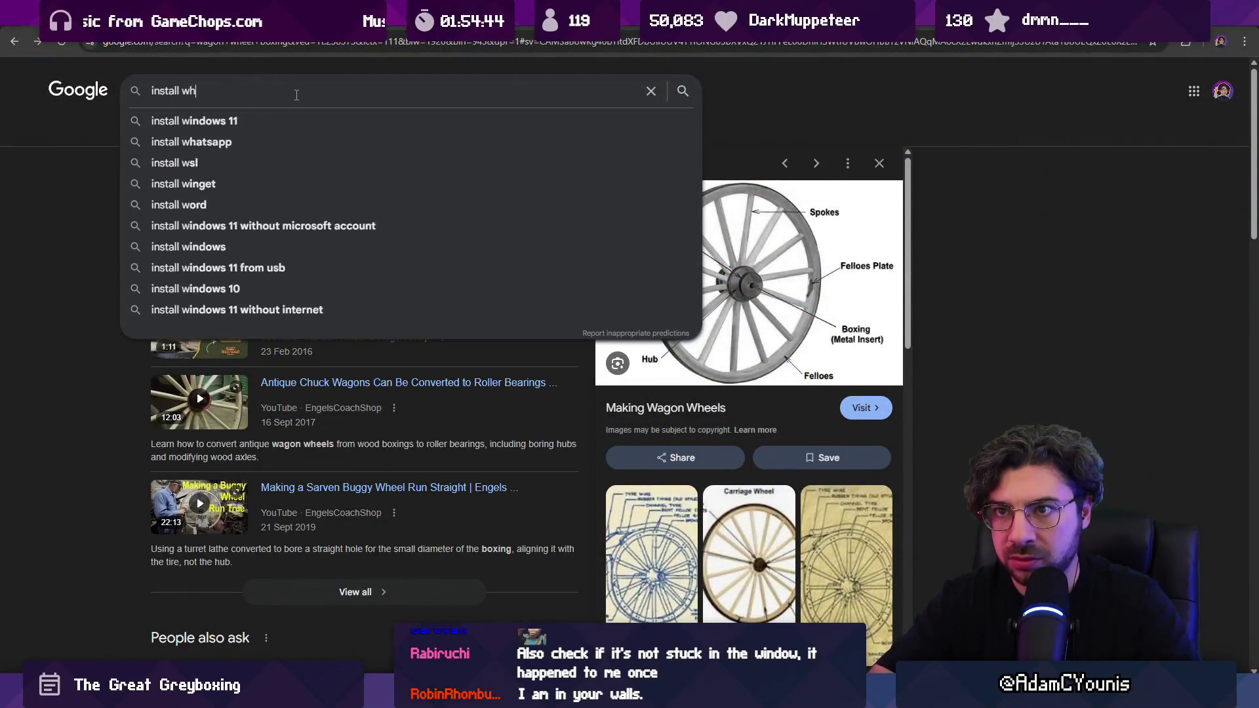
pyautogui.write('eel boxing wagon')
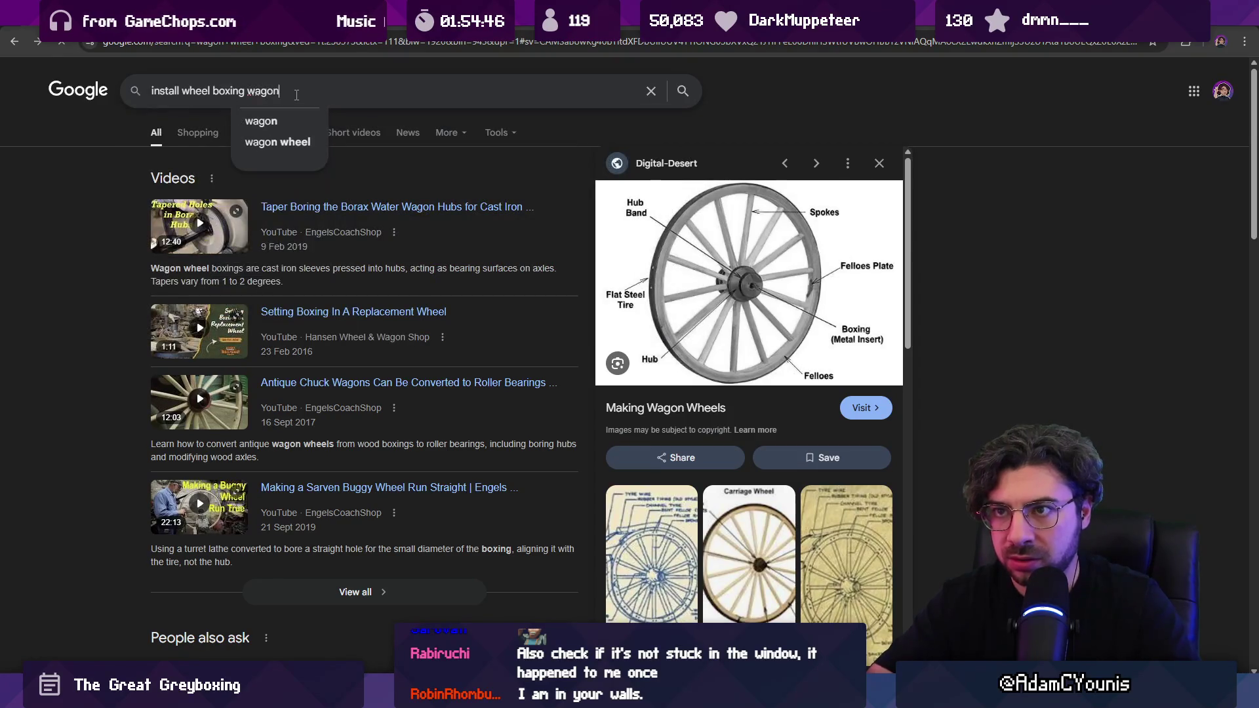
pyautogui.press('Return')
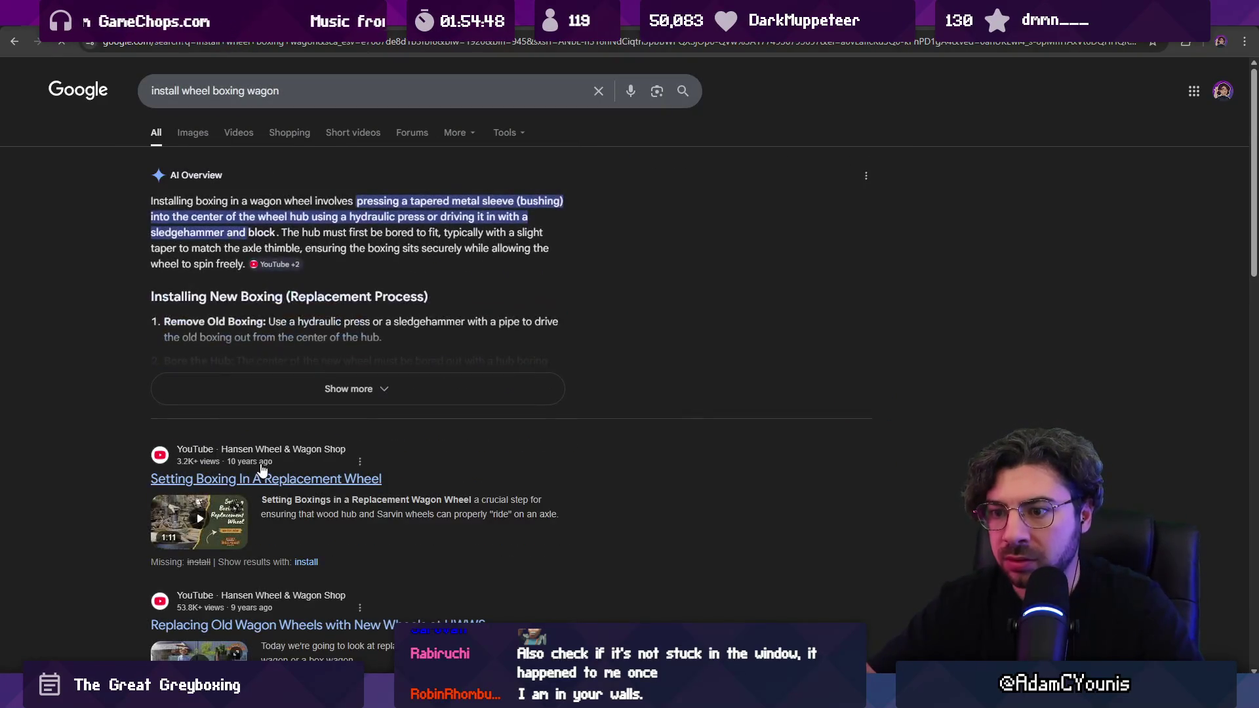
pyautogui.click(269, 477)
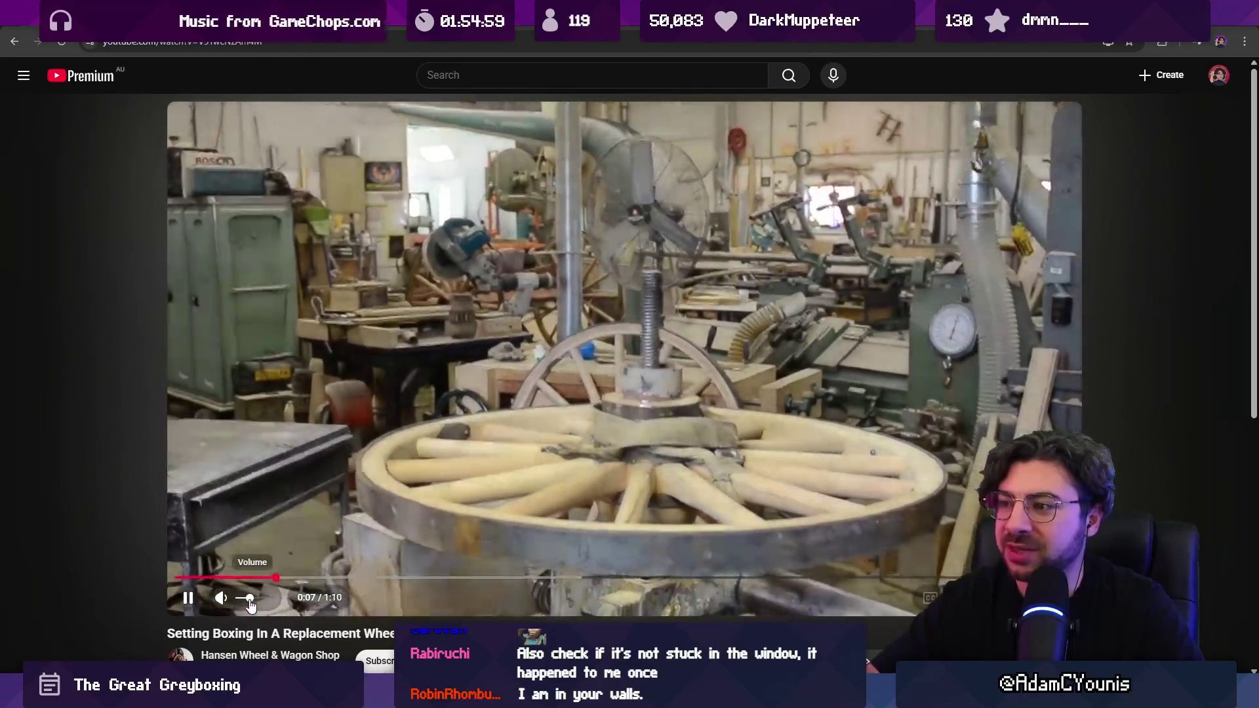
# - Skip forward through the wheel boxing video to around 1:07
pyautogui.moveTo(240, 600)
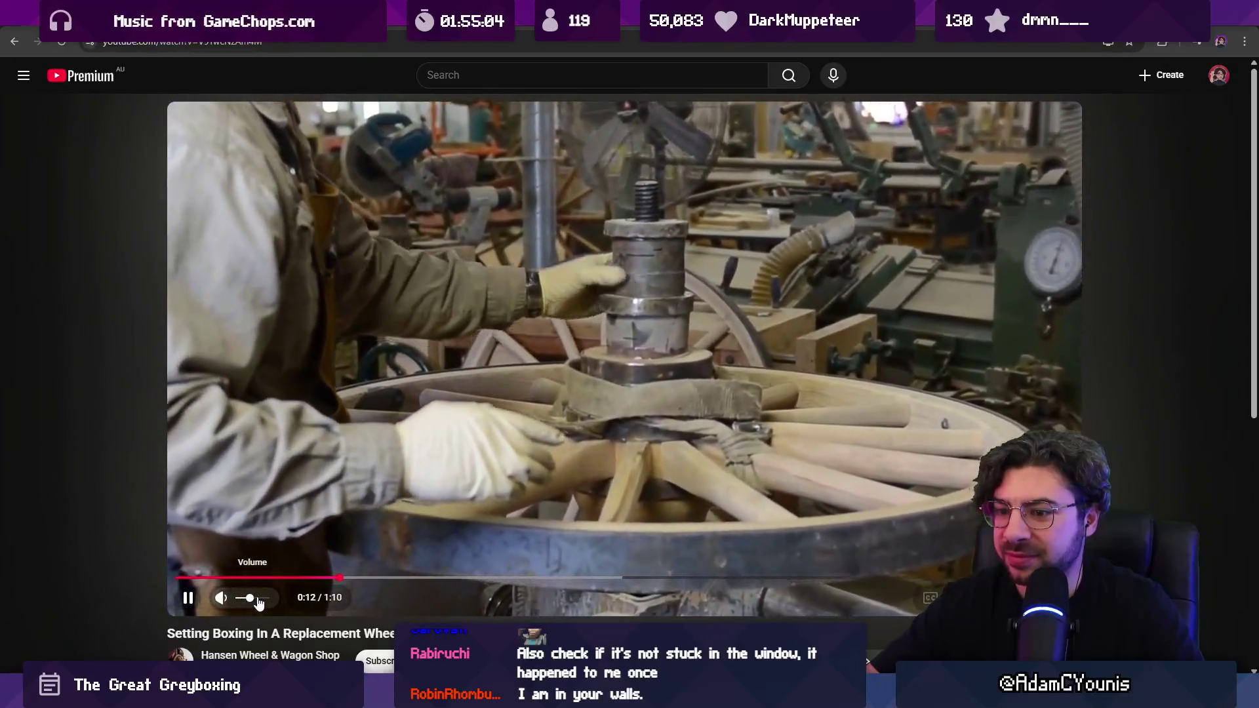
pyautogui.moveTo(345, 580); pyautogui.dragTo(359, 582)
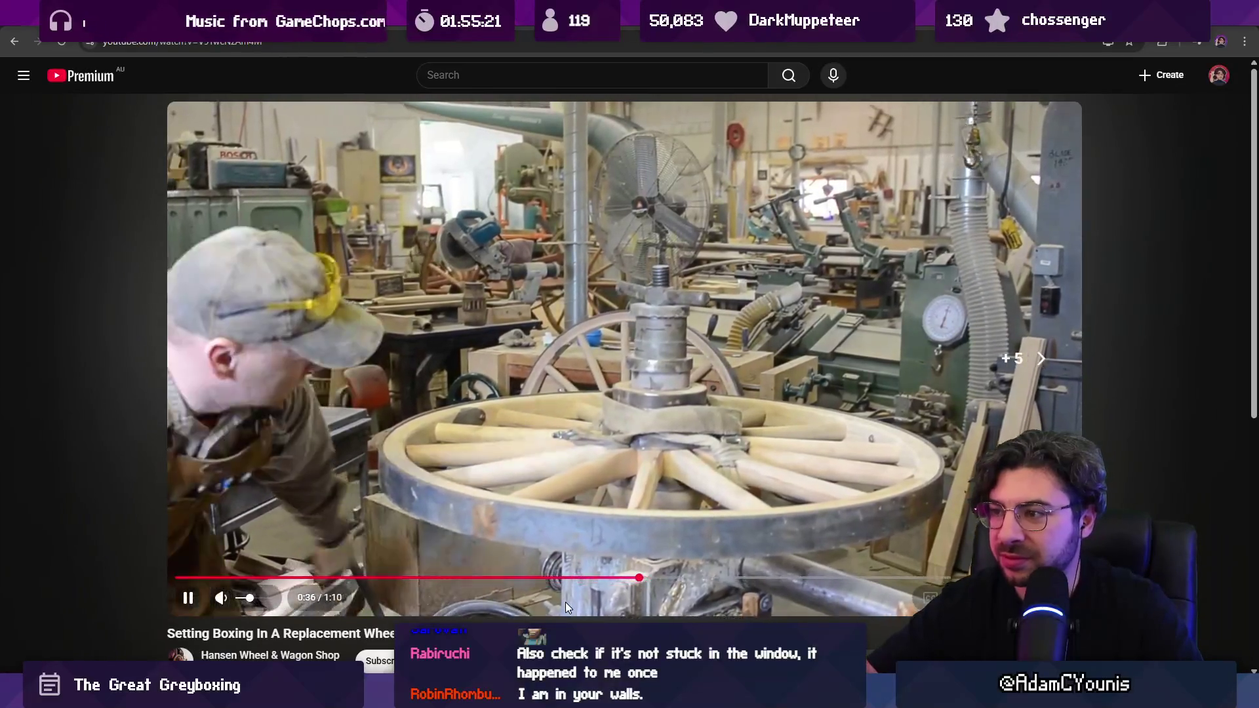
pyautogui.press('Right')
pyautogui.press('Right')
pyautogui.press('Right')
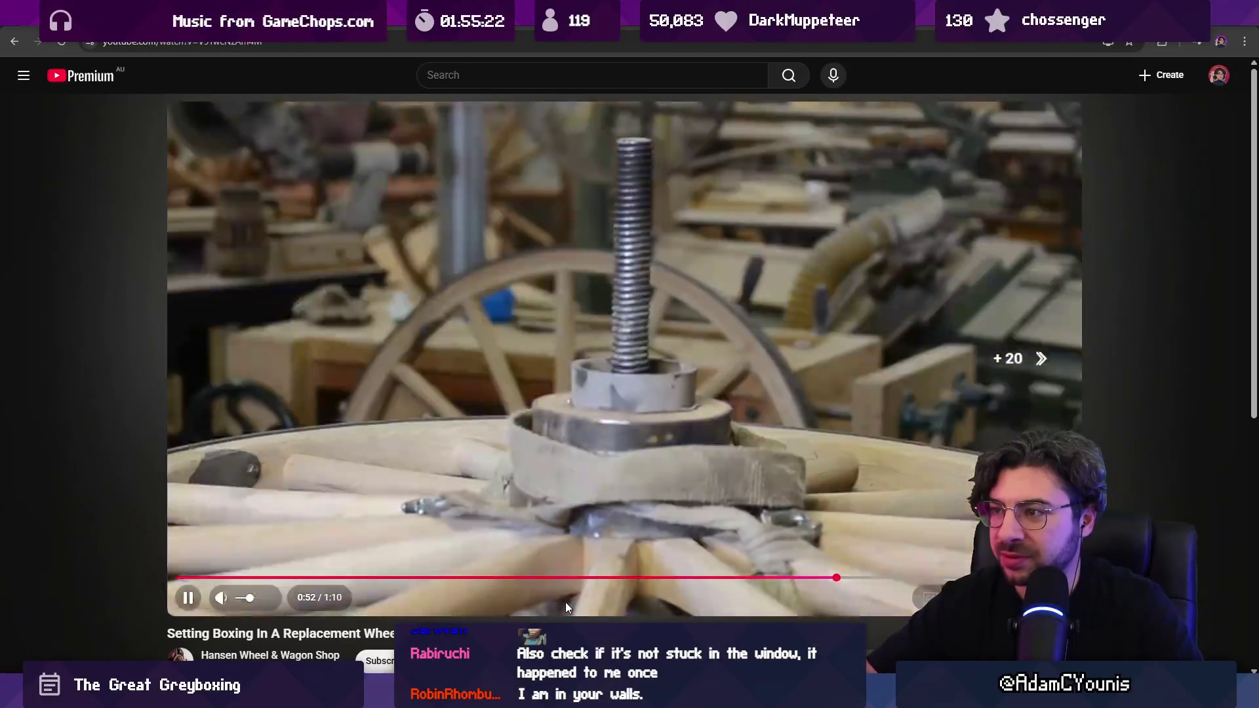
pyautogui.press('Right')
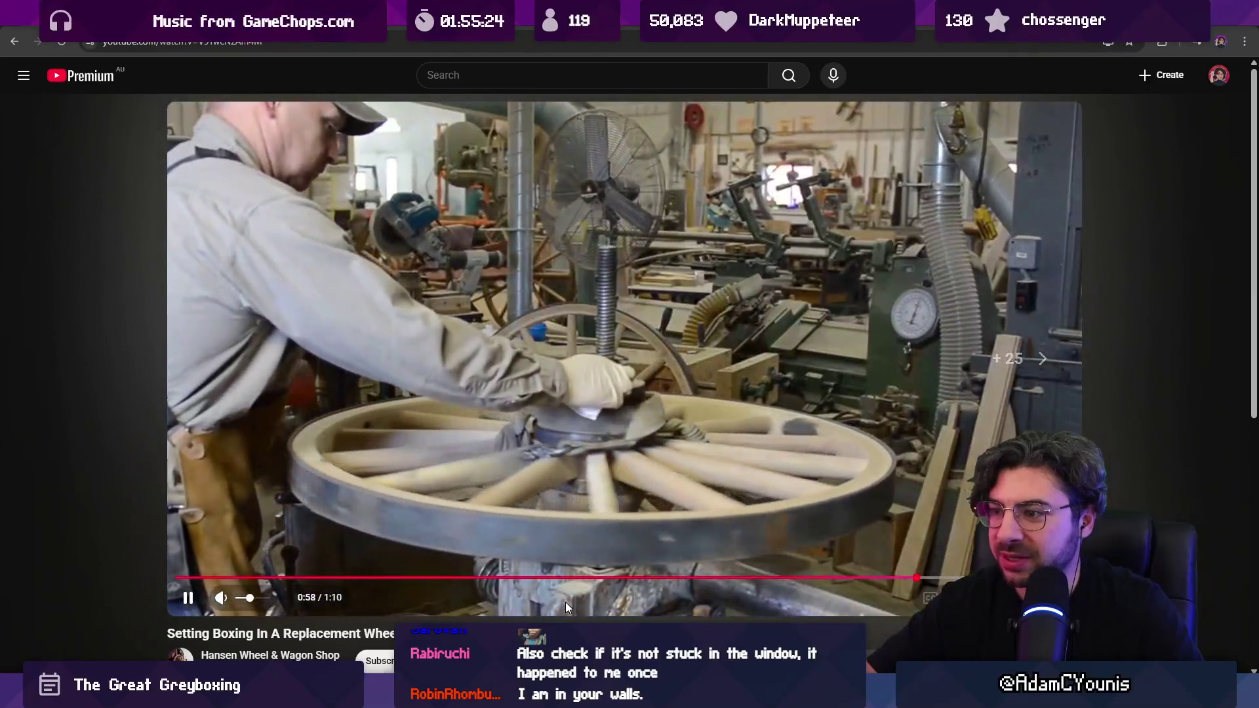
pyautogui.press('Left')
pyautogui.press('Left')
pyautogui.press('Left')
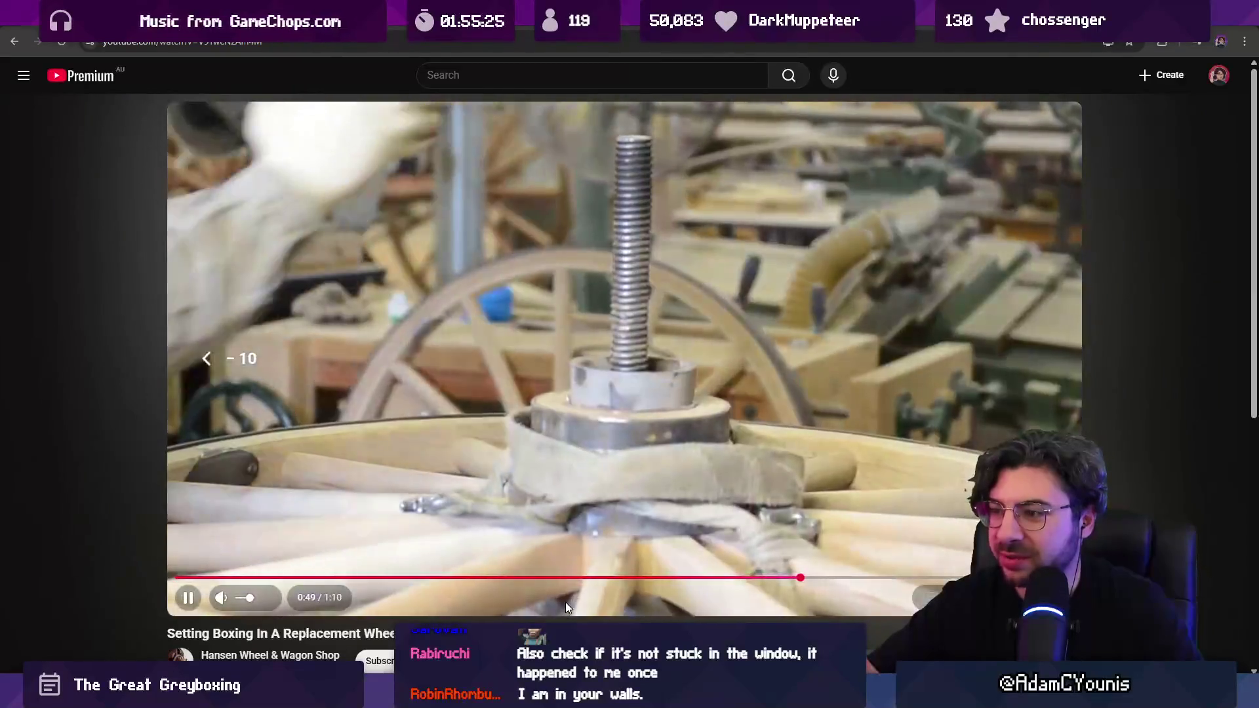
pyautogui.press('Right')
pyautogui.press('Right')
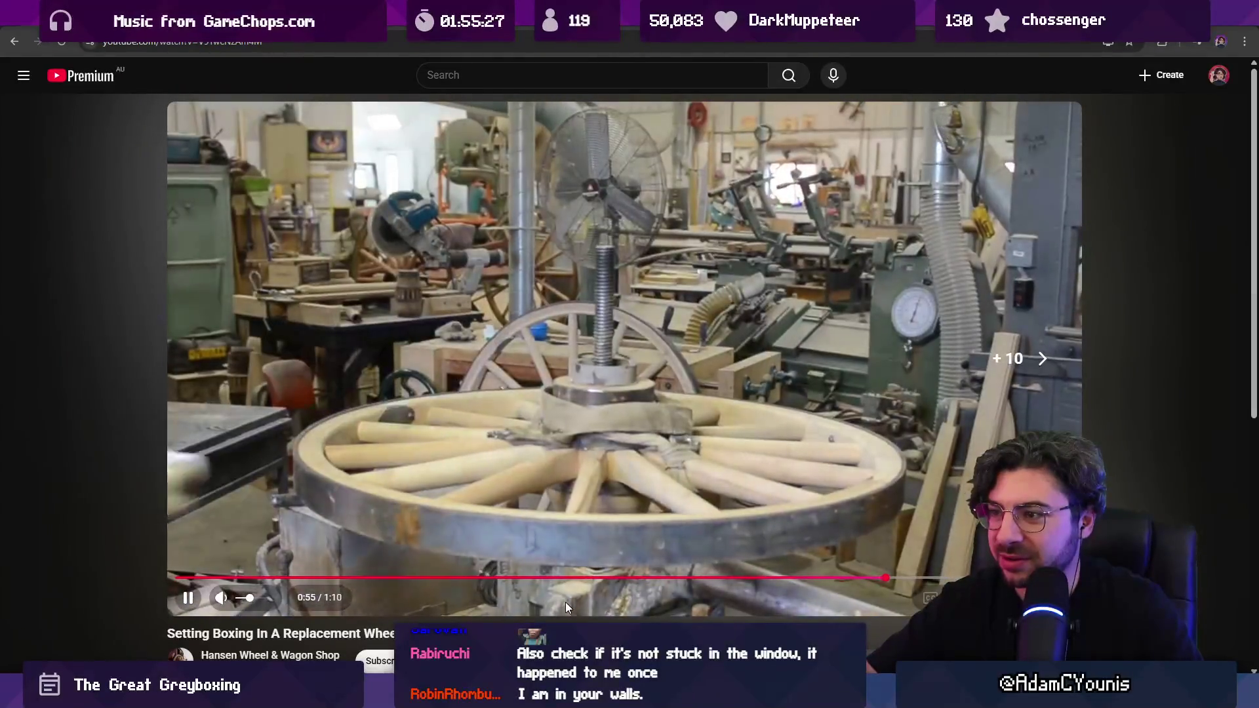
pyautogui.press('Right')
pyautogui.press('Right')
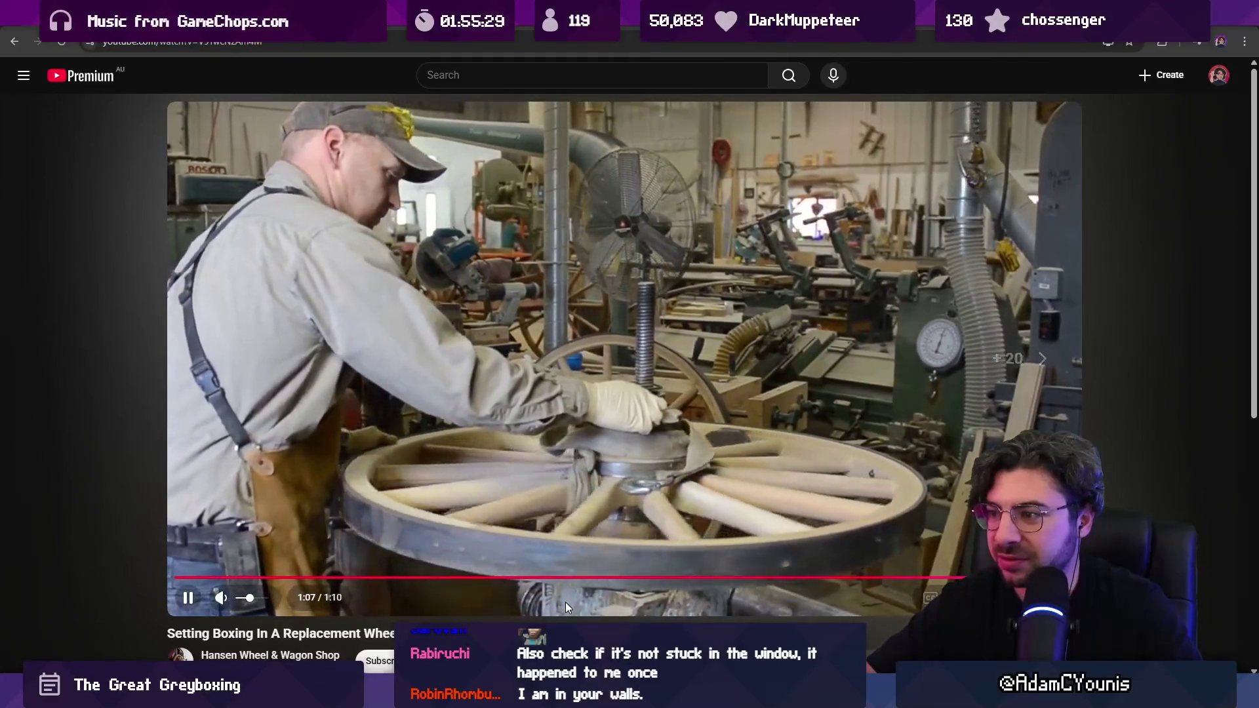
# - Pause, rewind to about 0:54 to rewatch the boxing fitted, and play on to 1:10
pyautogui.press('space')
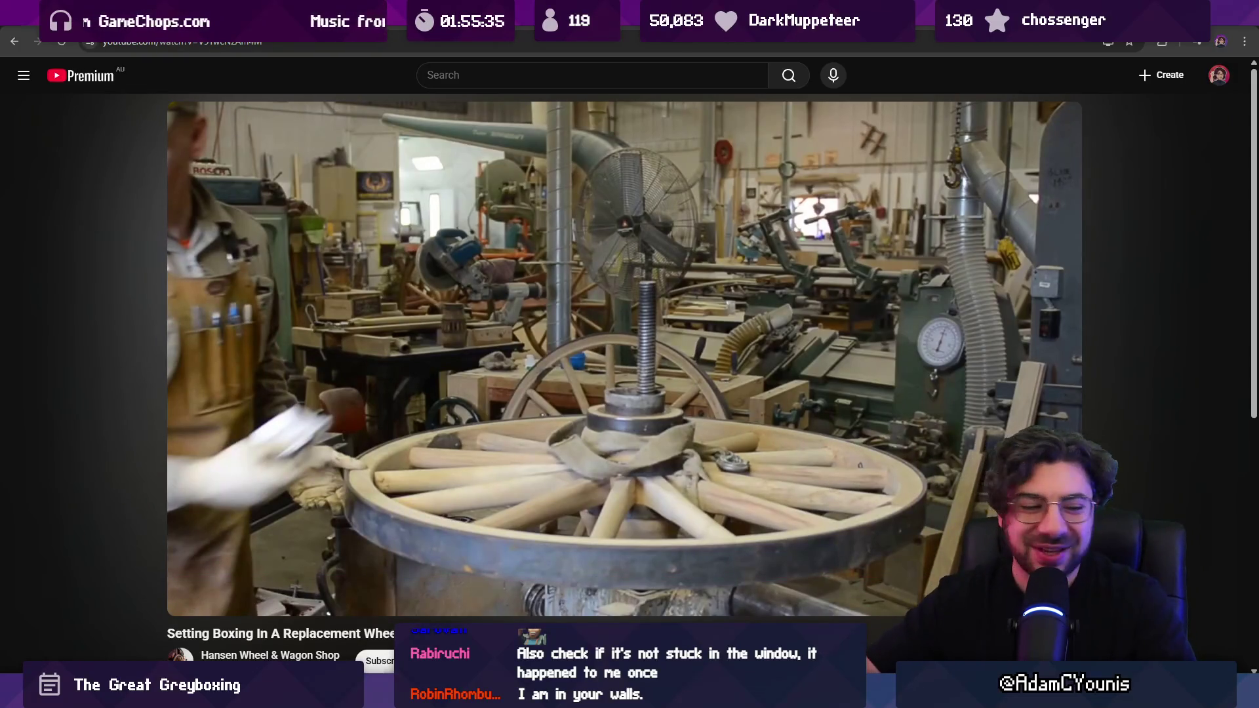
pyautogui.press('j')
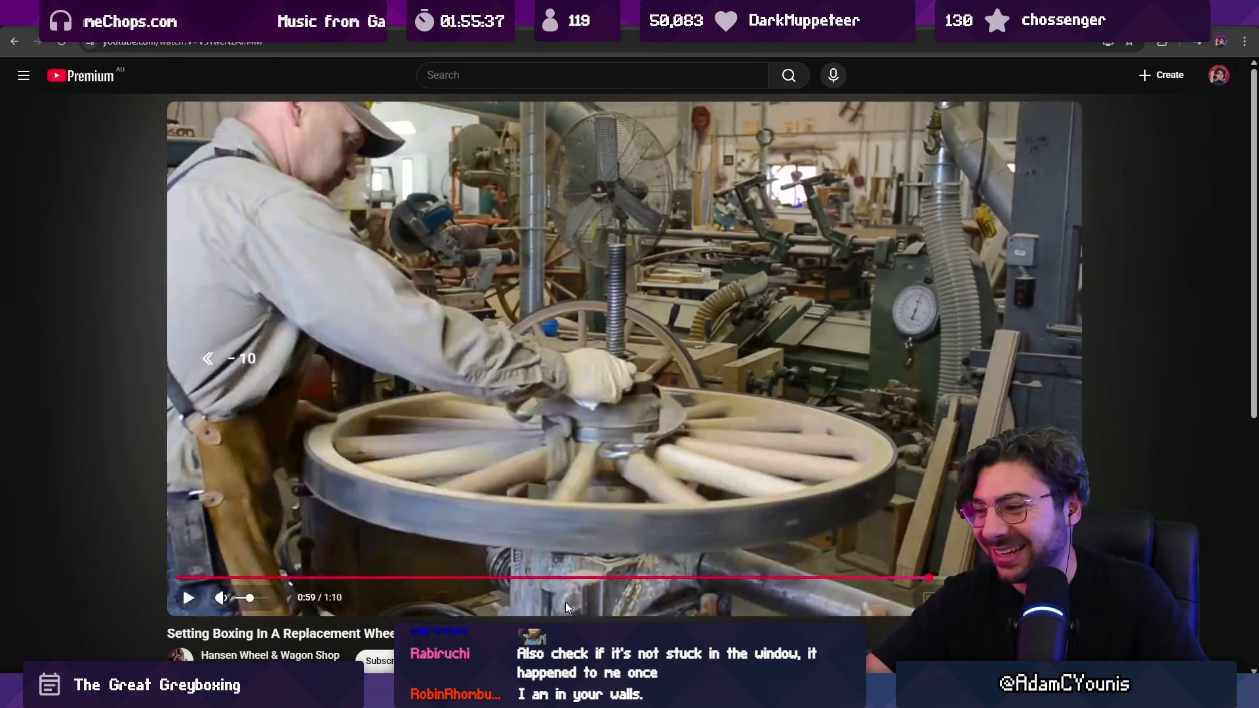
pyautogui.press('Left')
pyautogui.press('k')
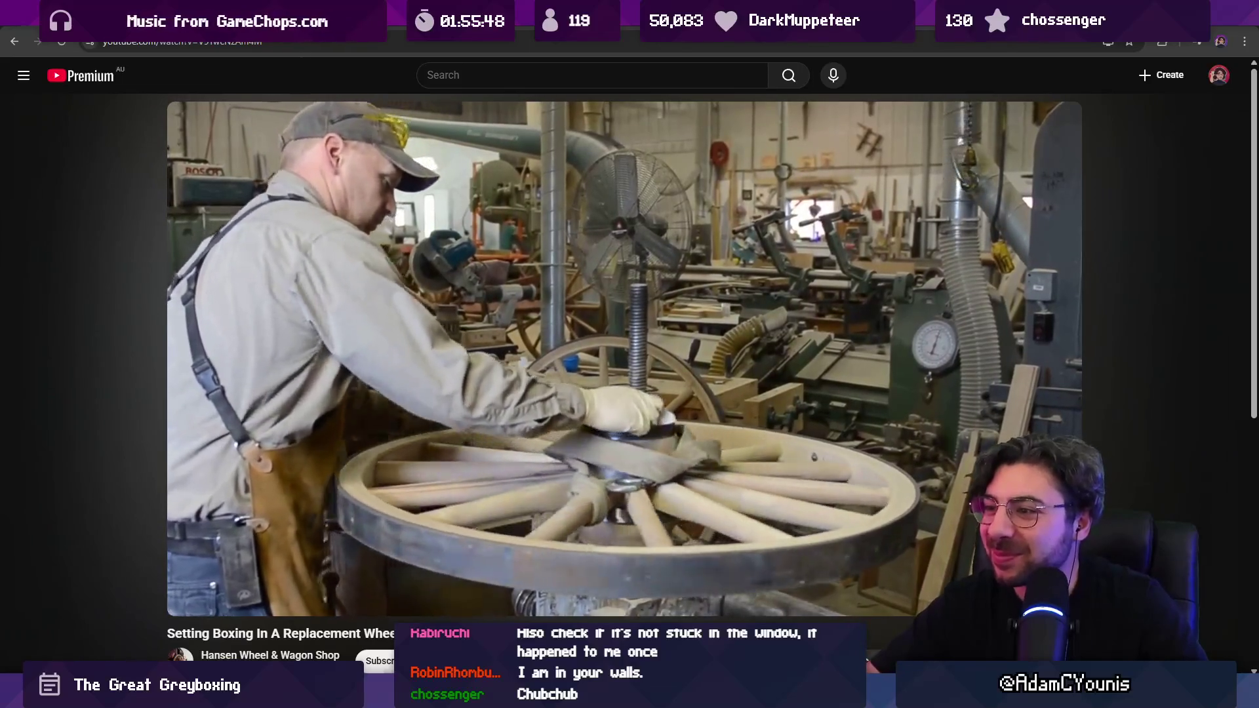
pyautogui.scroll(-5, 556, 596)
pyautogui.scroll(1, 214, 389)
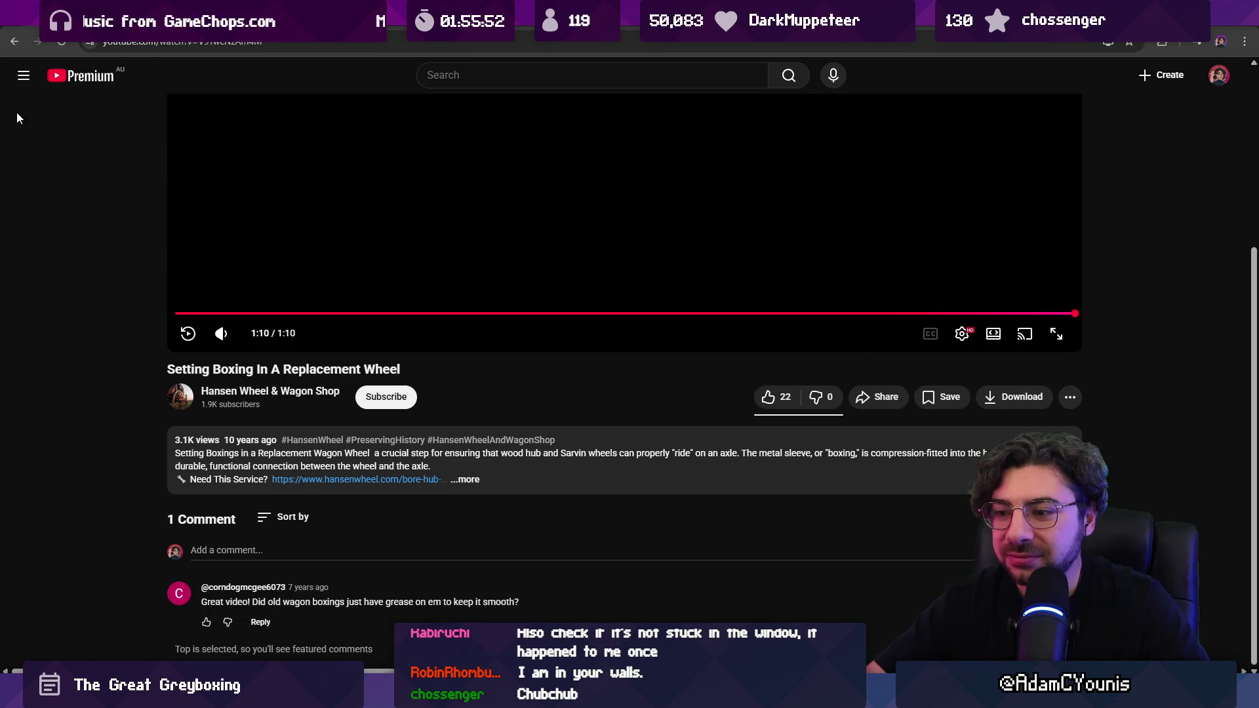
# - Return to the wheel-boxing search results, skim the other videos, and switch back to Figma
pyautogui.click(15, 41)
pyautogui.scroll(-2, 114, 243)
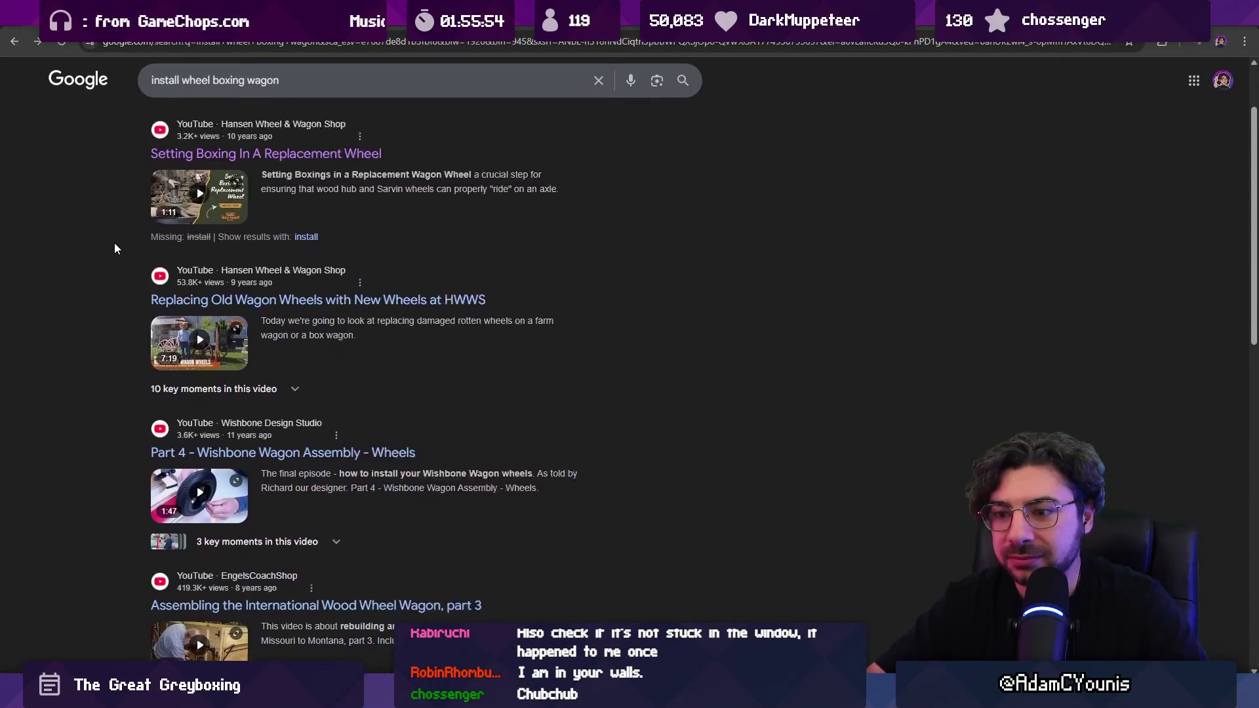
pyautogui.scroll(-3, 104, 277)
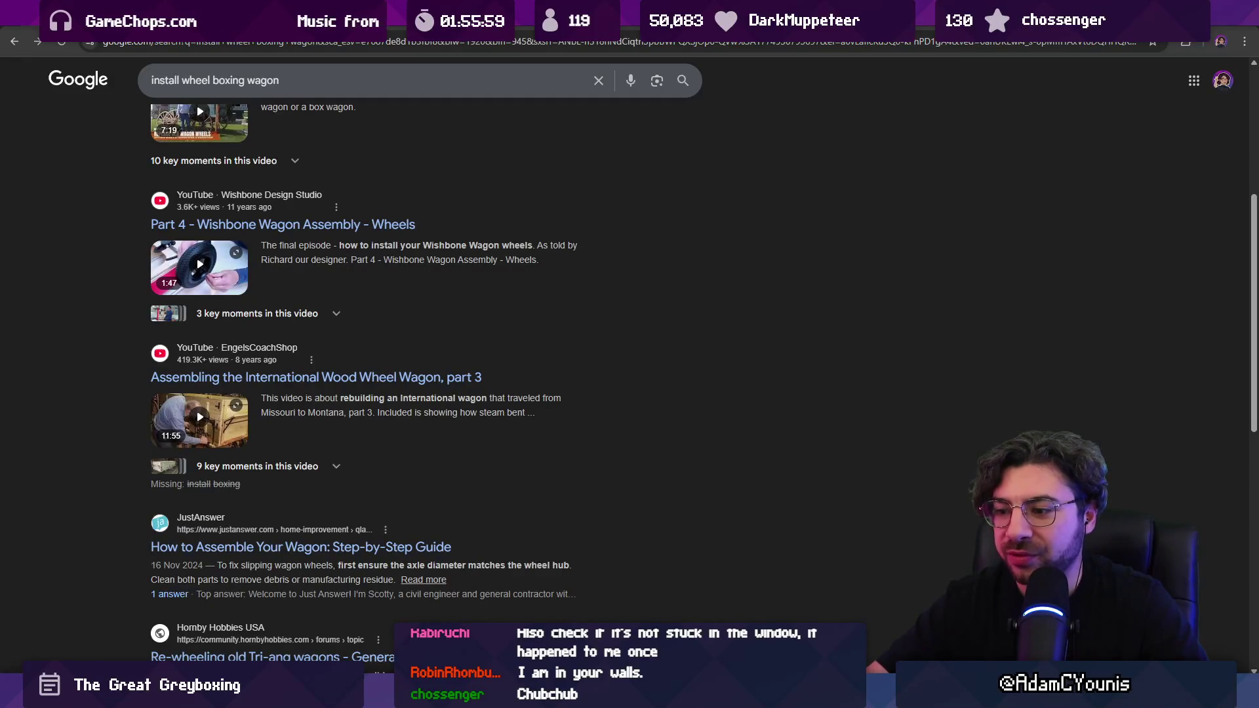
pyautogui.hotkey('alt', 'Tab')
pyautogui.hotkey('shift', '2')
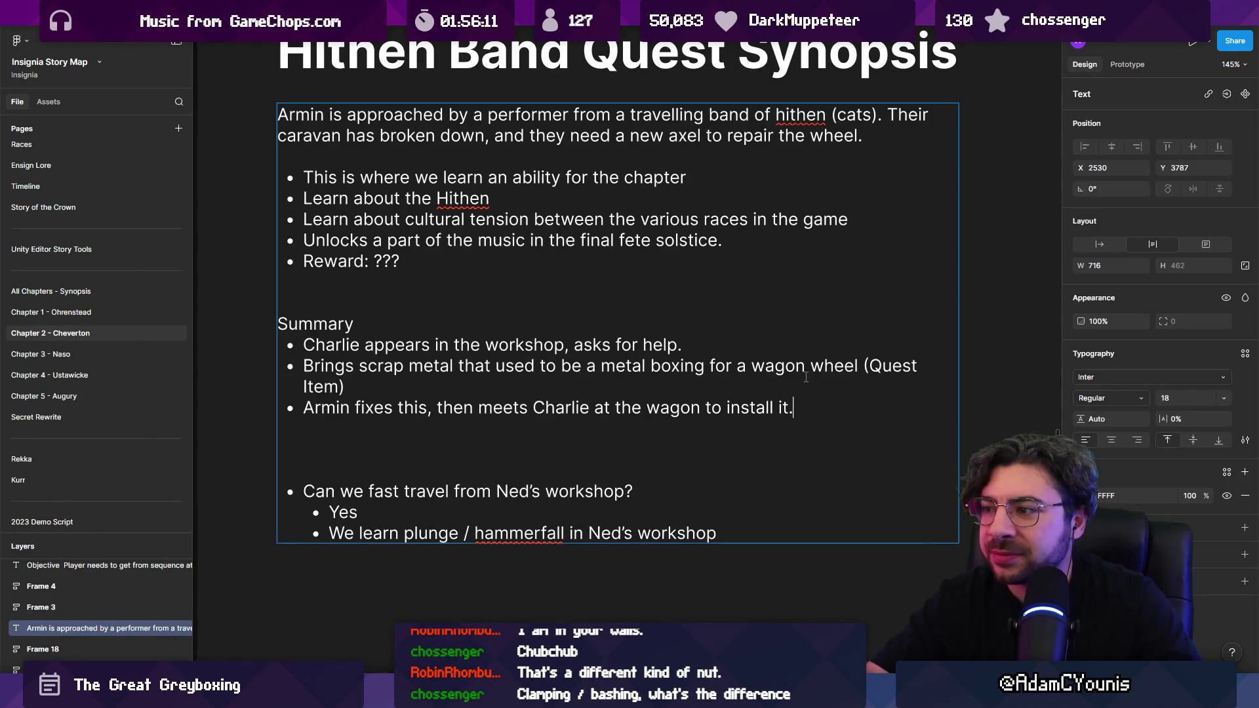
# - Append '(marked on map)' to the third bullet and start a new bullet below
pyautogui.write(' (marked on map)')
pyautogui.press('Return')
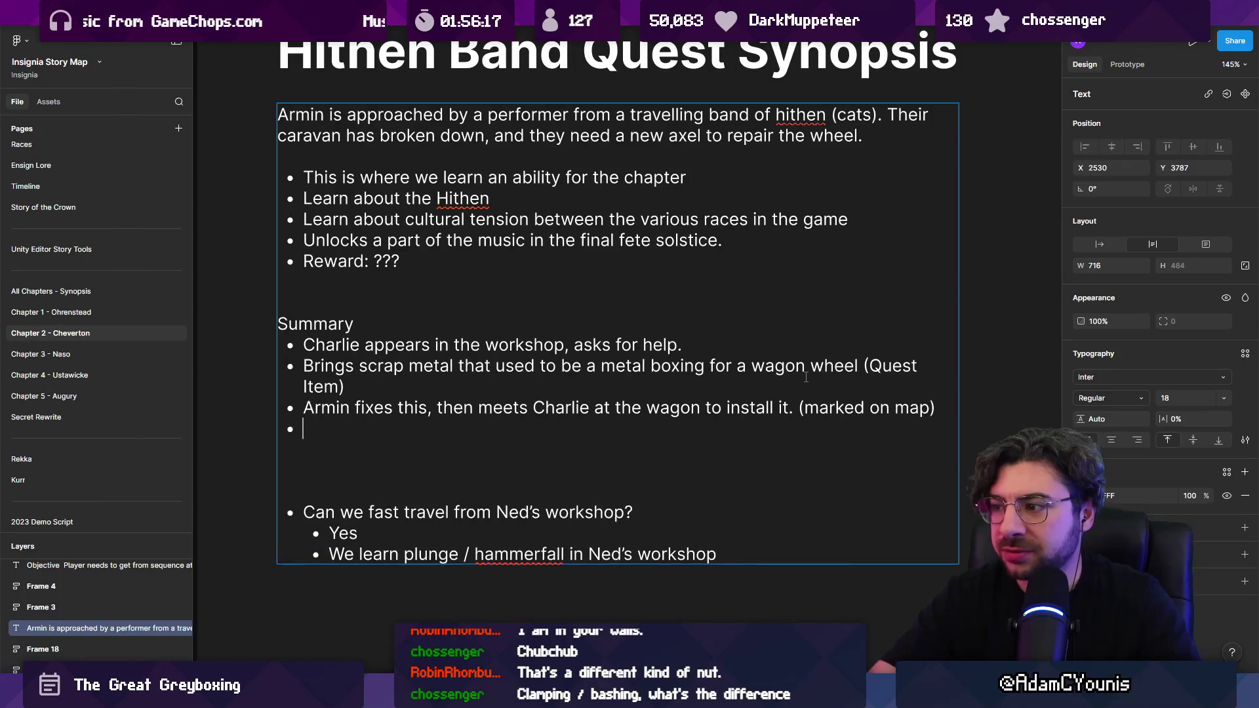
# - Change 'Armin fixes this' to 'Armin promises to fix this' in the third bullet
pyautogui.hotkey('shift', 'Up')
pyautogui.press('Left')
pyautogui.hotkey('ctrl', 'shift', 'Right')
pyautogui.hotkey('ctrl', 'shift', 'Right')
pyautogui.hotkey('ctrl', 'shift', 'Right')
pyautogui.press('Left')
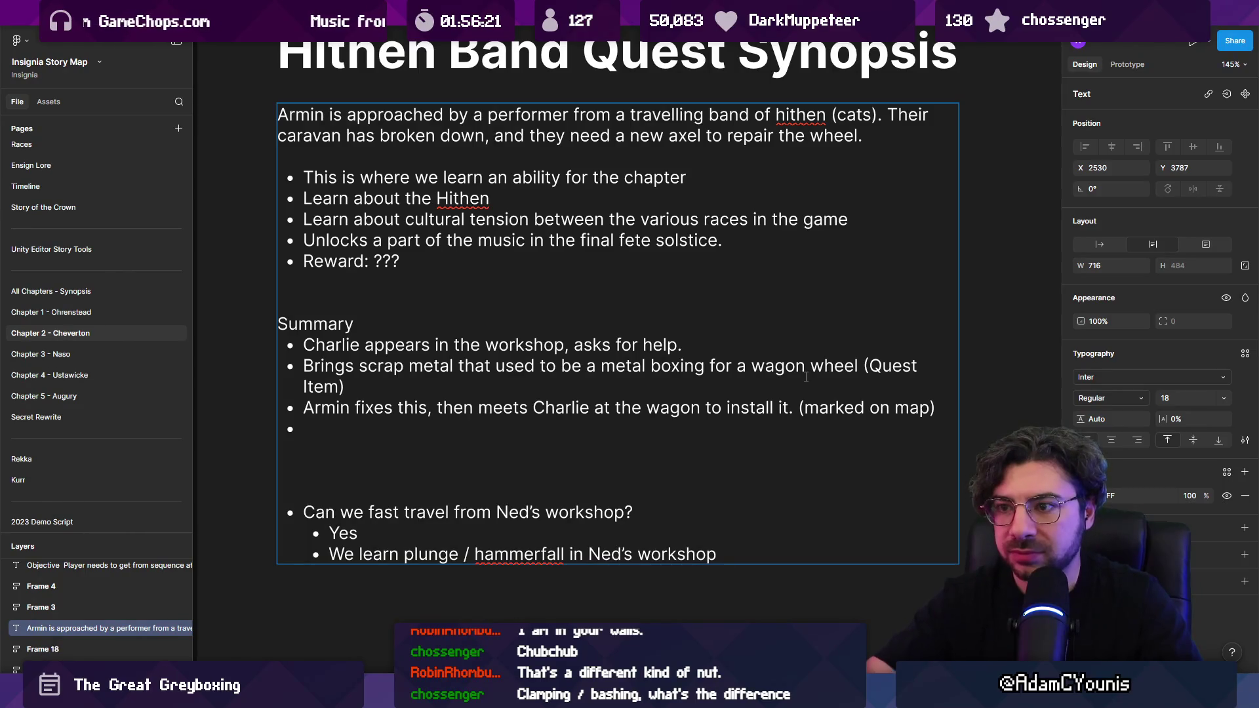
pyautogui.write('Armin')
pyautogui.hotkey('ctrl', 'BackSpace')
pyautogui.hotkey('ctrl', 'shift', 'Right')
pyautogui.press('Right')
pyautogui.press('Right')
pyautogui.hotkey('ctrl', 'shift', 'Right')
pyautogui.write('promises to fix')
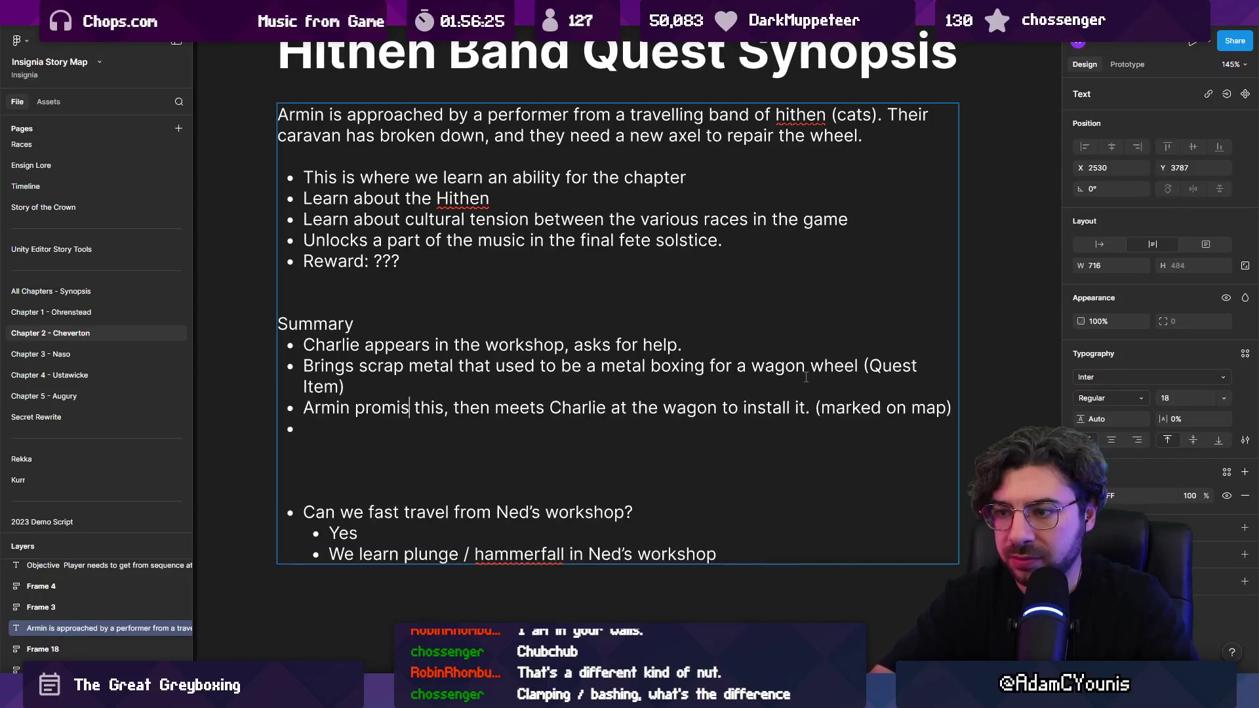
# - Reword the rest to 'then to meet Charlie at the wagon'
pyautogui.hotkey('ctrl', 'shift', 'Right')
pyautogui.hotkey('ctrl', 'Right')
pyautogui.write('to')
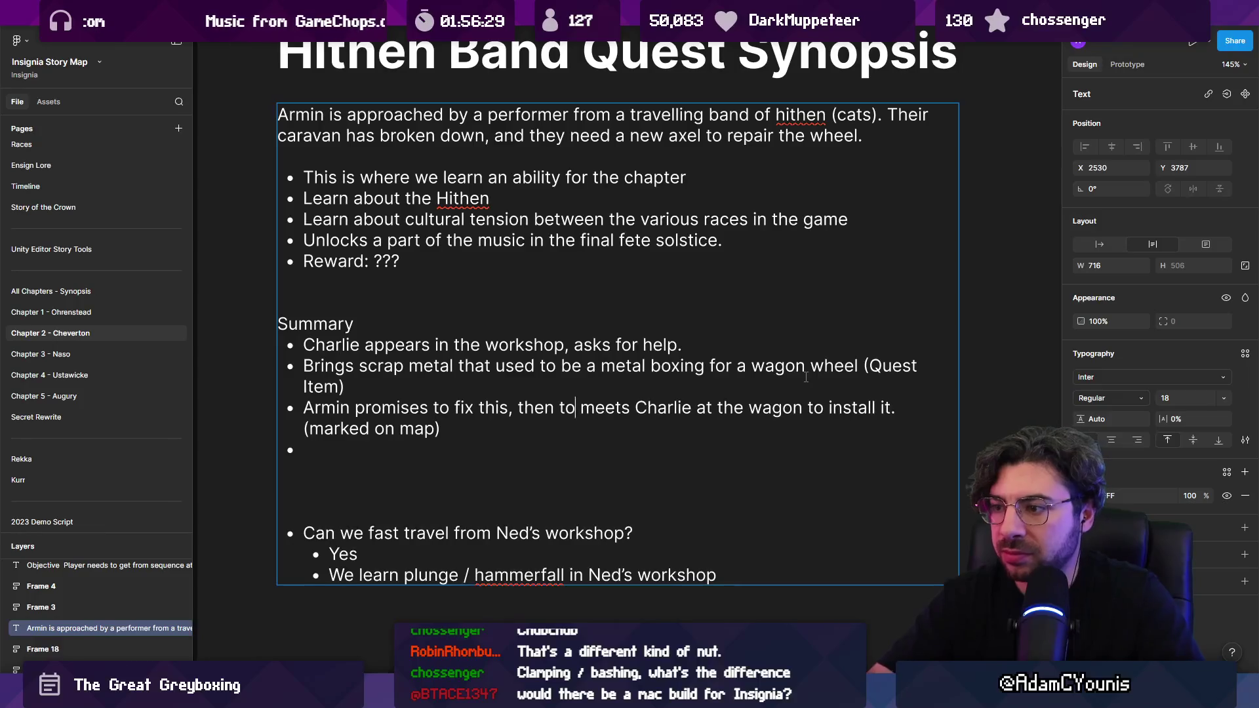
pyautogui.hotkey('ctrl', 'Right')
pyautogui.press('BackSpace')
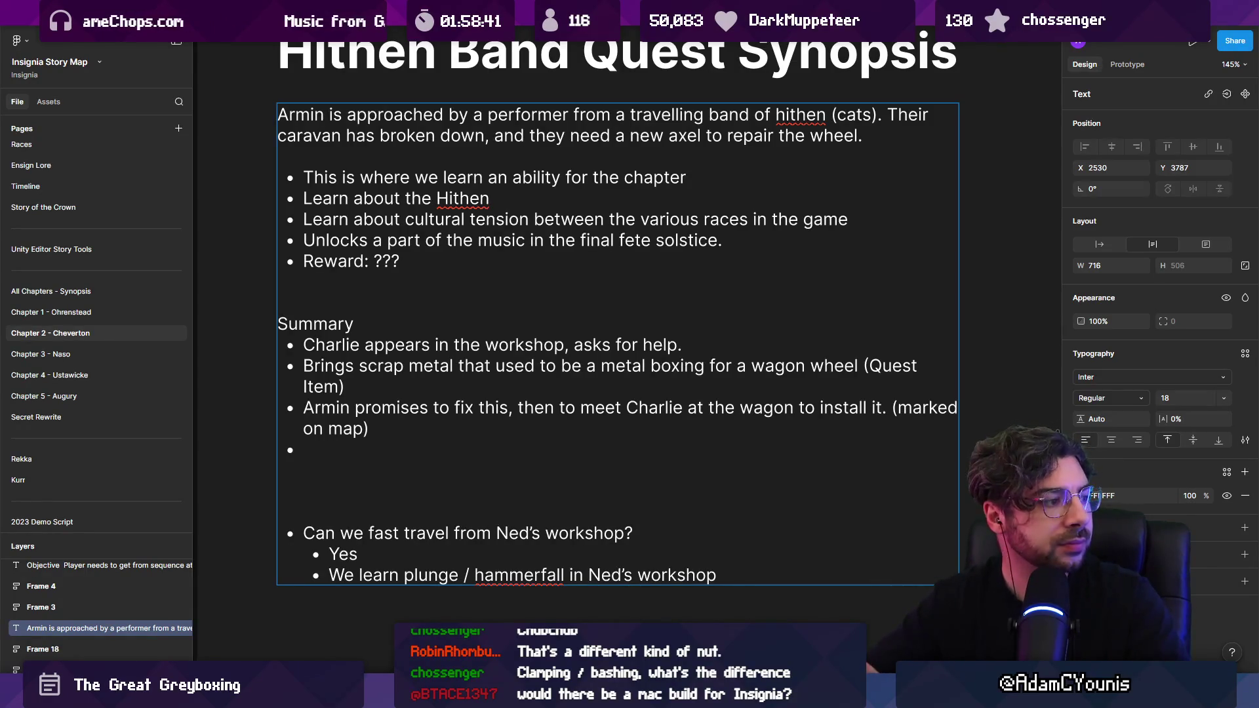
# - Clear the empty bullet's blank line, drafting and discarding 'Will we need a design for this?'
pyautogui.click(568, 448)
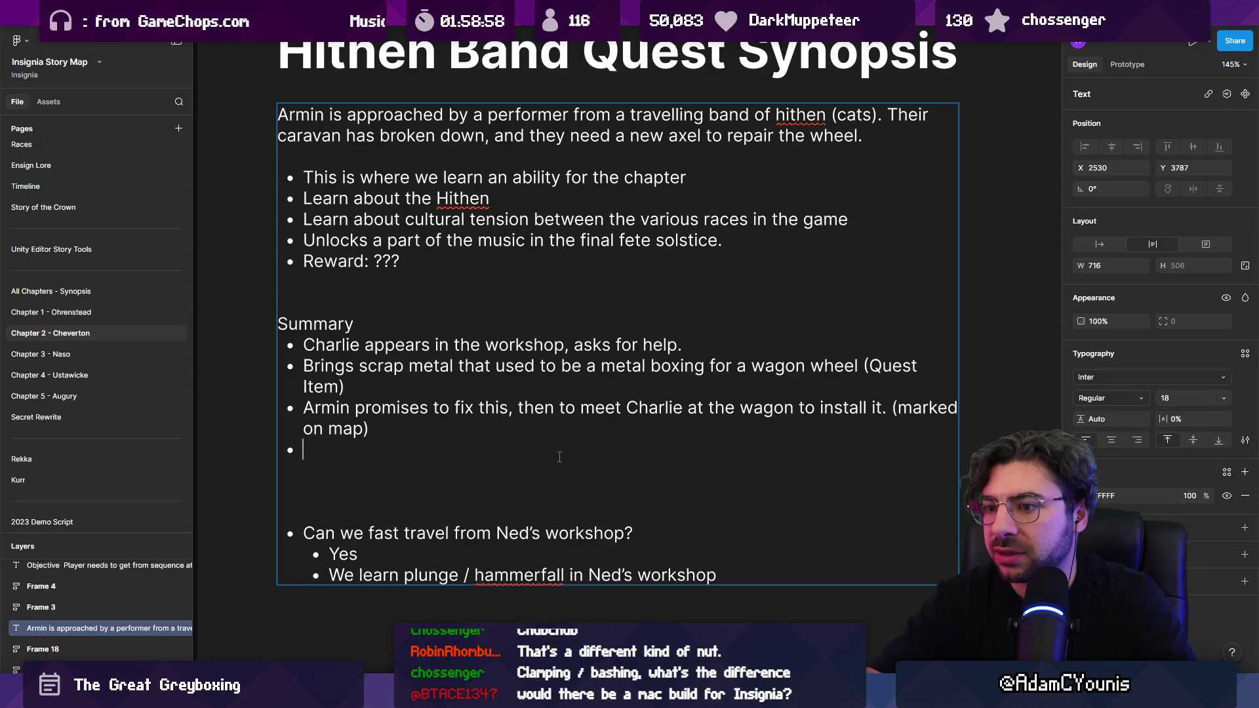
pyautogui.press('Delete')
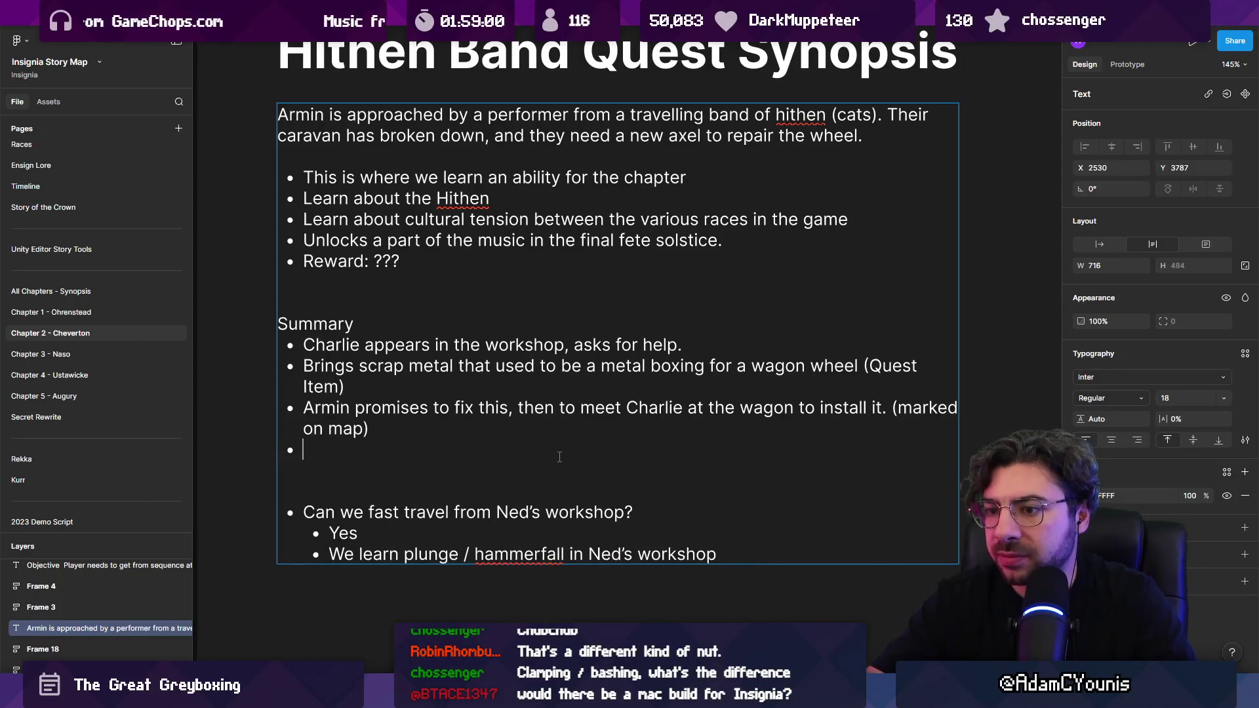
pyautogui.write('Will we nee')
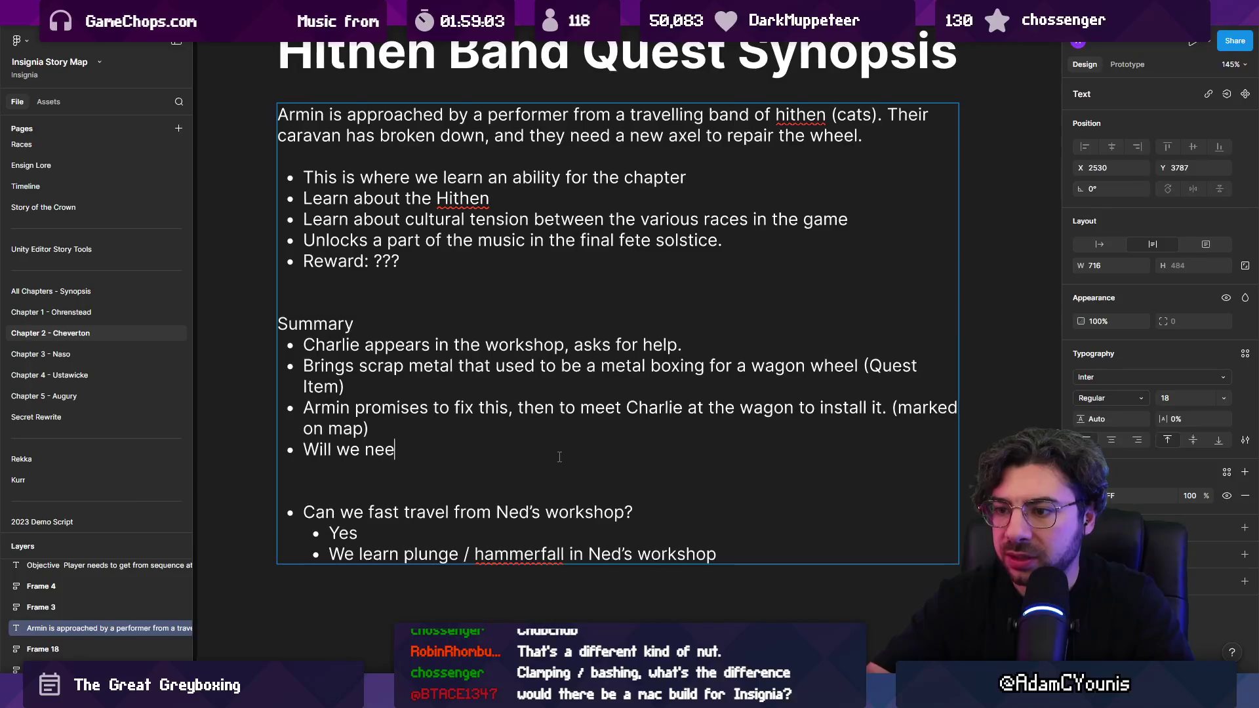
pyautogui.write('d a design for this?')
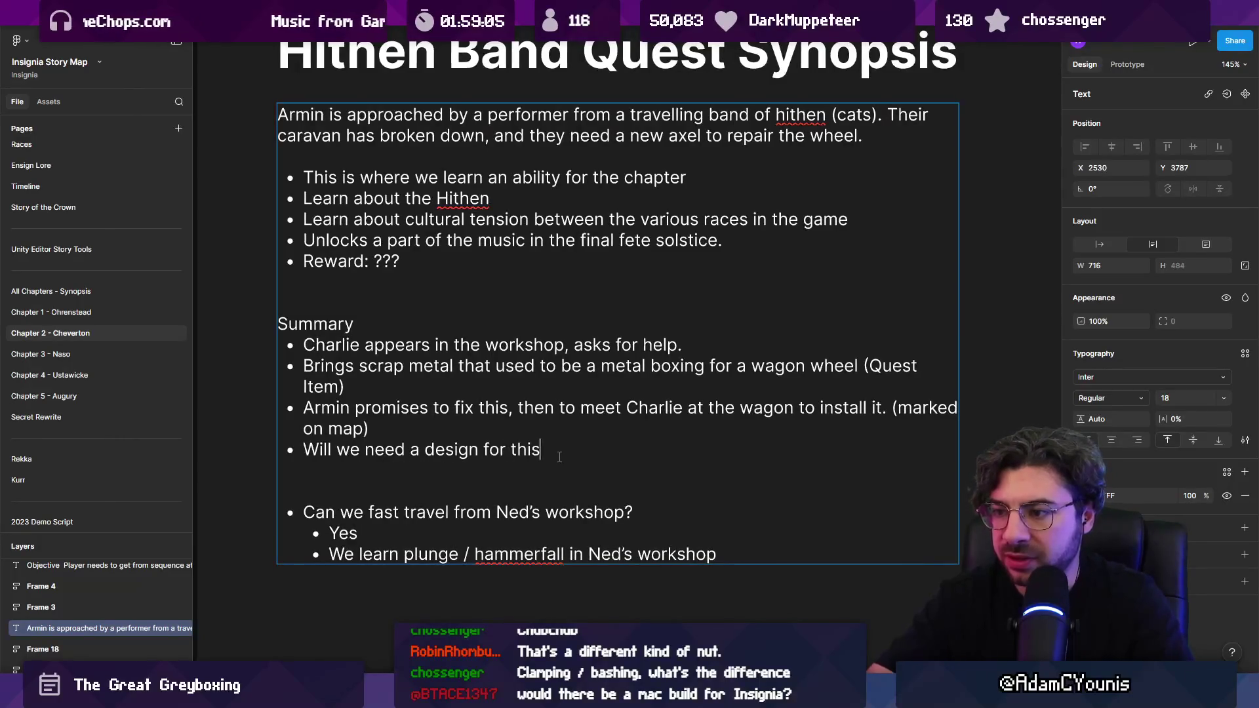
pyautogui.hotkey('shift', 'Home')
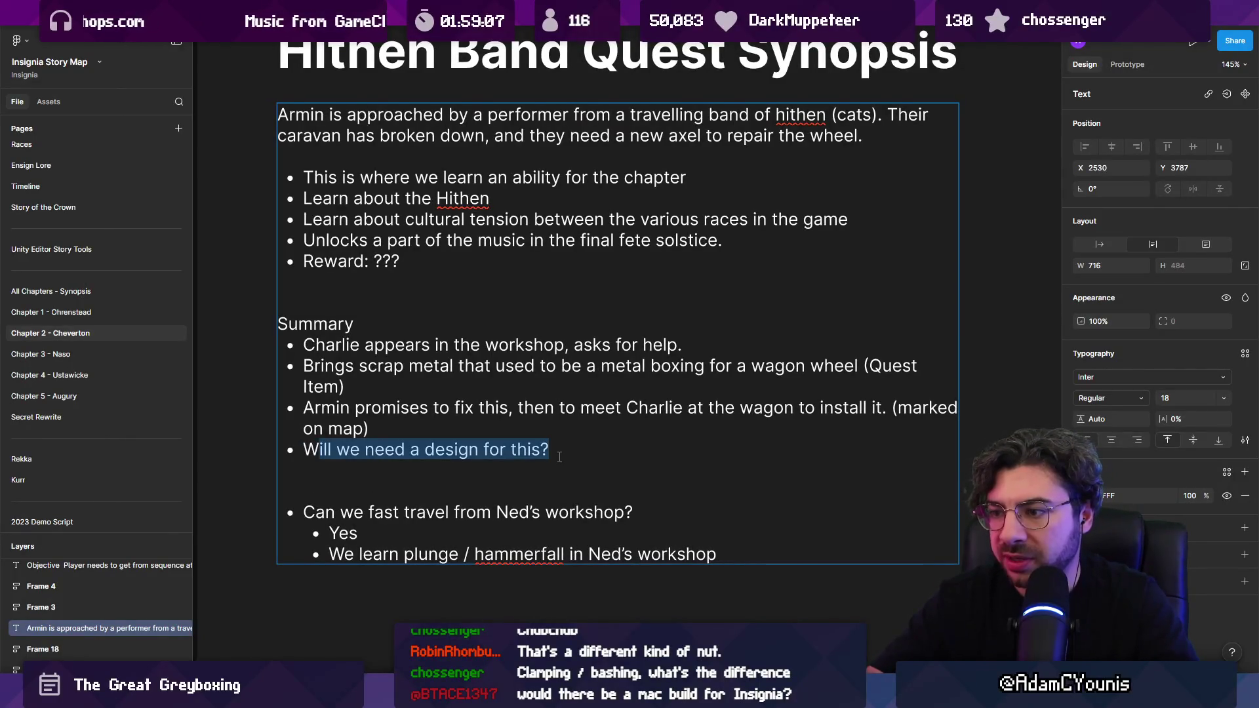
pyautogui.press('BackSpace')
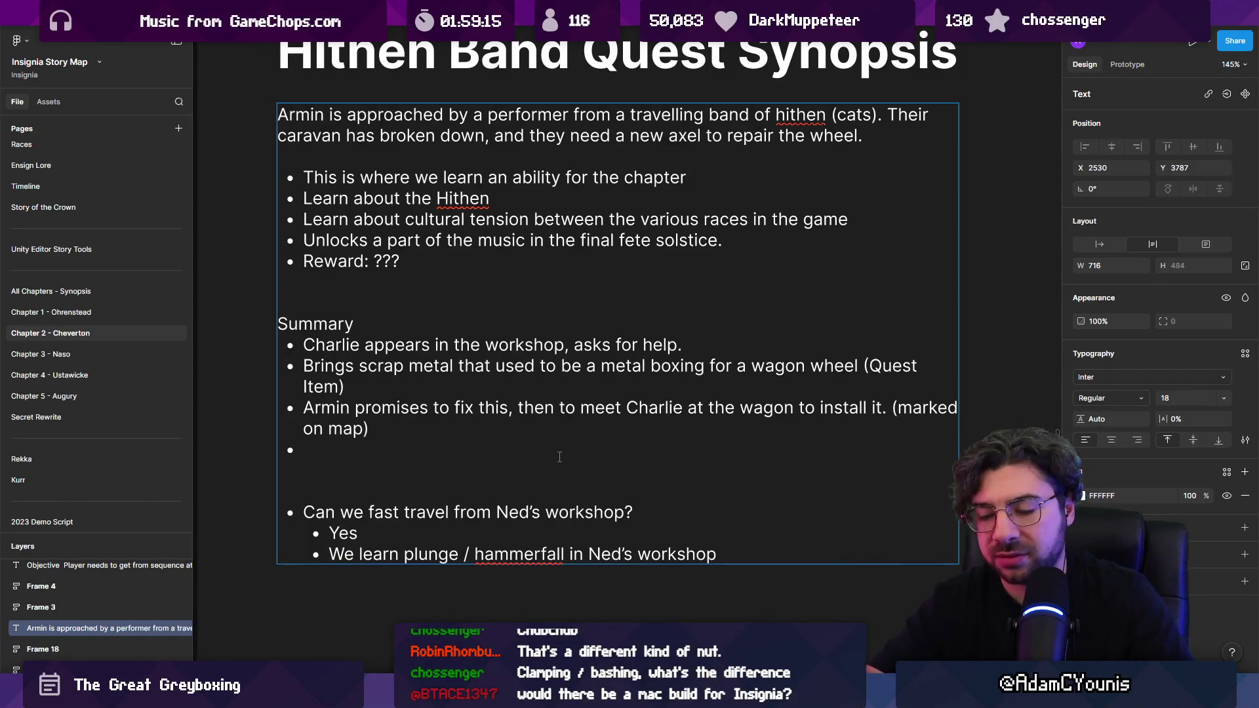
# - Write the bullet 'Design given by Charlie' with a capital C, leaving a new empty bullet
pyautogui.write('Design giv')
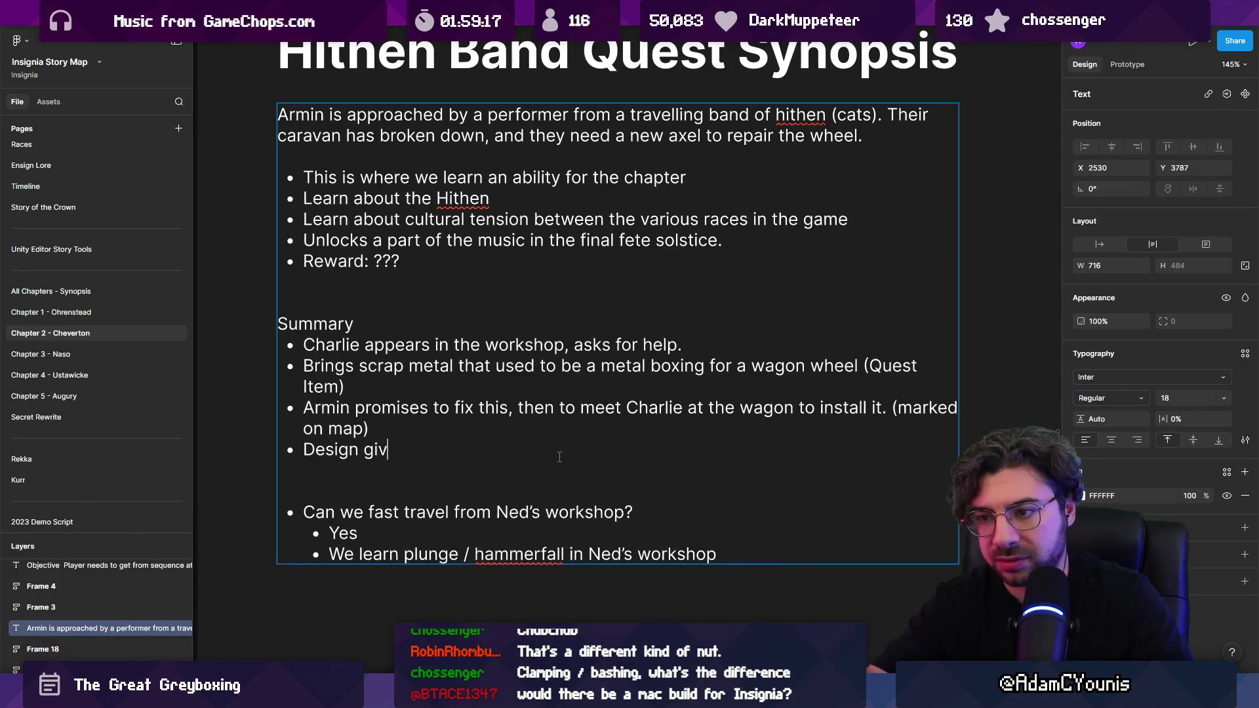
pyautogui.write('en bvy ch')
pyautogui.press('BackSpace')
pyautogui.press('BackSpace')
pyautogui.press('BackSpace')
pyautogui.write('by charlie')
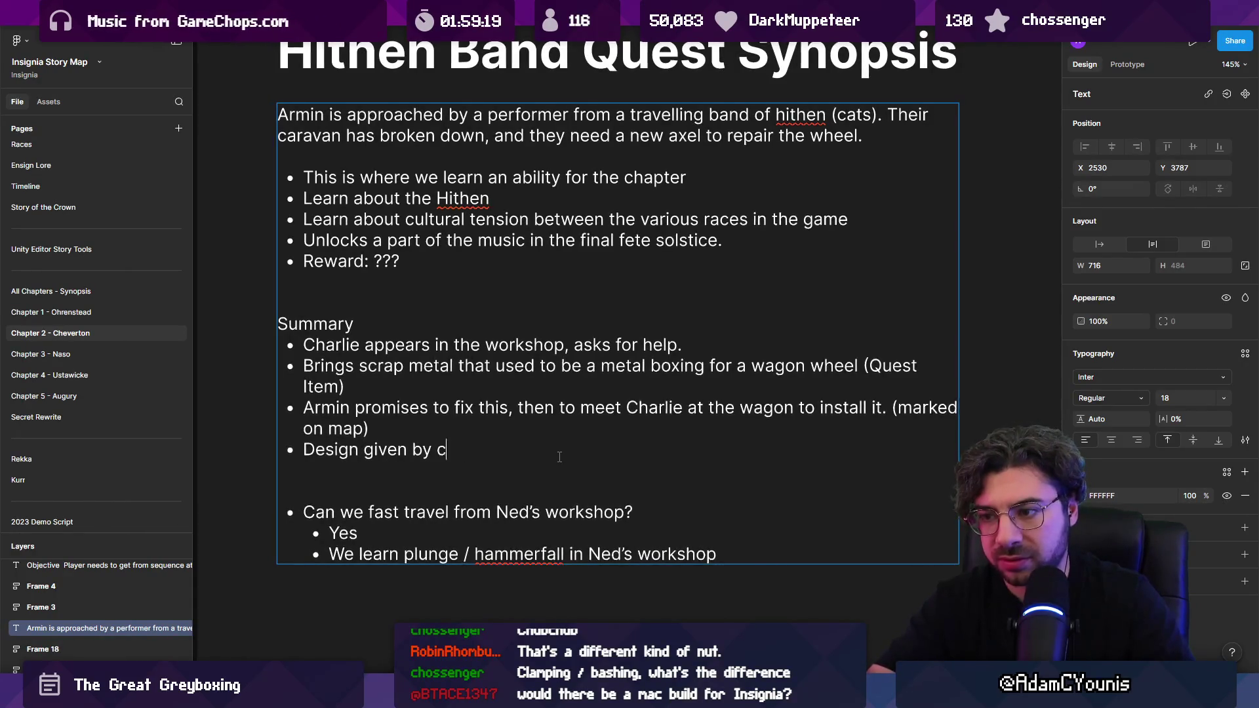
pyautogui.press('Return')
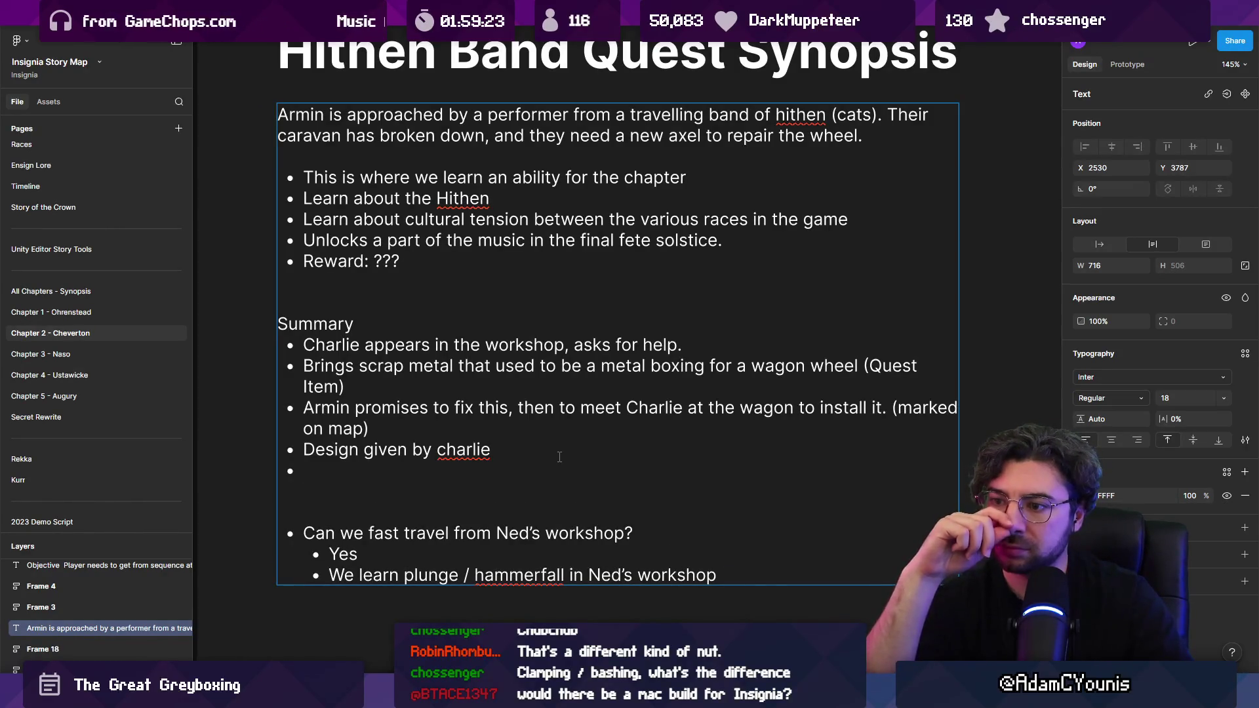
pyautogui.press('Left')
pyautogui.hotkey('ctrl', 'shift', 'Left')
pyautogui.press('Left')
pyautogui.press('BackSpace')
pyautogui.write('C')
pyautogui.press('Down')
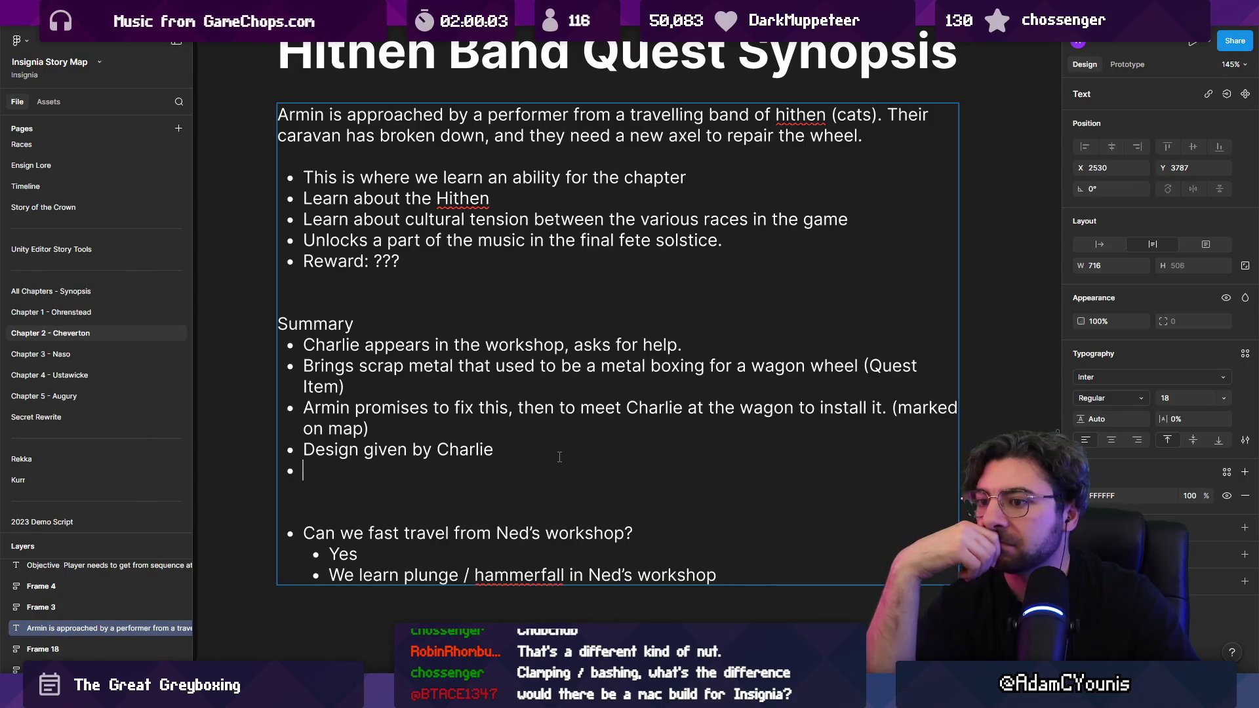
# - Write the last bullet: 'Would be good for there to be a reason to go to Jowl's shop to make the boxing.'
pyautogui.write('N')
pyautogui.press('BackSpace')
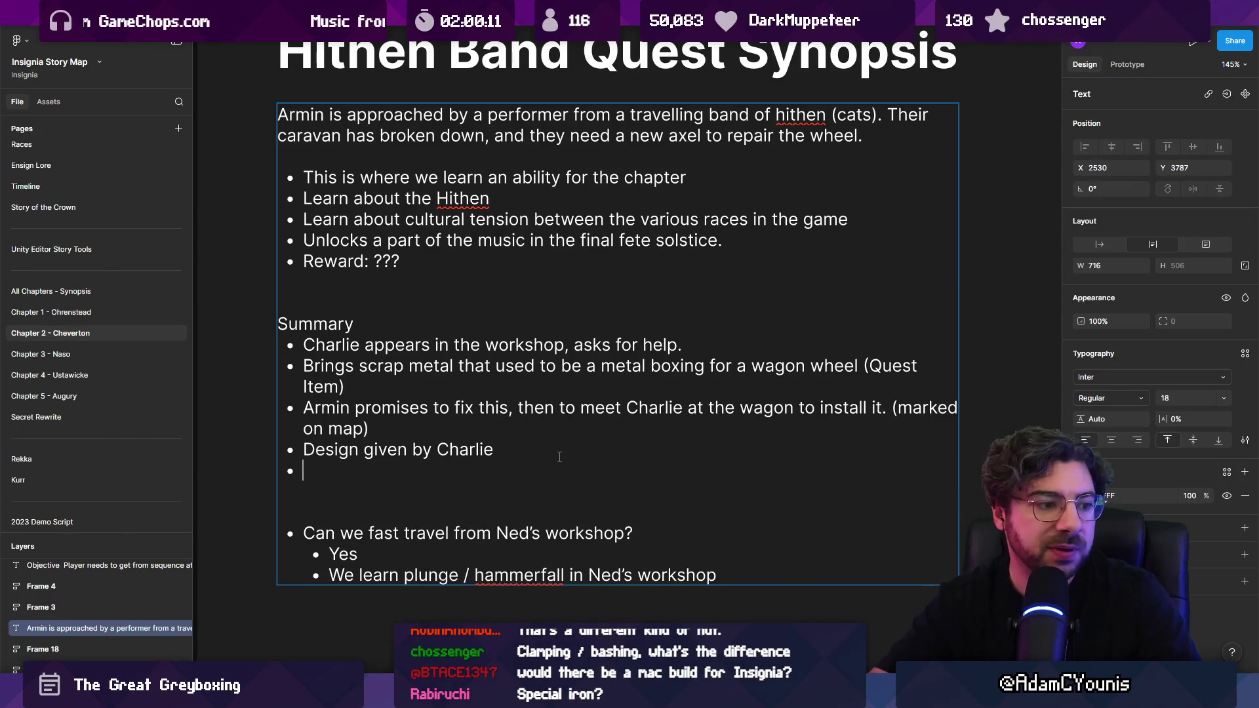
pyautogui.write('I wa')
pyautogui.press('BackSpace')
pyautogui.press('BackSpace')
pyautogui.press('BackSpace')
pyautogui.write('Wouyld')
pyautogui.press('BackSpace')
pyautogui.press('BackSpace')
pyautogui.press('BackSpace')
pyautogui.write('ld be go')
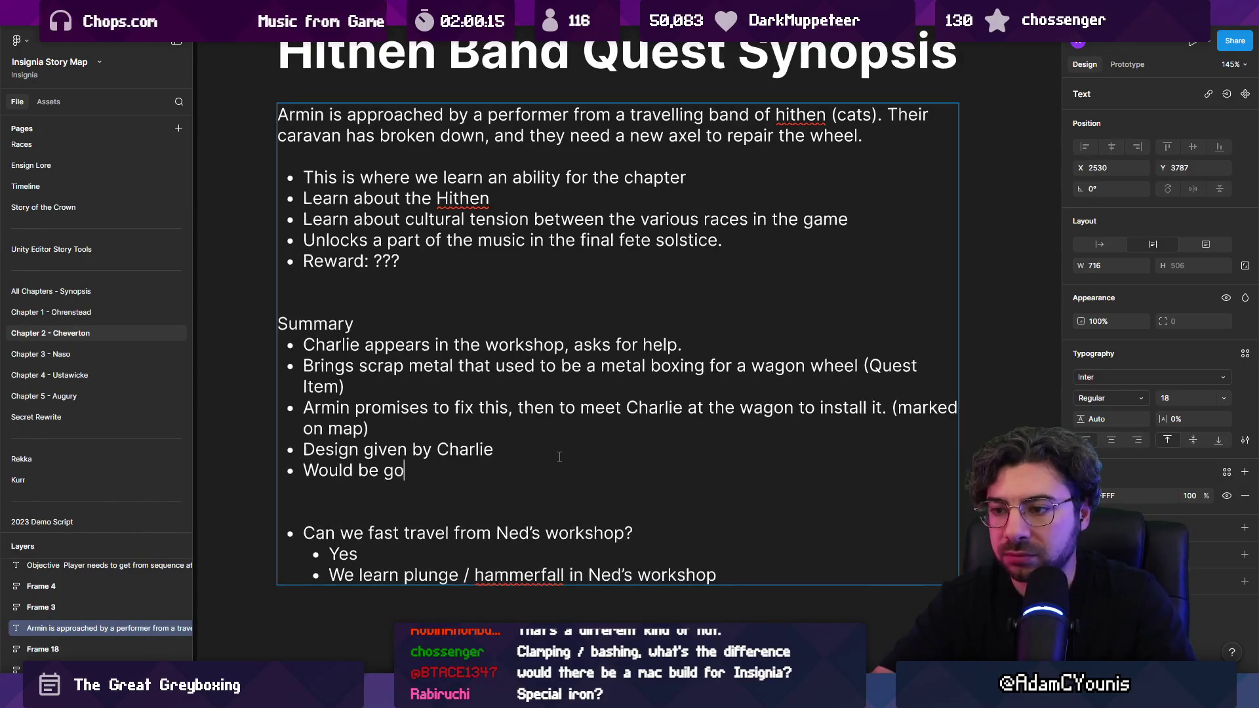
pyautogui.write('od for there')
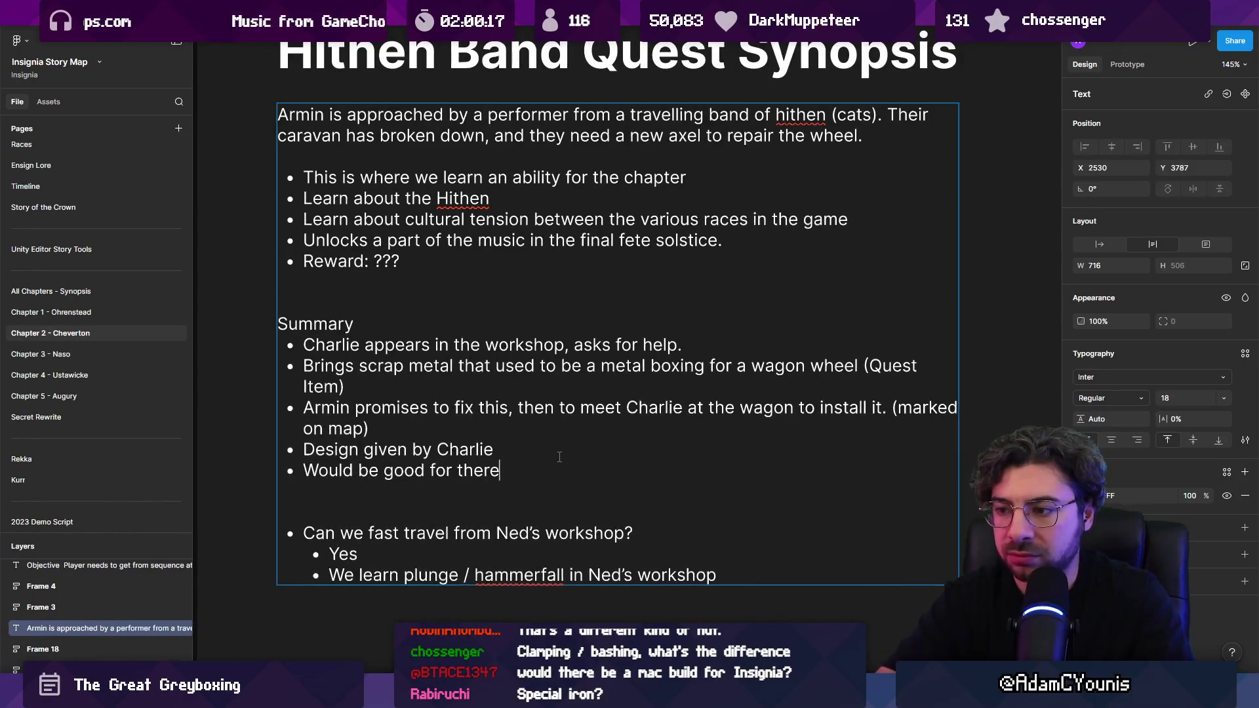
pyautogui.write(' to be a reason to go t')
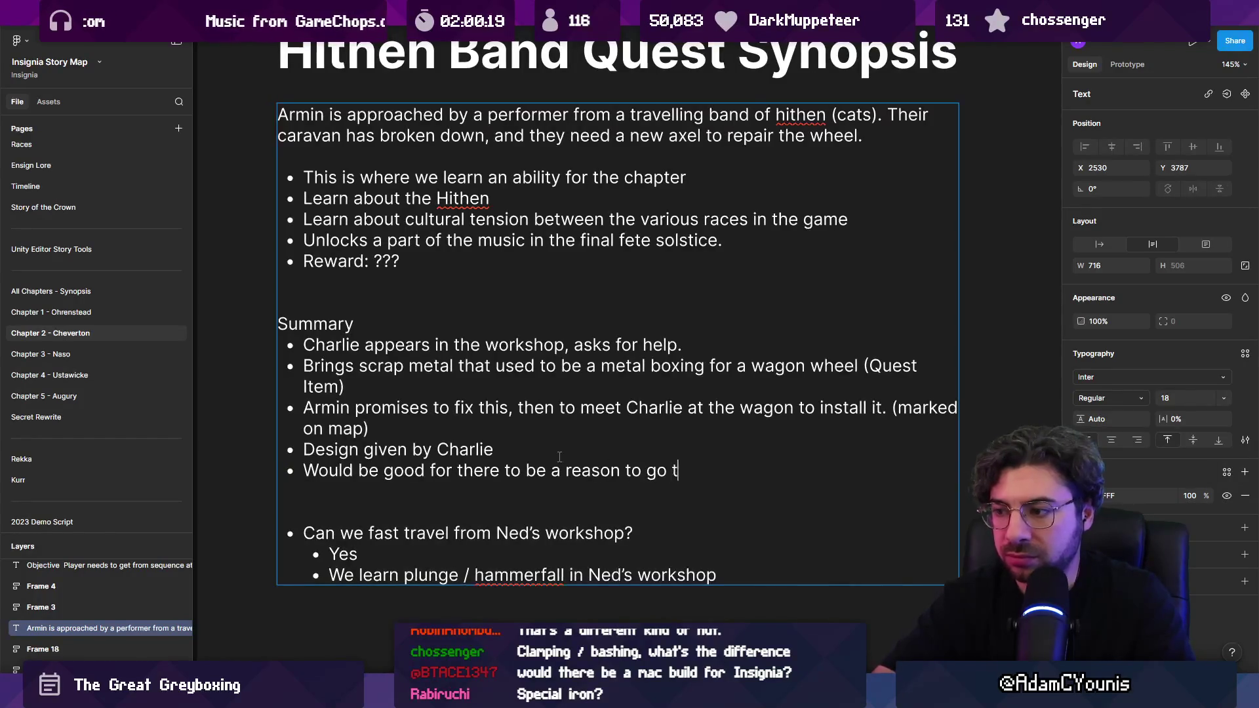
pyautogui.write("o Jowl's shop for this")
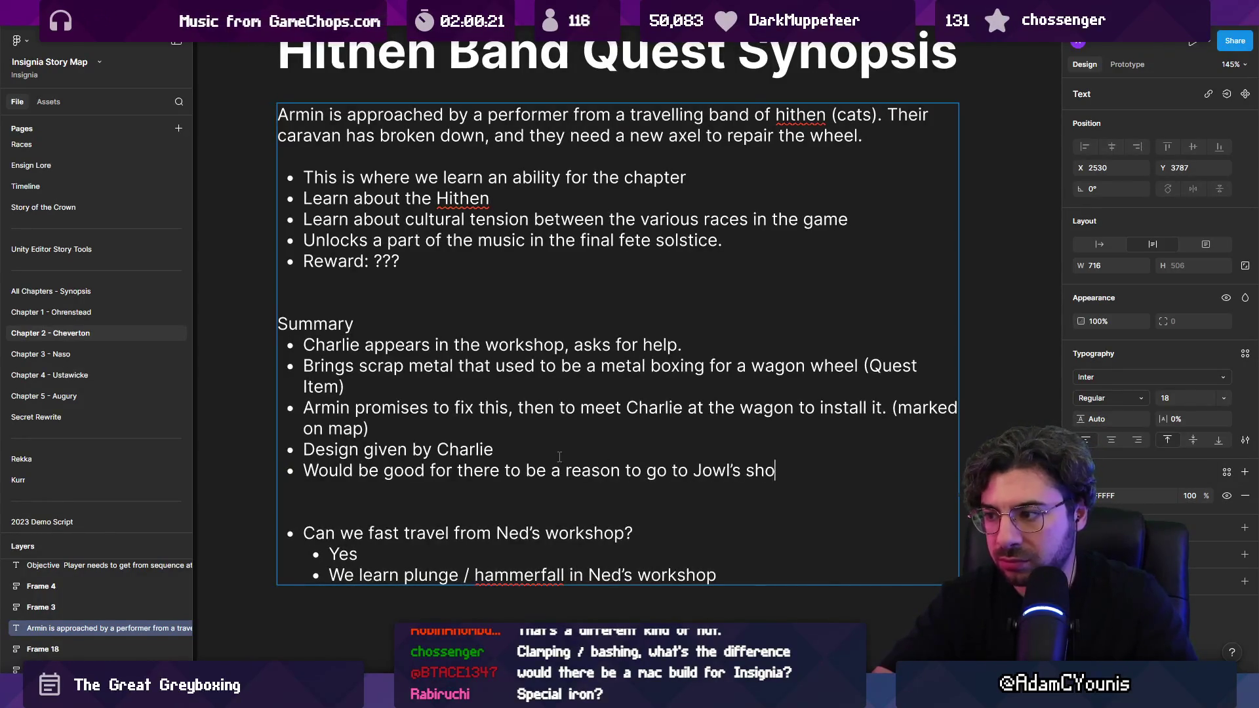
pyautogui.press('BackSpace')
pyautogui.press('BackSpace')
pyautogui.press('BackSpace')
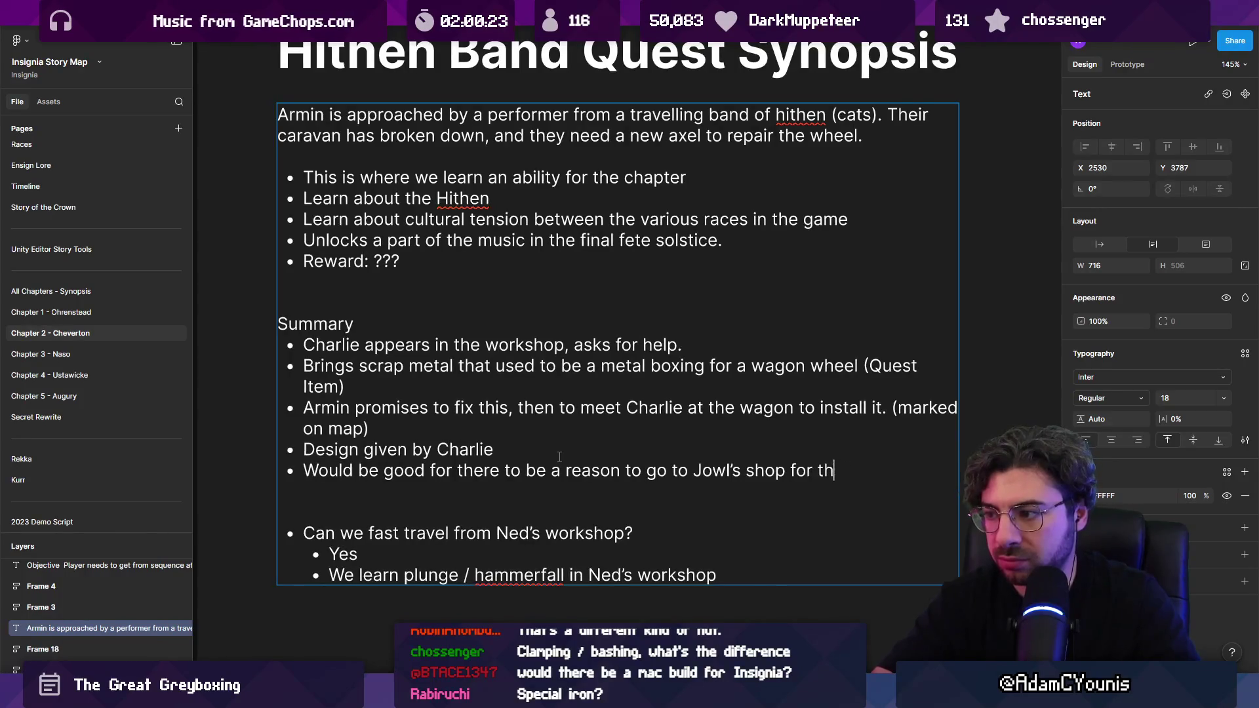
pyautogui.write('to make the boxing.')
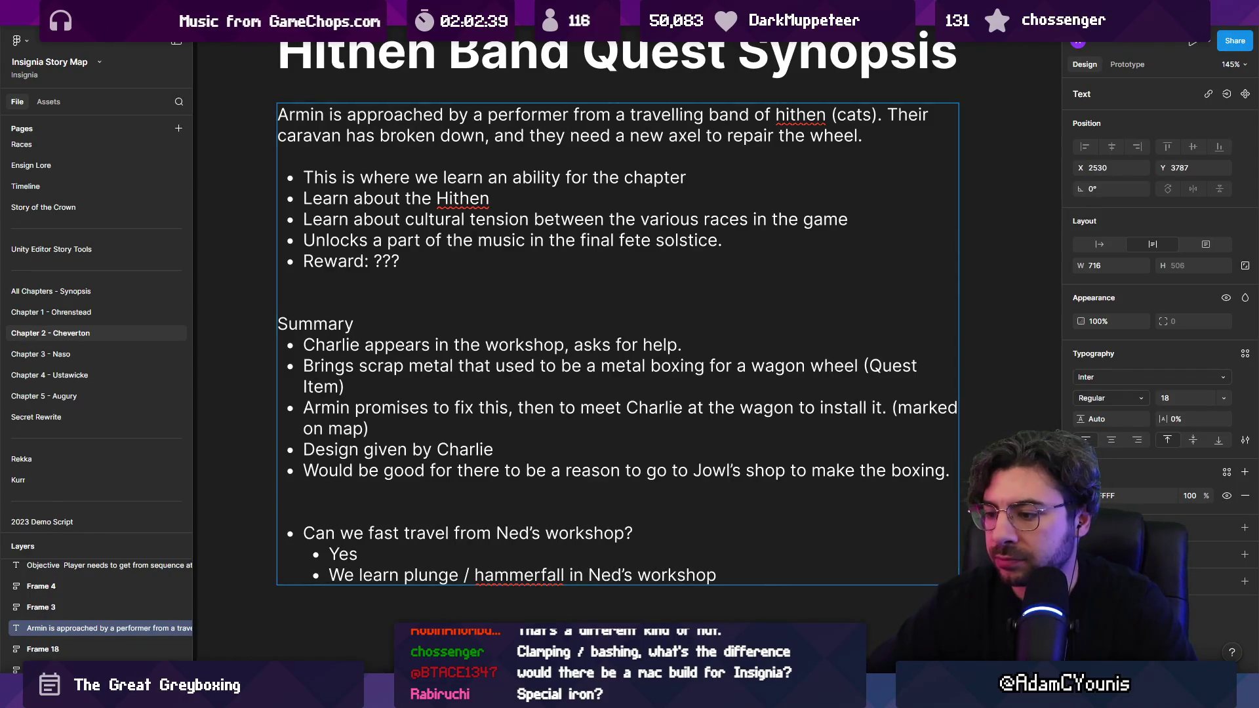
# - Switch from Figma to the browser's Google results for 'install wheel boxing wagon'
pyautogui.moveTo(644, 695)
pyautogui.click(766, 594)
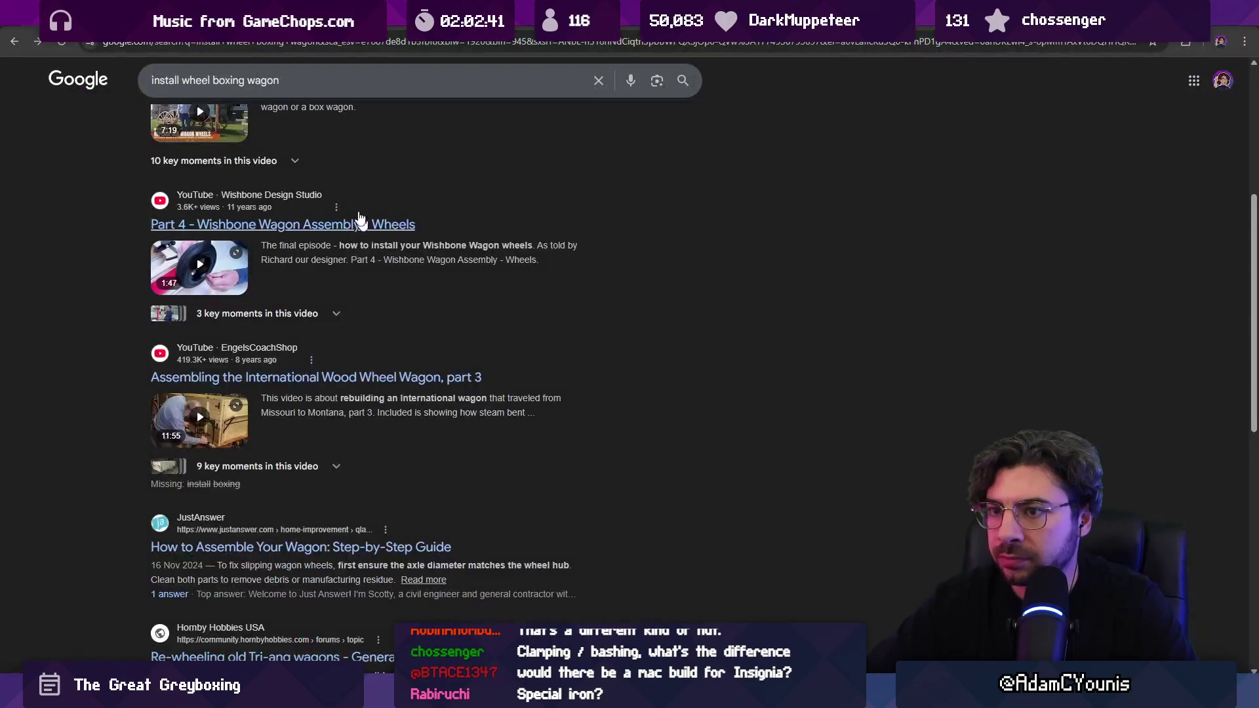
# - Open the Digital-Desert Wagon Wheels page via the Making Wagon Wheels image result
pyautogui.scroll(4, 197, 308)
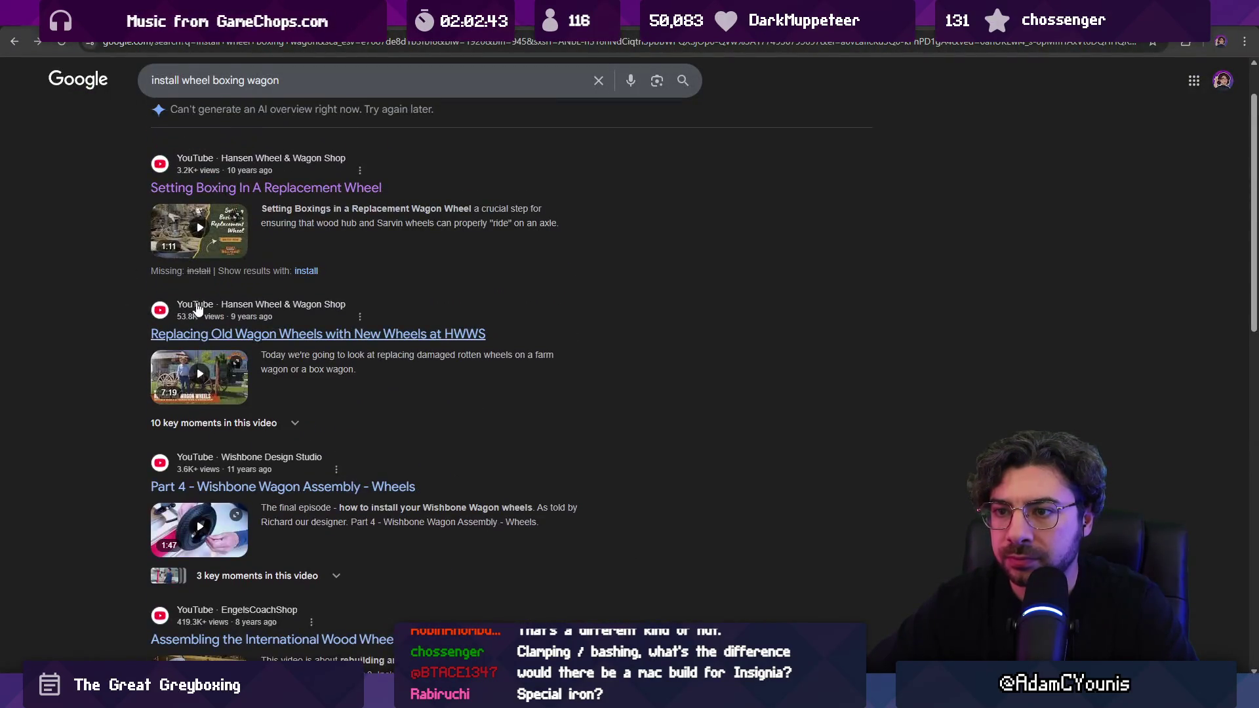
pyautogui.scroll(2, 196, 308)
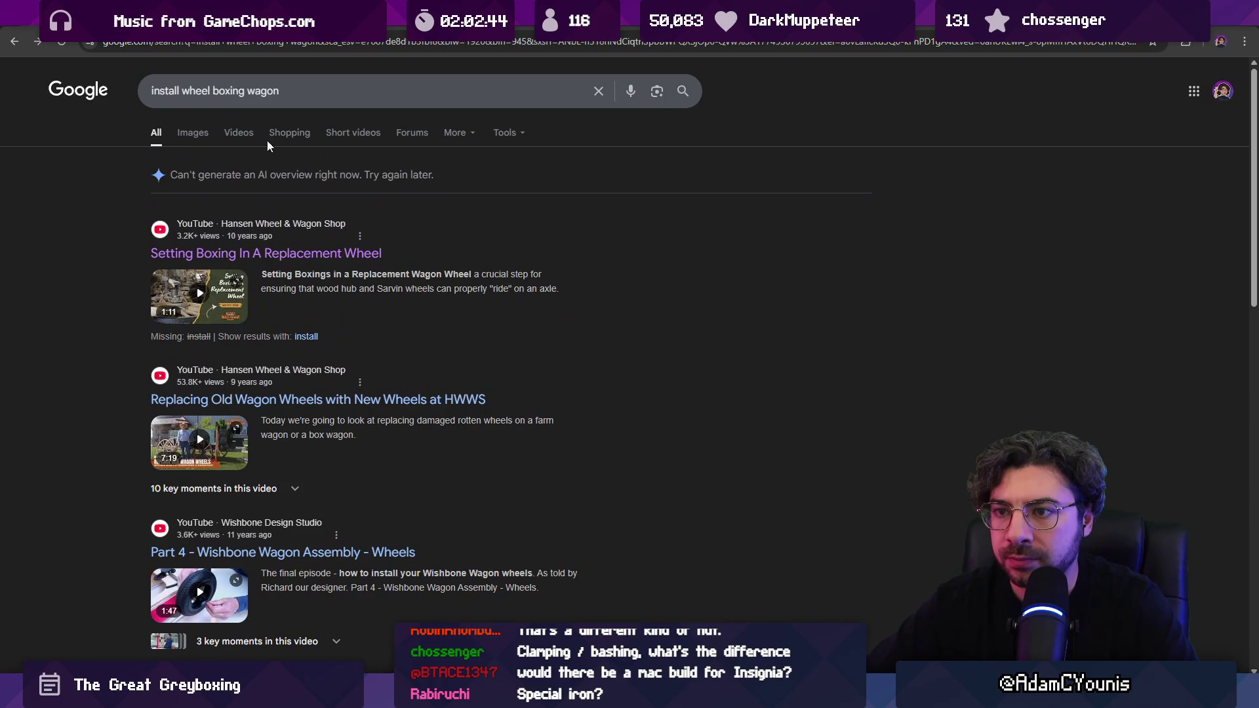
pyautogui.click(191, 134)
pyautogui.click(115, 426)
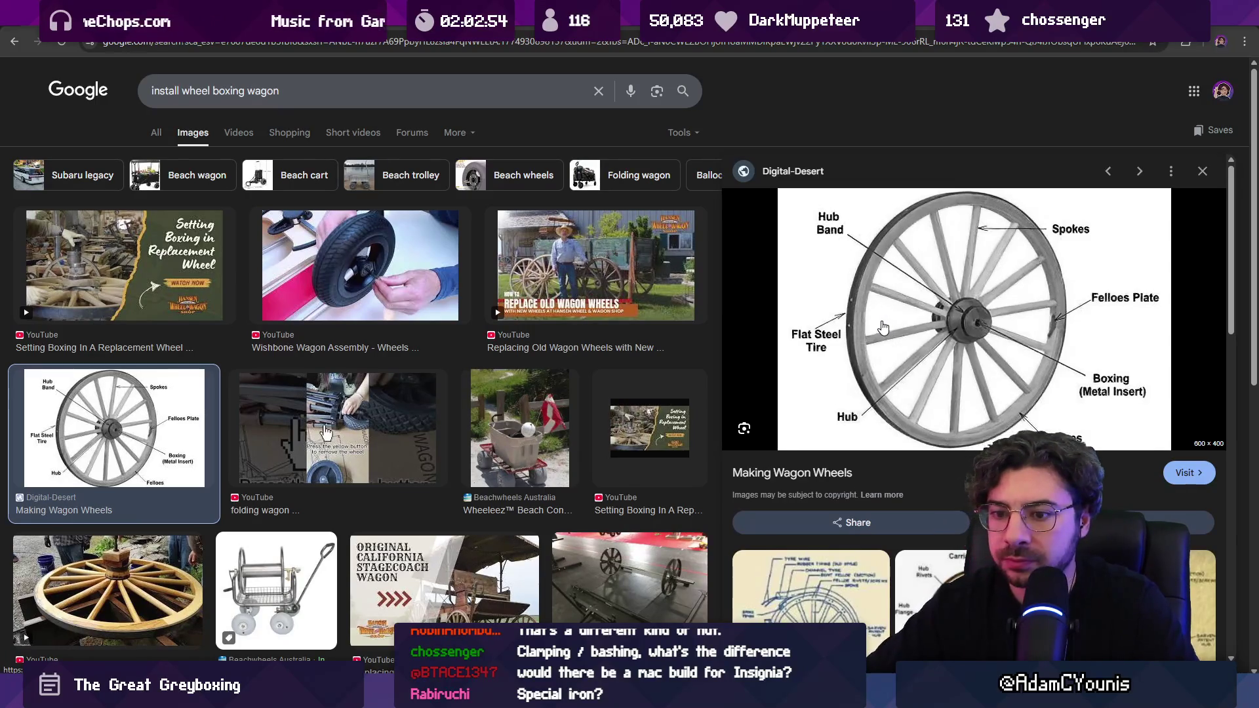
pyautogui.click(923, 351)
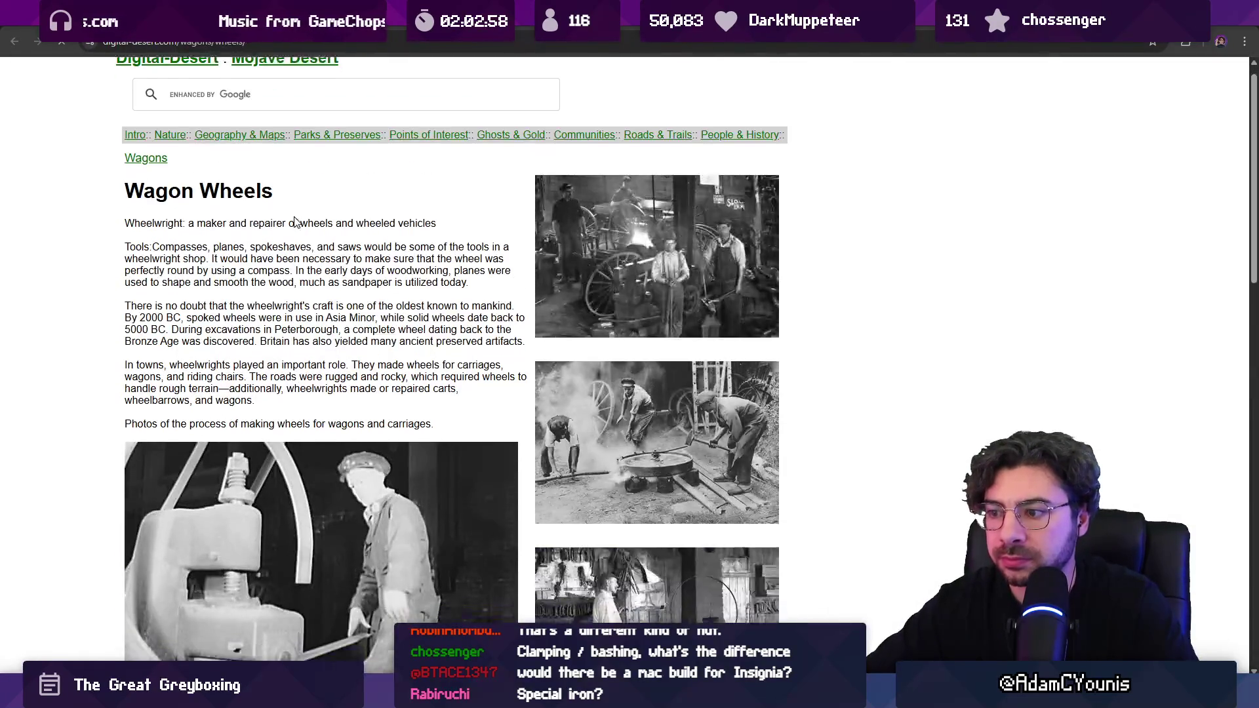
# - Scroll to the labelled wheel diagram showing Boxing (Metal Insert), then begin a 'wagon wheel hub' query
pyautogui.scroll(-5, 296, 222)
pyautogui.scroll(-5, 296, 226)
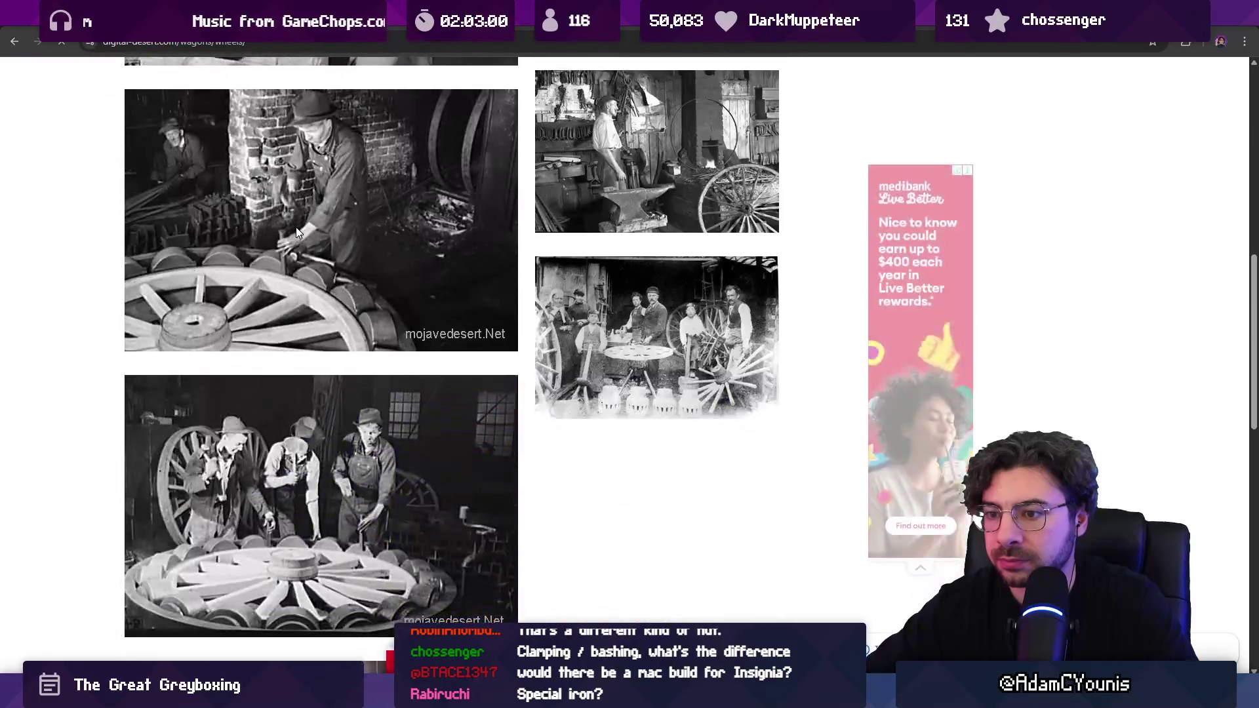
pyautogui.scroll(-12, 296, 226)
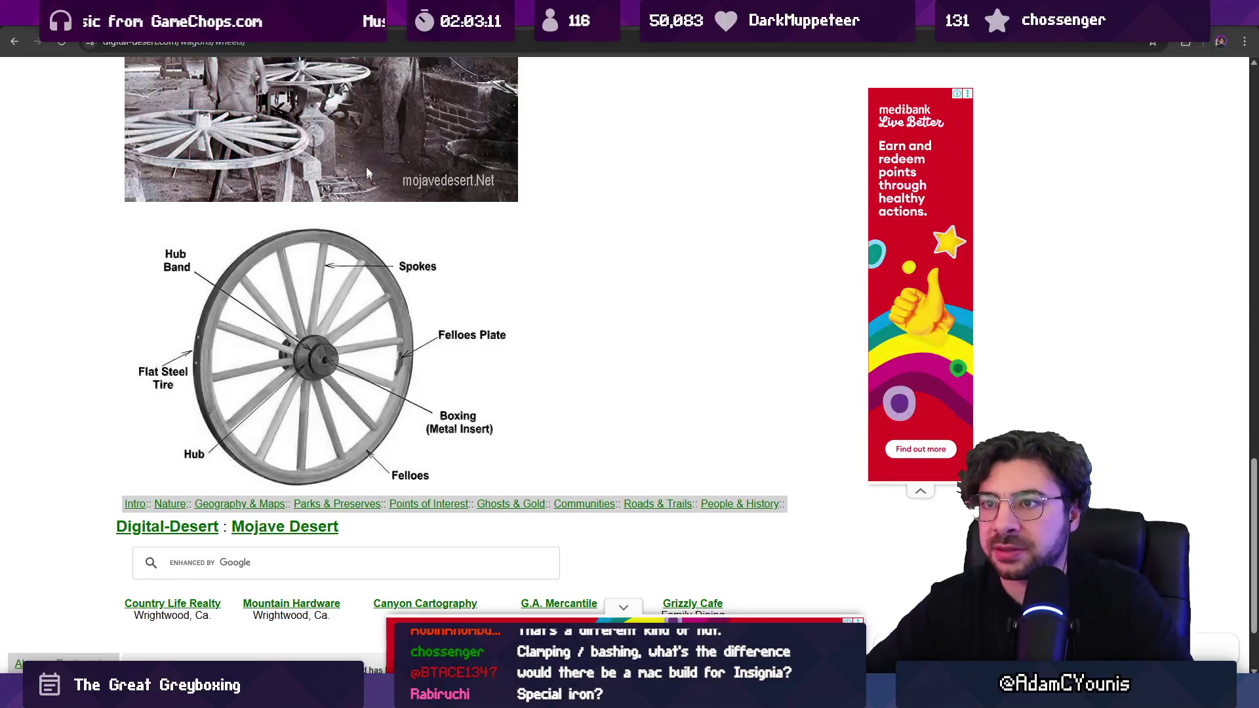
pyautogui.click(375, 46)
pyautogui.write('wagon weh')
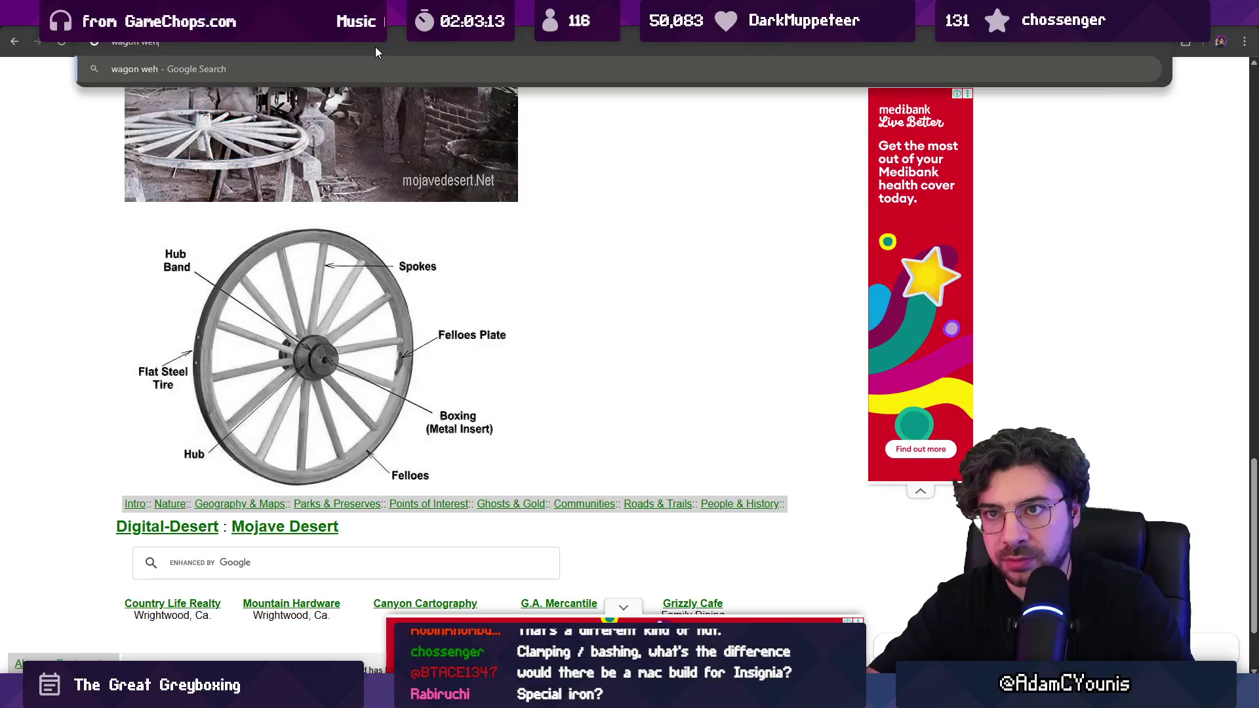
pyautogui.press('BackSpace')
pyautogui.press('BackSpace')
pyautogui.write('heel bhub')
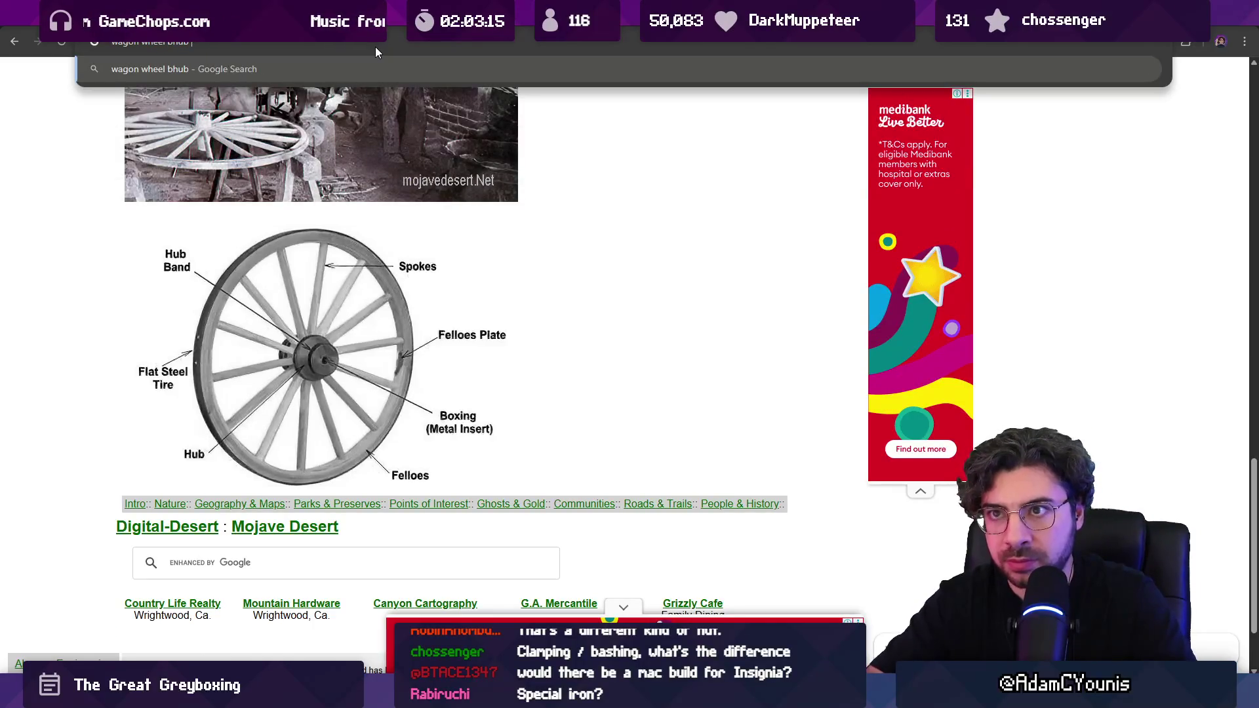
# - Search Google for 'wagon wheel hub band'
pyautogui.press('BackSpace')
pyautogui.press('BackSpace')
pyautogui.press('BackSpace')
pyautogui.write('hu')
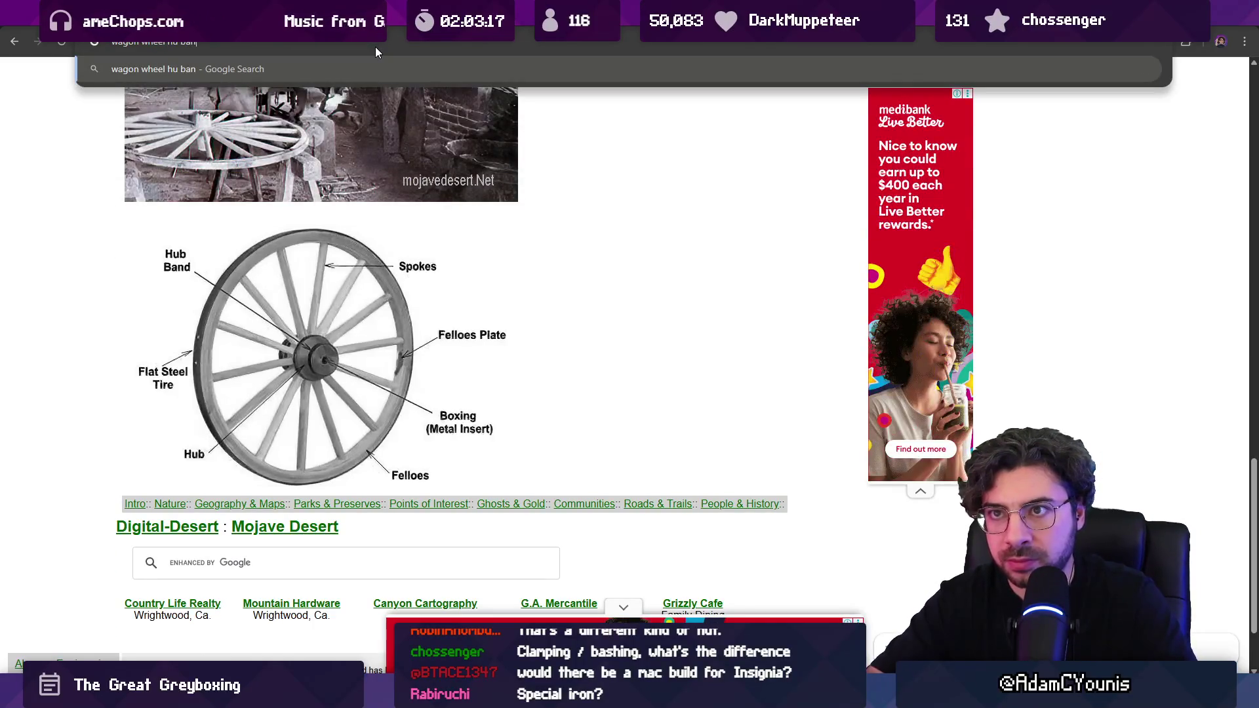
pyautogui.write('b band')
pyautogui.press('Return')
pyautogui.scroll(-3, 285, 323)
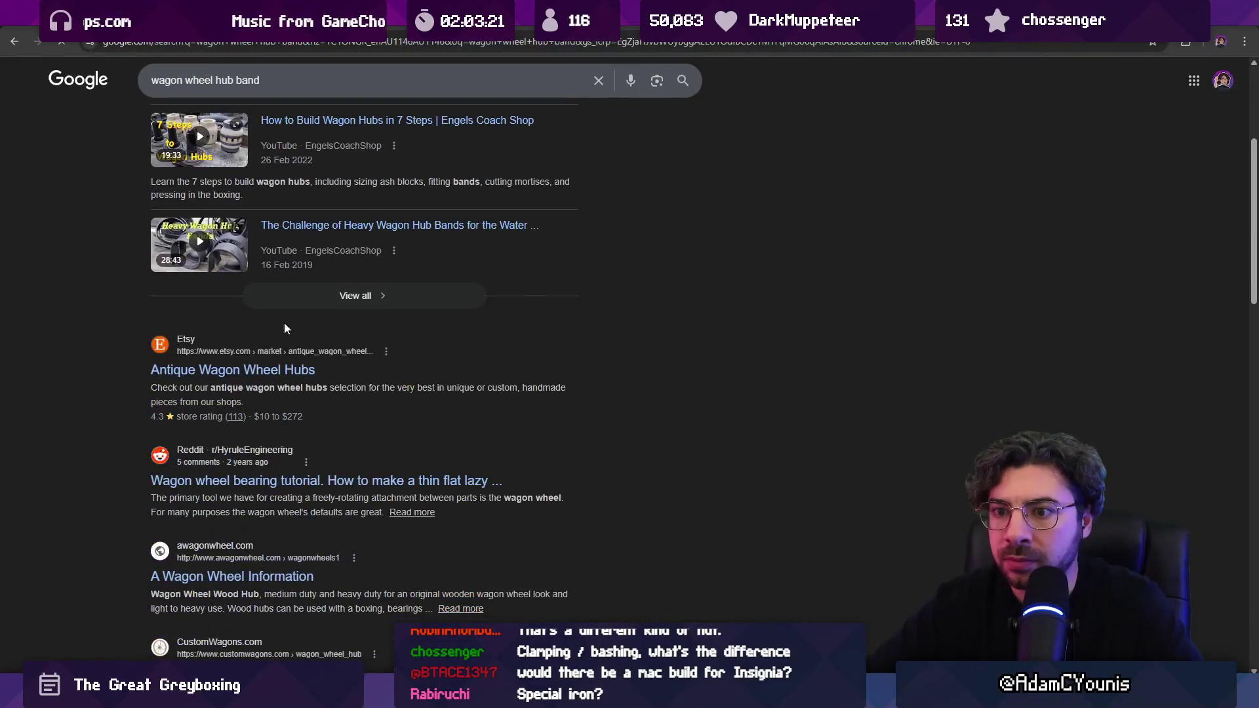
# - Browse the Etsy Antique Wagon Wheel Hubs listings, then return to the results
pyautogui.click(286, 371)
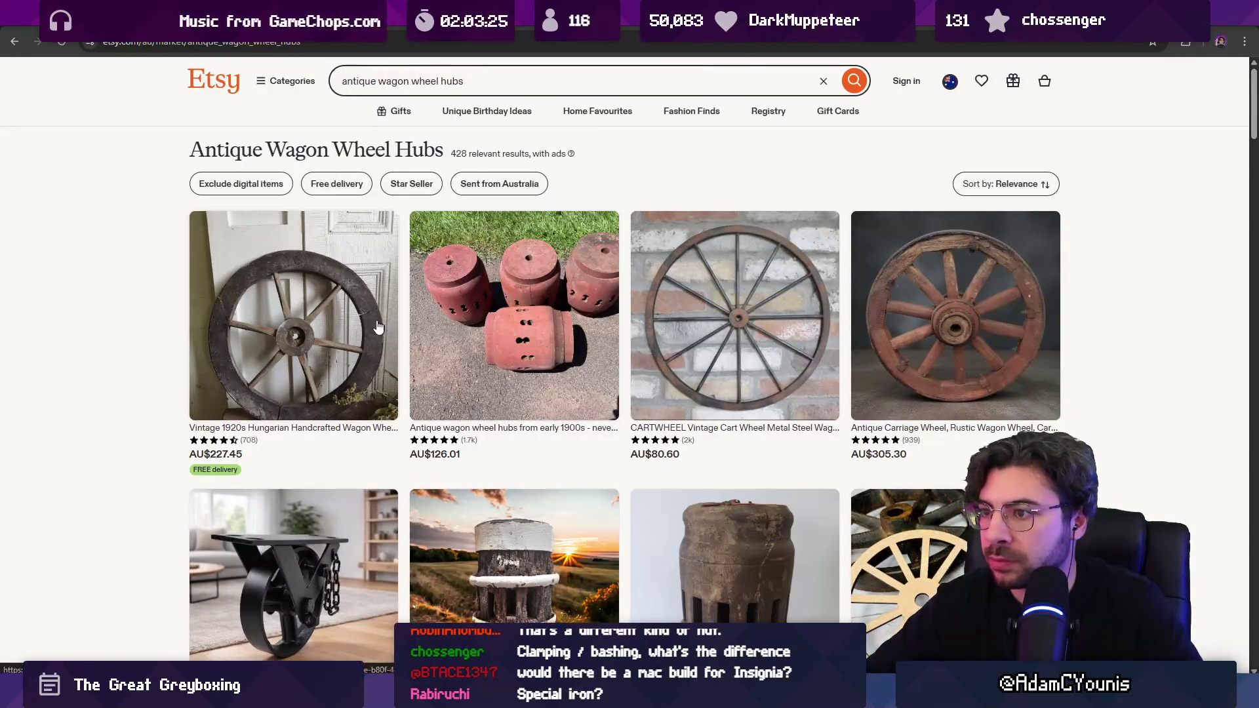
pyautogui.scroll(-2, 433, 321)
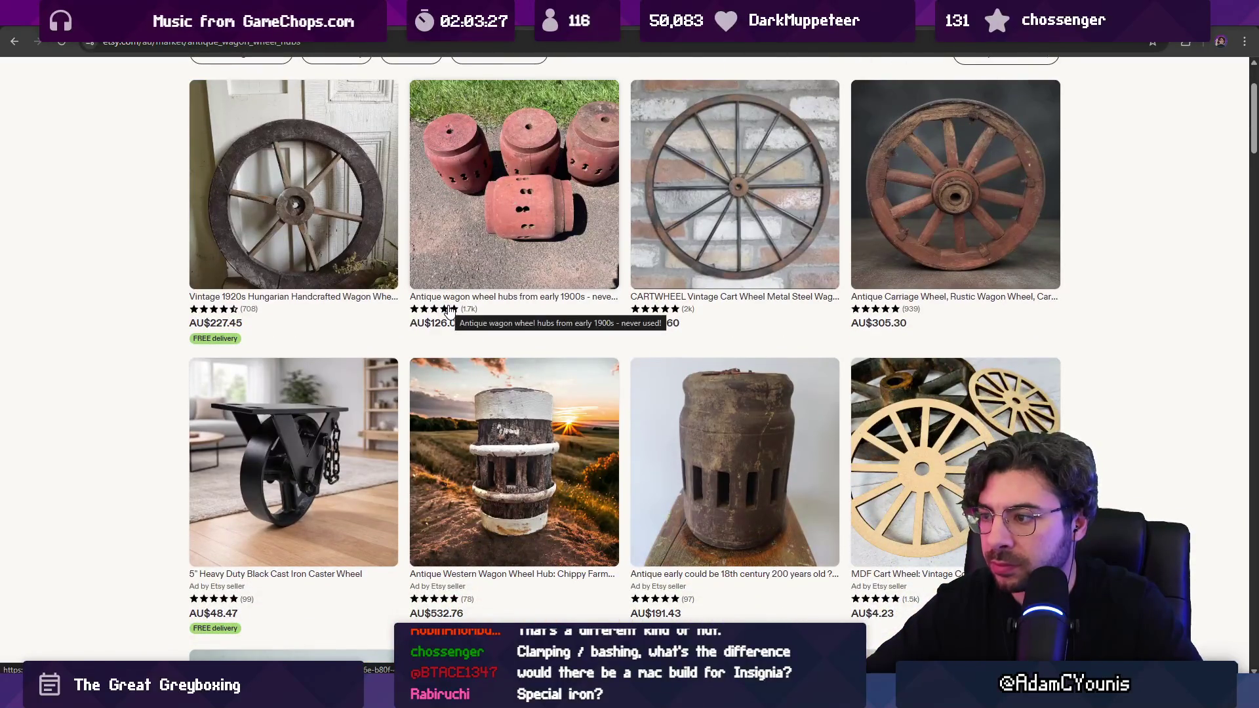
pyautogui.scroll(-3, 449, 311)
pyautogui.scroll(-10, 448, 311)
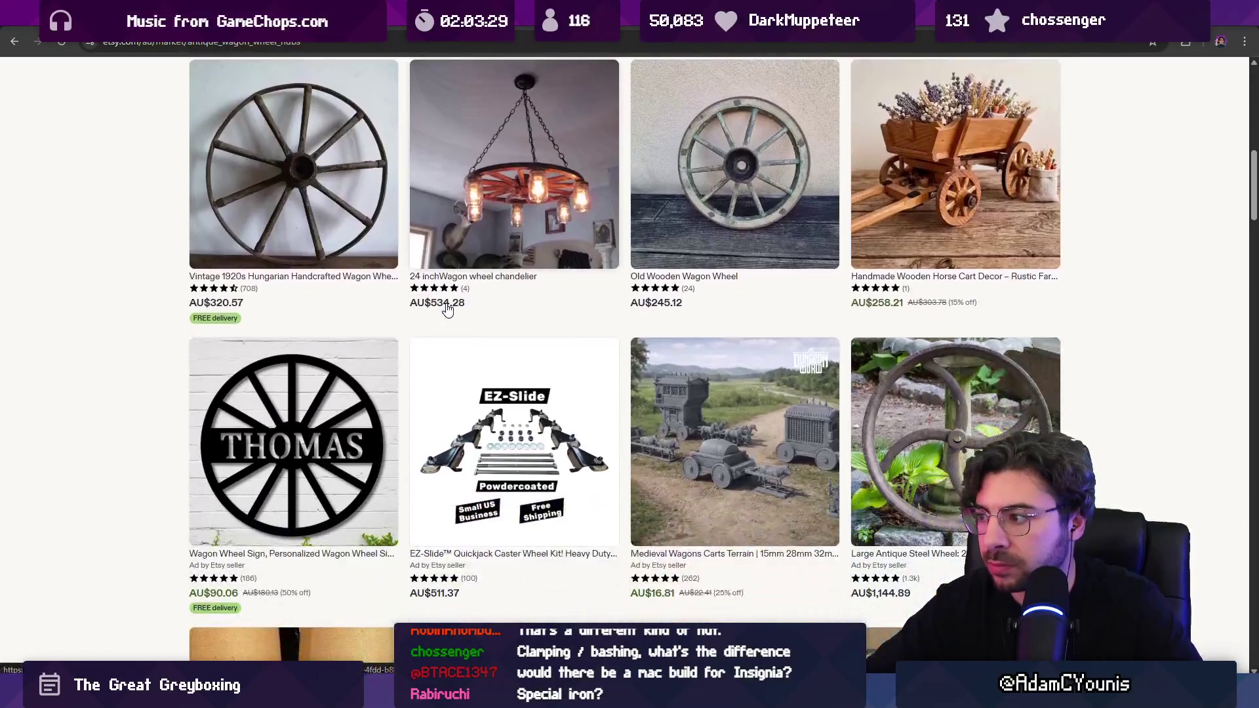
pyautogui.scroll(-3, 167, 264)
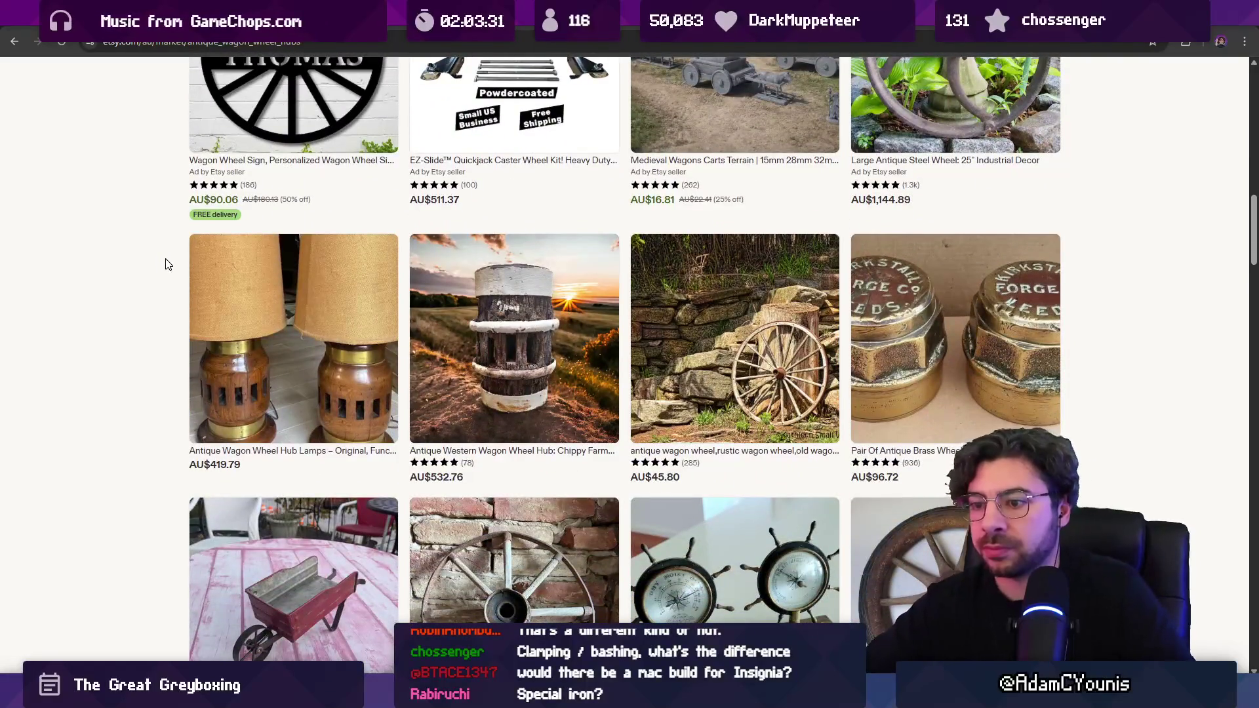
pyautogui.hotkey('alt', 'Left')
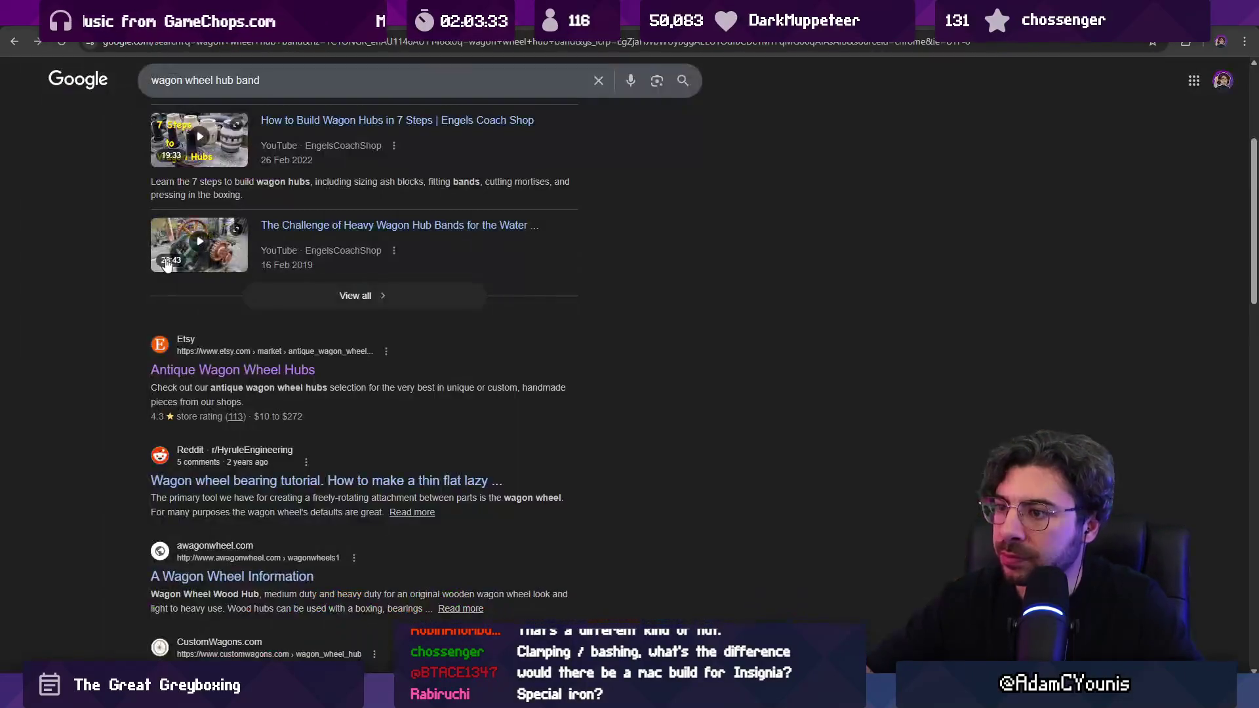
# - Replace the query with 'wagon wheel' and view its image results
pyautogui.scroll(4, 121, 259)
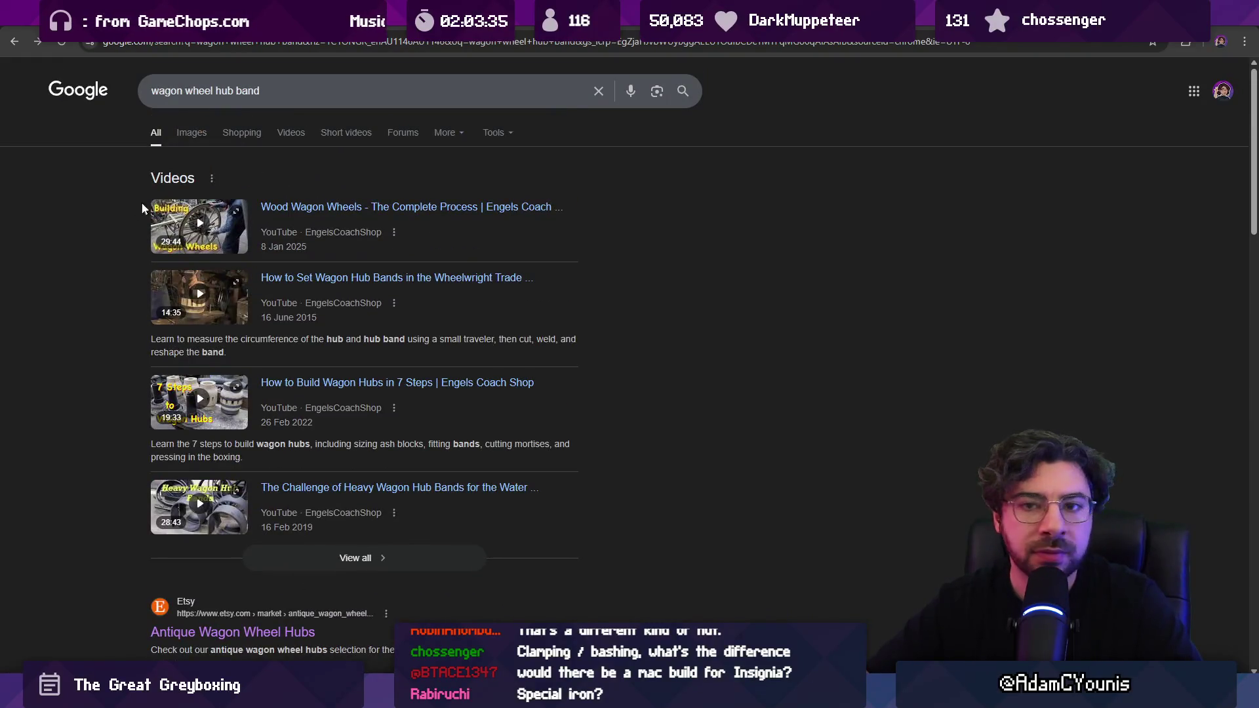
pyautogui.click(337, 87)
pyautogui.hotkey('ctrl', 'a')
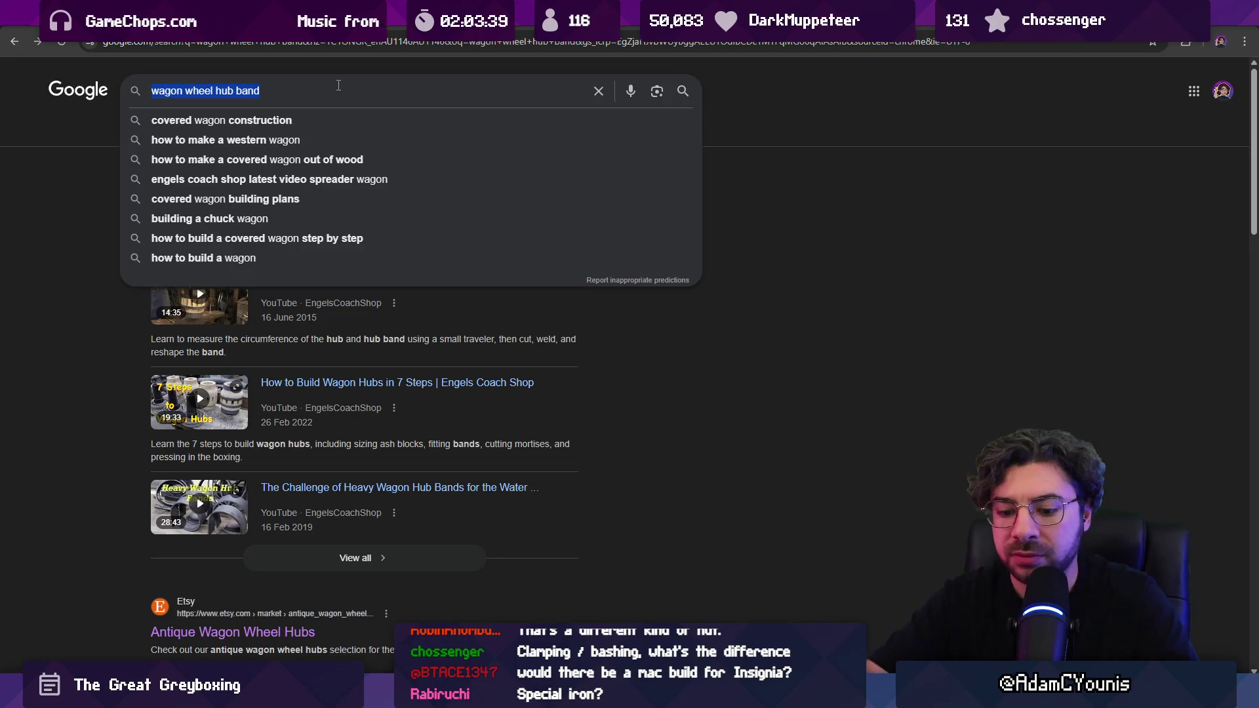
pyautogui.write('wheel')
pyautogui.press('BackSpace')
pyautogui.press('BackSpace')
pyautogui.press('BackSpace')
pyautogui.press('BackSpace')
pyautogui.write('agon wheel')
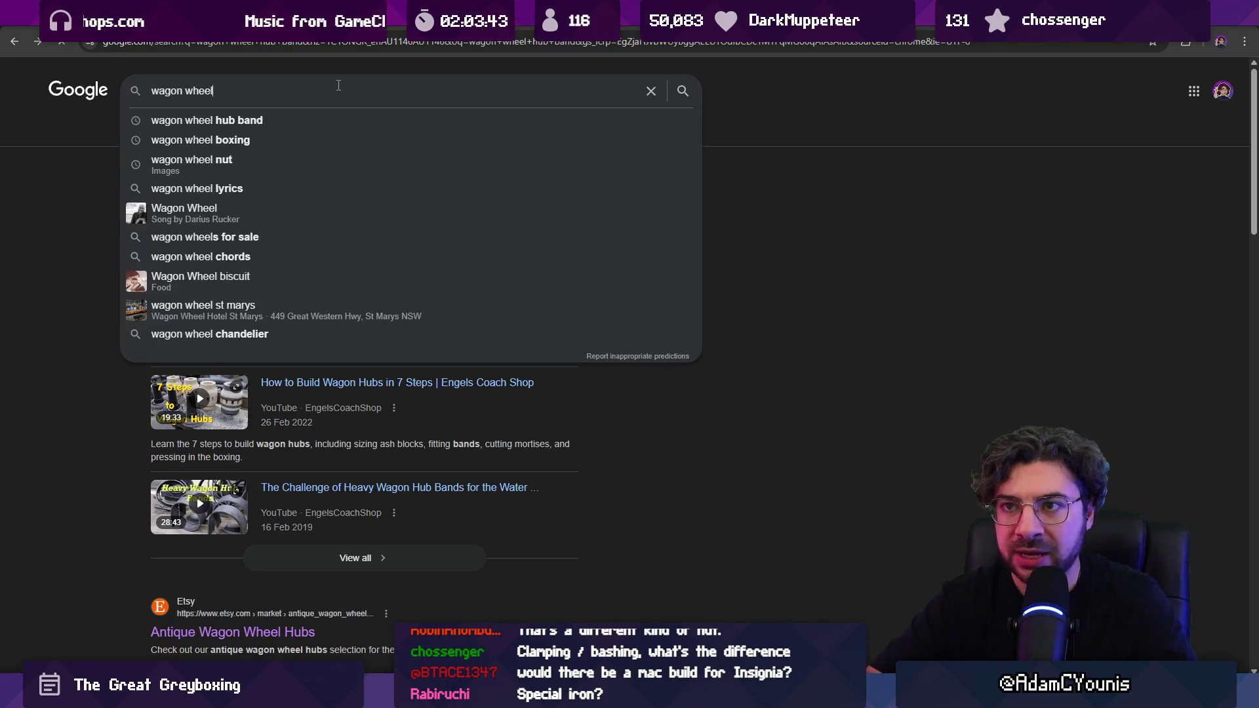
pyautogui.press('Return')
pyautogui.click(208, 139)
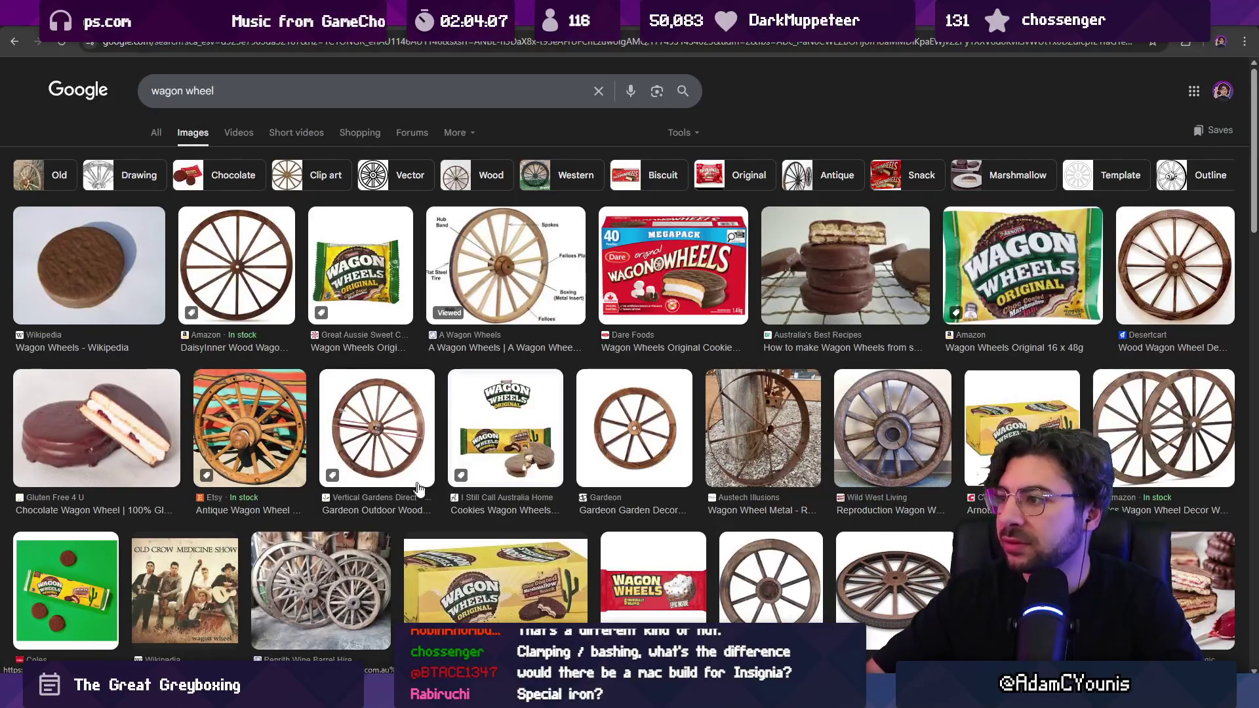
# - In the Insignia Story Map document, add a new sub-point under the boxing line
pyautogui.moveTo(875, 691)
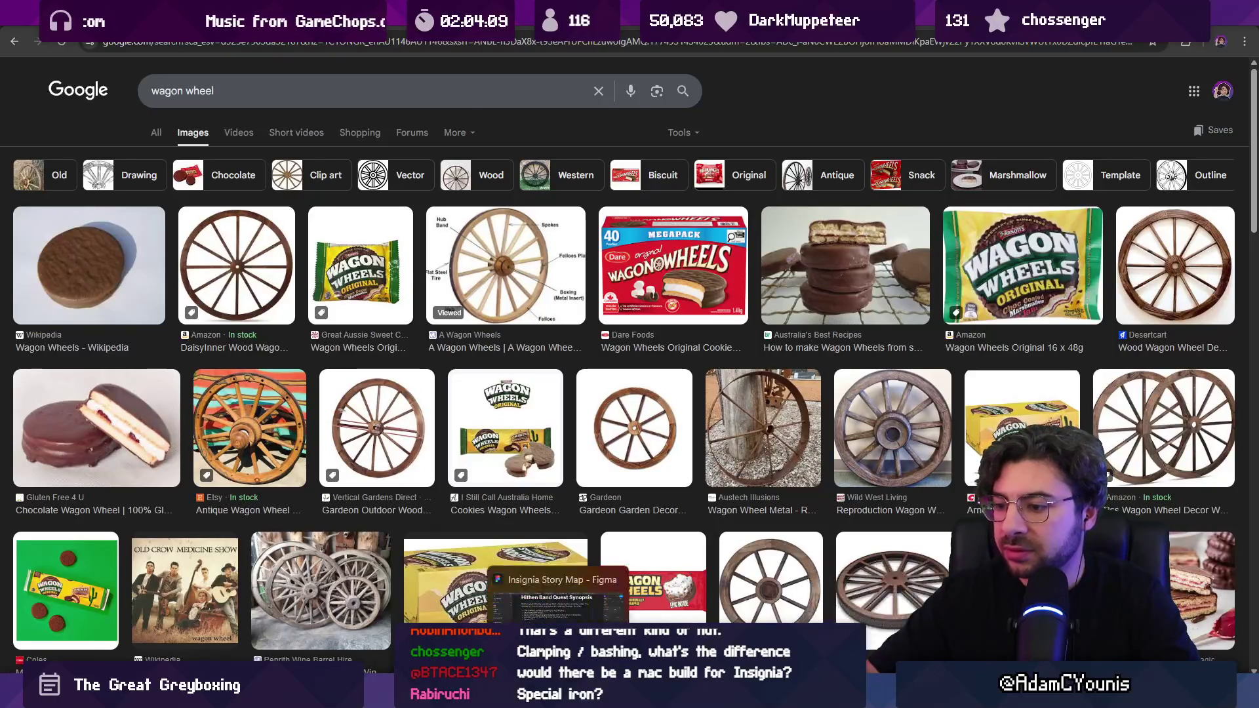
pyautogui.click(518, 613)
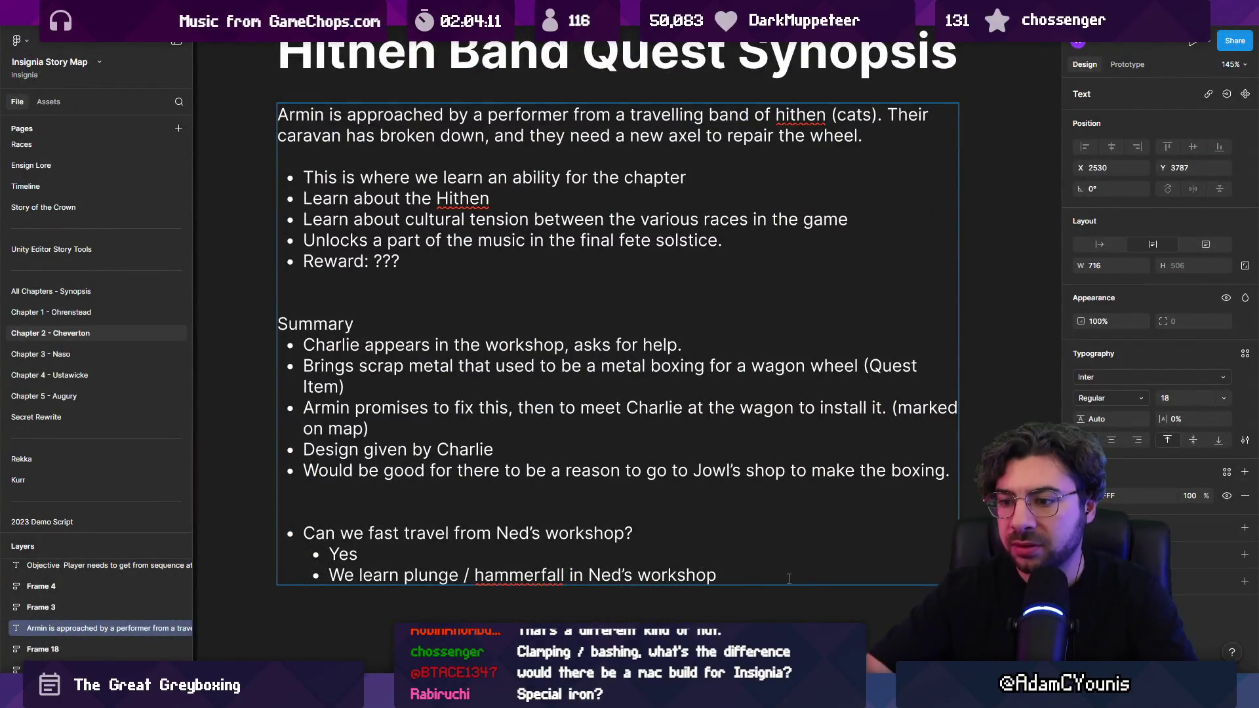
pyautogui.scroll(-1, 444, 467)
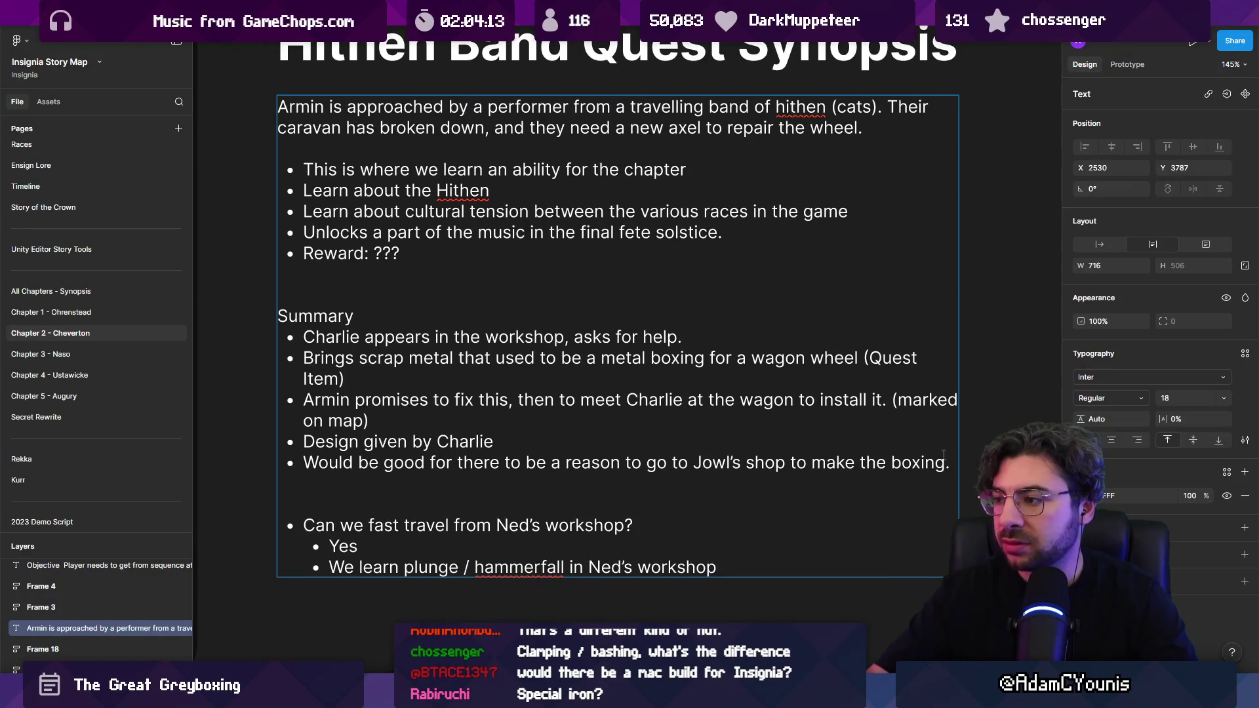
pyautogui.press('Return')
pyautogui.press('Tab')
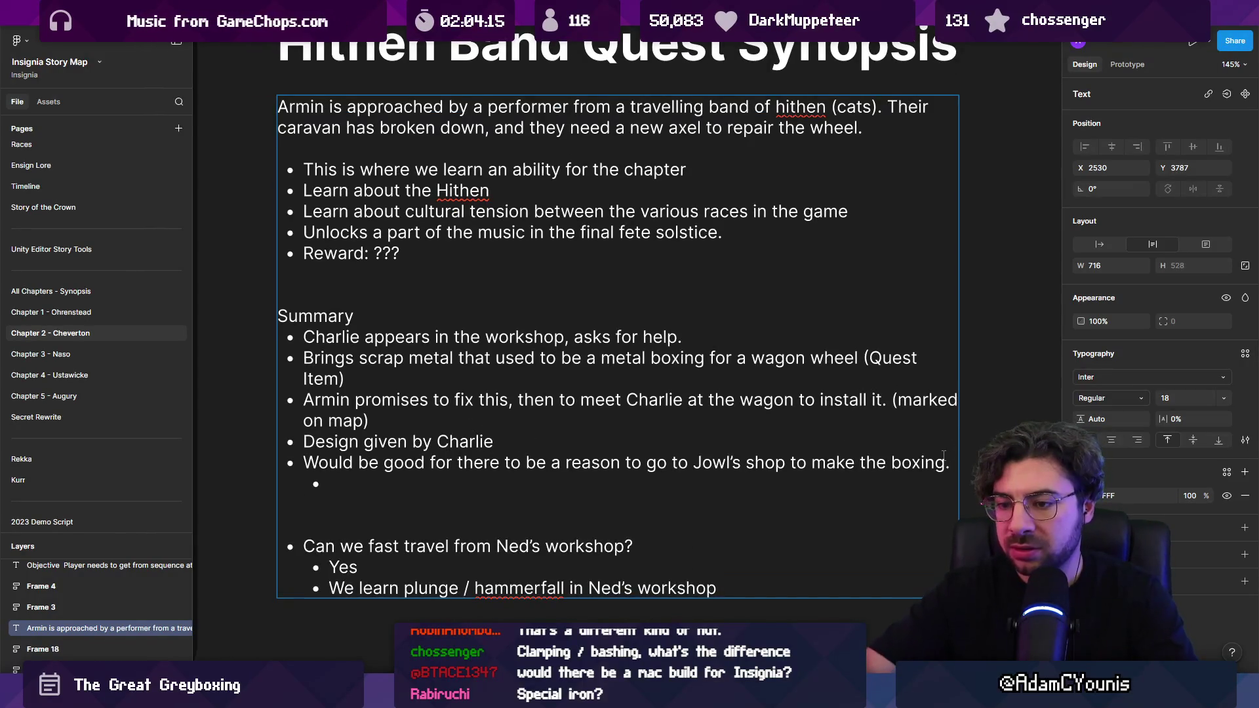
# - Reword the summary points to mention a broken wagon wheel and the metal boxing
pyautogui.moveTo(325, 358); pyautogui.dragTo(490, 358)
pyautogui.press('Right')
pyautogui.hotkey('ctrl', 'shift', 'Left')
pyautogui.hotkey('ctrl', 'shift', 'Left')
pyautogui.hotkey('ctrl', 'shift', 'Left')
pyautogui.hotkey('ctrl', 'shift', 'Left')
pyautogui.hotkey('ctrl', 'shift', 'Right')
pyautogui.write('a bw')
pyautogui.press('BackSpace')
pyautogui.write('roken wa')
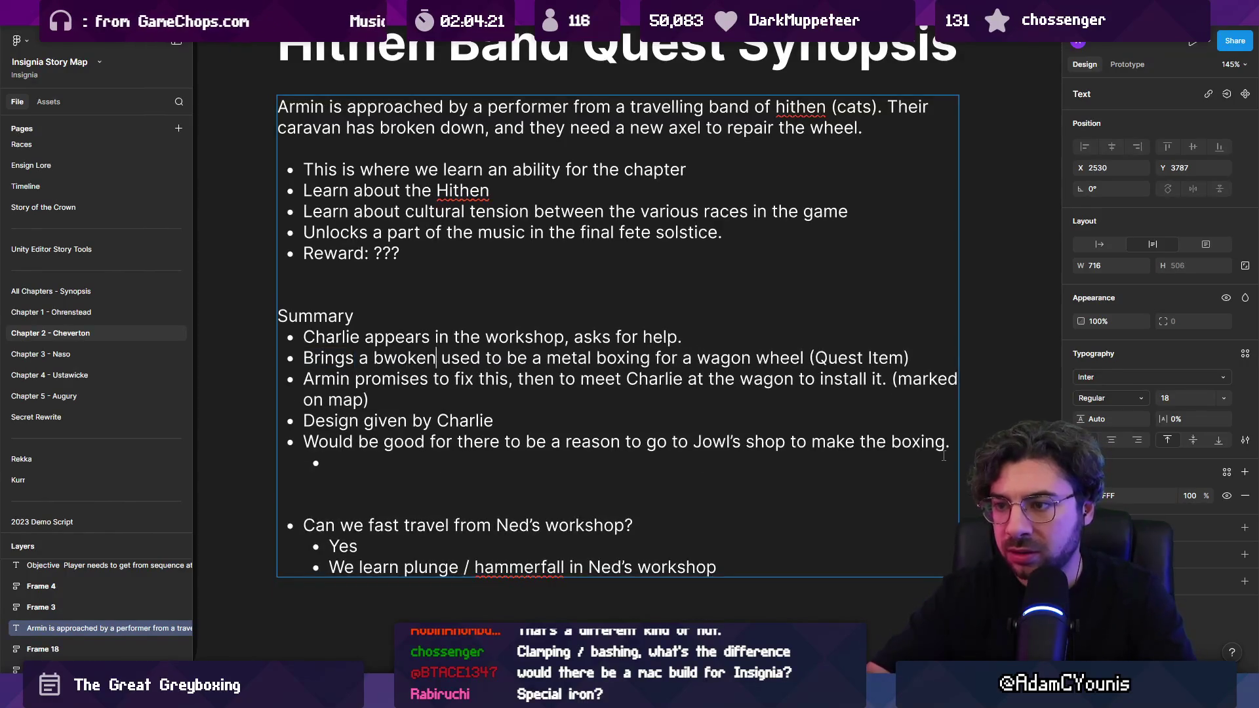
pyautogui.write('gon wheel')
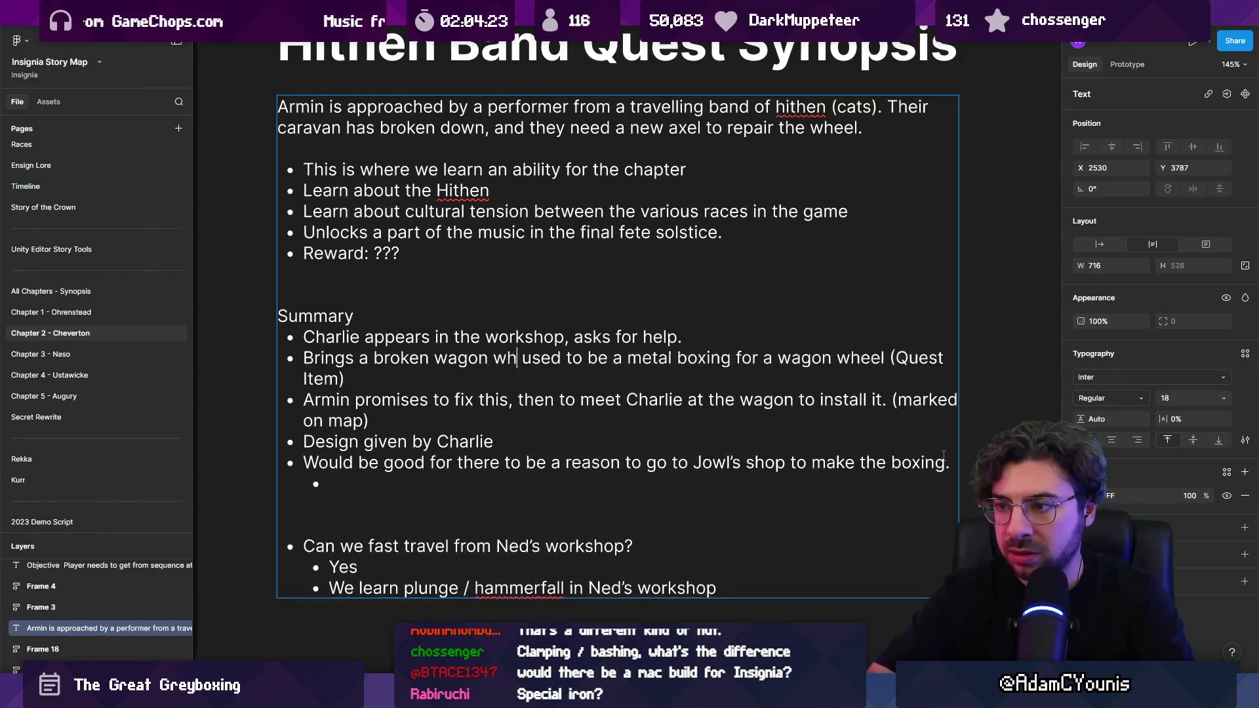
pyautogui.hotkey('ctrl', 'shift', 'Right')
pyautogui.hotkey('ctrl', 'shift', 'Right')
pyautogui.hotkey('ctrl', 'shift', 'Right')
pyautogui.hotkey('ctrl', 'shift', 'Right')
pyautogui.hotkey('ctrl', 'shift', 'Right')
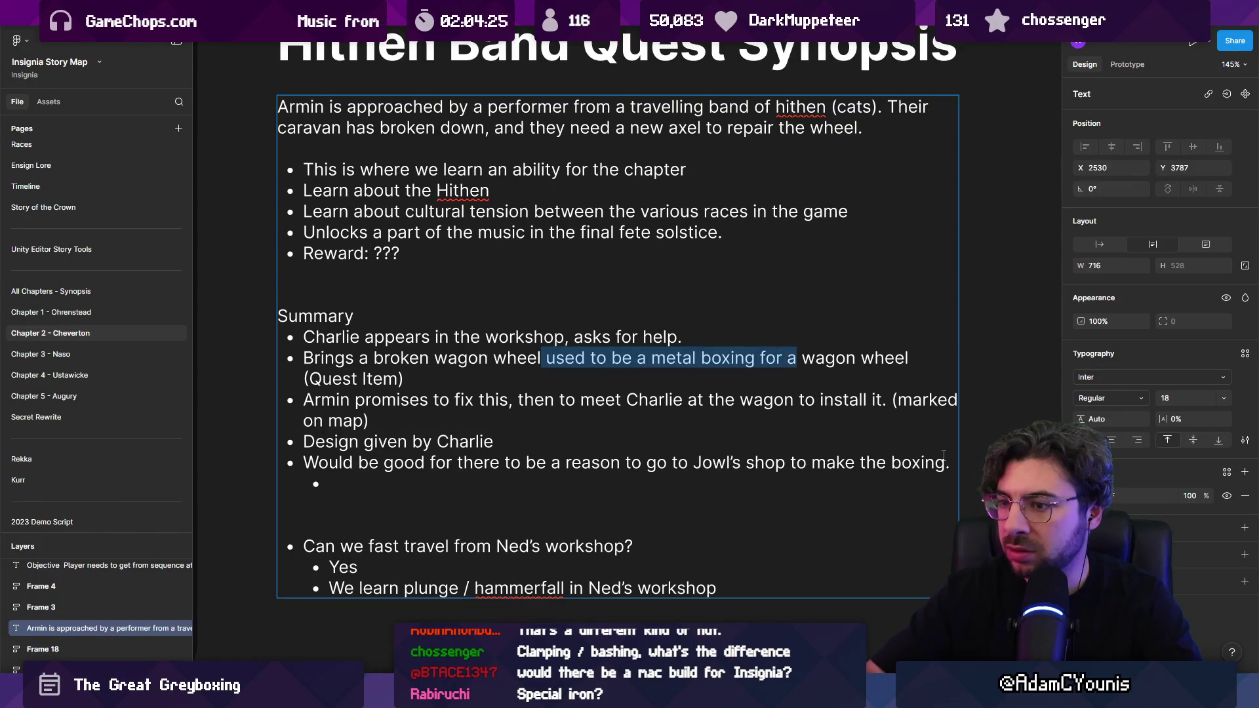
pyautogui.press('BackSpace')
pyautogui.hotkey('ctrl', 'shift', 'Left')
pyautogui.hotkey('ctrl', 'Left')
pyautogui.hotkey('ctrl', 'shift', 'Right')
pyautogui.write('the metal boxing')
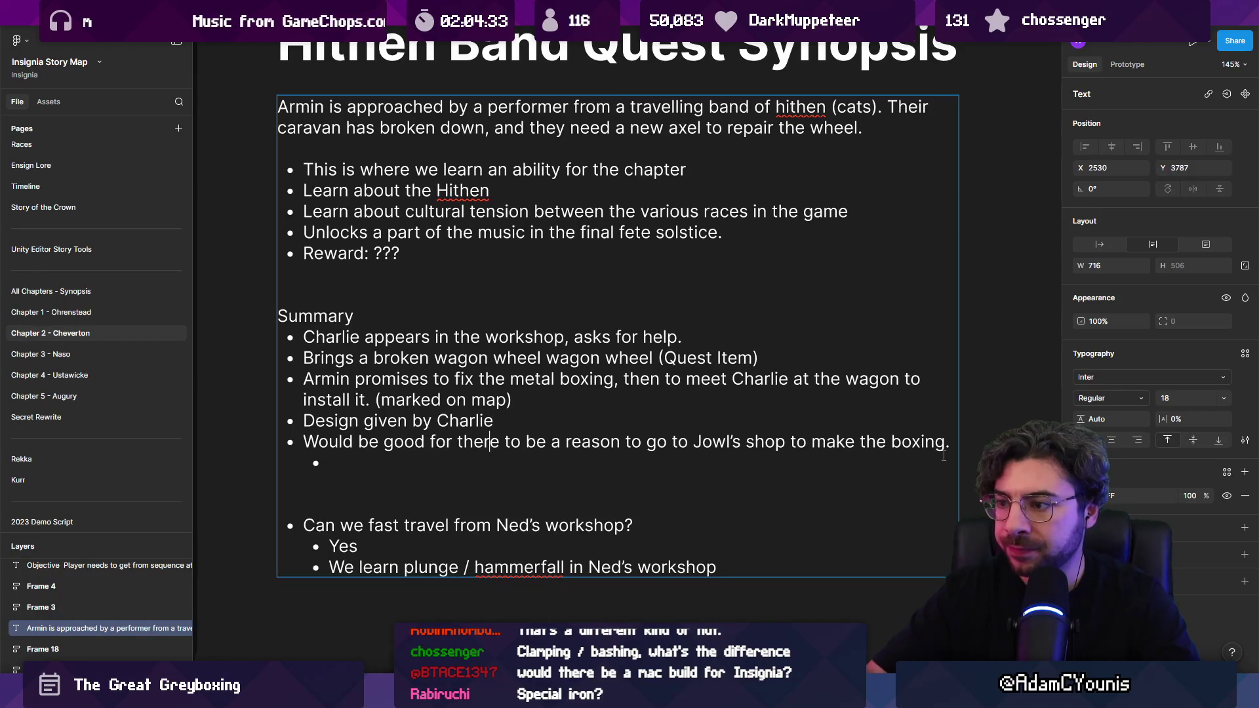
# - Change the last summary point so it reads 'repair the wheel'
pyautogui.press('Left')
pyautogui.press('Left')
pyautogui.hotkey('ctrl', 'shift', 'Left')
pyautogui.write('wheel')
pyautogui.hotkey('ctrl', 'shift', 'Left')
pyautogui.hotkey('ctrl', 'shift', 'Left')
pyautogui.hotkey('ctrl', 'shift', 'Left')
pyautogui.press('Left')
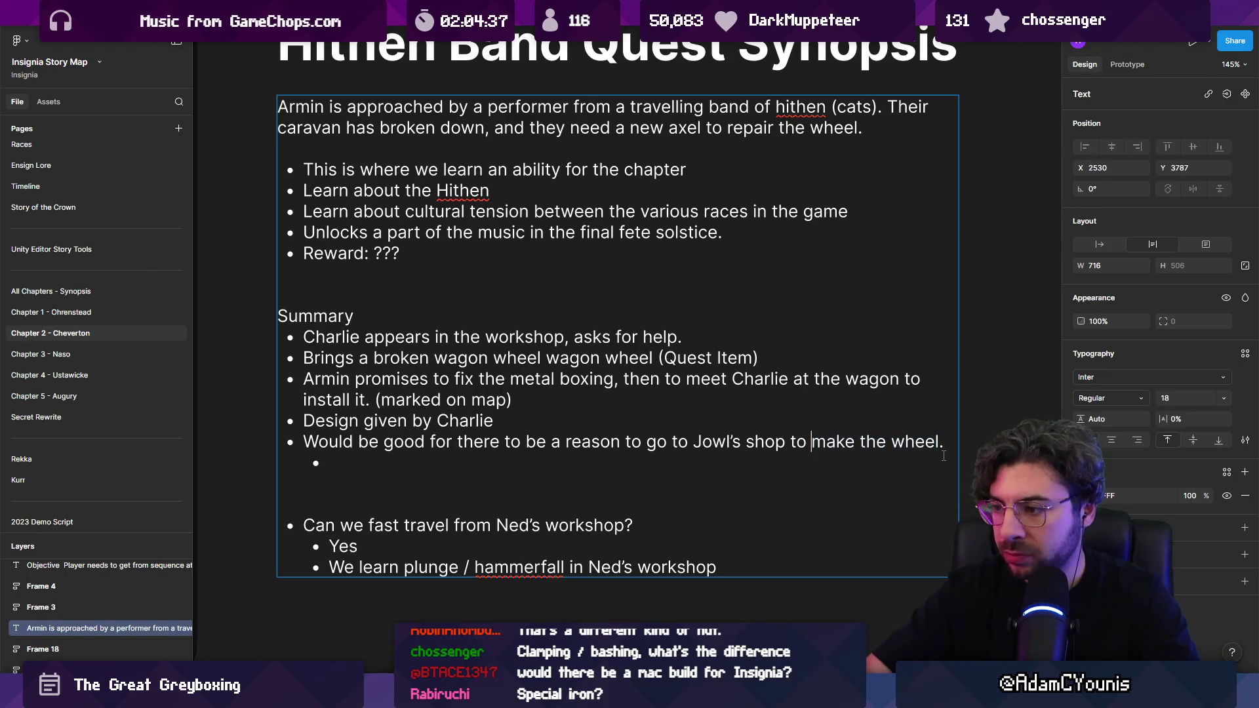
pyautogui.write('repair')
pyautogui.hotkey('ctrl', 'shift', 'Right')
pyautogui.press('BackSpace')
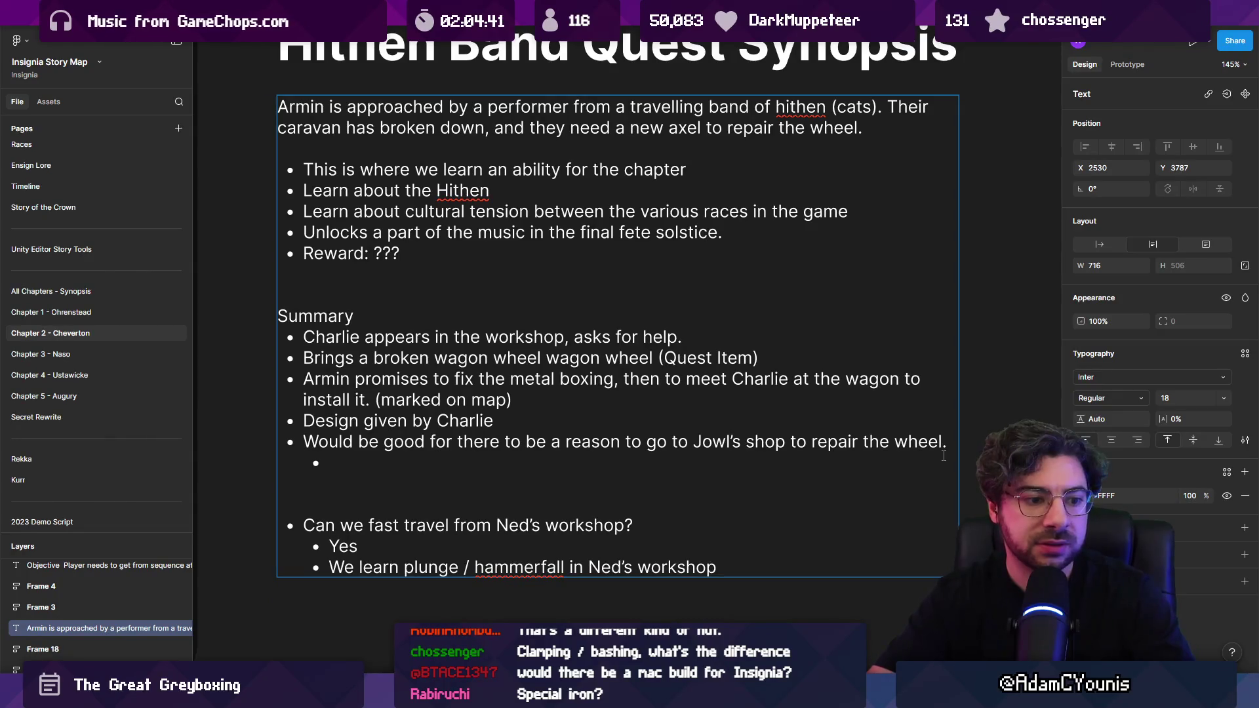
# - Add 'wooden wheel frame' and 'leather' sub-points under the wheel repair point
pyautogui.write('wooden')
pyautogui.press('BackSpace')
pyautogui.press('BackSpace')
pyautogui.press('BackSpace')
pyautogui.write('ooden wheel frame')
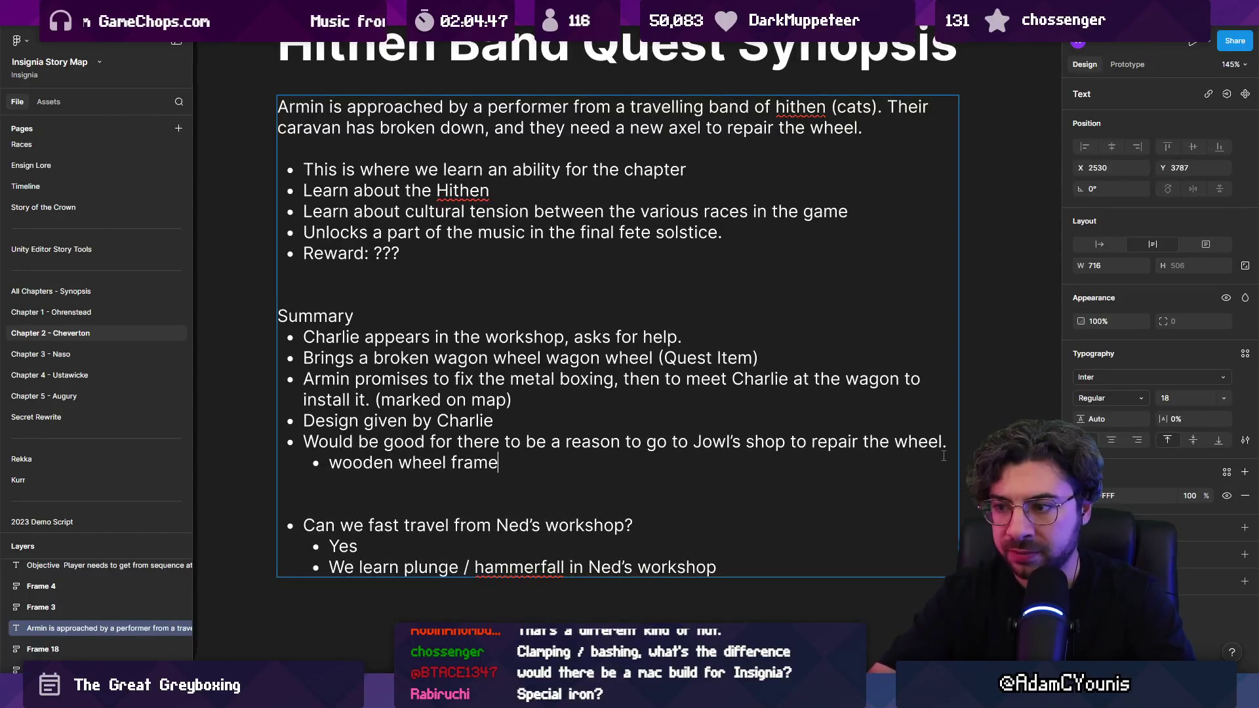
pyautogui.press('Return')
pyautogui.write('met')
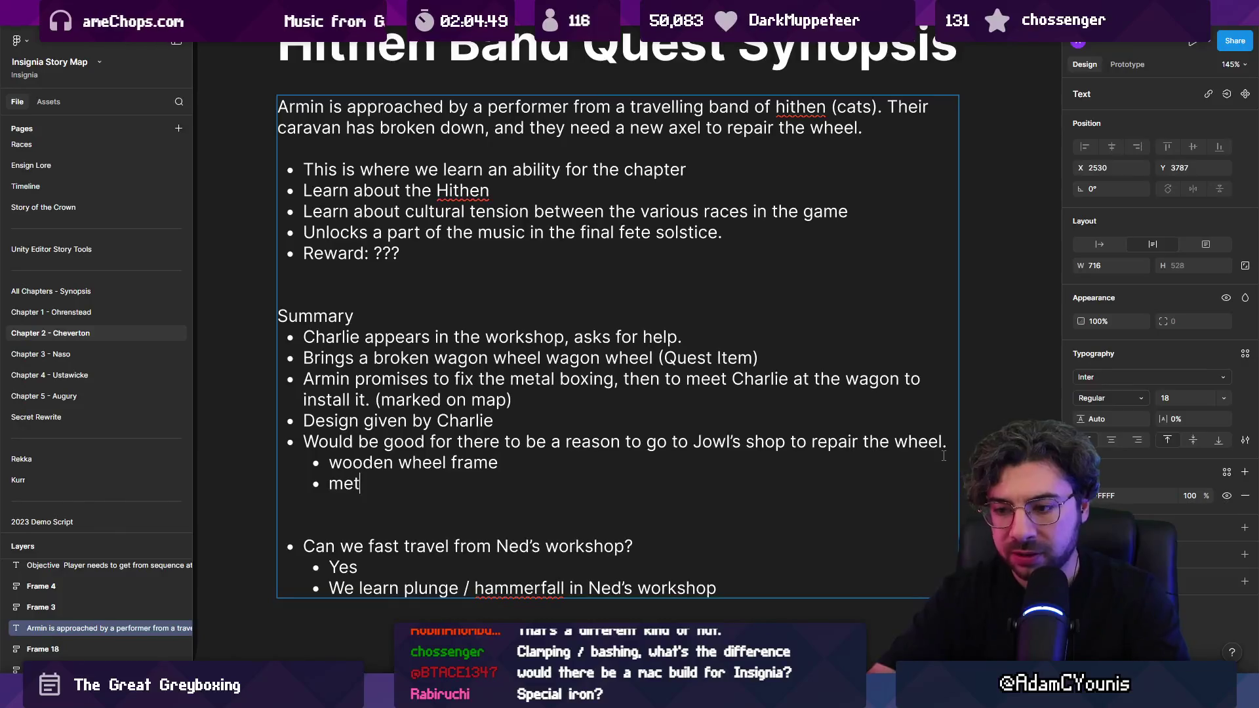
pyautogui.hotkey('ctrl', 'shift', 'Left')
pyautogui.hotkey('ctrl', 'shift', 'Left')
pyautogui.press('Right')
pyautogui.press('Return')
pyautogui.write('leather')
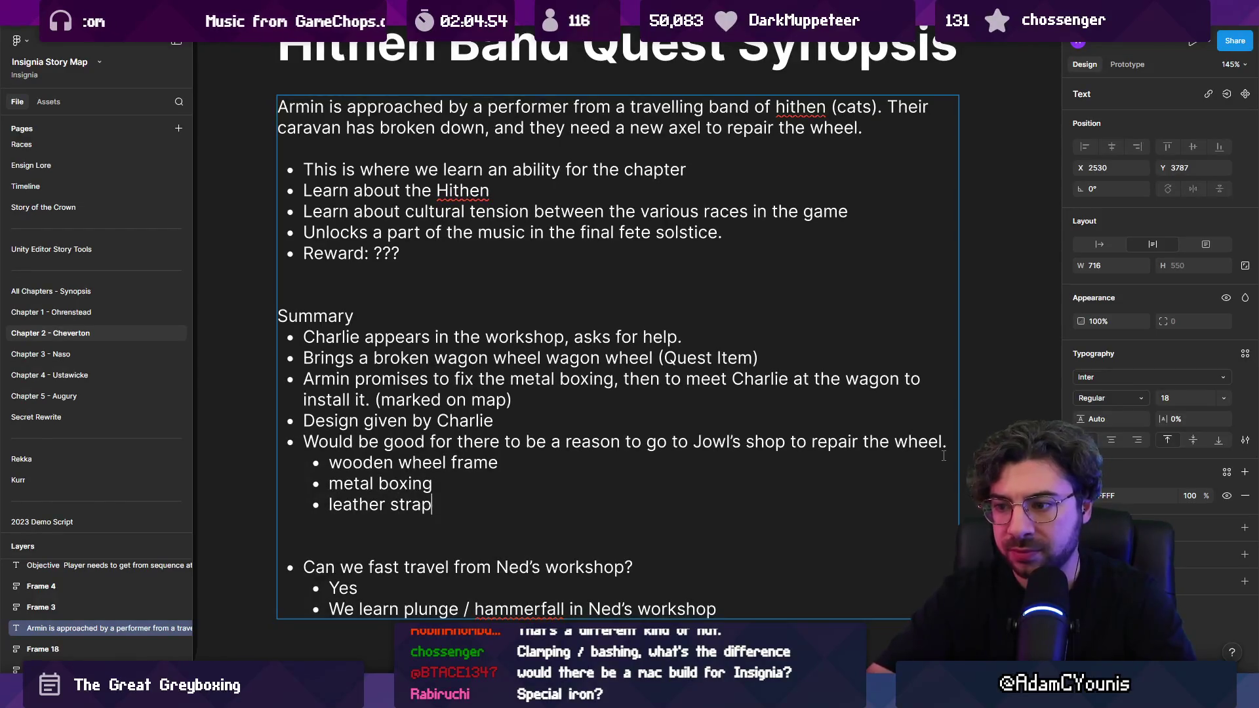
# - Replace the metal boxing sub-point with 'scrap metal'
pyautogui.hotkey('ctrl', 'shift', 'Left')
pyautogui.hotkey('ctrl', 'shift', 'Left')
pyautogui.write('scr')
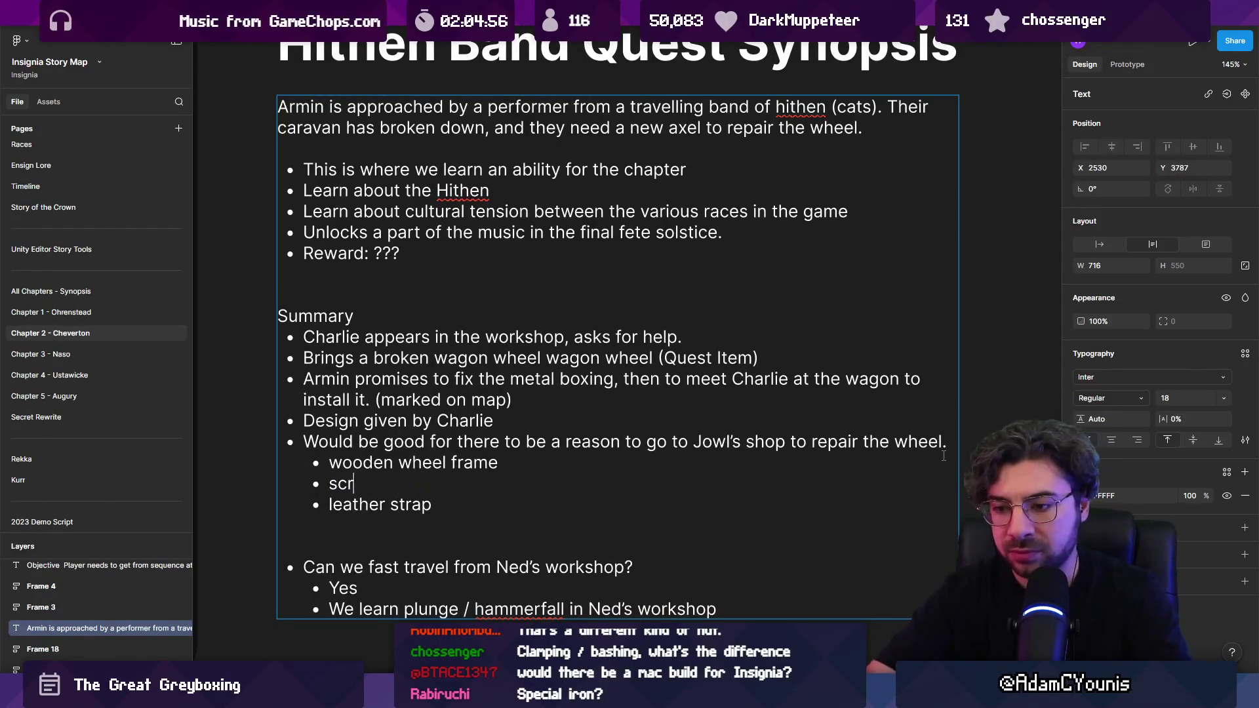
pyautogui.write('tal')
pyautogui.hotkey('ctrl', 'shift', 'Left')
pyautogui.hotkey('ctrl', 'shift', 'Left')
pyautogui.write('iron')
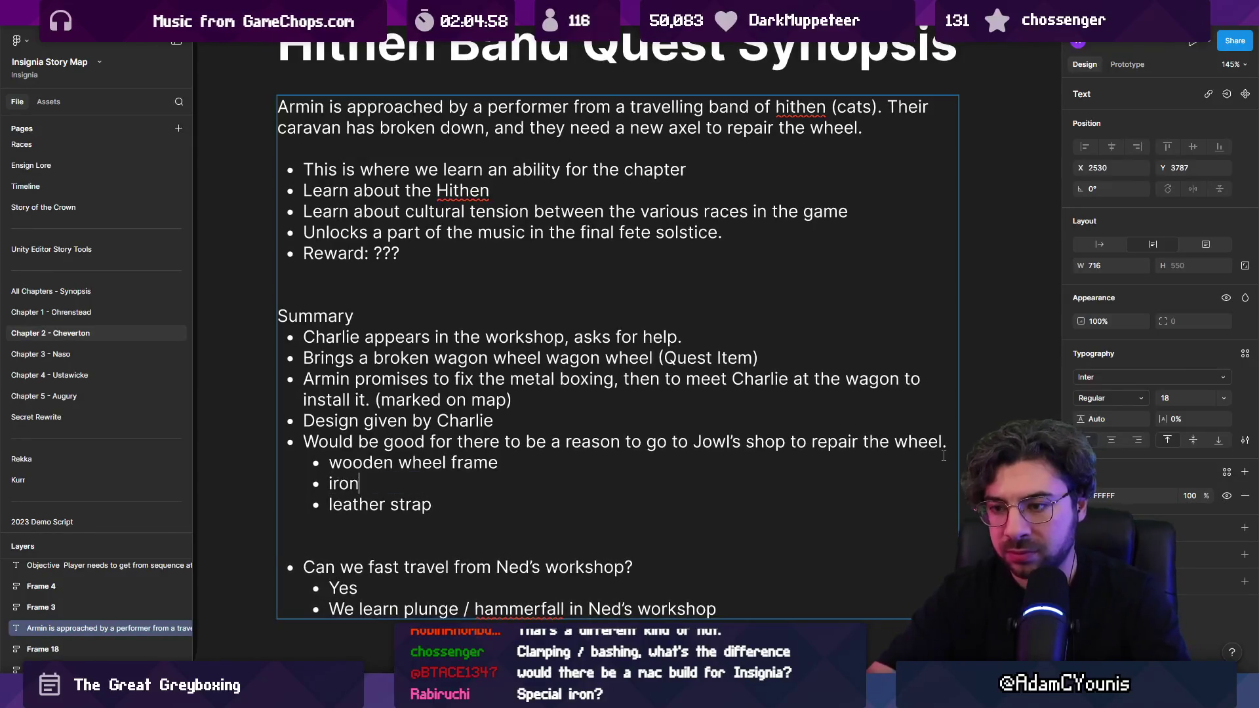
pyautogui.press('BackSpace')
pyautogui.press('BackSpace')
pyautogui.press('BackSpace')
pyautogui.write('scrap metal')
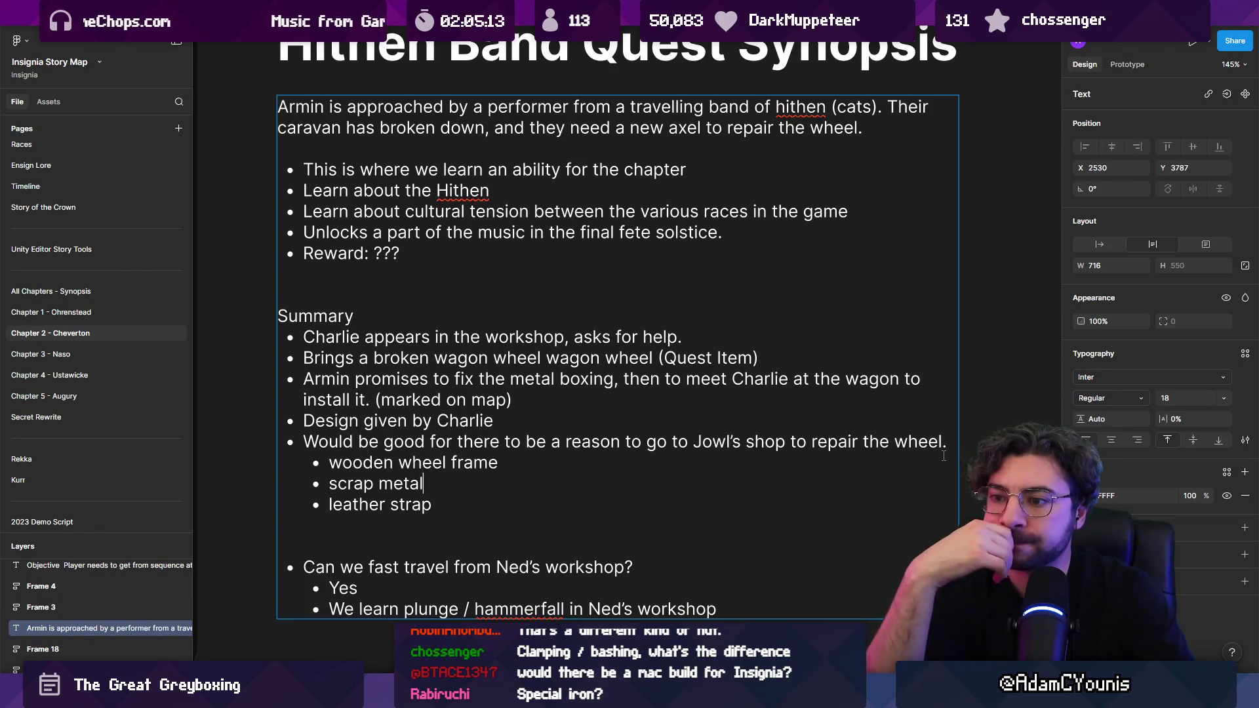
# - Review the leather strap line and the wheel repair point with its sub-points, then finish editing
pyautogui.press('Home')
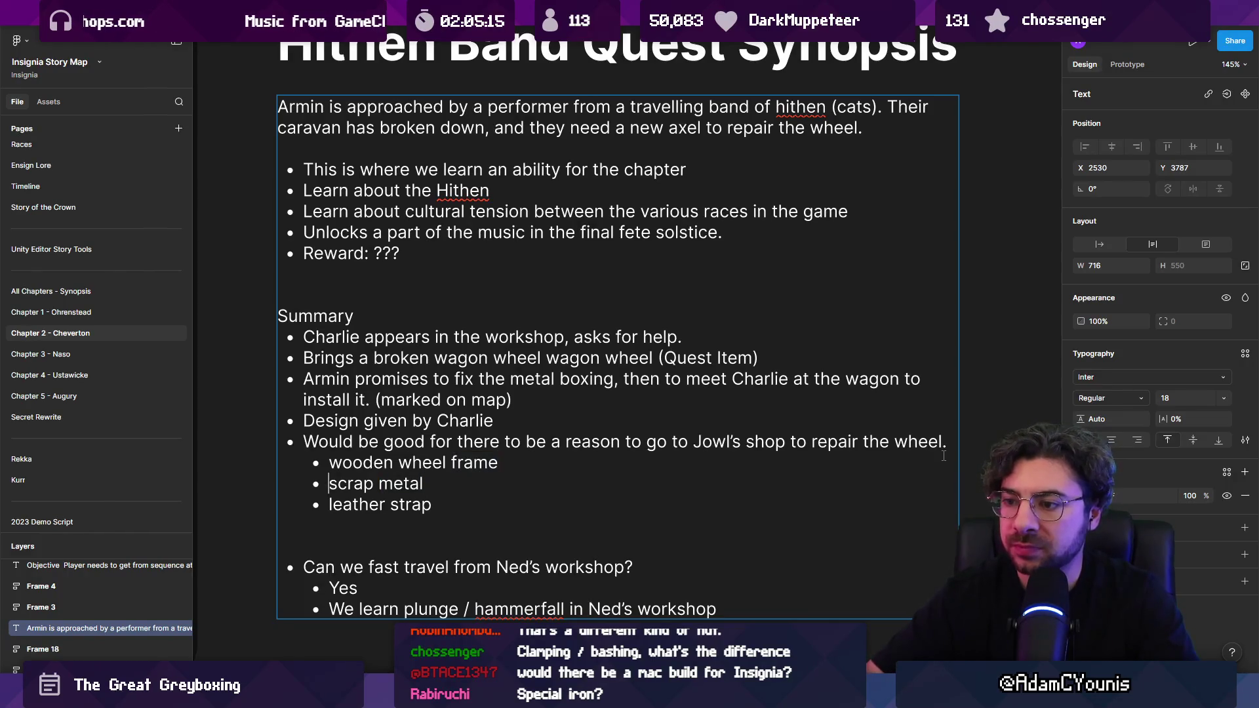
pyautogui.hotkey('shift', 'End')
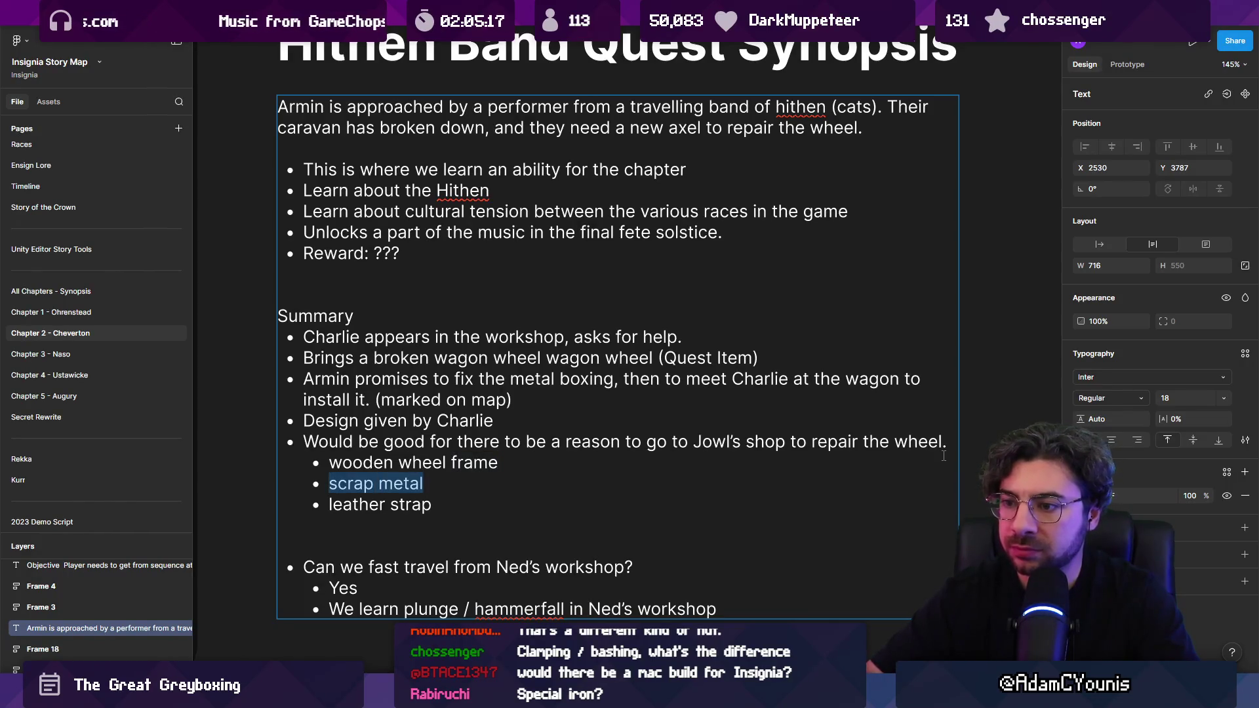
pyautogui.press('Escape')
pyautogui.press('Escape')
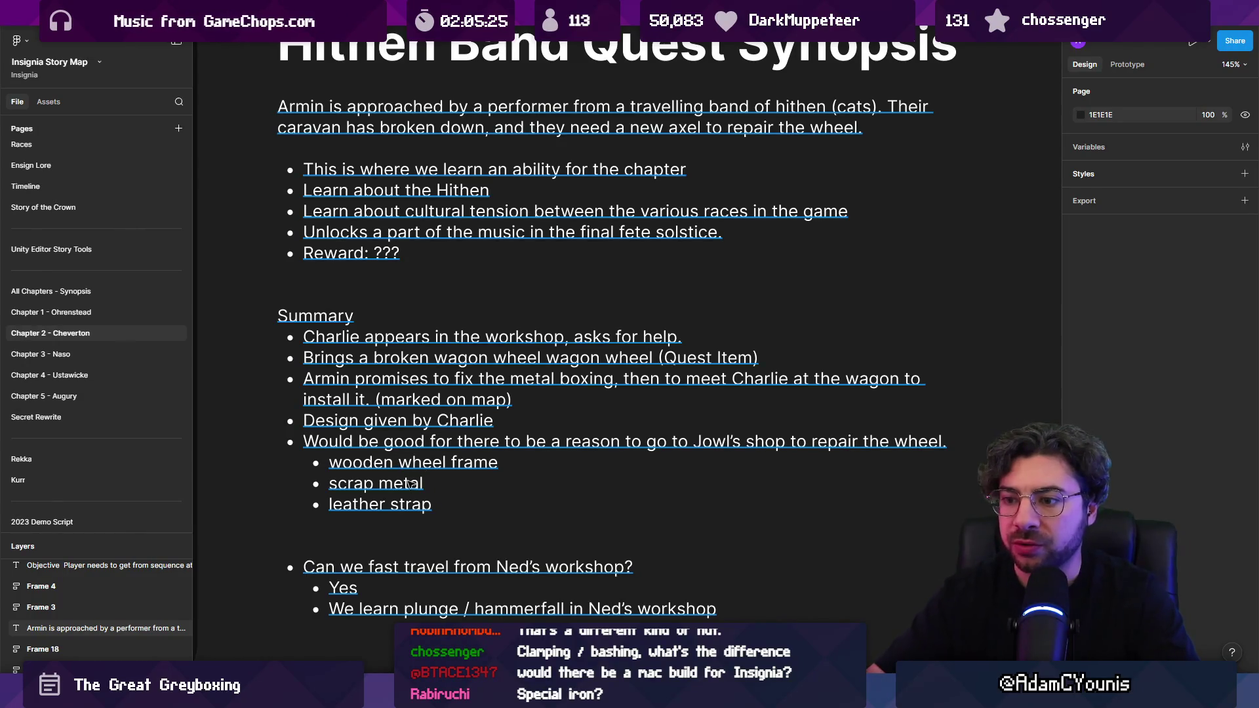
pyautogui.doubleClick(414, 514)
pyautogui.moveTo(434, 505)
pyautogui.mouseDown()
pyautogui.moveTo(320, 503)
pyautogui.moveTo(463, 507)
pyautogui.mouseUp()
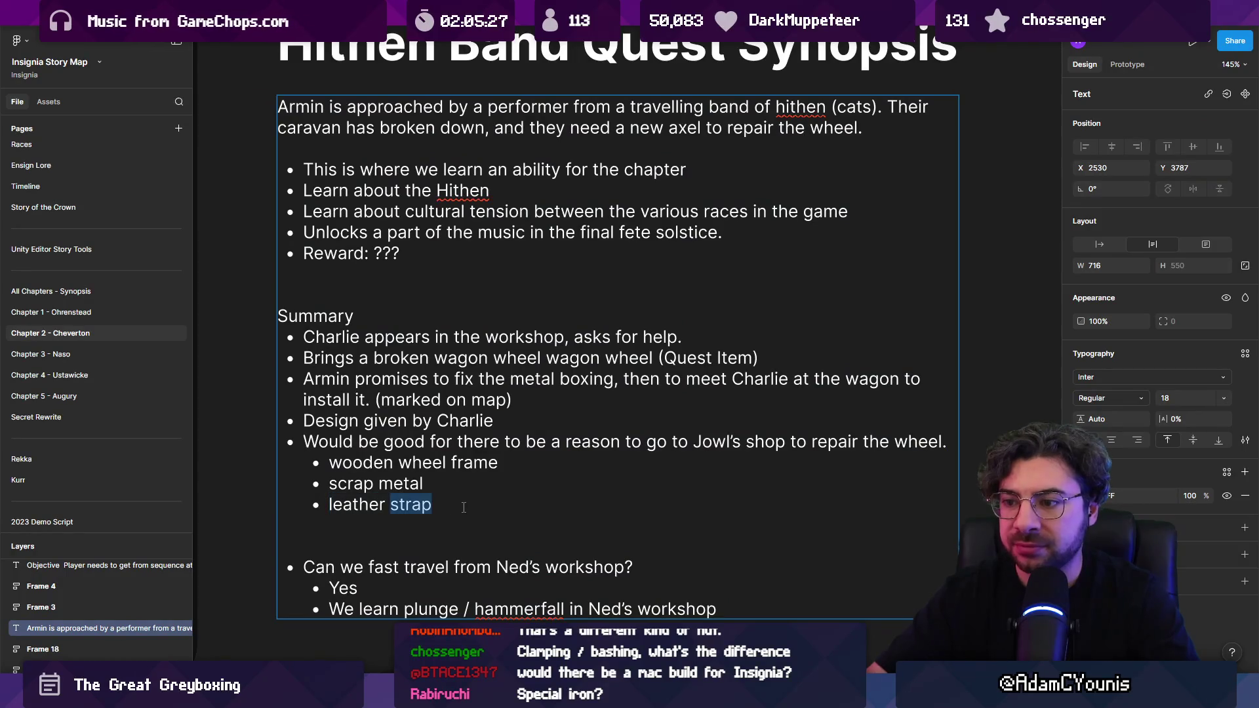
pyautogui.press('Escape')
pyautogui.press('Escape')
pyautogui.scroll(-3, 434, 469)
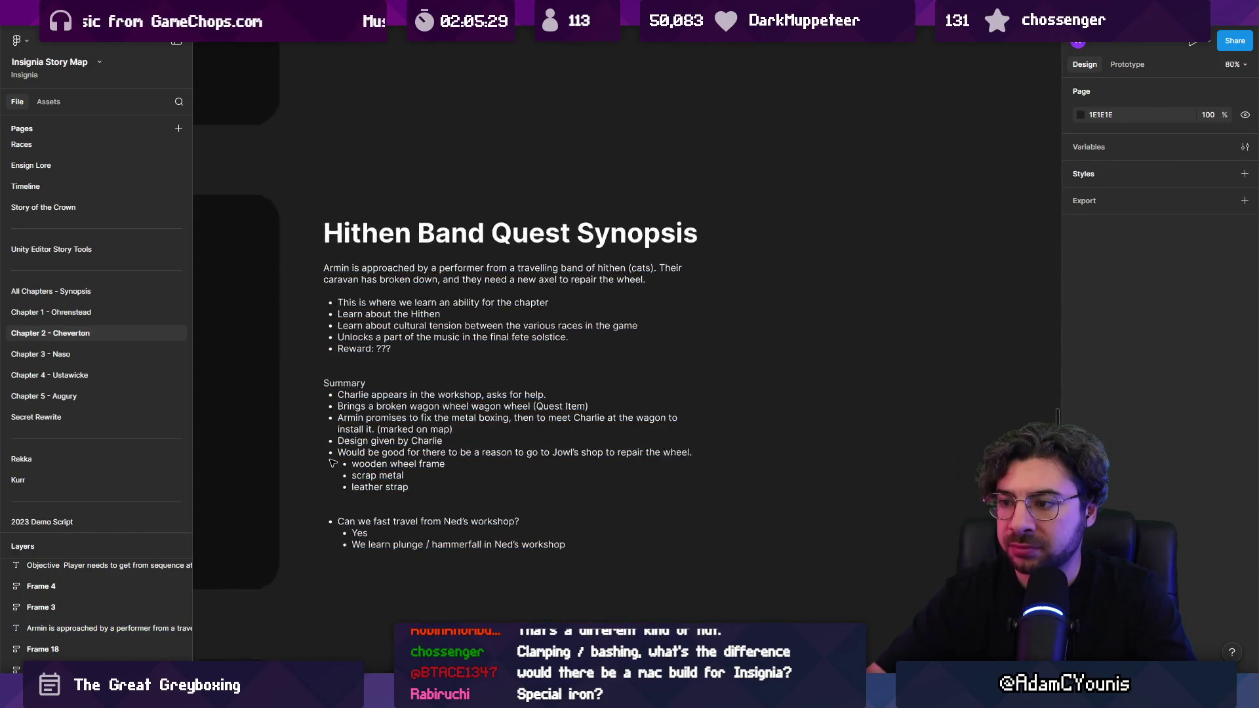
pyautogui.click(345, 461)
pyautogui.click(852, 426)
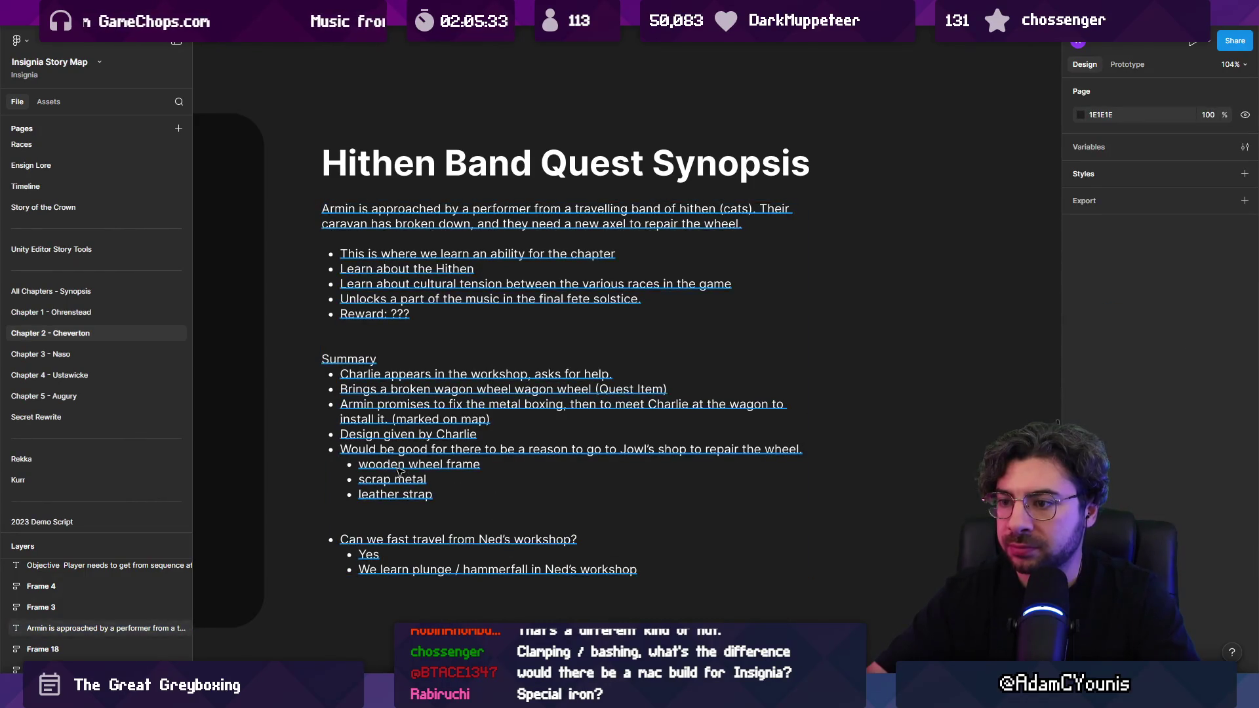
pyautogui.doubleClick(488, 496)
pyautogui.moveTo(487, 496); pyautogui.dragTo(340, 454)
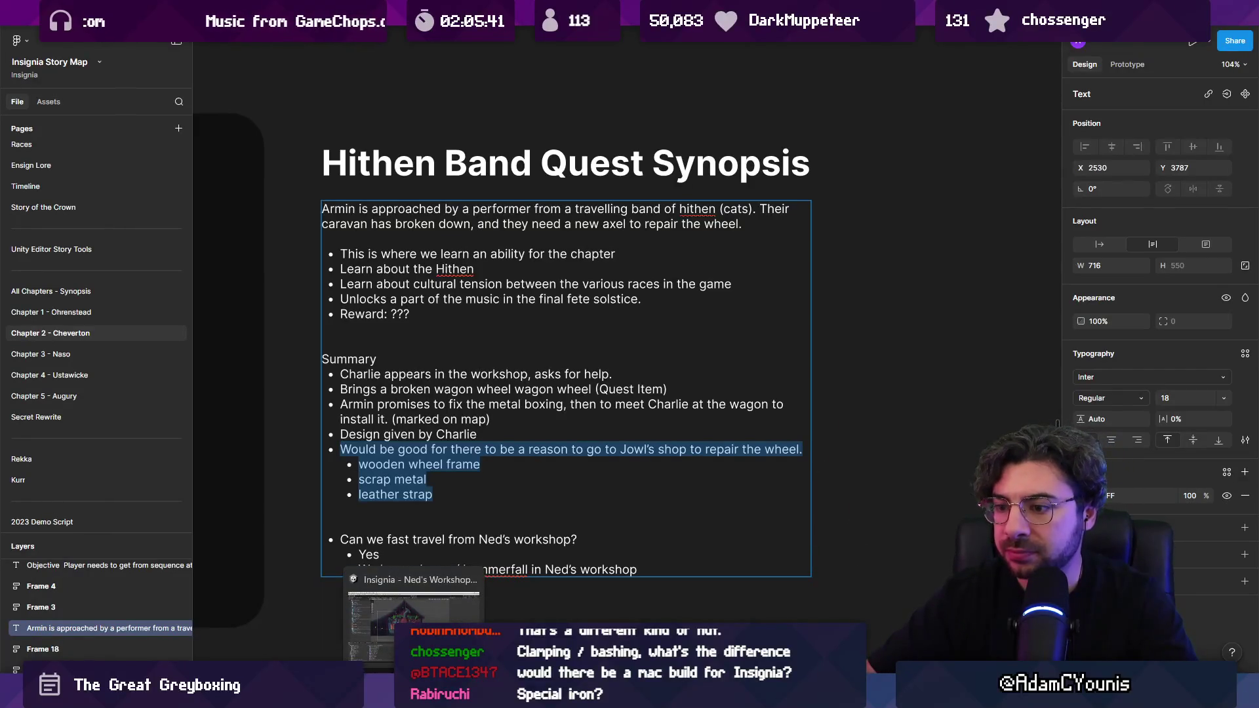
pyautogui.click(413, 697)
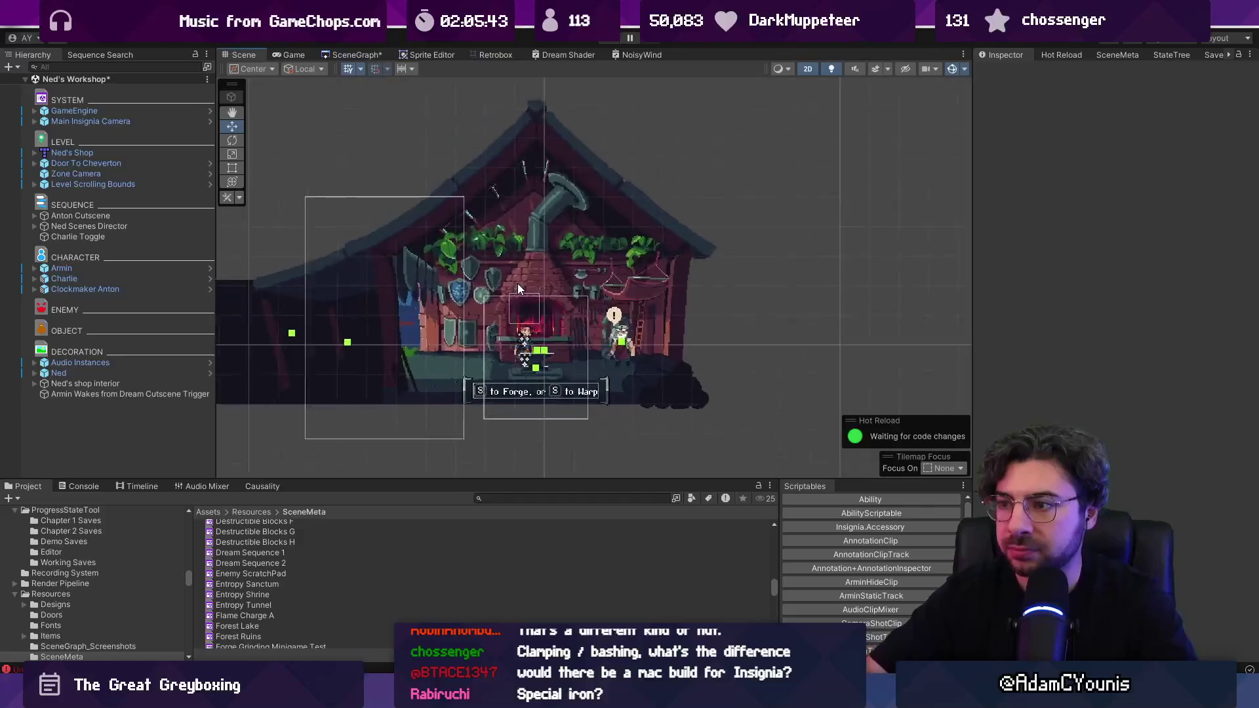
# - Search the project for Staking Our Claim and show the quest asset in a widened Inspector
pyautogui.scroll(1, 489, 306)
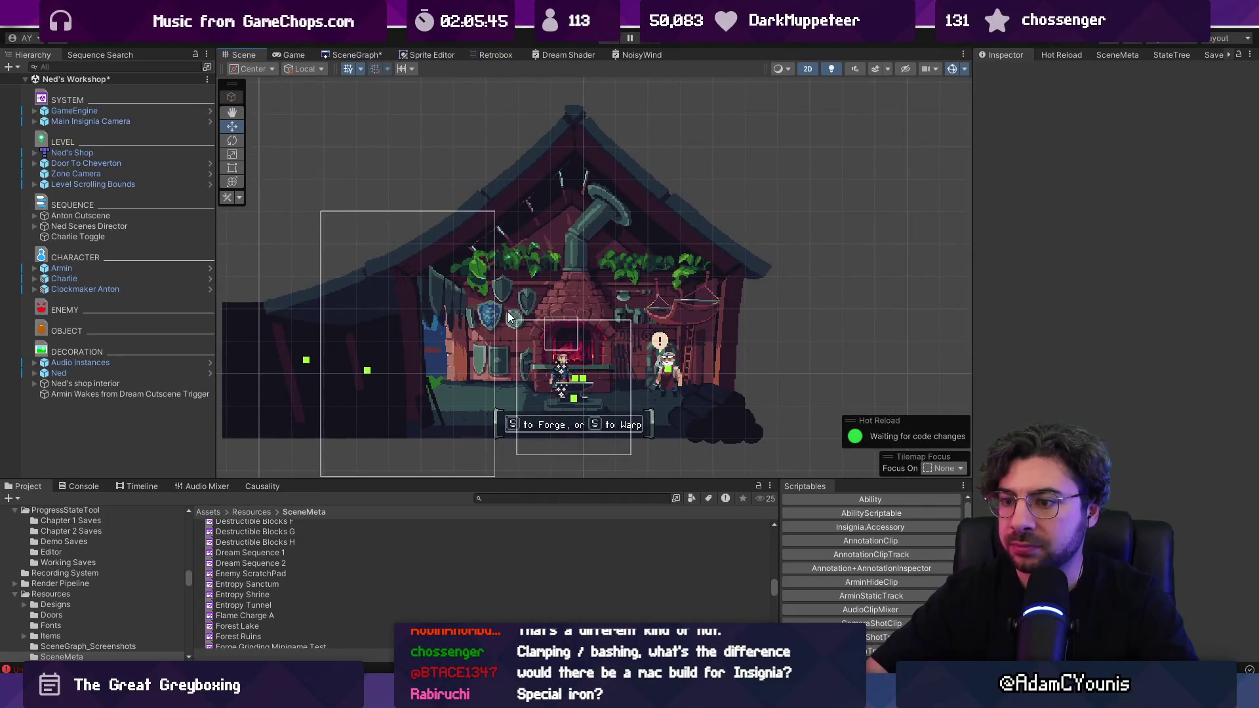
pyautogui.click(635, 499)
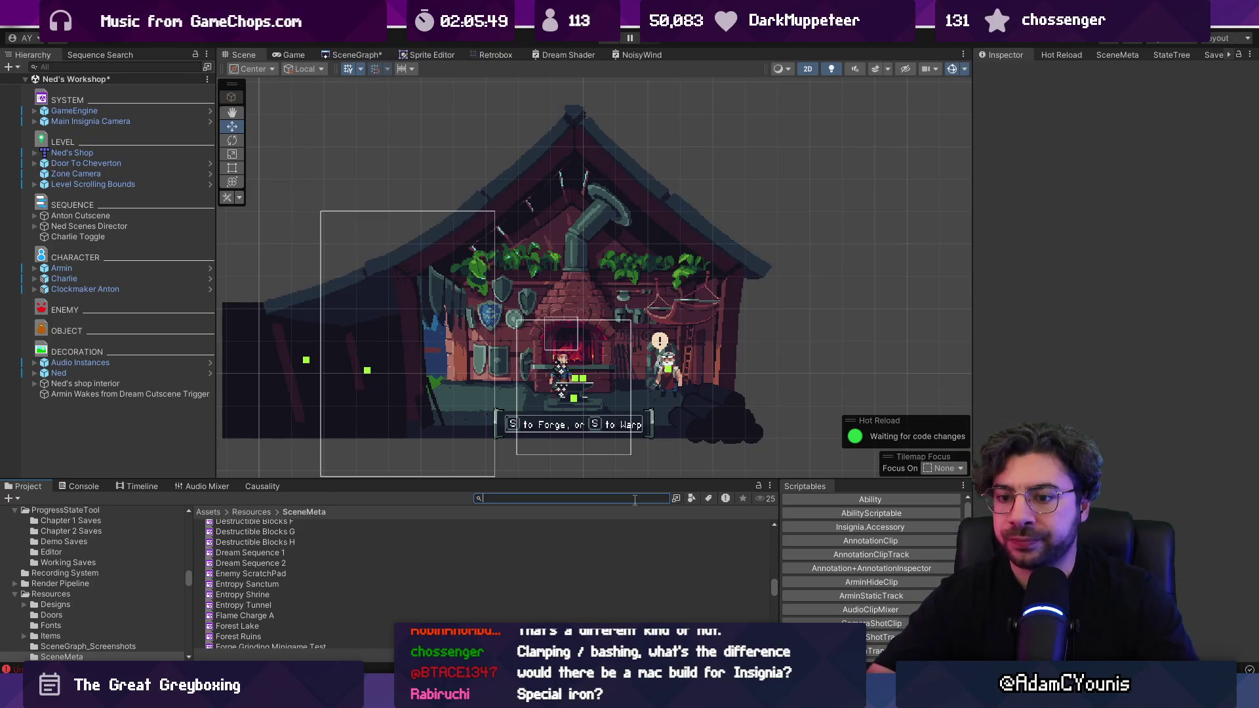
pyautogui.write('p')
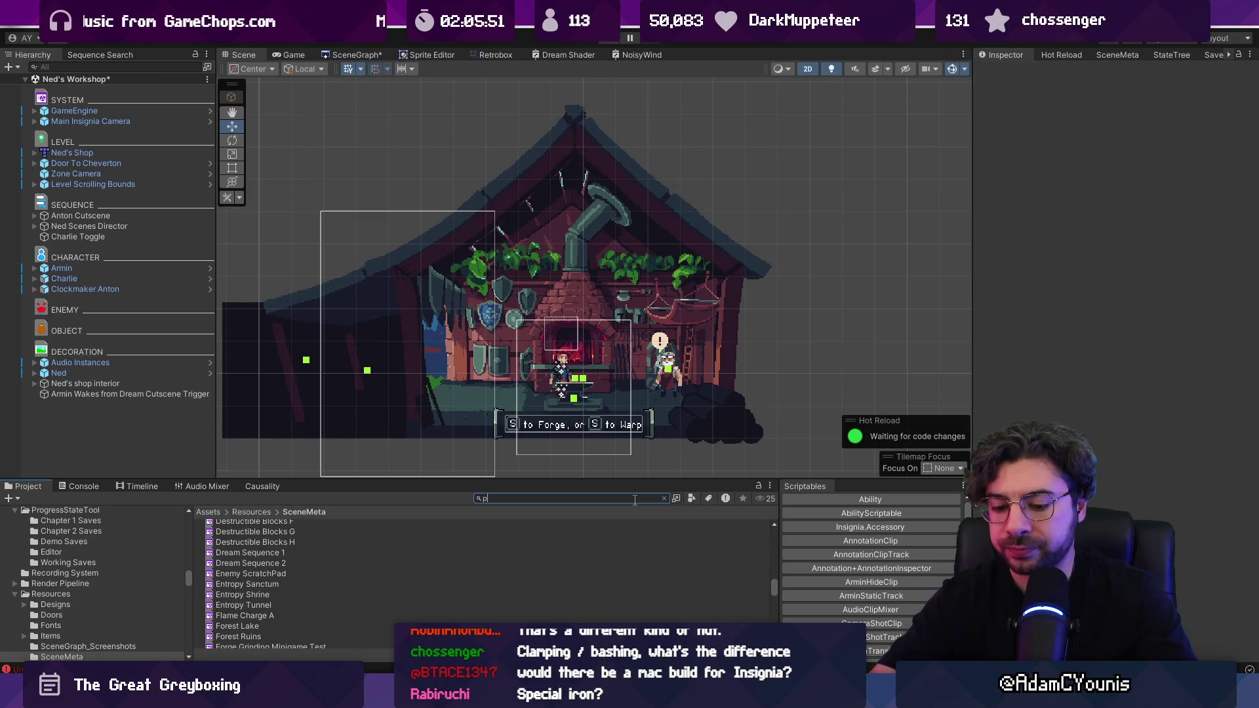
pyautogui.press('BackSpace')
pyautogui.write('tent')
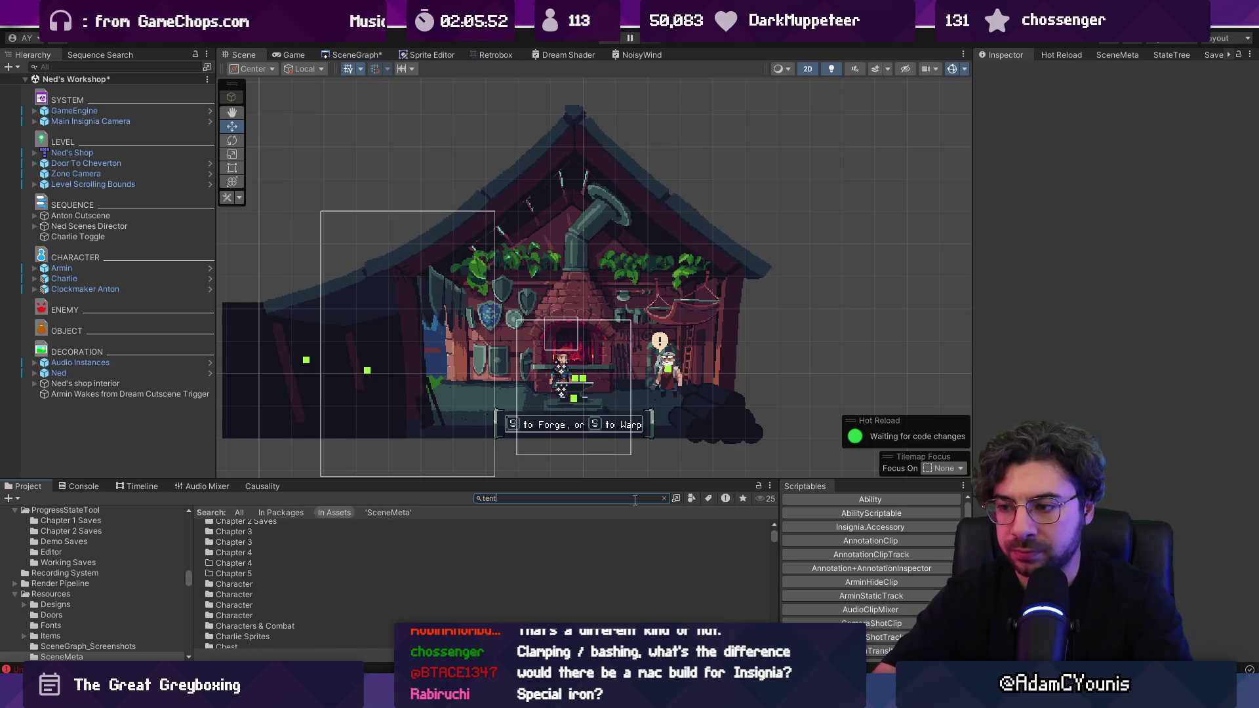
pyautogui.press('BackSpace')
pyautogui.press('BackSpace')
pyautogui.press('BackSpace')
pyautogui.write('ing our')
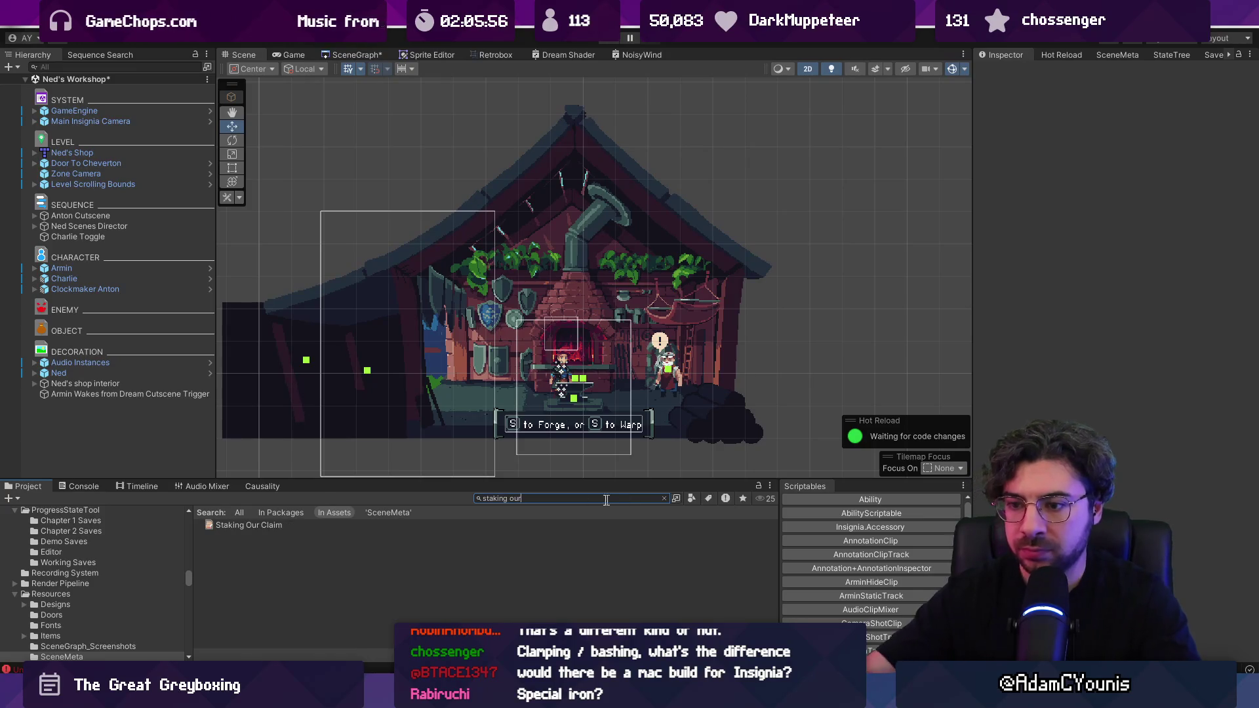
pyautogui.click(262, 524)
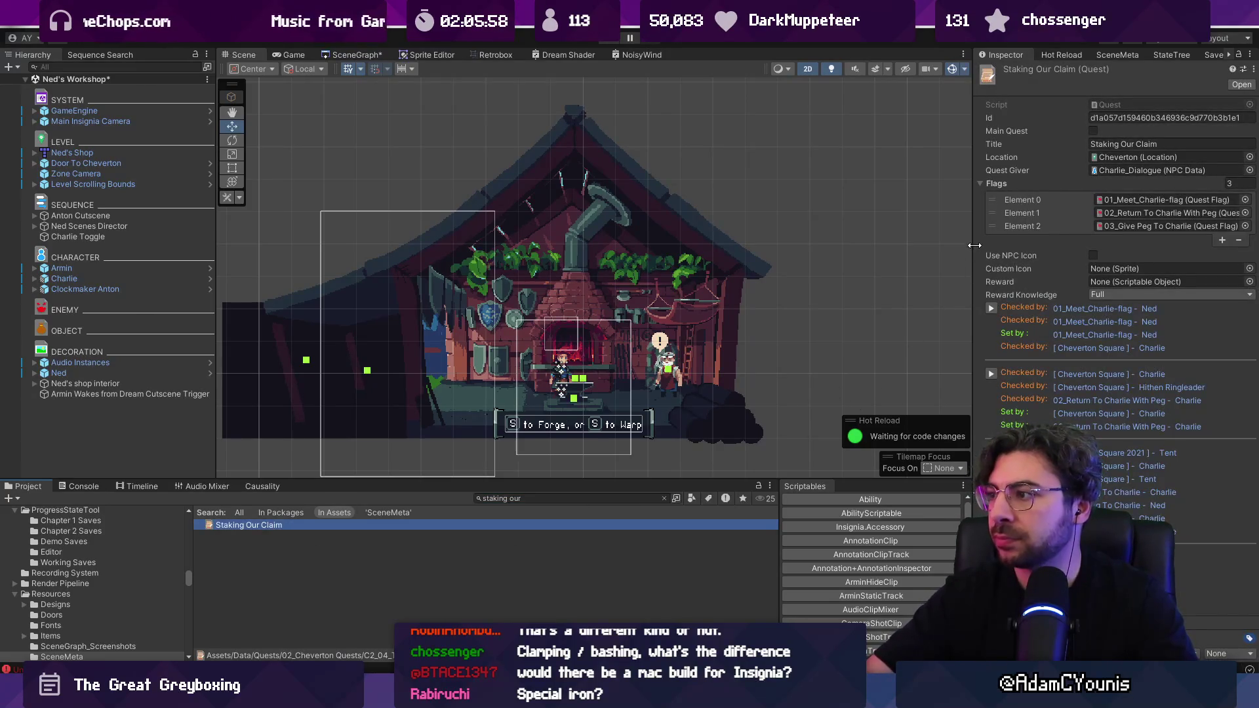
pyautogui.moveTo(974, 244); pyautogui.dragTo(882, 244)
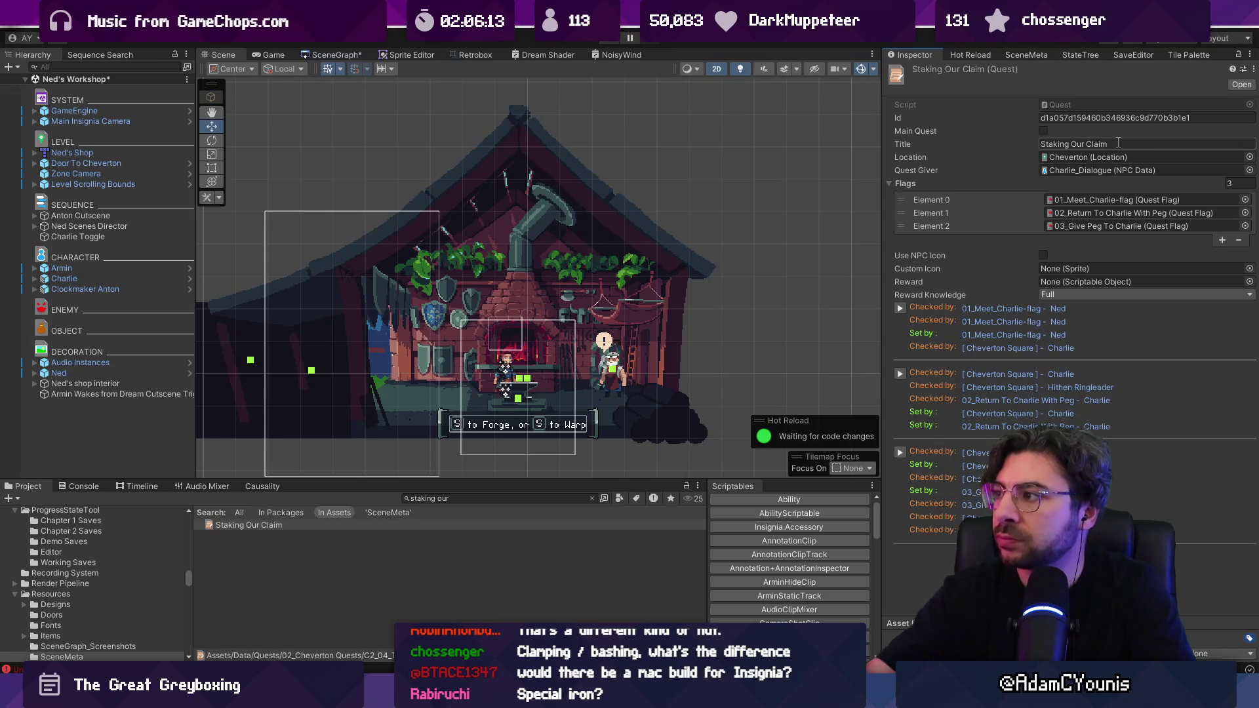
# - Set the quest's Title field to 'The Paw Performers' and widen the Inspector
pyautogui.click(1117, 143)
pyautogui.write('Thg')
pyautogui.press('BackSpace')
pyautogui.write('e ')
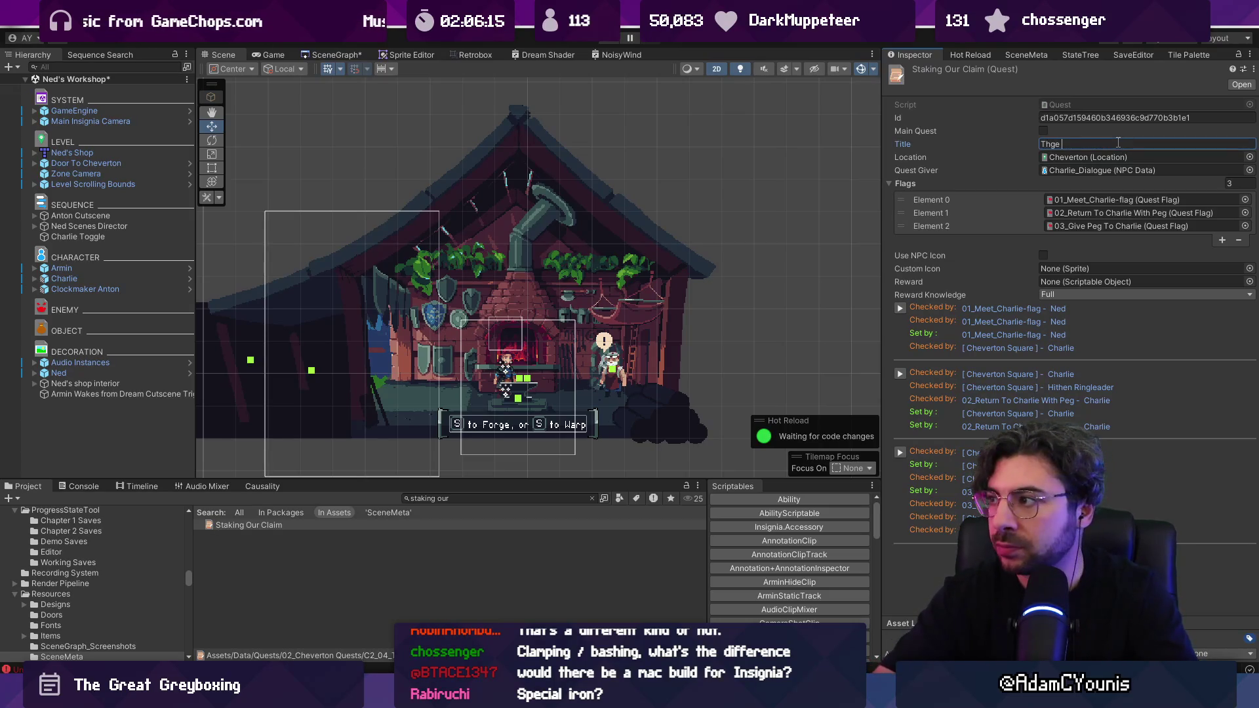
pyautogui.write('Paw Performers')
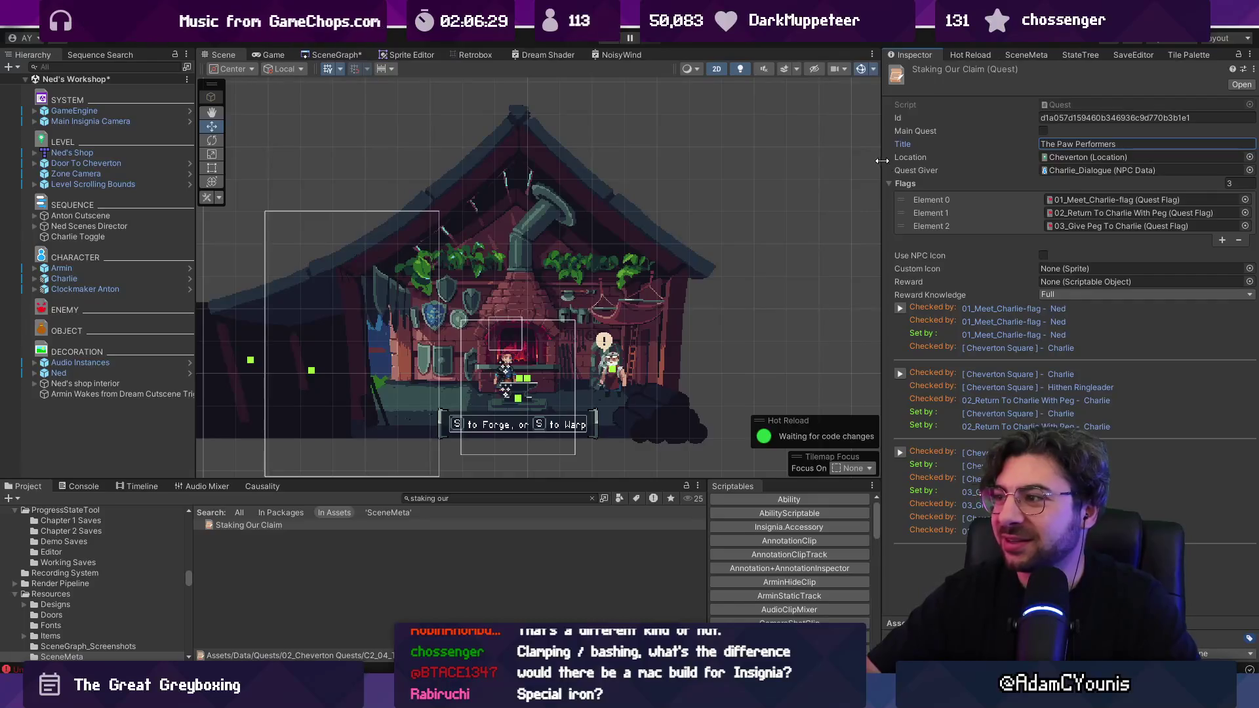
pyautogui.moveTo(882, 328); pyautogui.dragTo(821, 328)
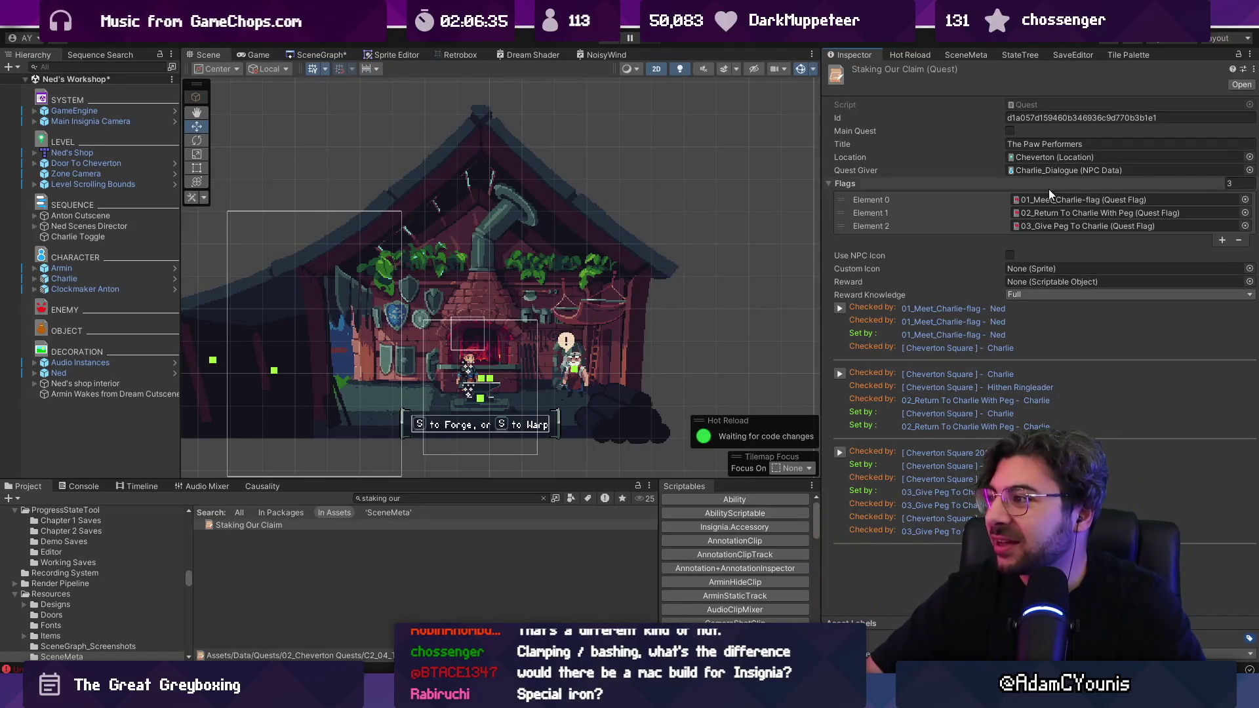
pyautogui.click(1028, 225)
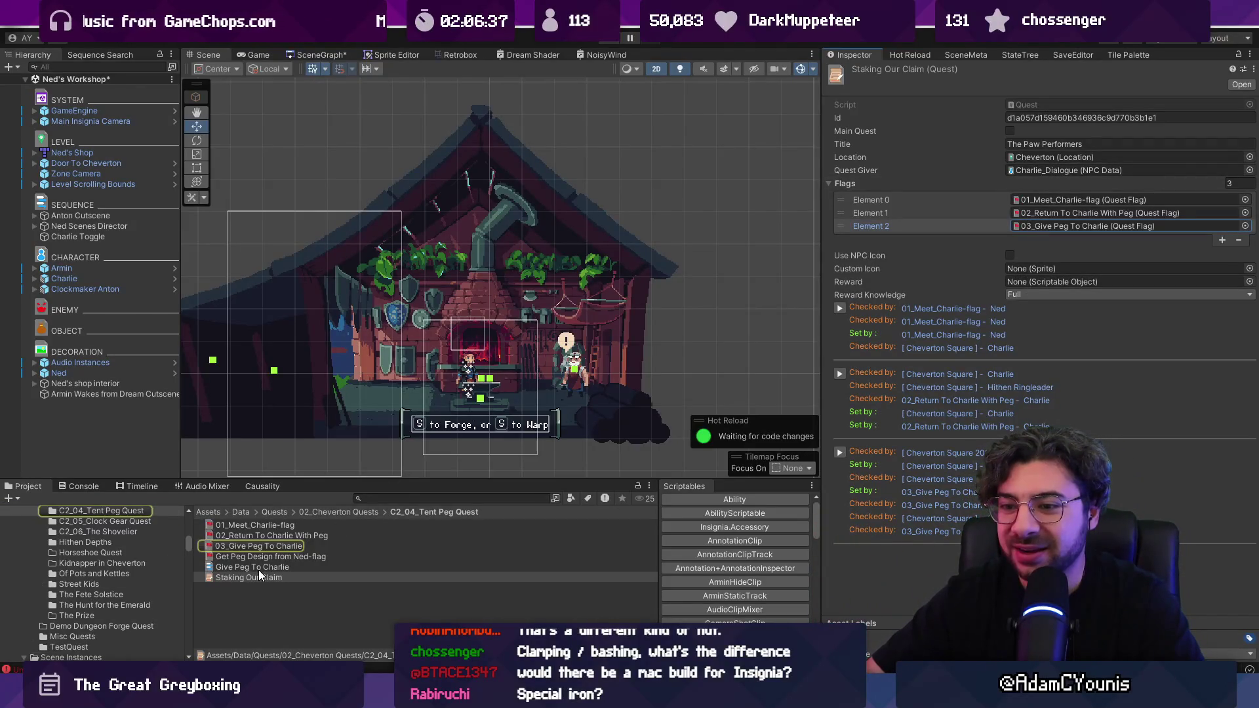
# - Find the Peg Design asset with a 'peg' search and rename it 'Wagon Wheel design'
pyautogui.click(393, 498)
pyautogui.write('peg')
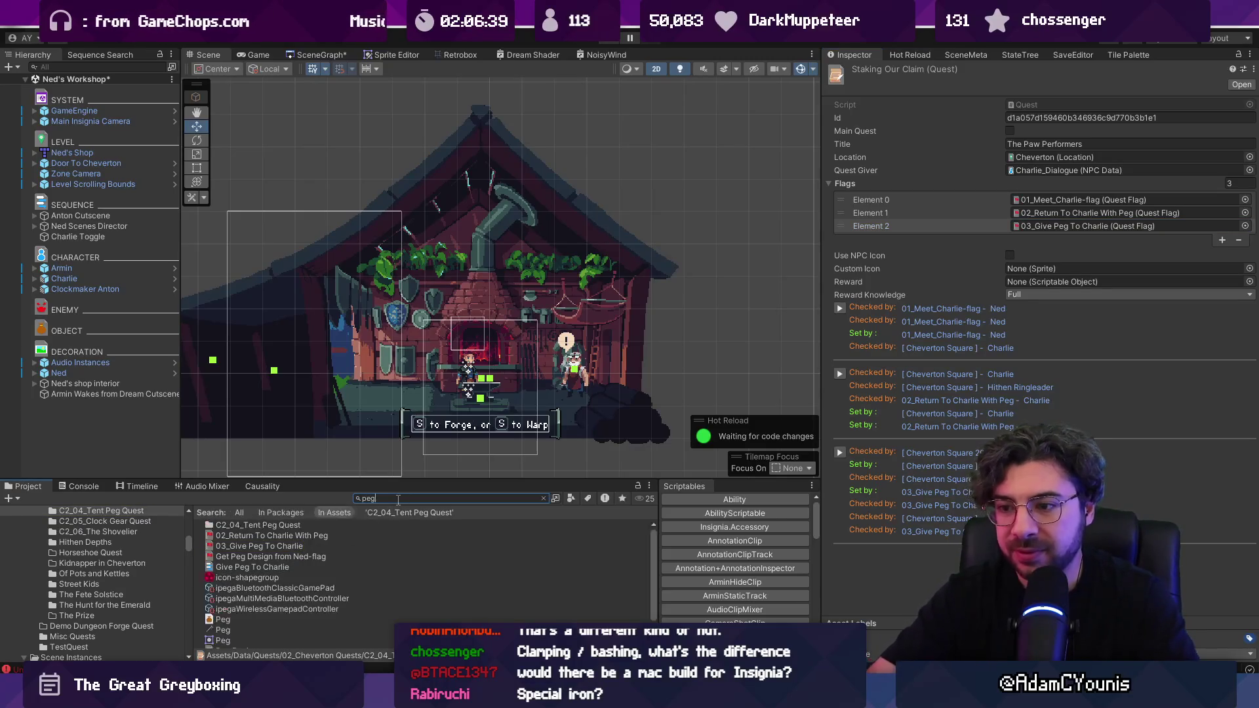
pyautogui.moveTo(383, 482); pyautogui.dragTo(383, 387)
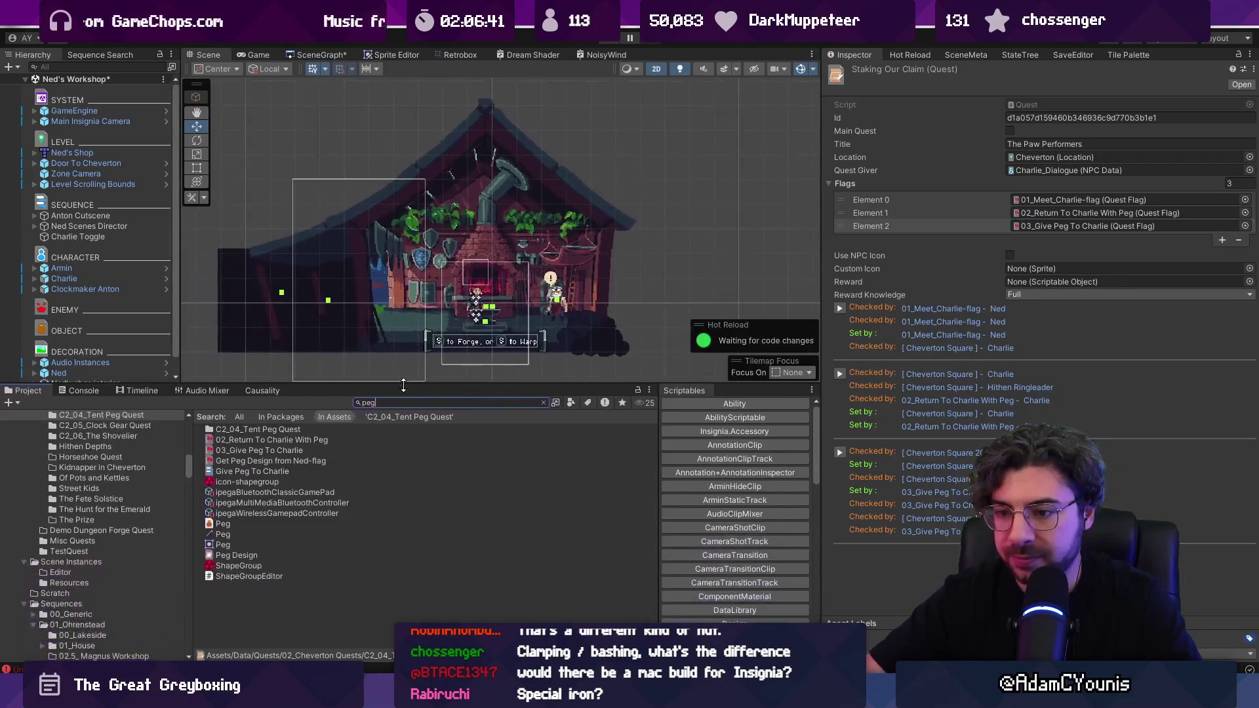
pyautogui.click(240, 556)
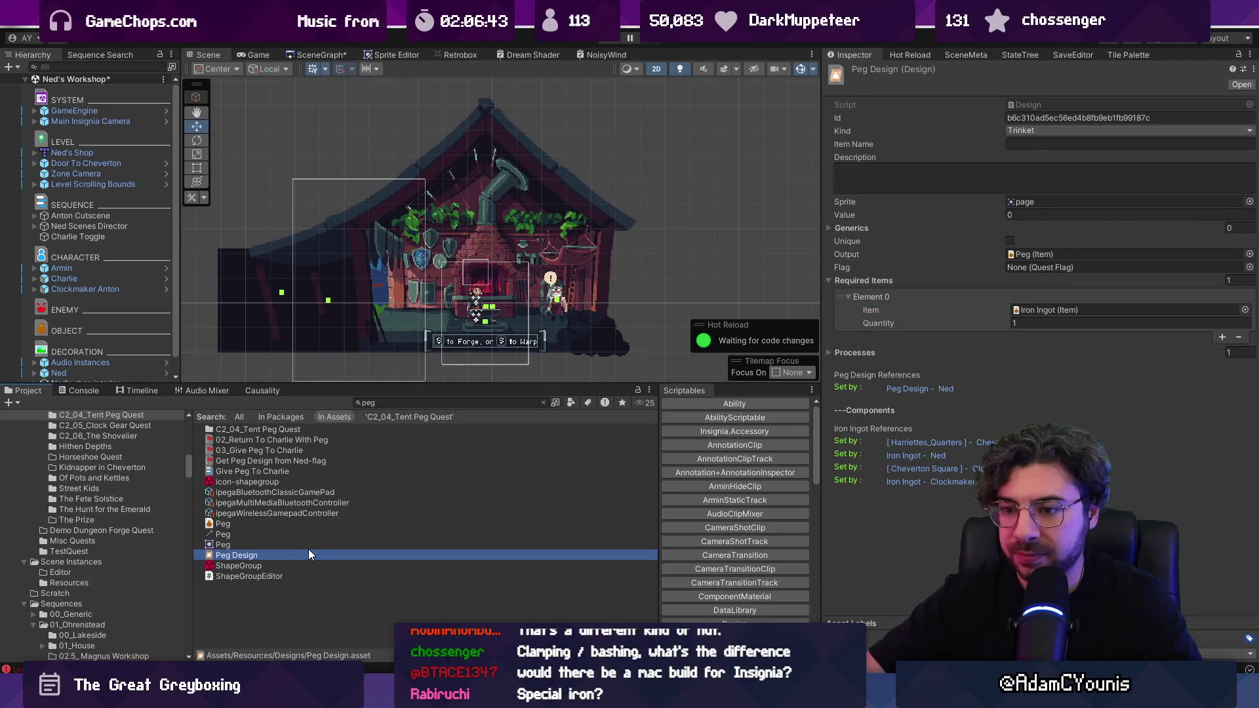
pyautogui.press('F2')
pyautogui.write('Wacong')
pyautogui.press('BackSpace')
pyautogui.press('BackSpace')
pyautogui.press('BackSpace')
pyautogui.write('gon Wheel design')
pyautogui.press('Return')
# - Search the project for 'wheel design' to list the matching wheel assets
pyautogui.click(388, 403)
pyautogui.write('wheel')
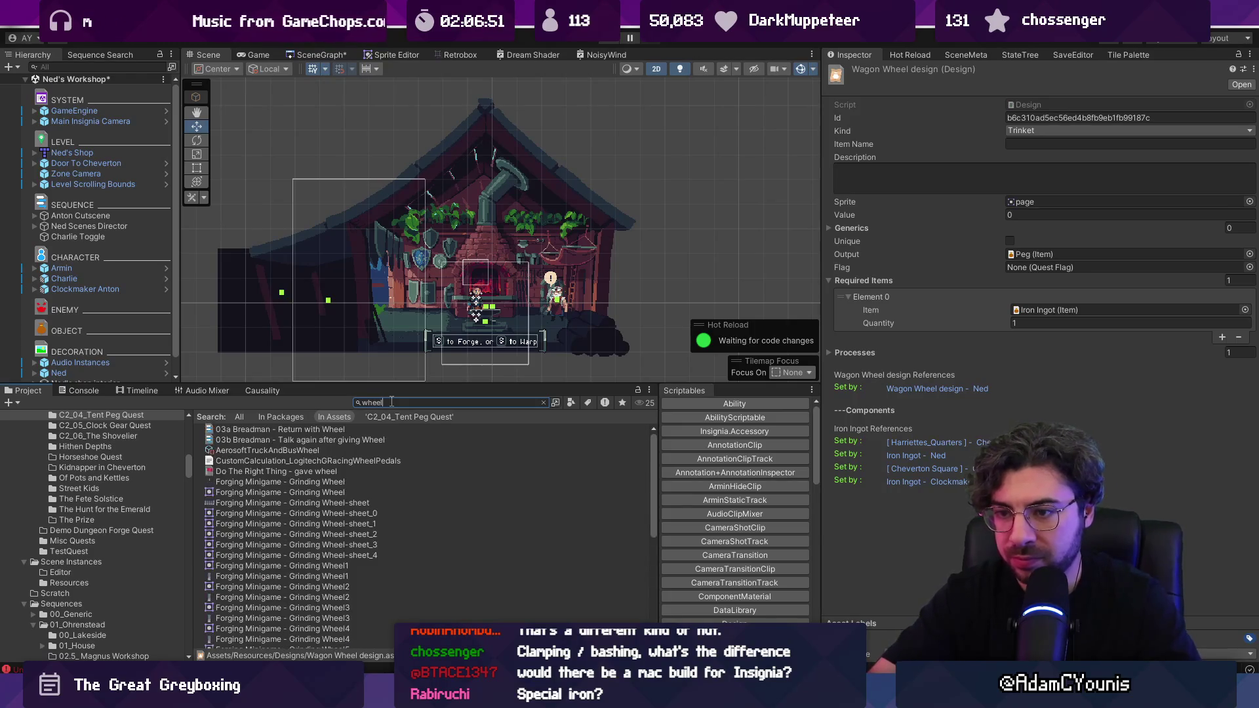
pyautogui.write(' design')
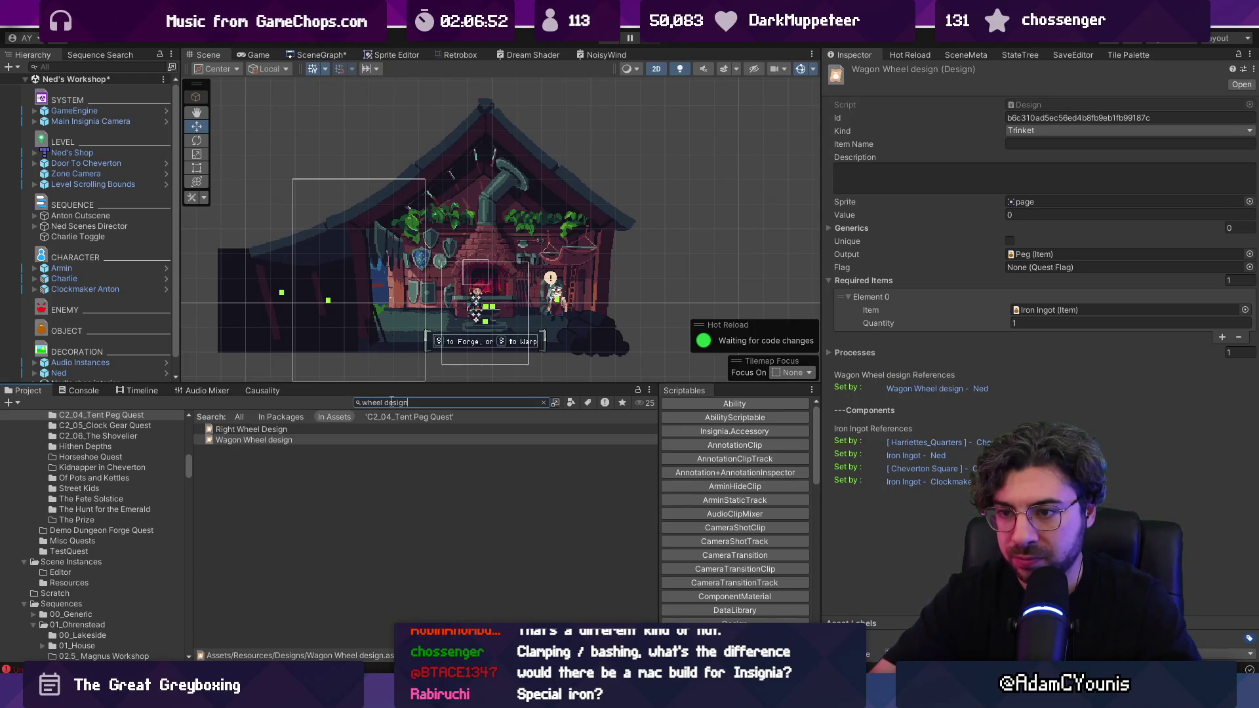
pyautogui.click(324, 430)
# - Rename the asset to 'Right Wheel Design (travelling band)' beside Wagon Wheel design
pyautogui.click(331, 439)
pyautogui.click(335, 430)
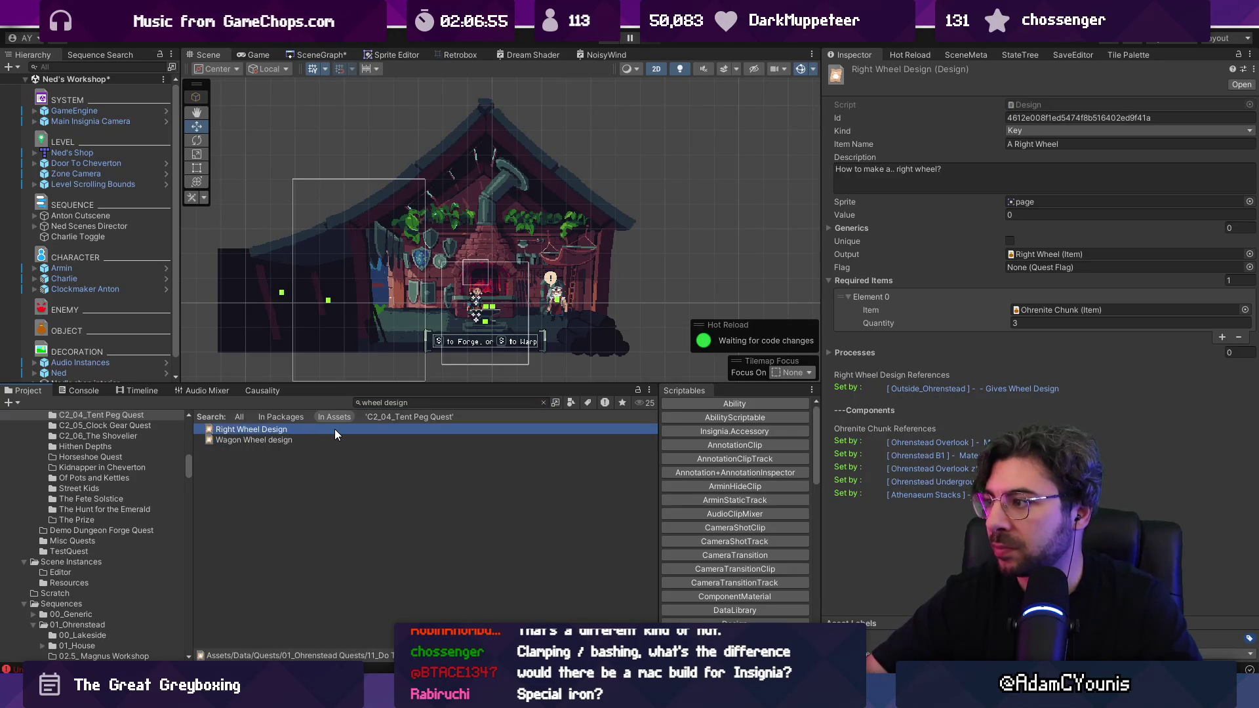
pyautogui.click(268, 431)
pyautogui.write('(t')
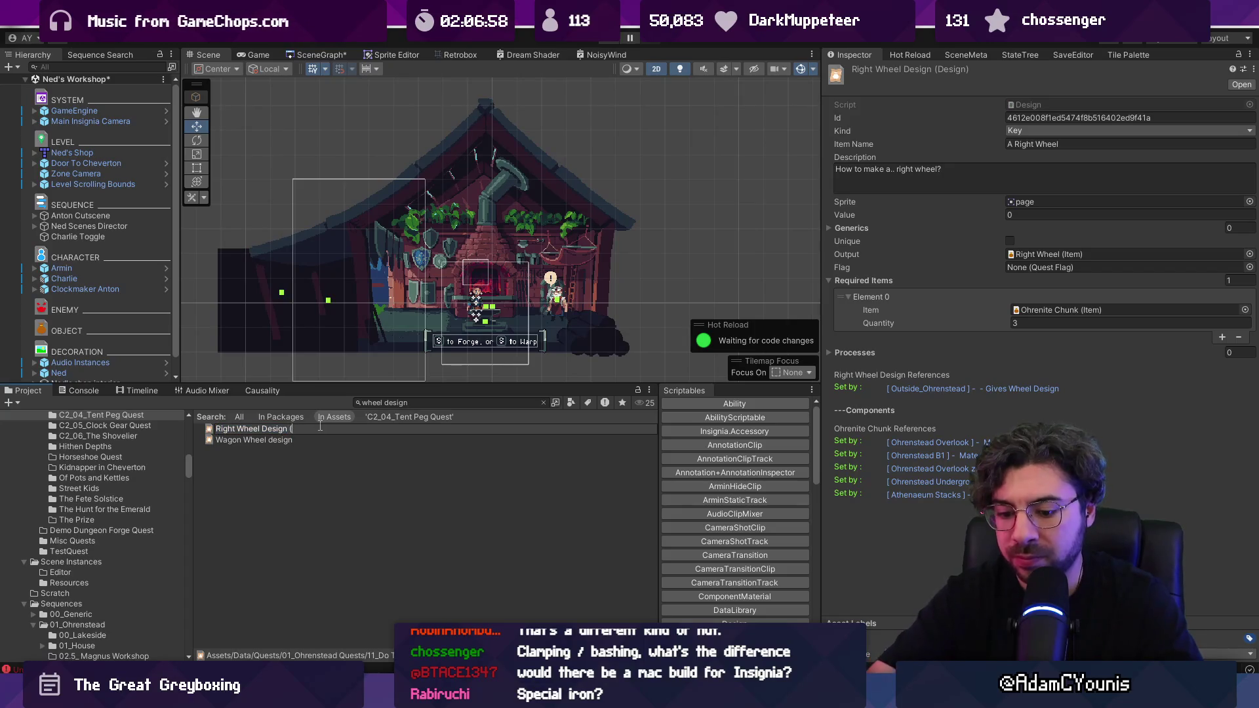
pyautogui.write('rae')
pyautogui.press('BackSpace')
pyautogui.press('BackSpace')
pyautogui.press('BackSpace')
pyautogui.write('vellin')
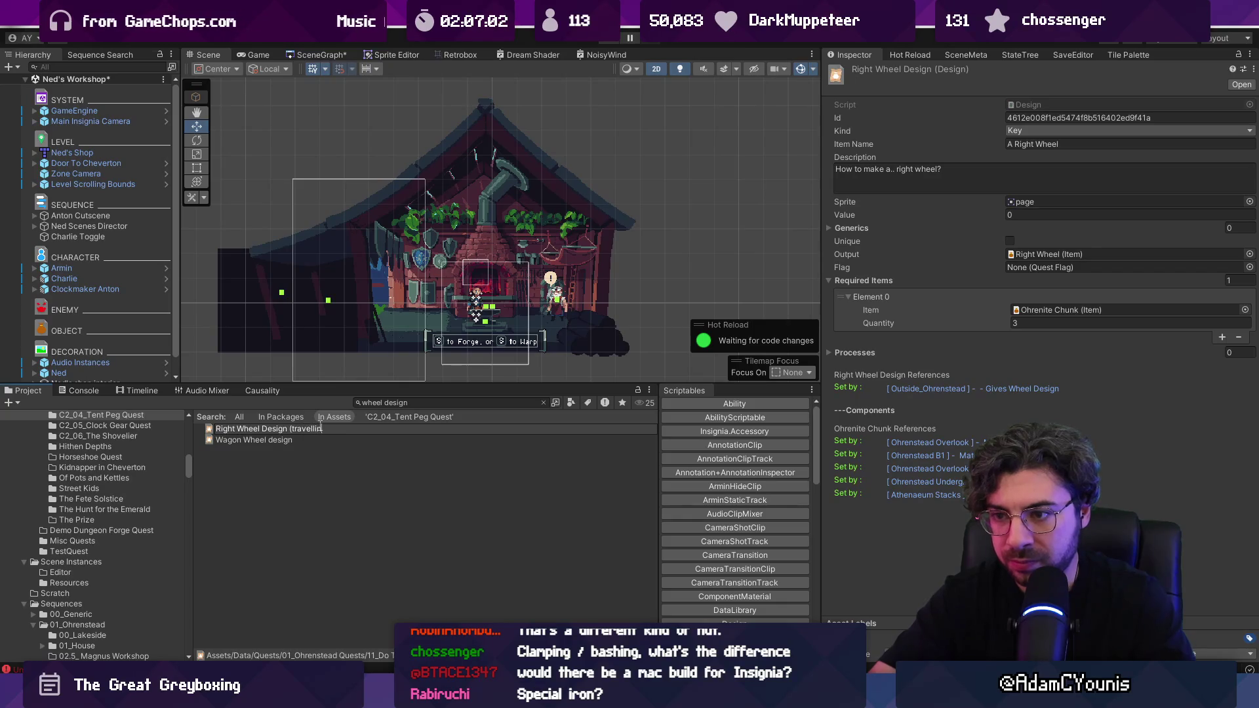
pyautogui.write('g band)')
pyautogui.press('Return')
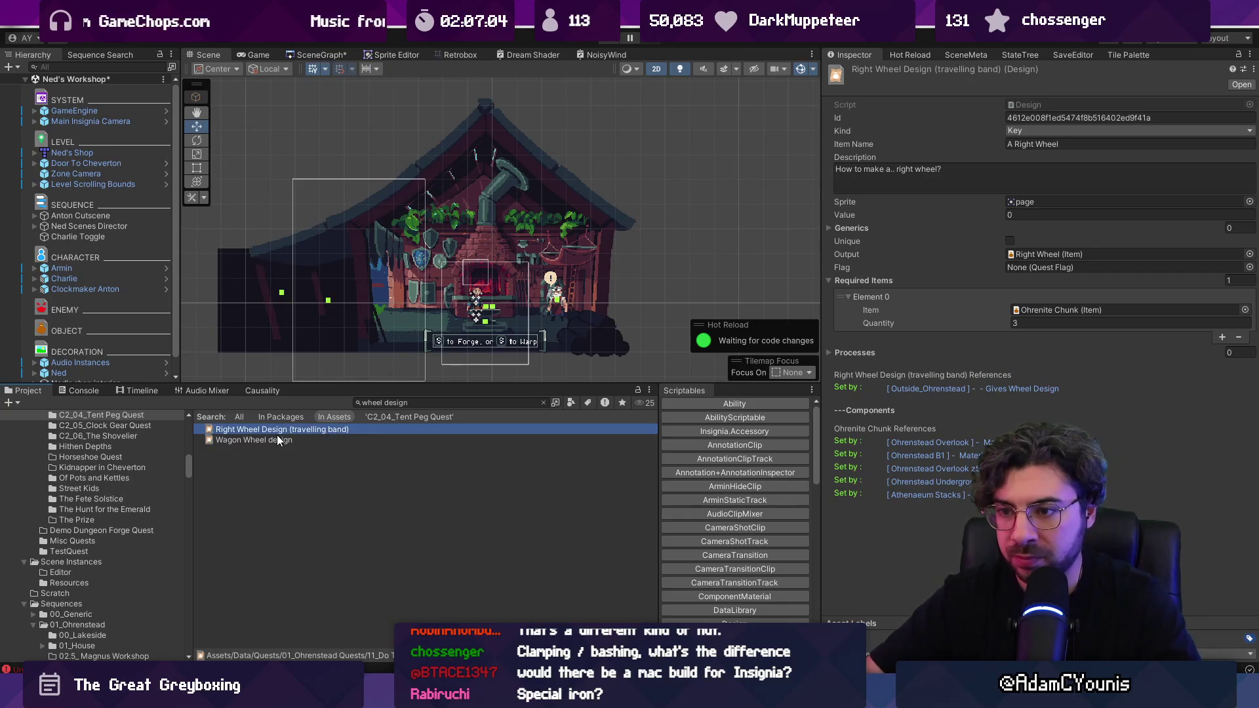
pyautogui.click(294, 440)
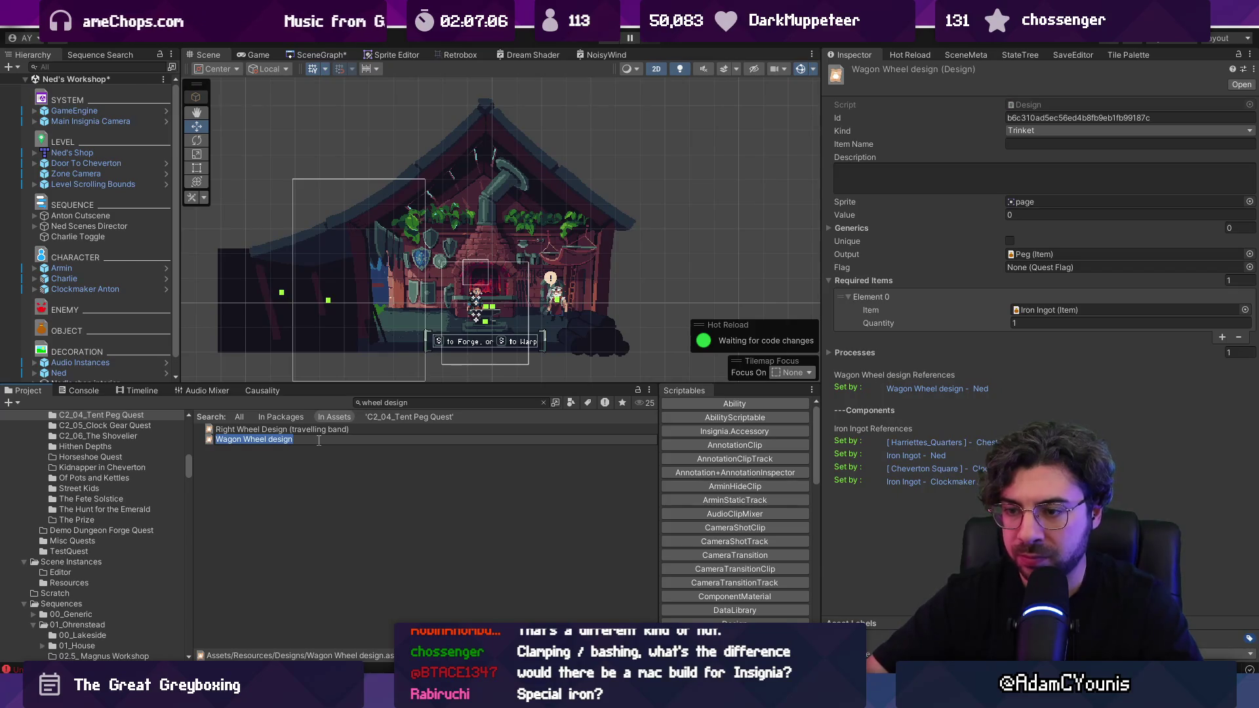
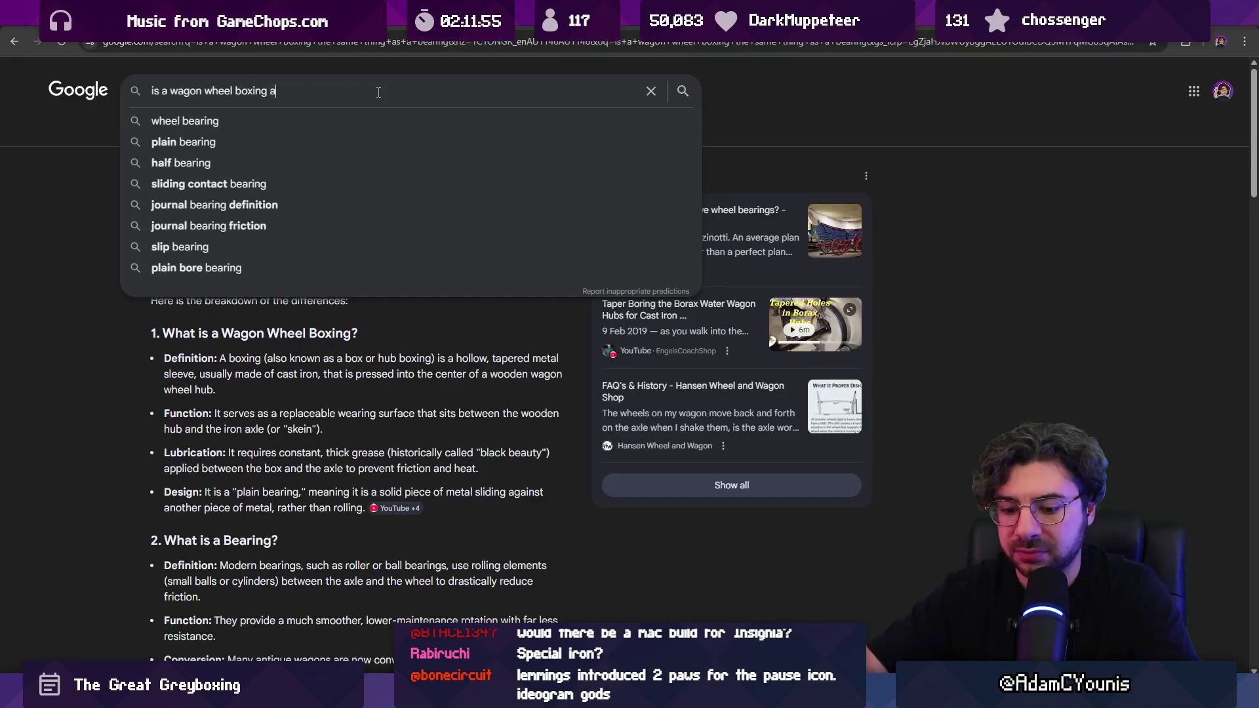
# - Search Google for whether a wheel boxing is a bearing, then return to the Unity editor
pyautogui.write(' kind of bearing')
pyautogui.press('Return')
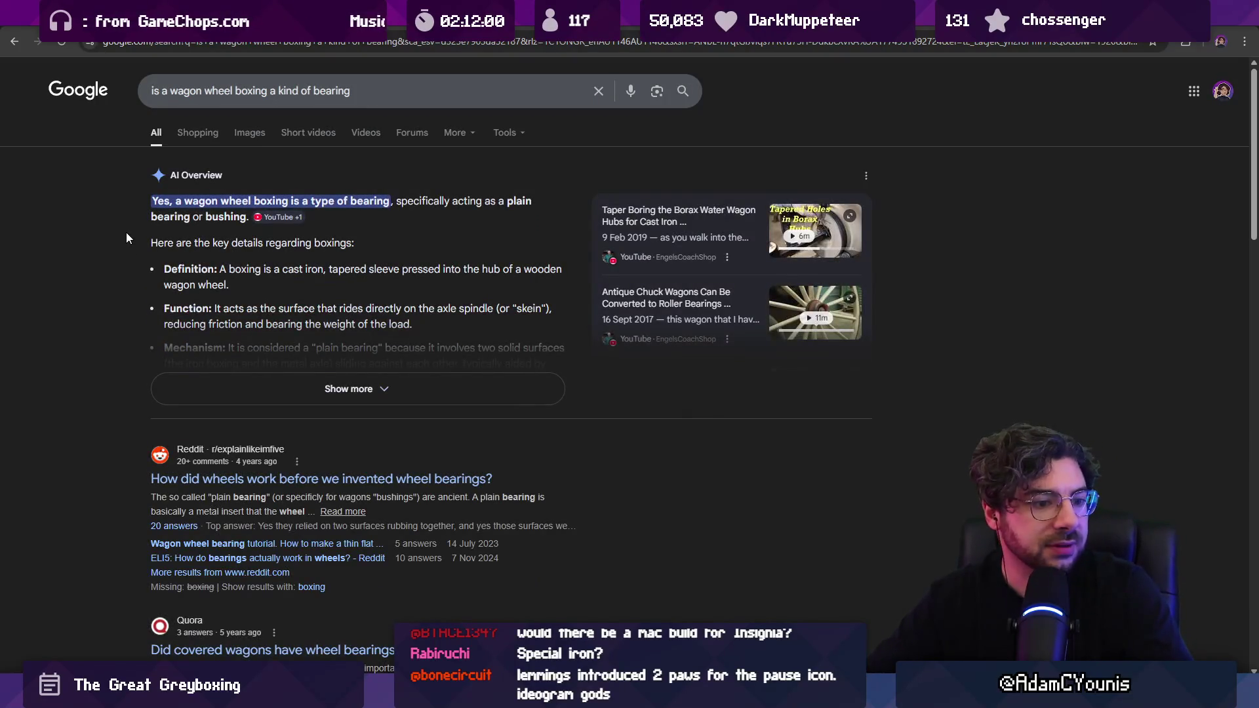
pyautogui.hotkey('alt', 'Left')
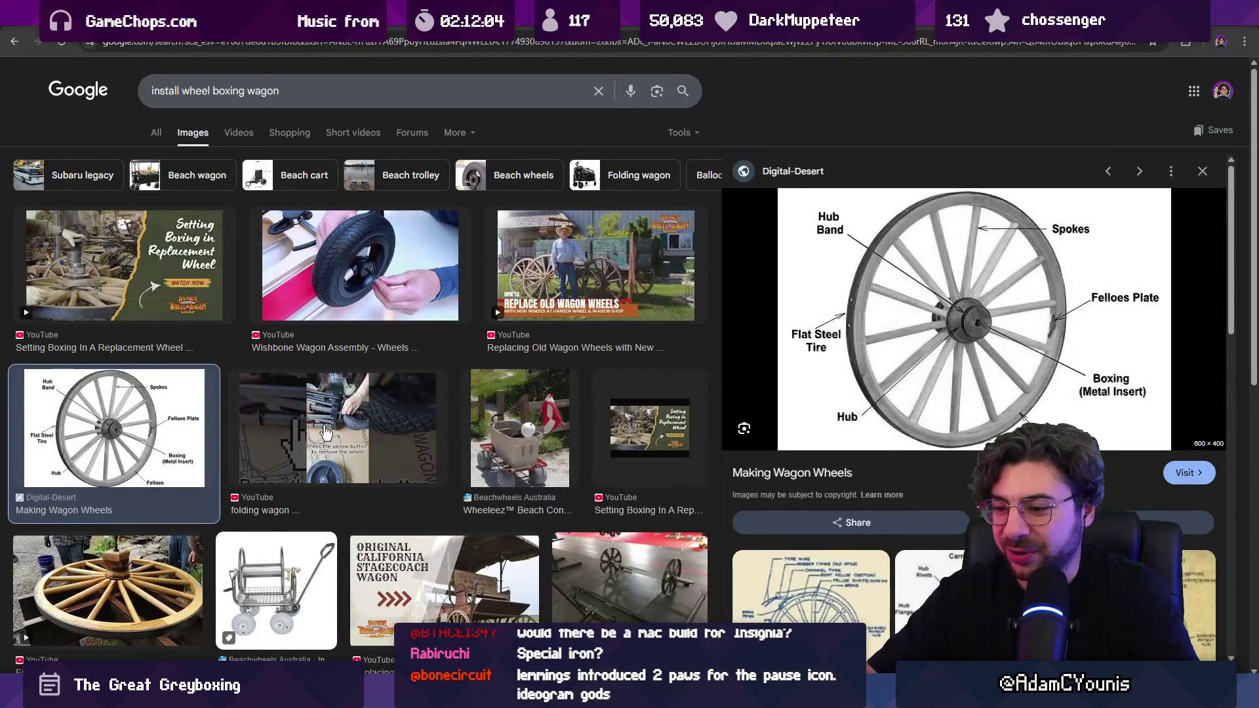
pyautogui.hotkey('alt', 'Tab')
# - Rename the Wheel Boxing item to 'Wheel Bearing'
pyautogui.click(262, 634)
pyautogui.click(261, 642)
pyautogui.click(261, 643)
pyautogui.write('Wheel Bearing')
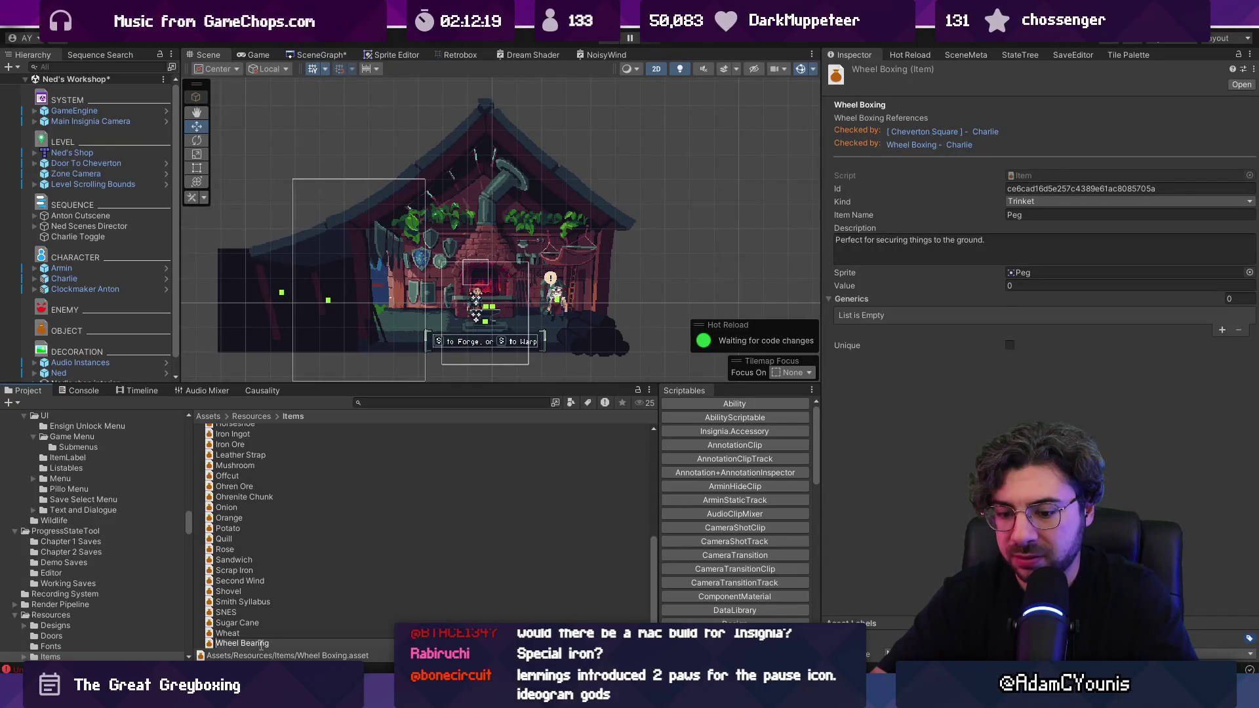
# - Rename the asset to Cartwheel Bearing and set its kind to Material
pyautogui.press('Home')
pyautogui.write('Cart')
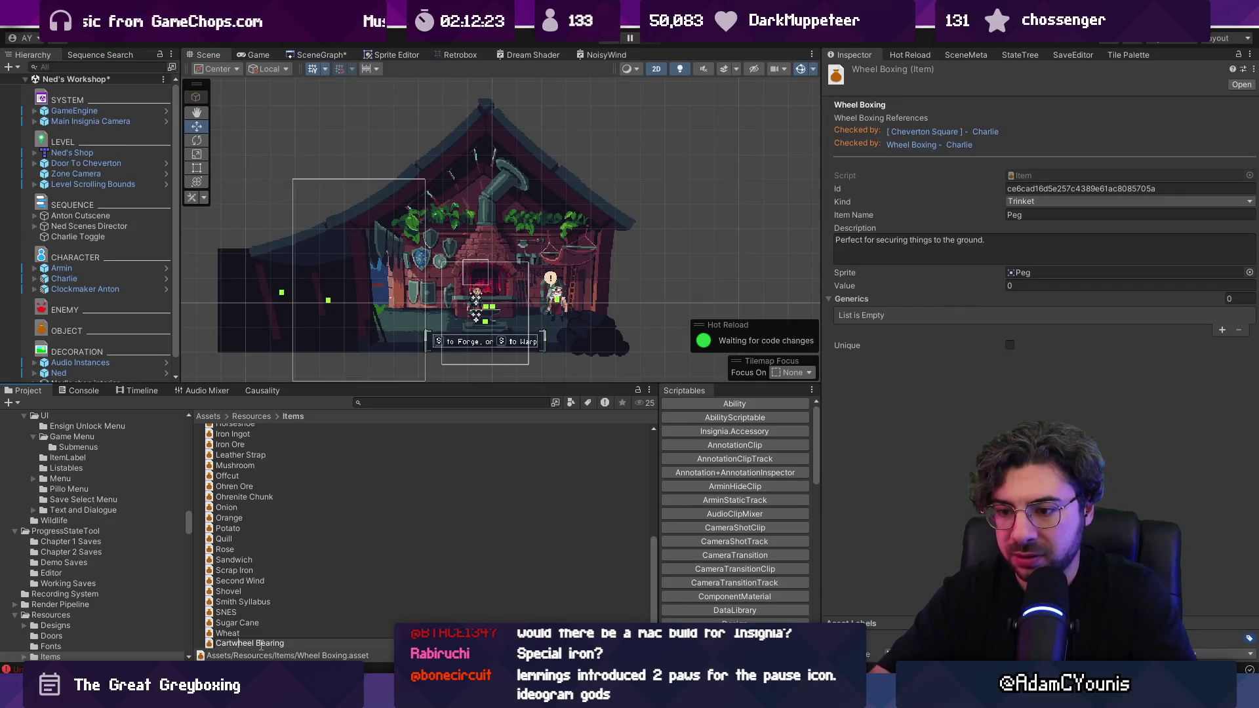
pyautogui.press('Return')
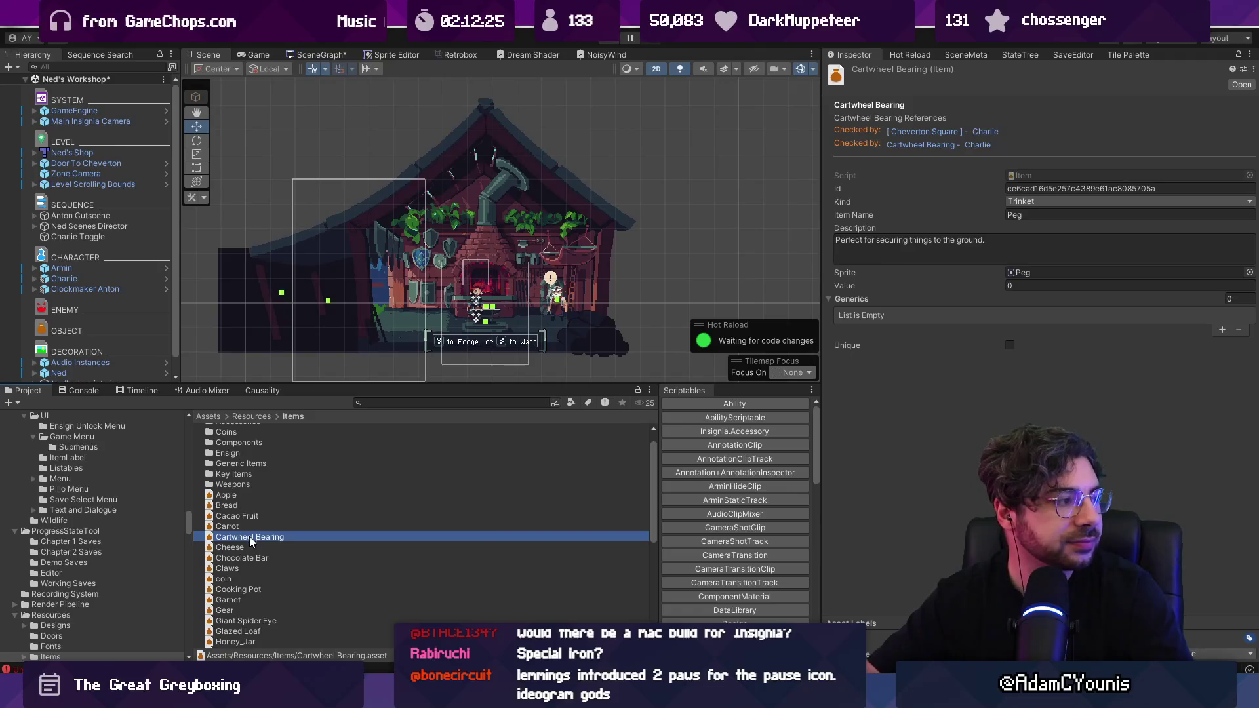
pyautogui.click(1029, 202)
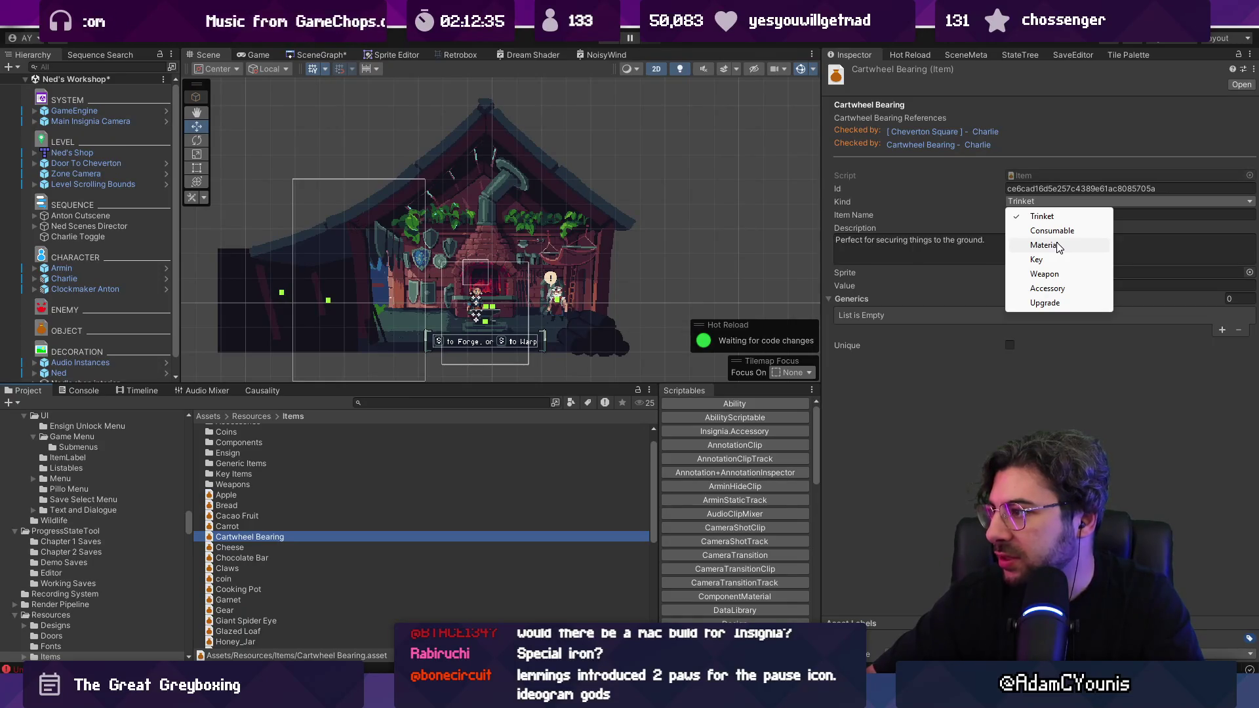
pyautogui.click(1043, 245)
# - Set the Item Name field to 'Cartwheel Bearing'
pyautogui.click(1064, 215)
pyautogui.write('C')
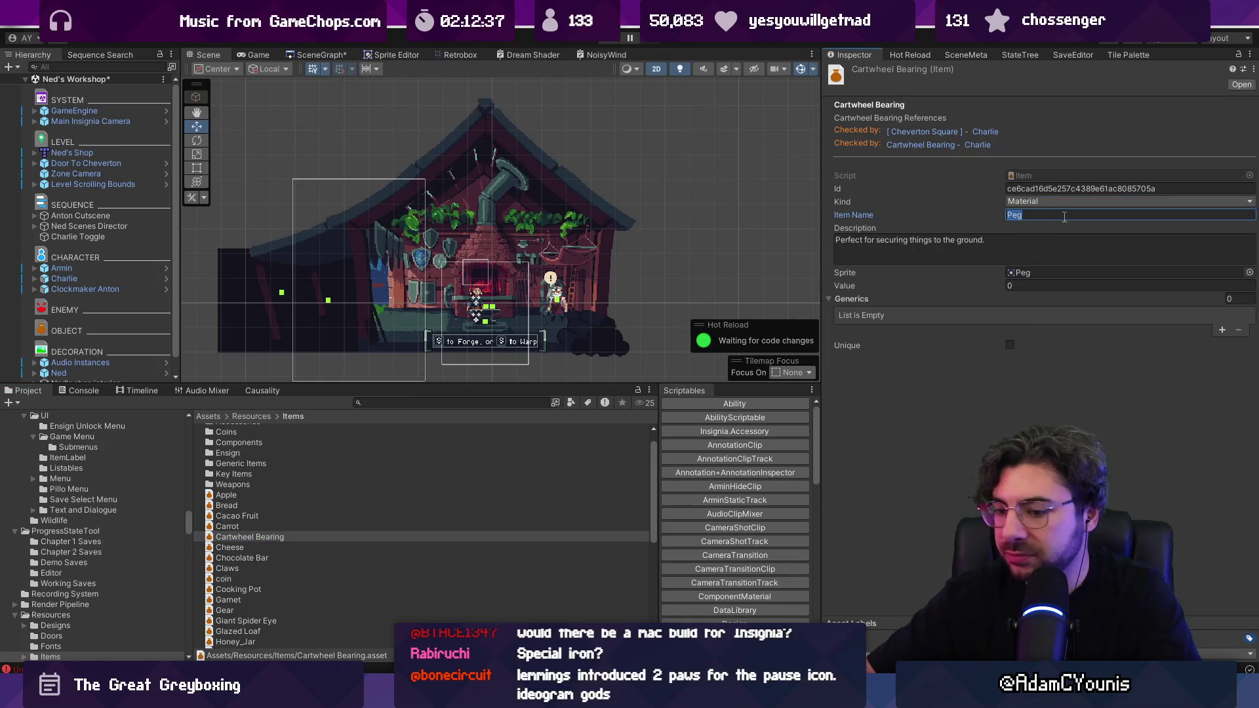
pyautogui.write('ar')
pyautogui.press('BackSpace')
pyautogui.write('twheel Brar')
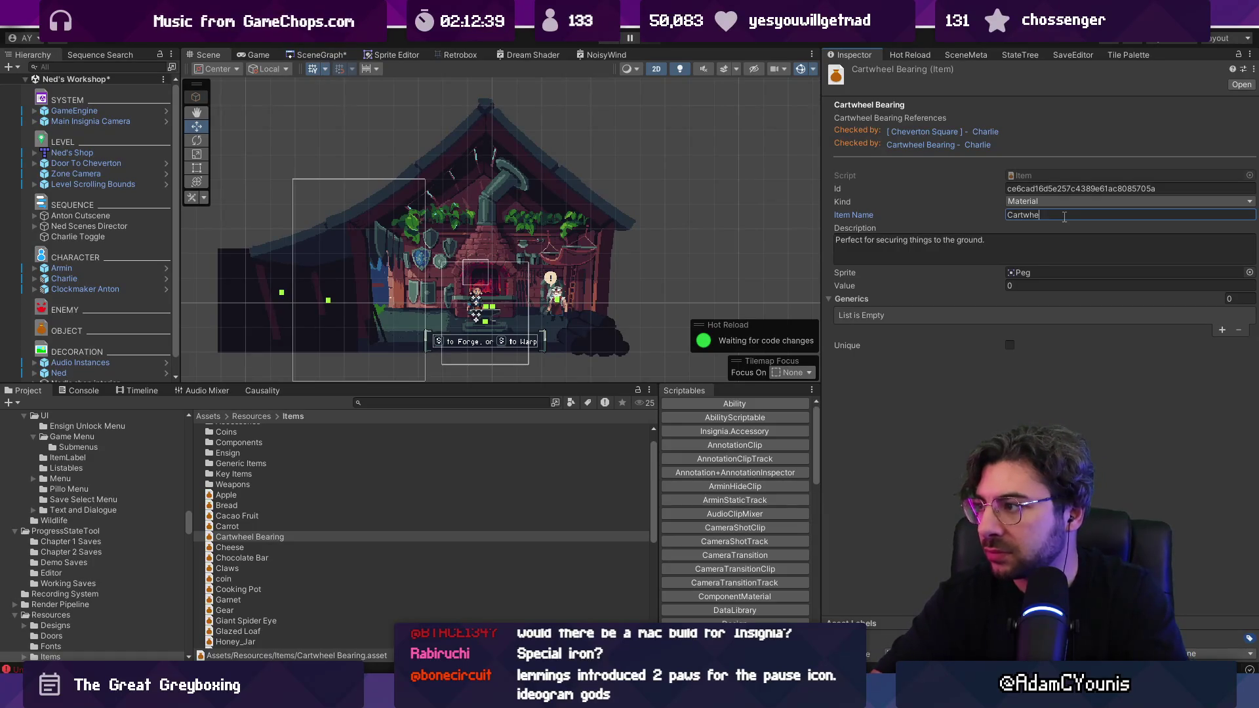
pyautogui.press('BackSpace')
pyautogui.press('BackSpace')
pyautogui.write('earing')
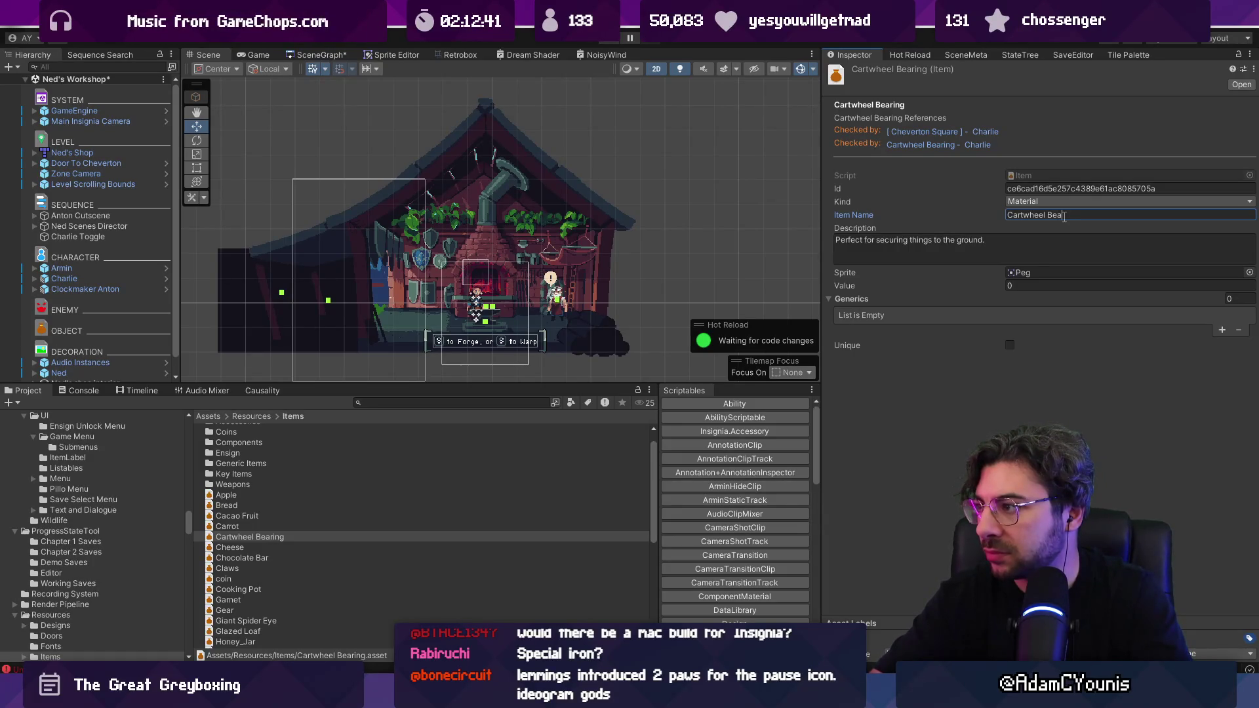
# - Replace the description with 'A critical component for making wheels go 'round.'
pyautogui.click(1052, 243)
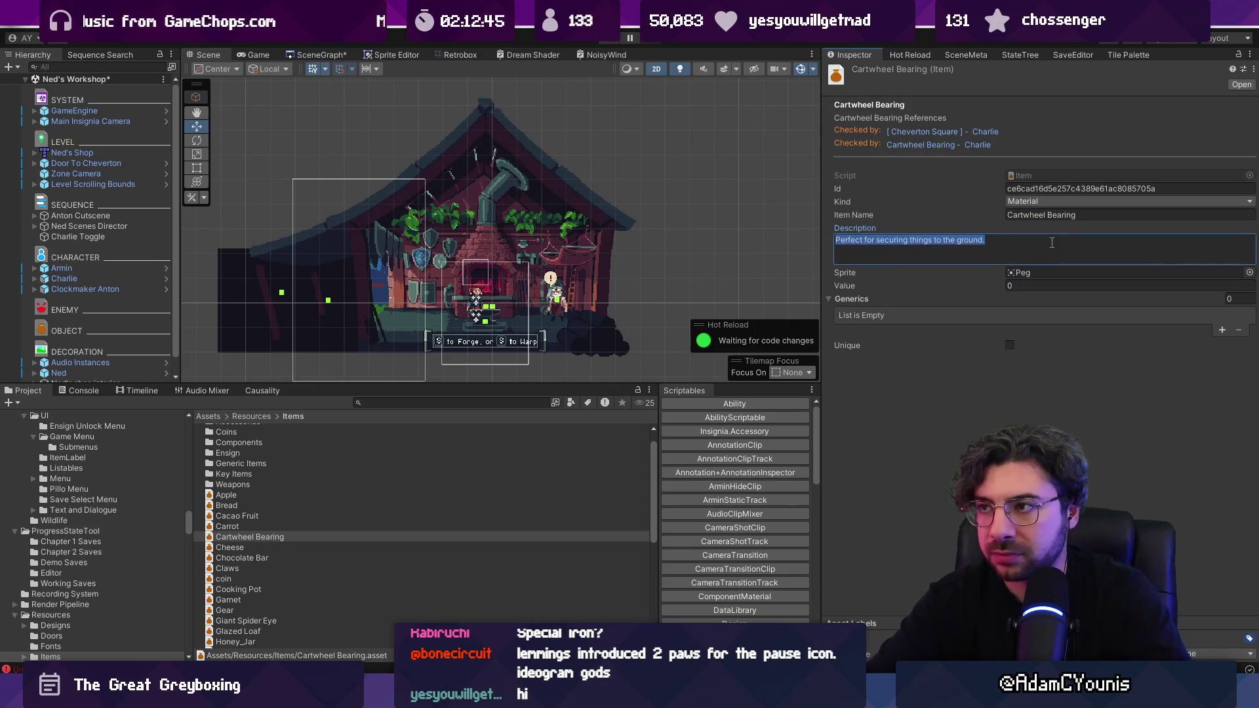
pyautogui.write('A cir')
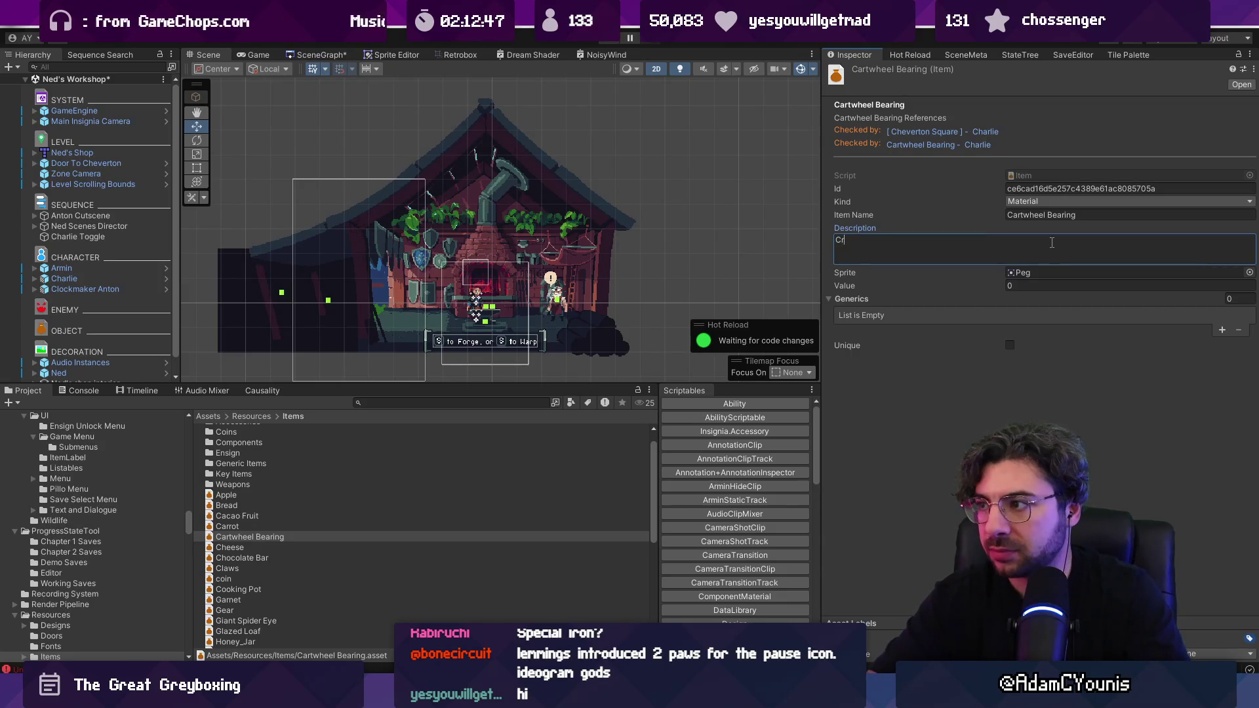
pyautogui.press('BackSpace')
pyautogui.press('BackSpace')
pyautogui.write('ritical component')
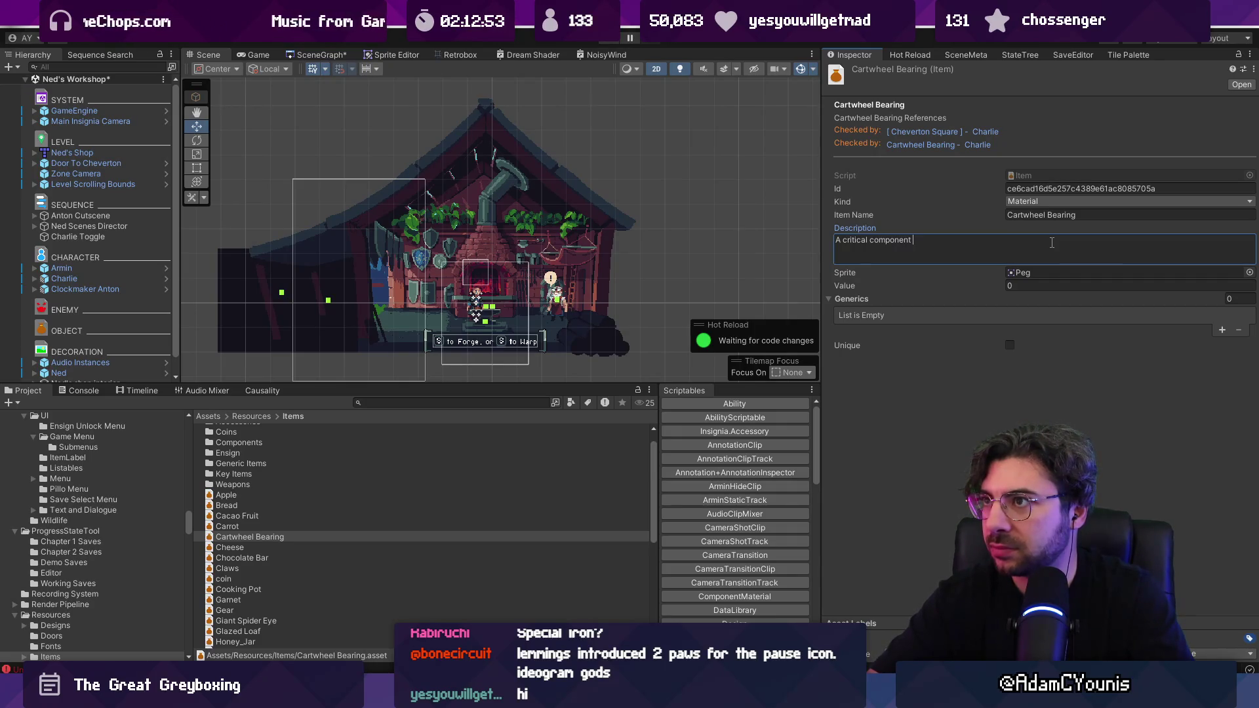
pyautogui.write('for making wheels')
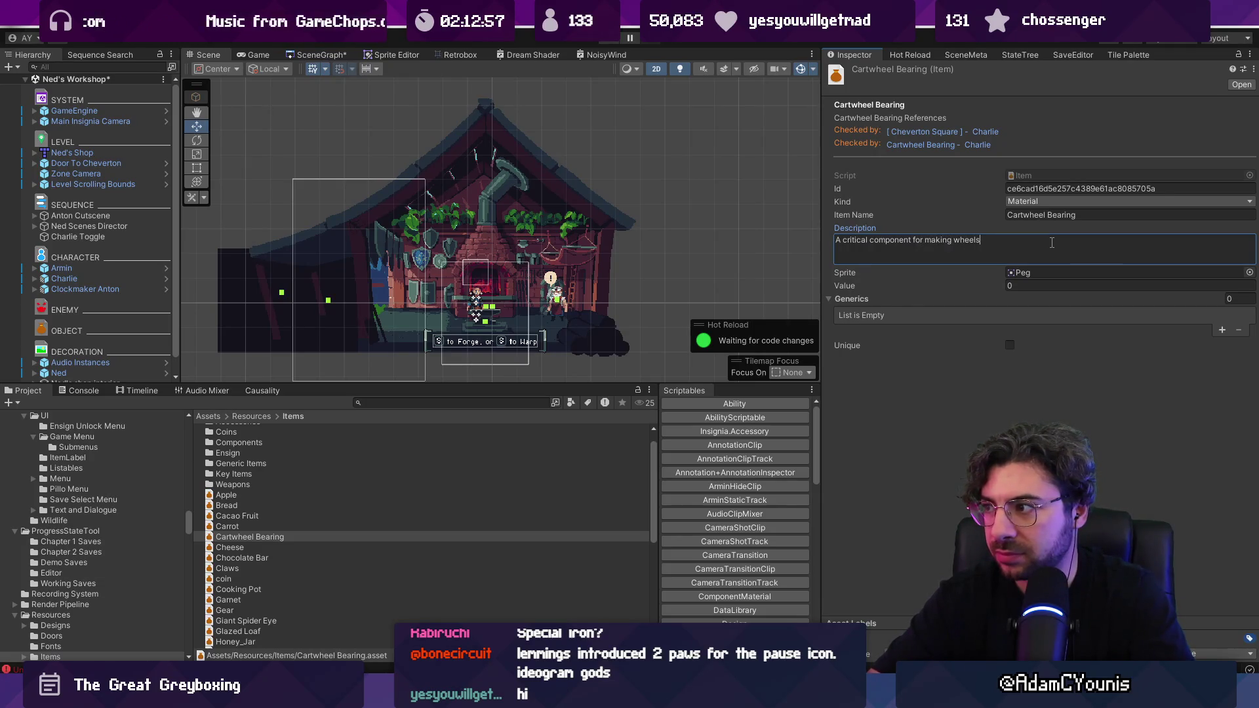
pyautogui.press('BackSpace')
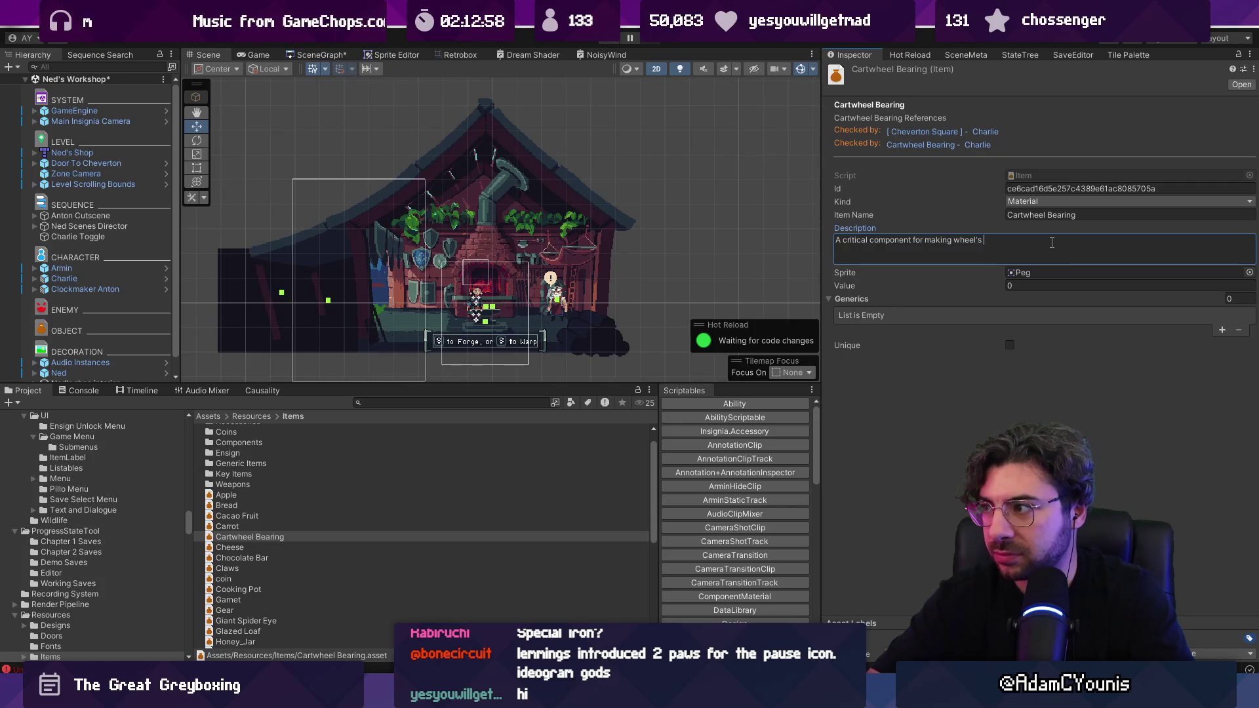
pyautogui.write("s go 'round.")
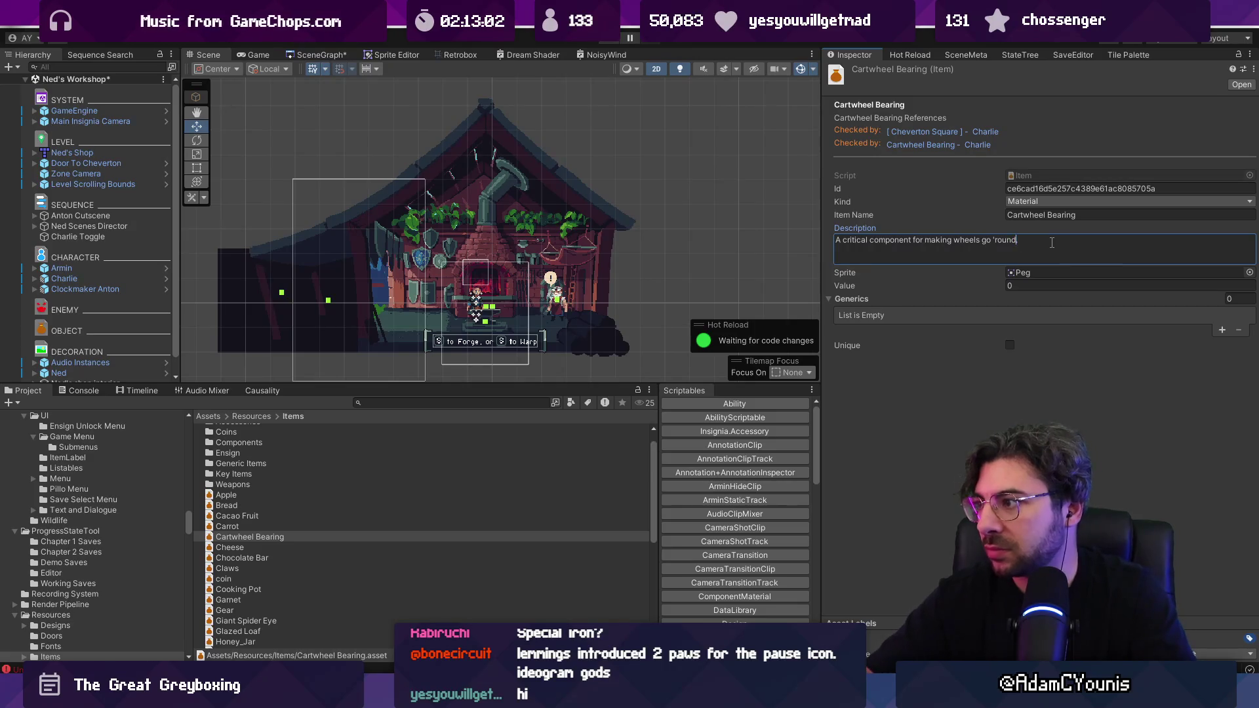
pyautogui.press('Left')
pyautogui.press('Left')
pyautogui.press('Left')
pyautogui.press('BackSpace')
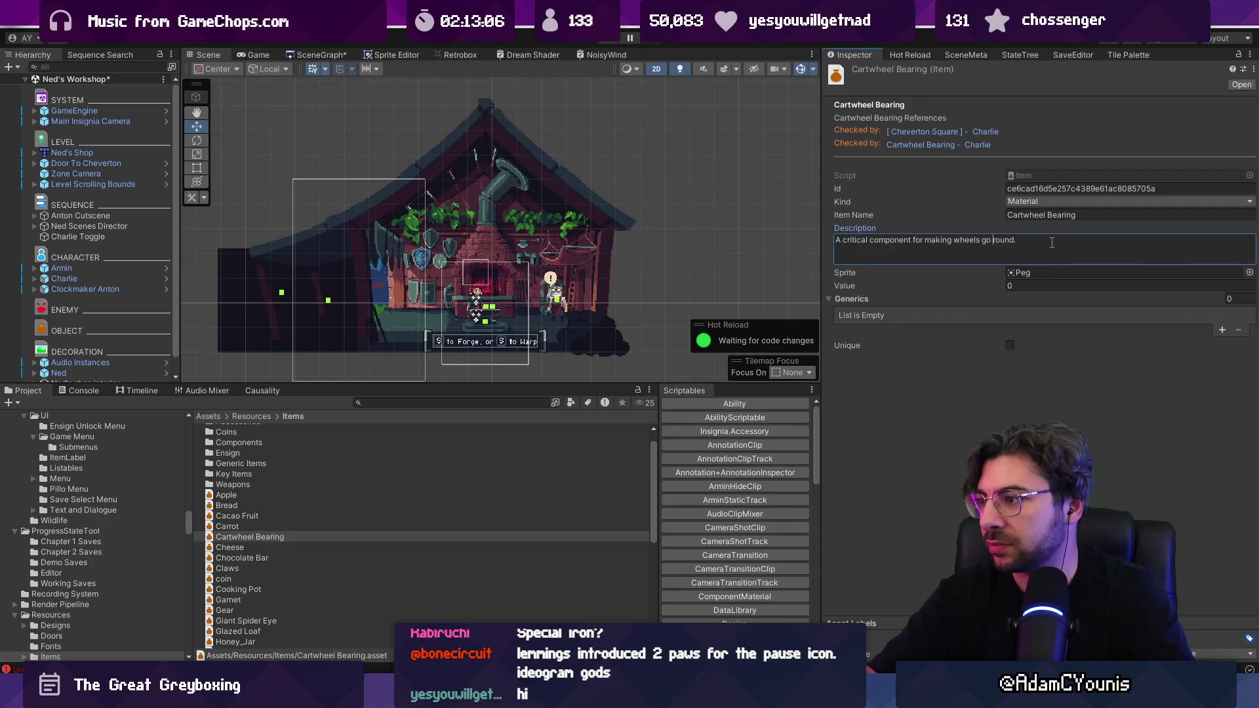
# - Locate the Peg sprite, then search the project for 'drops' and open the Drops sprites folder
pyautogui.click(1137, 269)
pyautogui.click(394, 402)
pyautogui.write('peg')
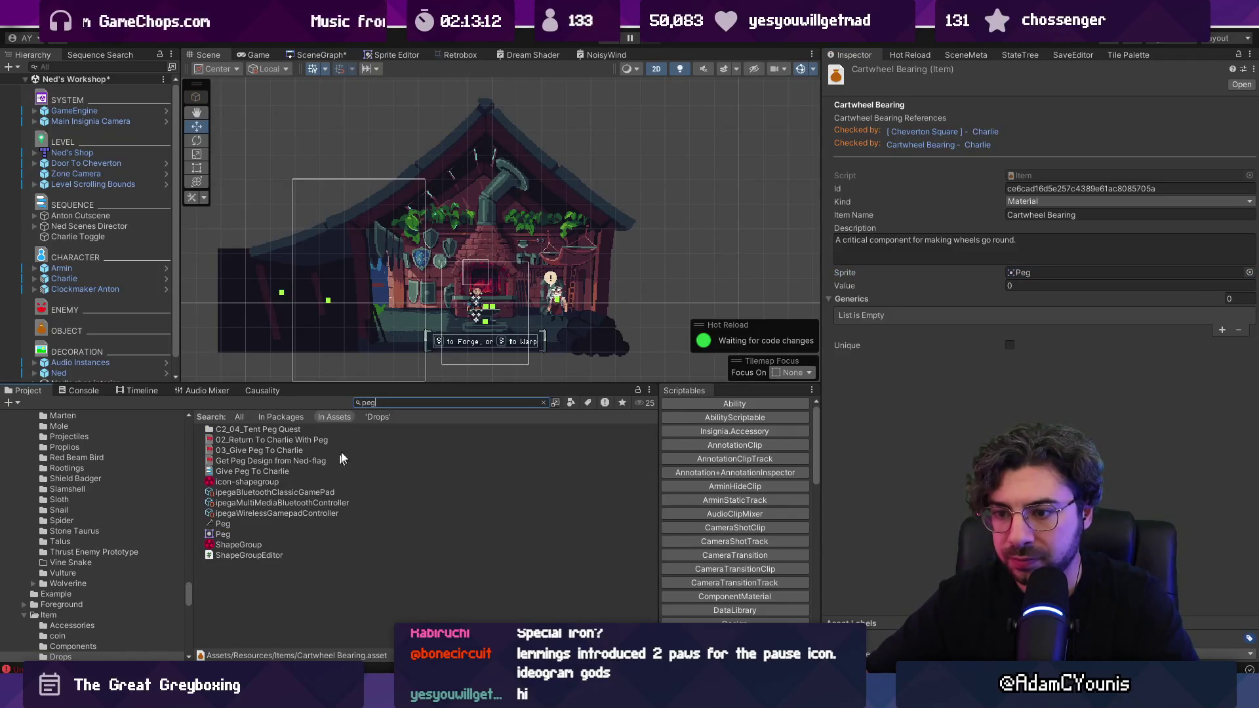
pyautogui.press('BackSpace')
pyautogui.press('BackSpace')
pyautogui.press('BackSpace')
pyautogui.write('drops')
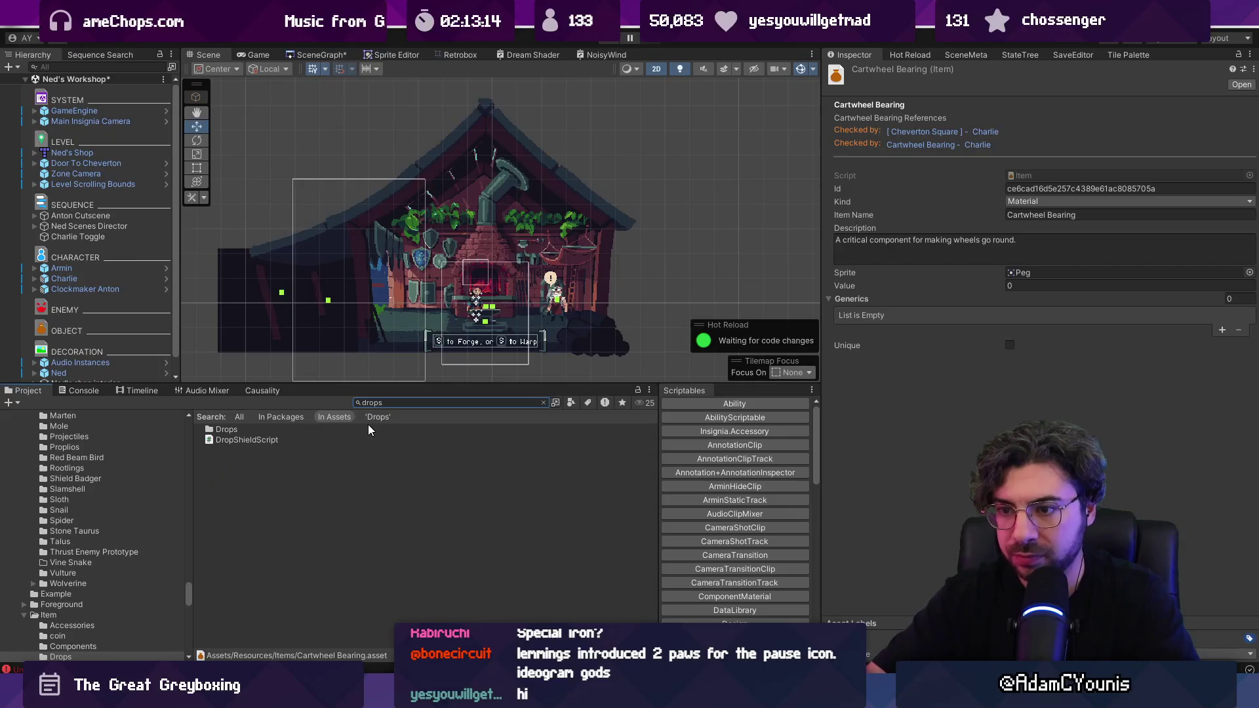
pyautogui.doubleClick(284, 429)
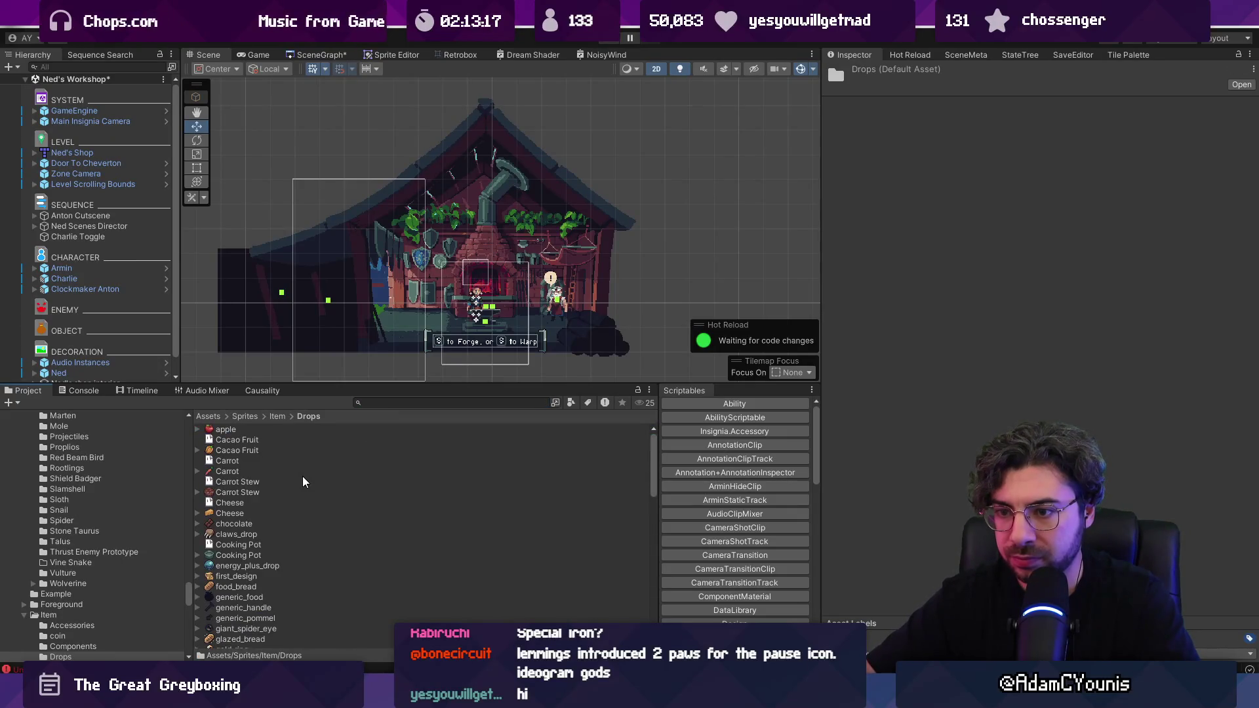
pyautogui.scroll(10, 308, 486)
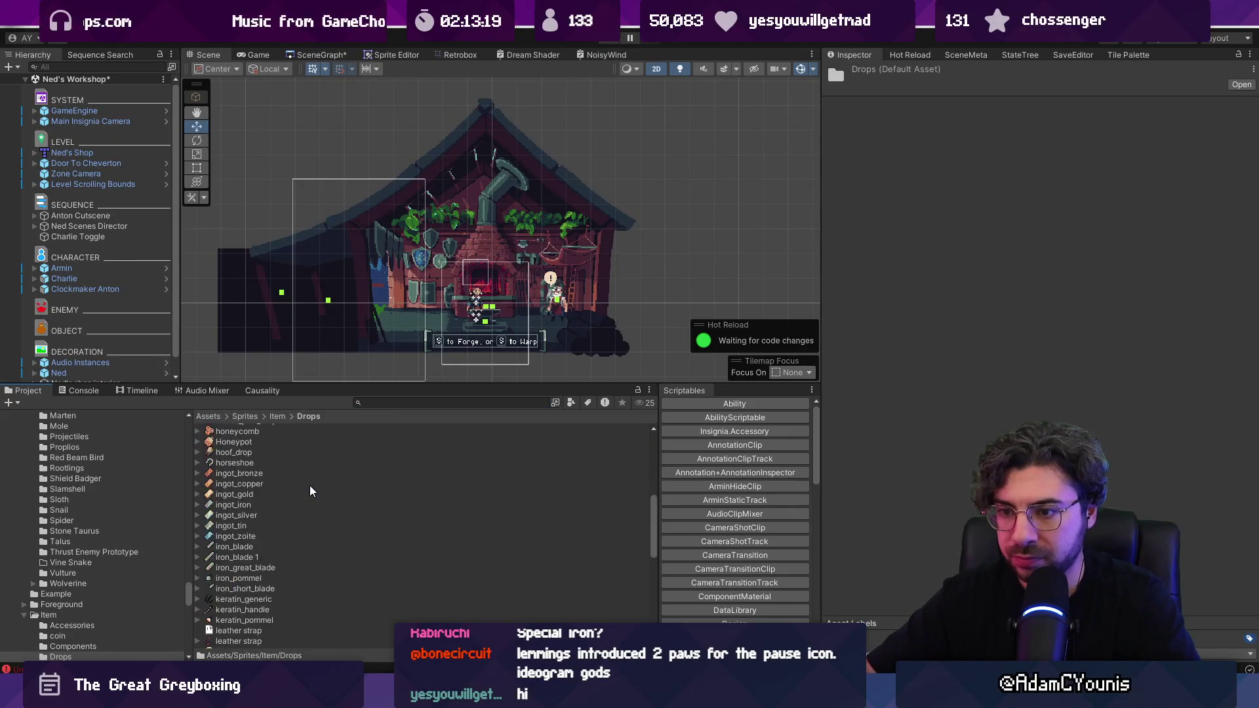
# - Search the project assets for master, then for items
pyautogui.click(407, 402)
pyautogui.write('it')
pyautogui.press('BackSpace')
pyautogui.write('aster')
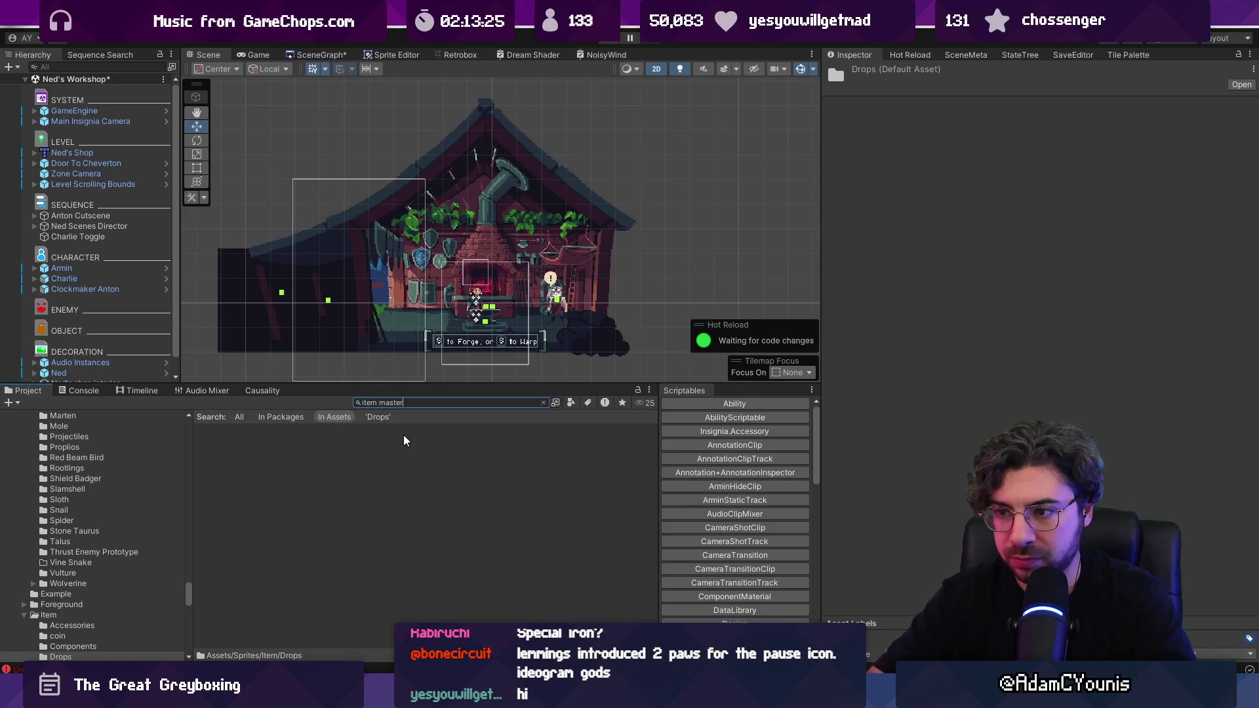
pyautogui.press('BackSpace')
pyautogui.press('End')
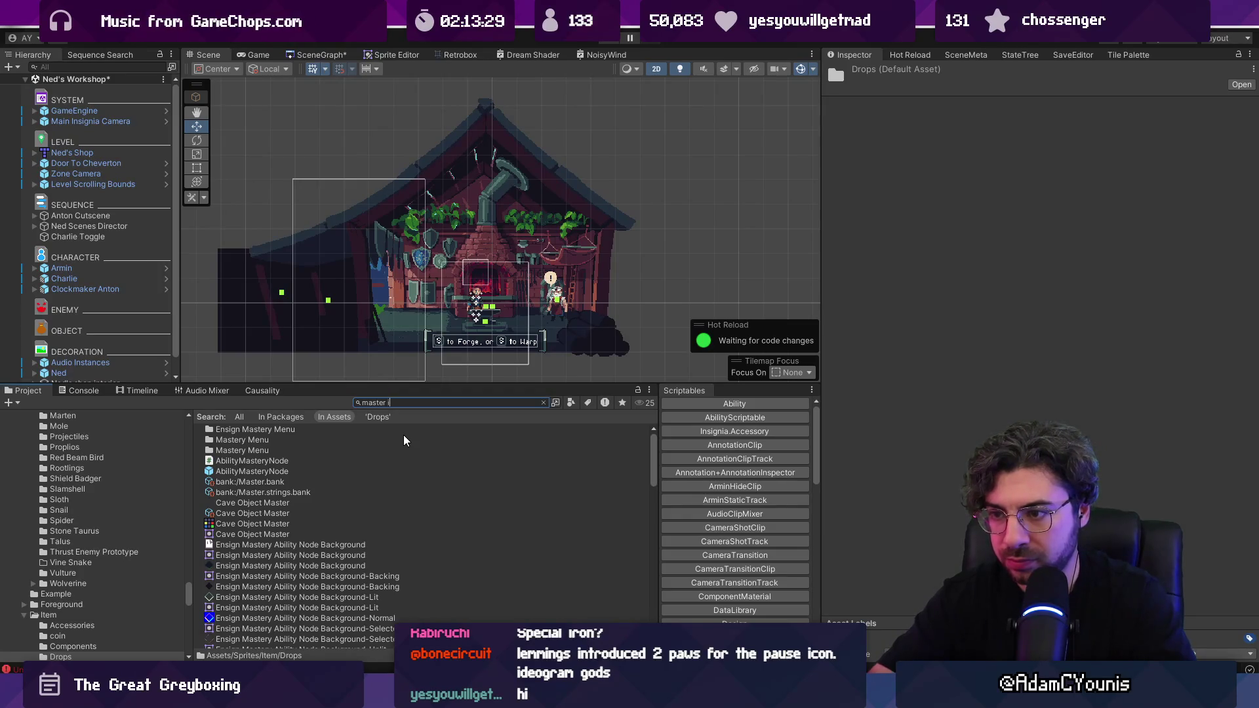
pyautogui.hotkey('ctrl', 'a')
pyautogui.write('item')
pyautogui.write('ns')
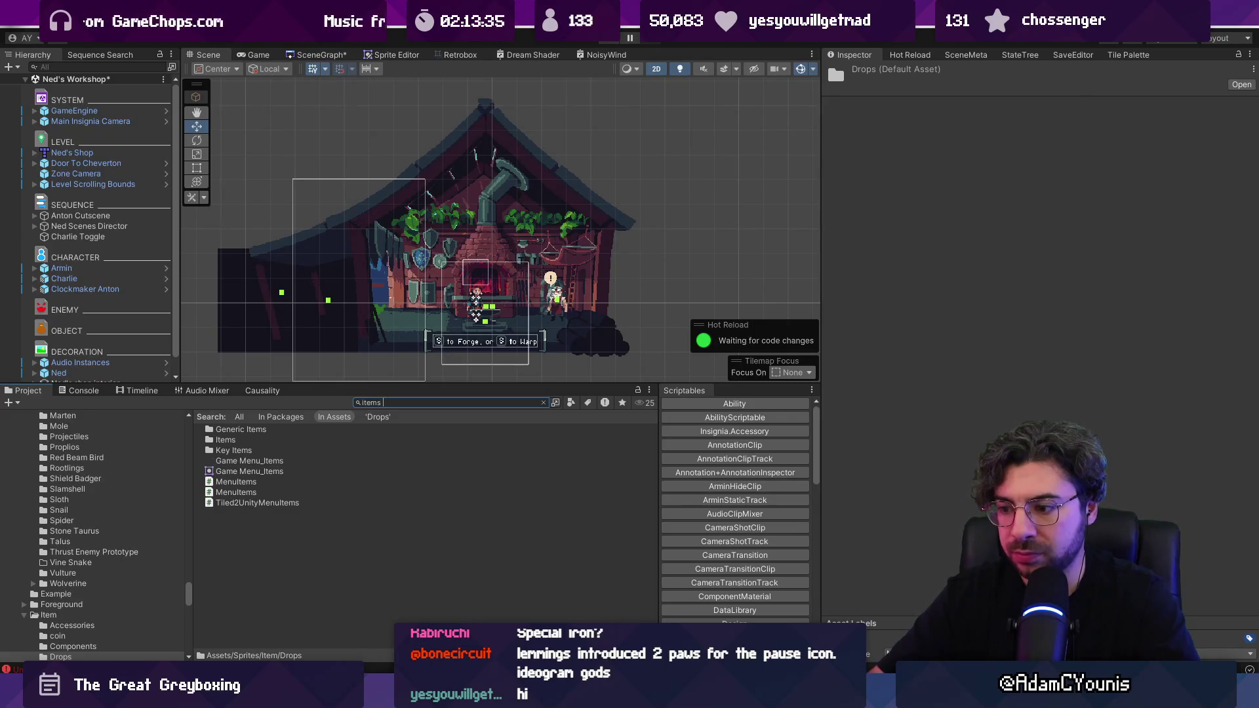
# - Search the computer in Everything for 'drops .ase'
pyautogui.hotkey('ctrl', 'alt', 'e')
pyautogui.write('drops .ase')
pyautogui.press('Return')
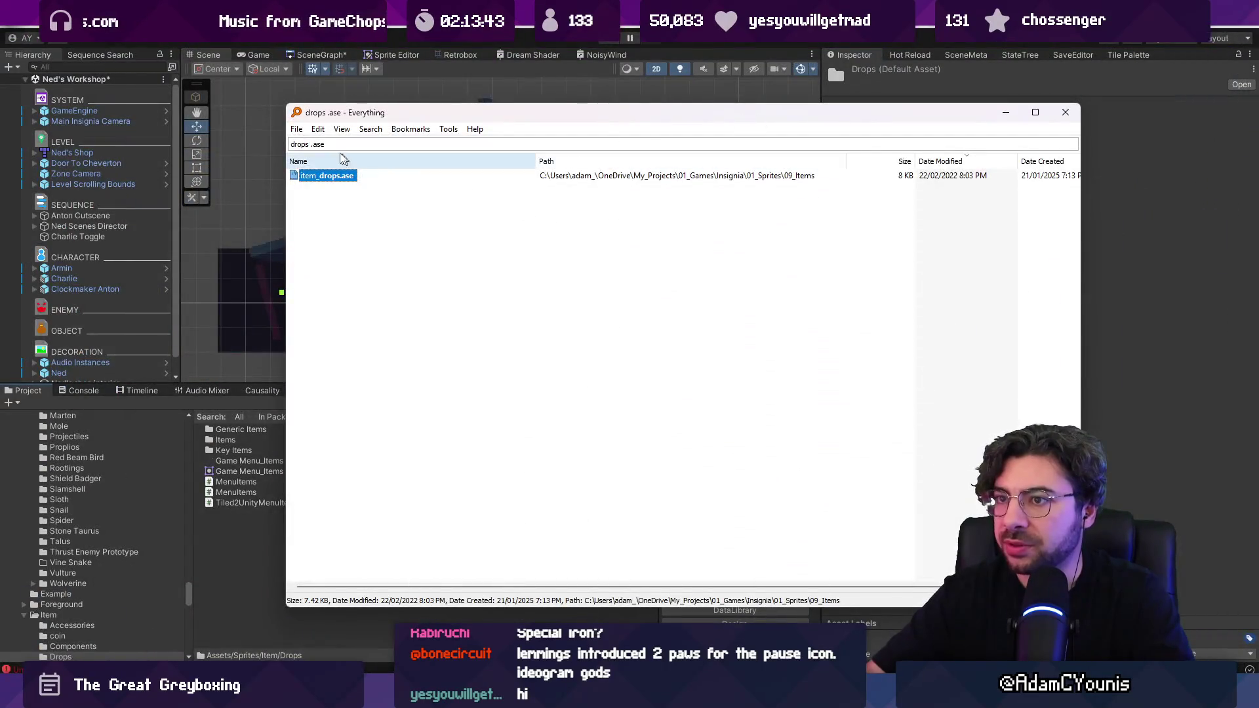
# - Close the file search, browse the Resources Items folder, and search the project for peg
pyautogui.click(368, 142)
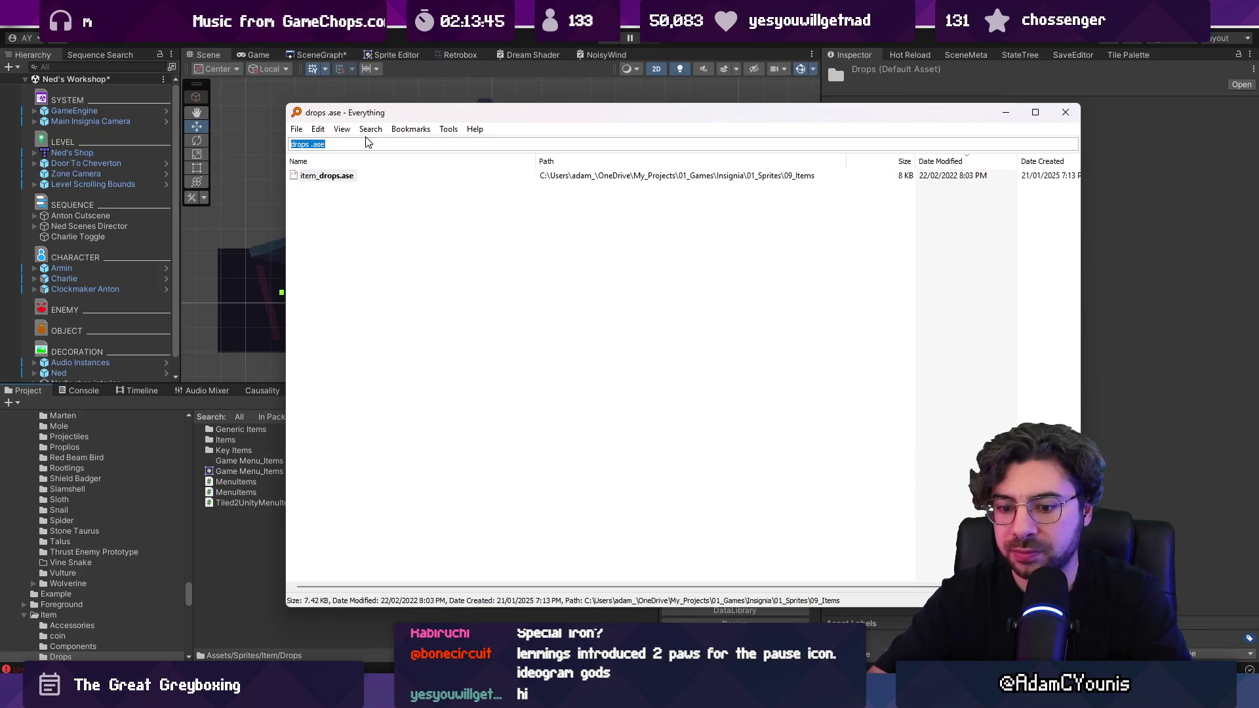
pyautogui.press('Escape')
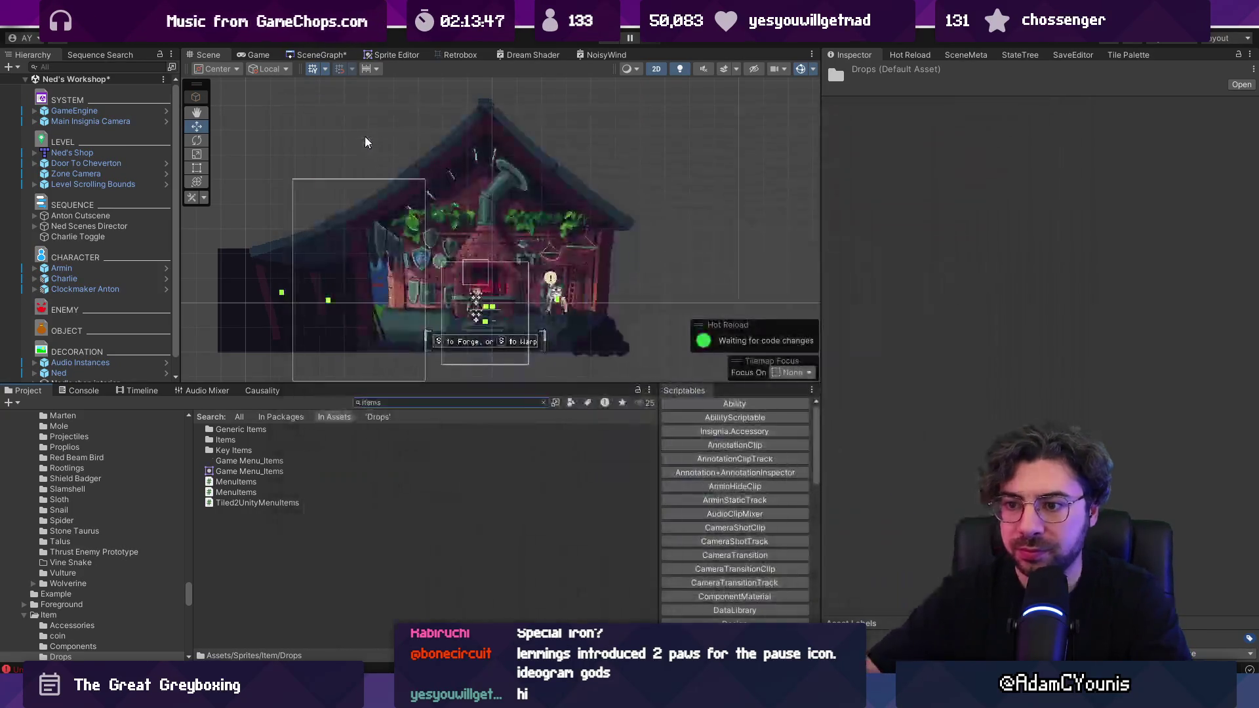
pyautogui.doubleClick(234, 438)
pyautogui.scroll(-1, 266, 479)
pyautogui.scroll(1, 286, 501)
pyautogui.click(238, 439)
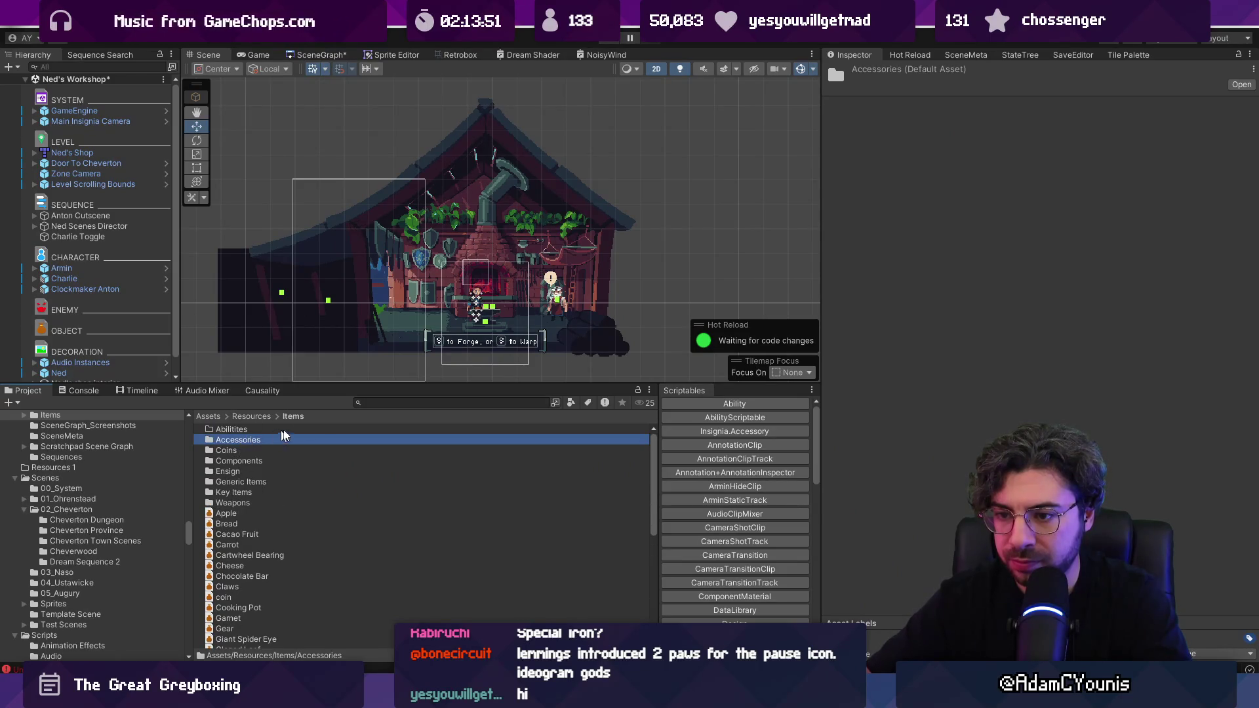
pyautogui.click(383, 402)
pyautogui.write('peg')
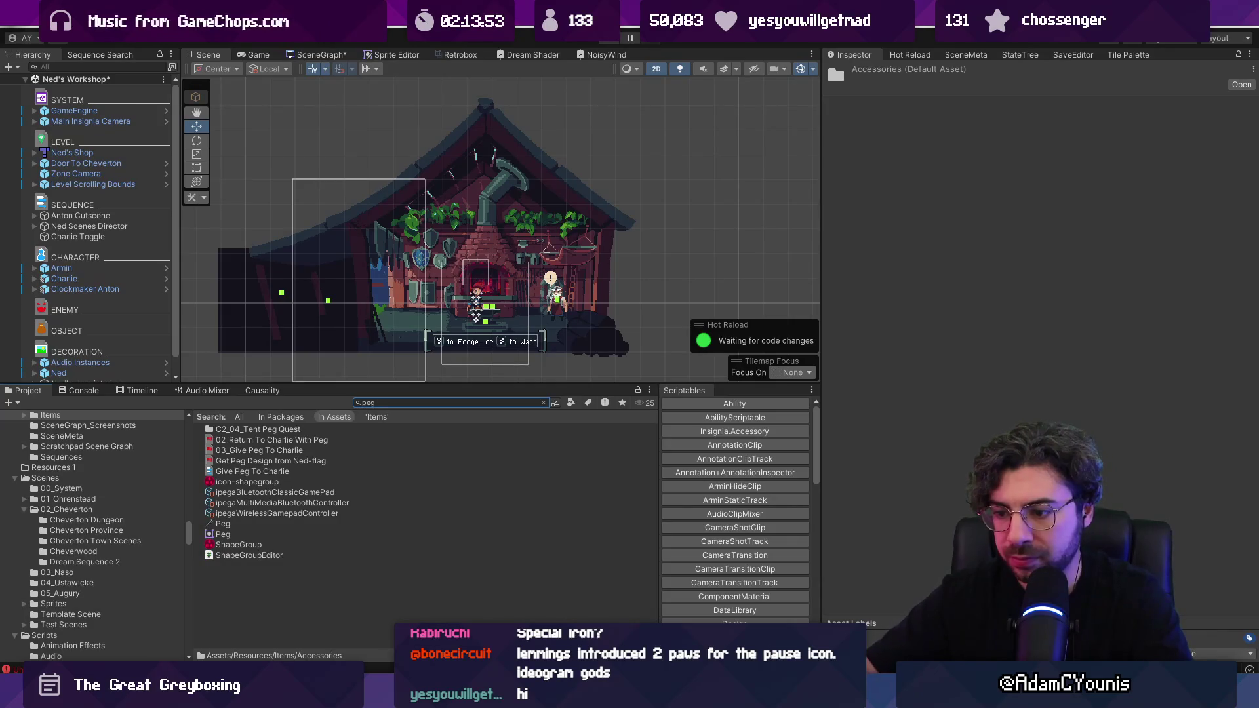
# - Search Everything for peg .png and open the folder containing Peg.png from Item\Drops
pyautogui.hotkey('ctrl', 'space')
pyautogui.write('peg ')
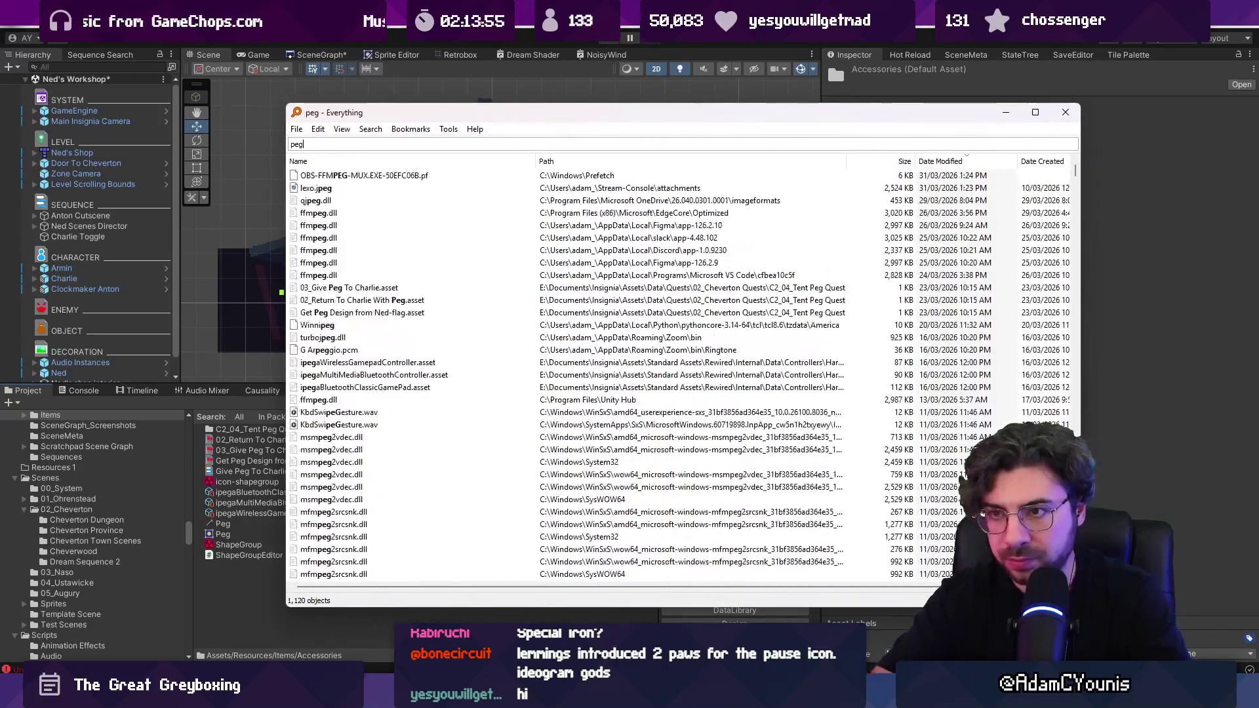
pyautogui.write('.p')
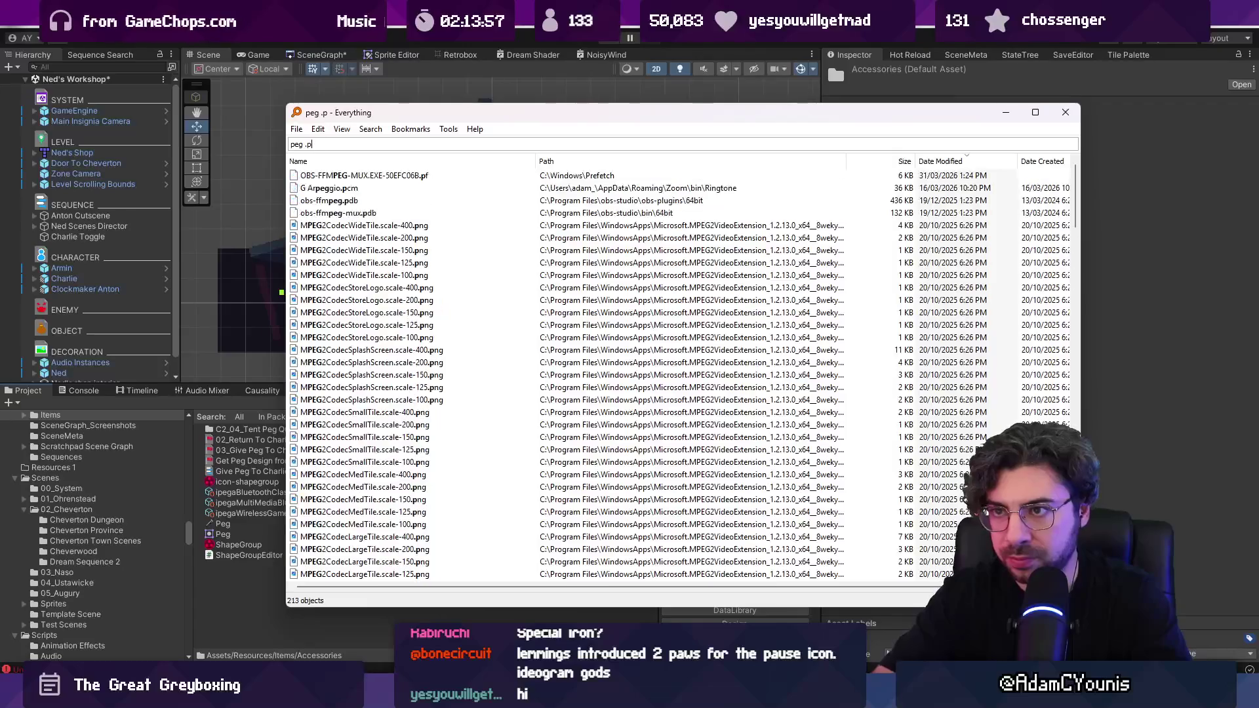
pyautogui.write('eng')
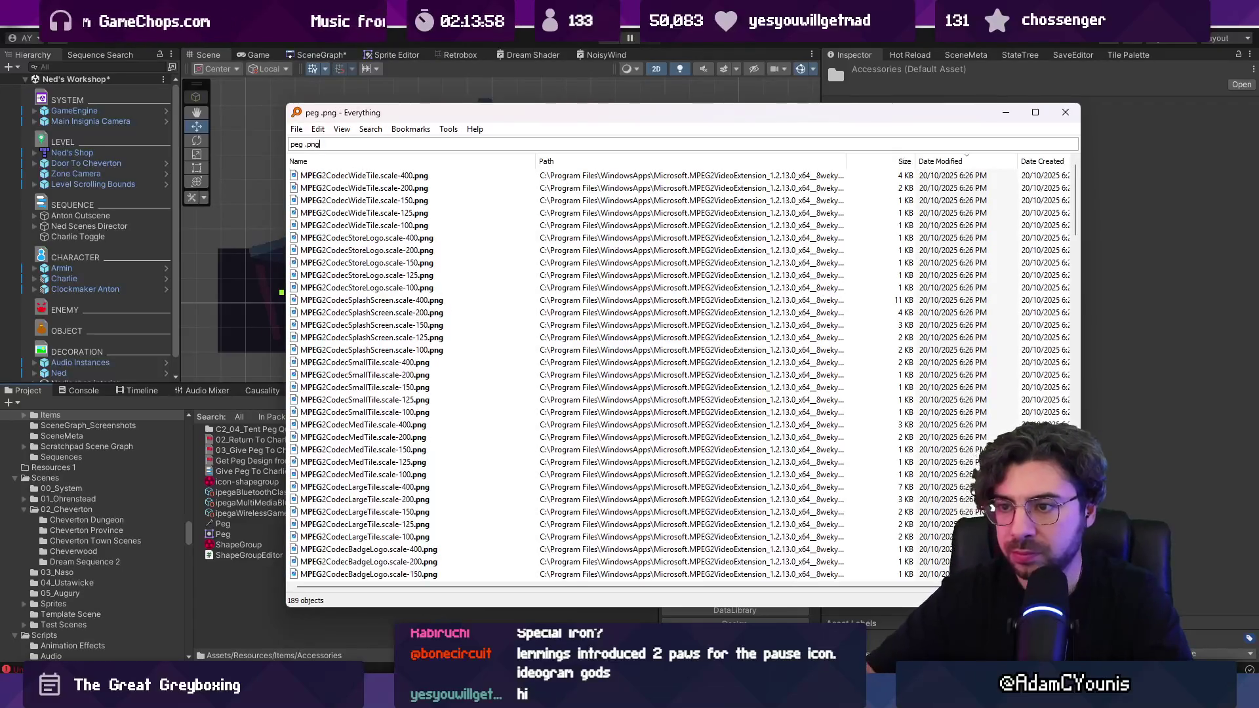
pyautogui.scroll(-15, 546, 391)
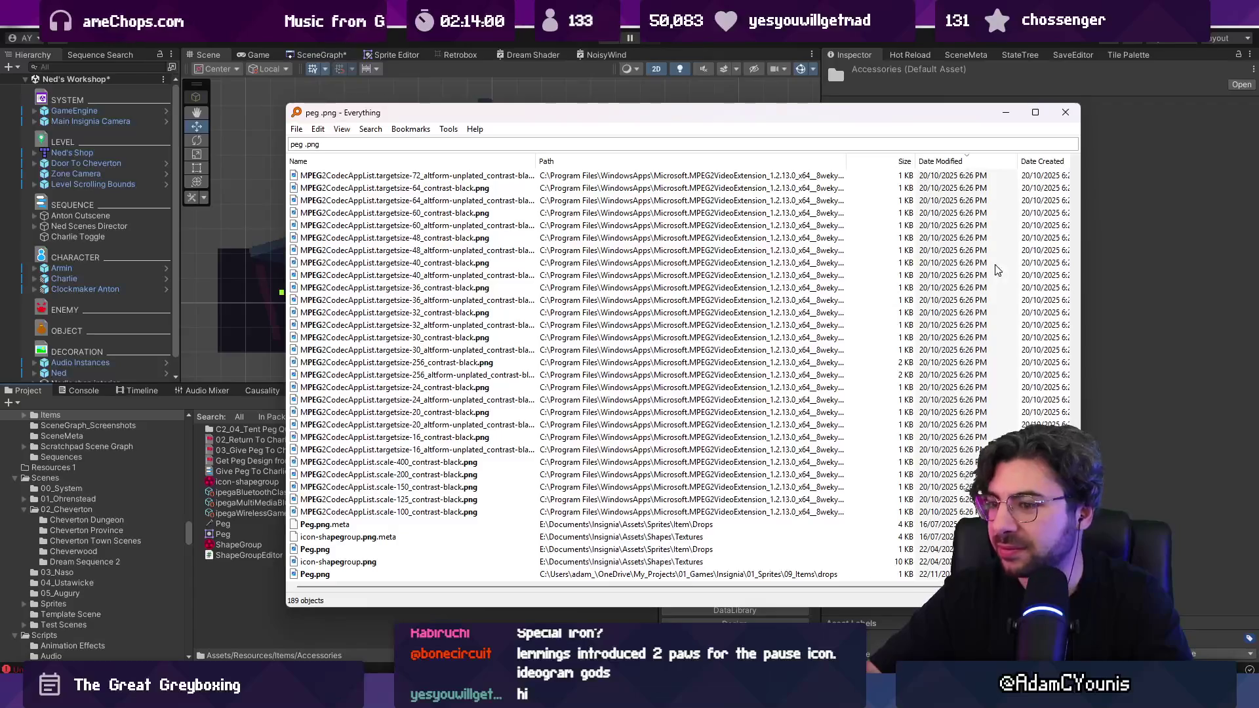
pyautogui.click(320, 552)
pyautogui.rightClick(332, 550)
pyautogui.click(419, 66)
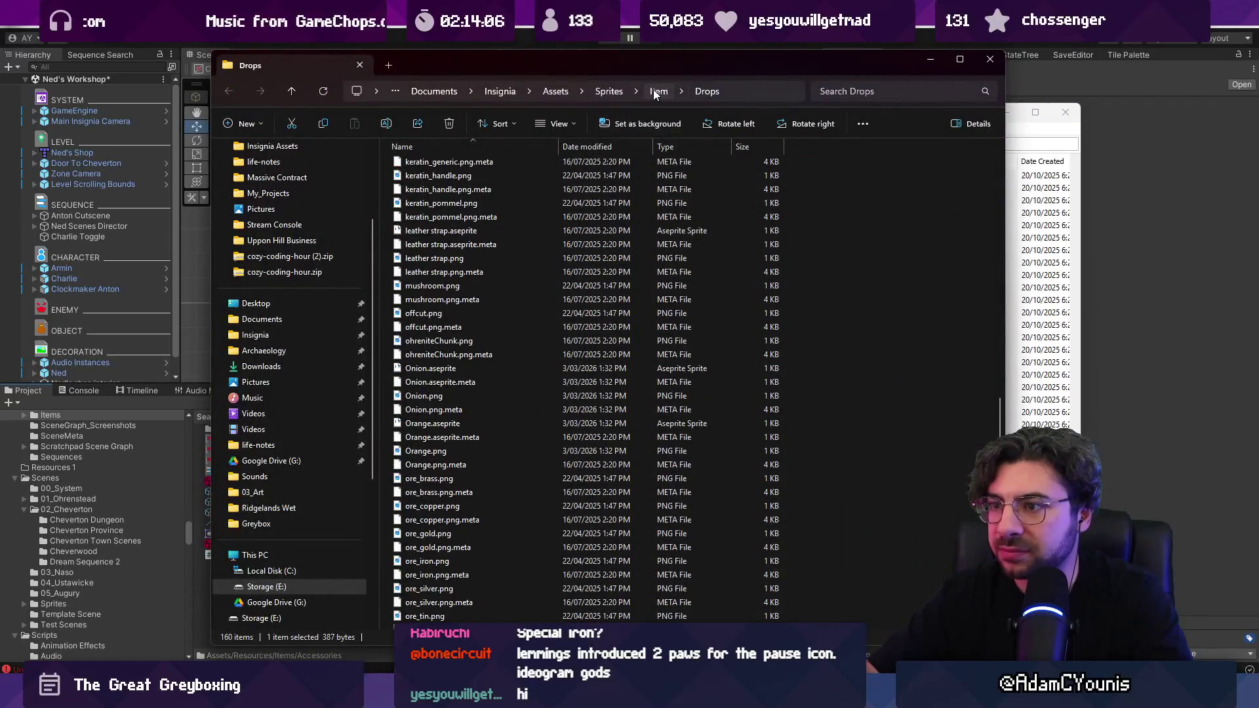
# - Browse up to the Item sprites folder, reopen Drops, and return to the Everything search
pyautogui.scroll(15, 636, 211)
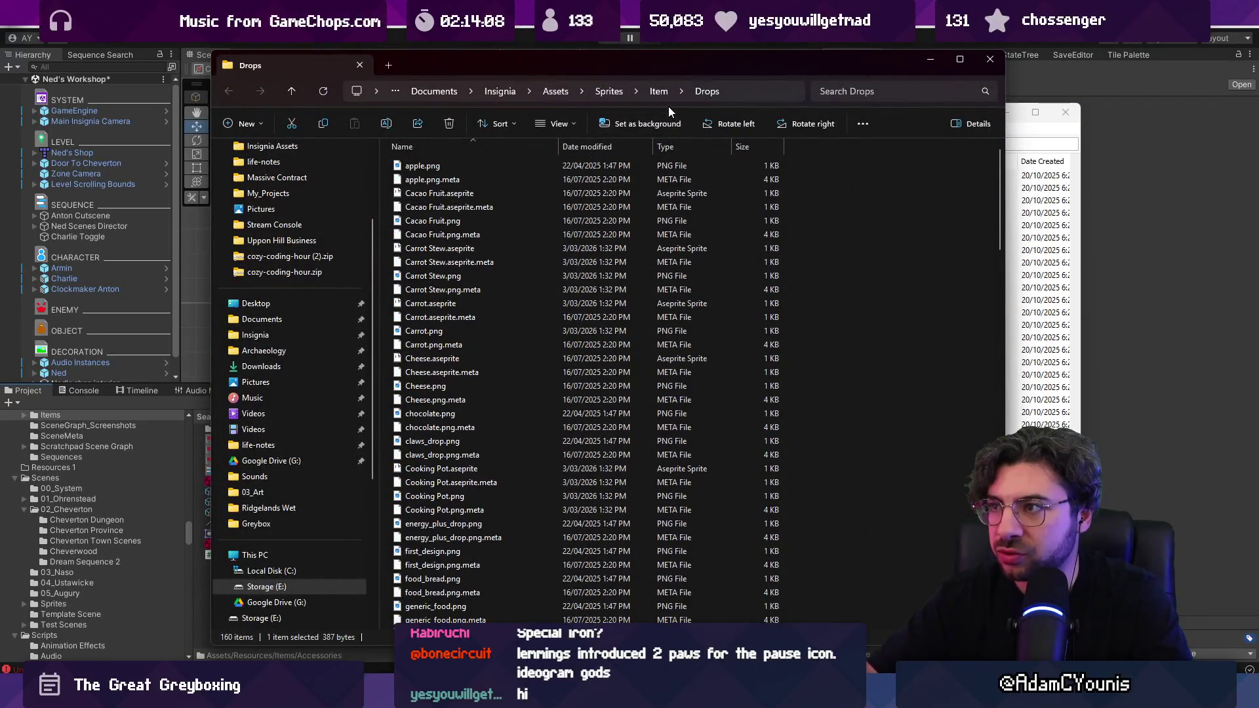
pyautogui.click(658, 91)
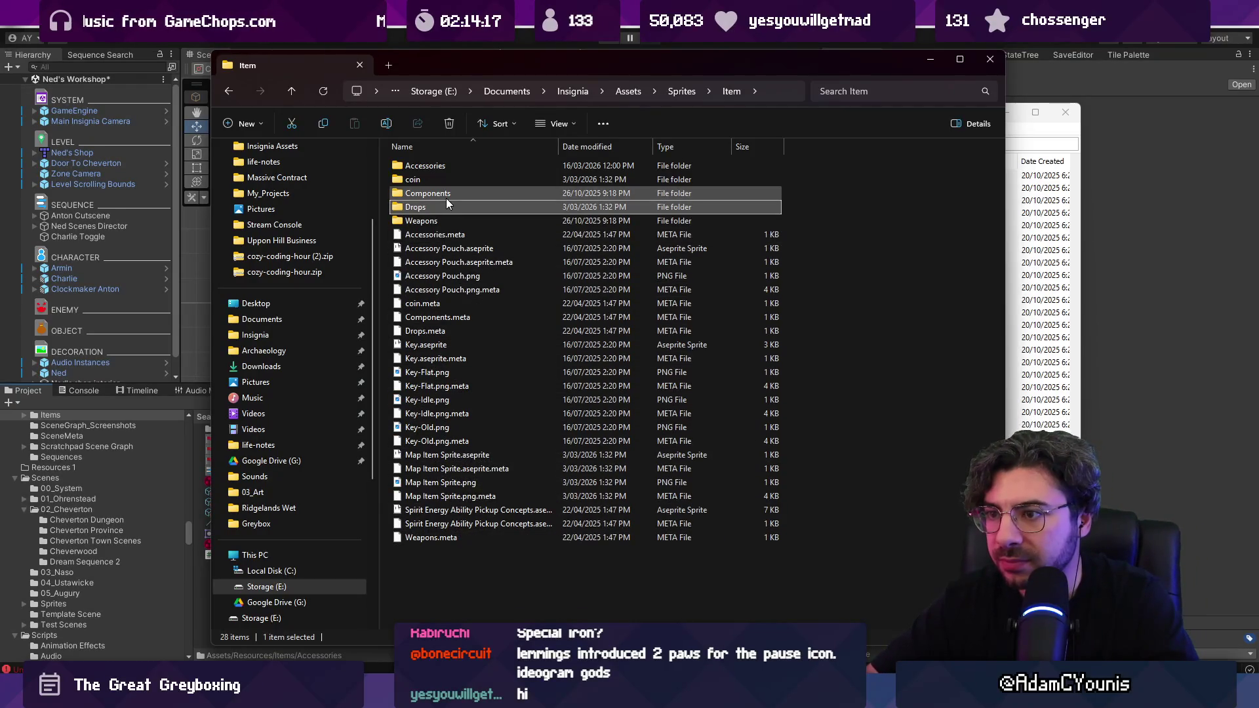
pyautogui.click(435, 331)
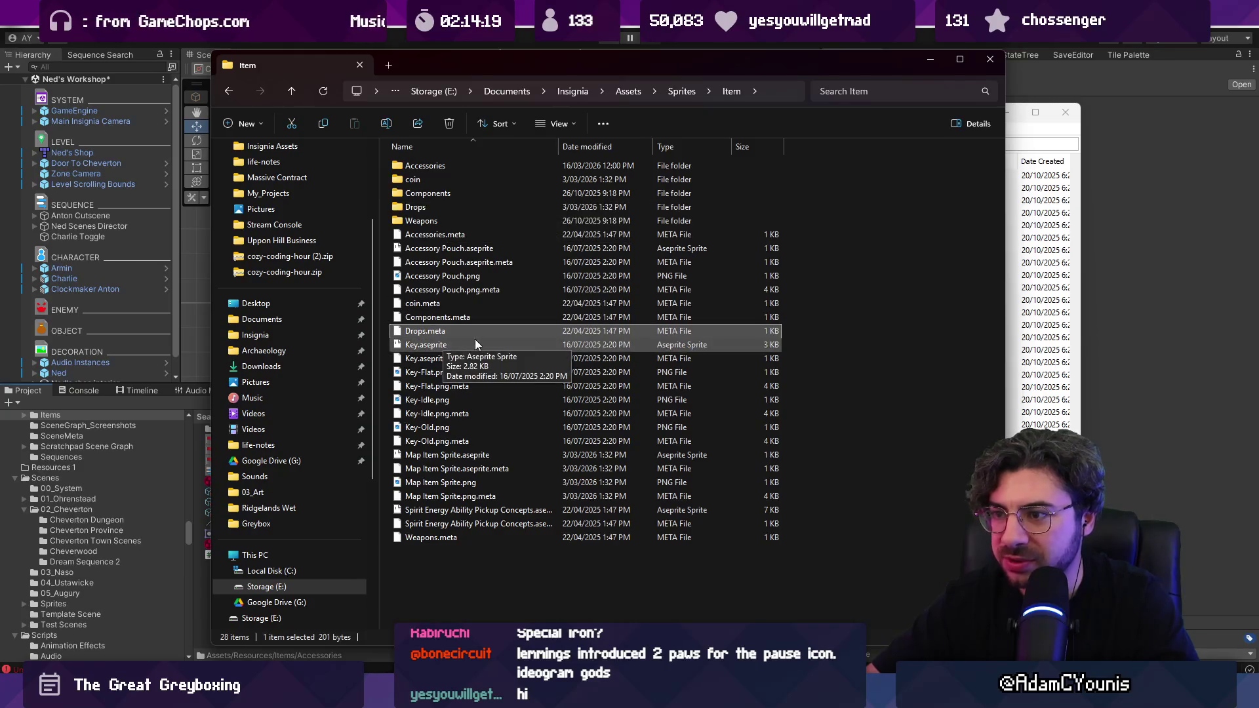
pyautogui.doubleClick(458, 208)
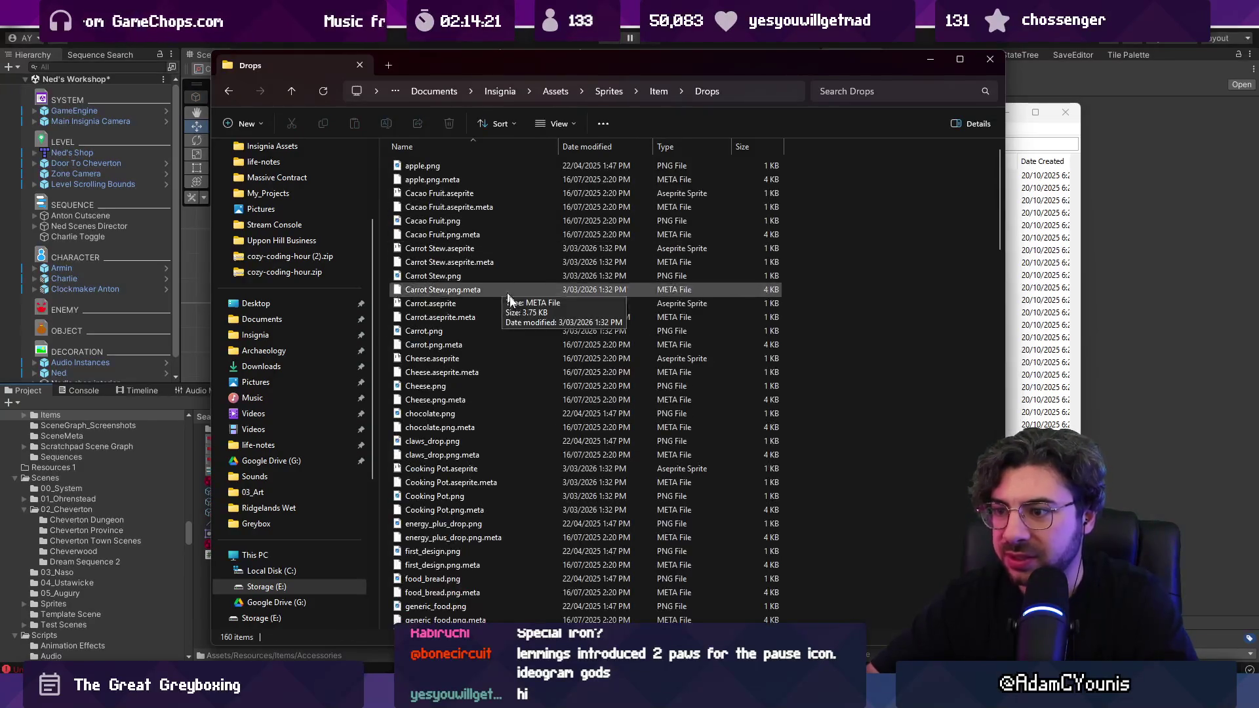
pyautogui.hotkey('alt', 'Tab')
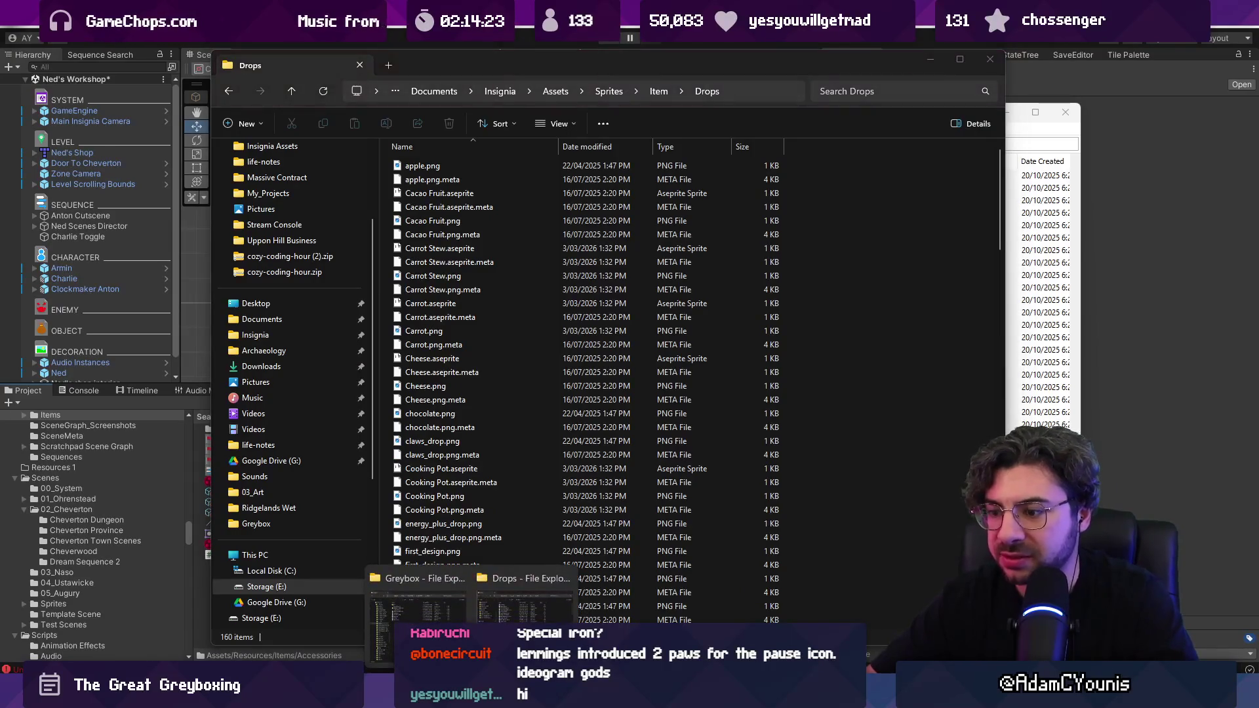
pyautogui.scroll(8, 487, 379)
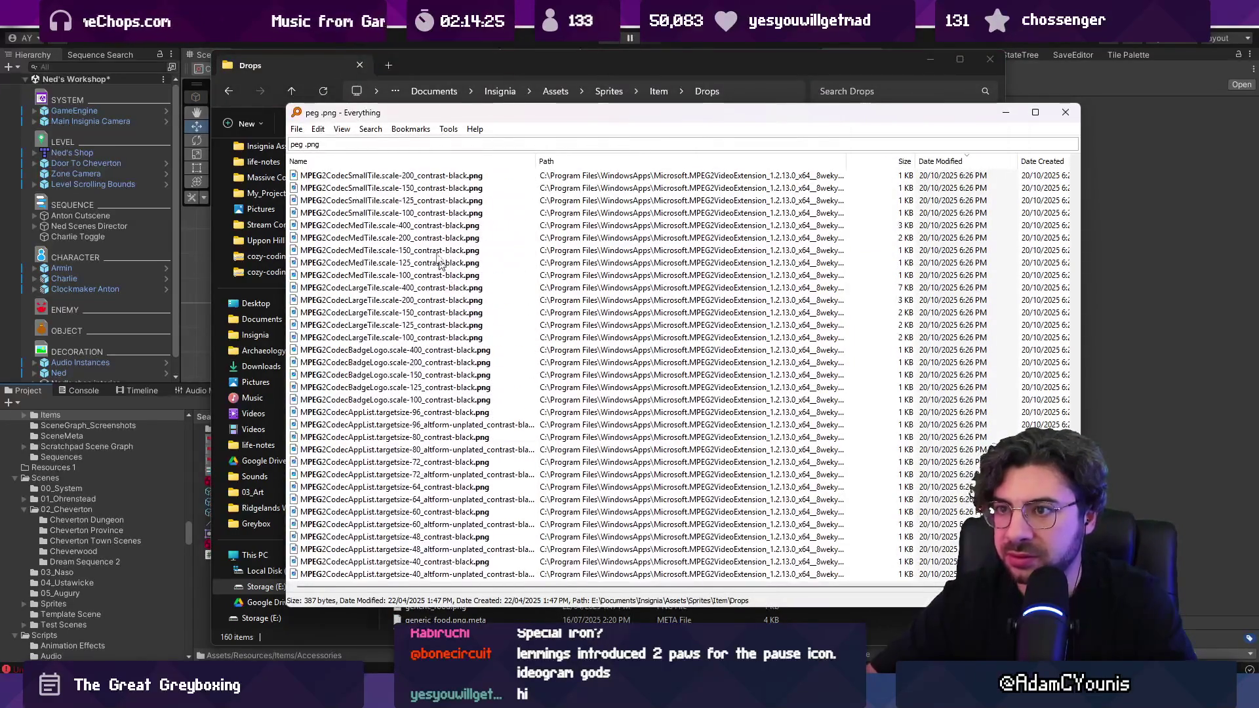
# - Search Everything for drops.ase, open item_drops.ase in Aseprite, and scrub its frames
pyautogui.hotkey('ctrl', 'a')
pyautogui.write('drops.ase')
pyautogui.press('Down')
pyautogui.press('Return')
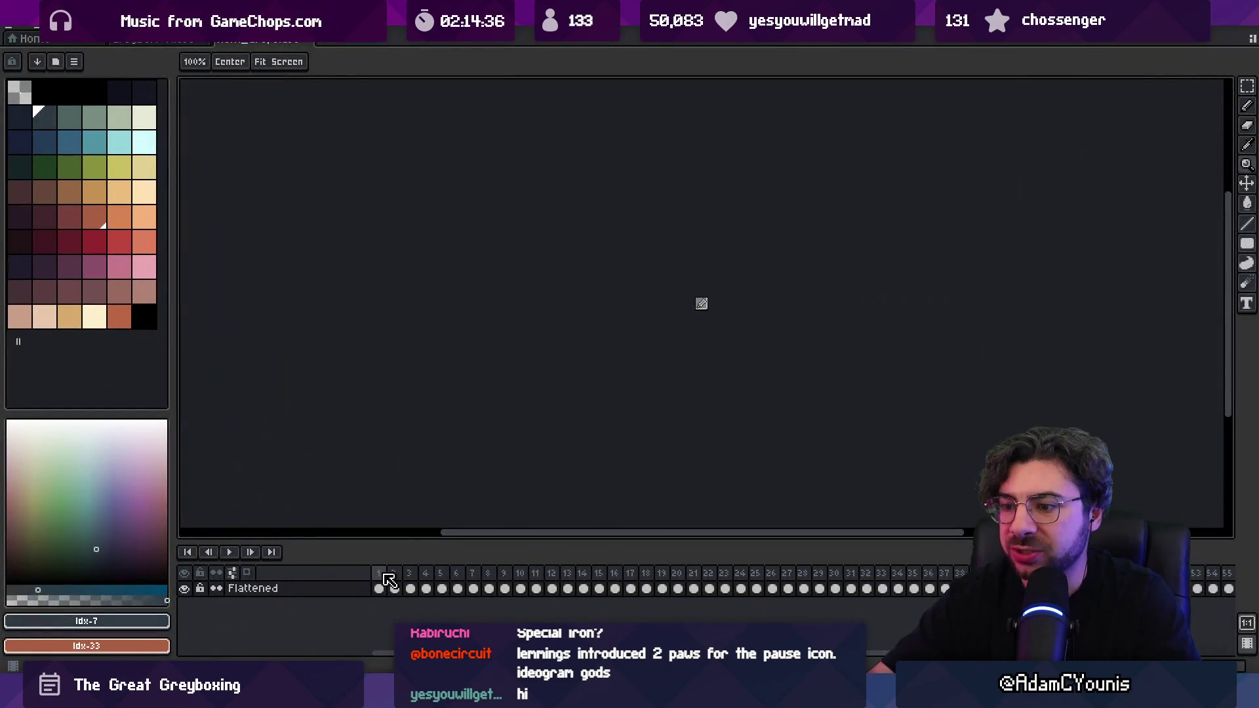
pyautogui.moveTo(380, 575); pyautogui.dragTo(661, 565)
# - Preview the item drop sprites frame by frame along the Aseprite timeline
pyautogui.press('End')
pyautogui.scroll(8, 700, 301)
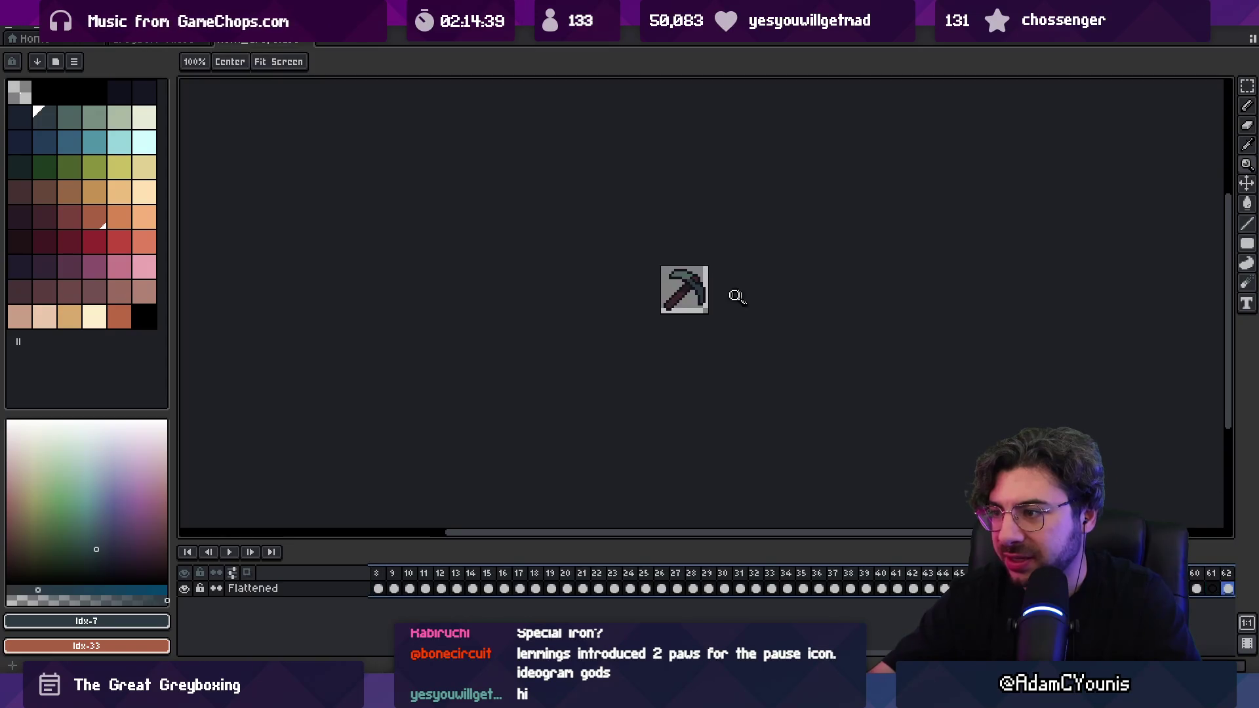
pyautogui.scroll(1, 688, 301)
pyautogui.press('Left')
pyautogui.press('Left')
pyautogui.press('Left')
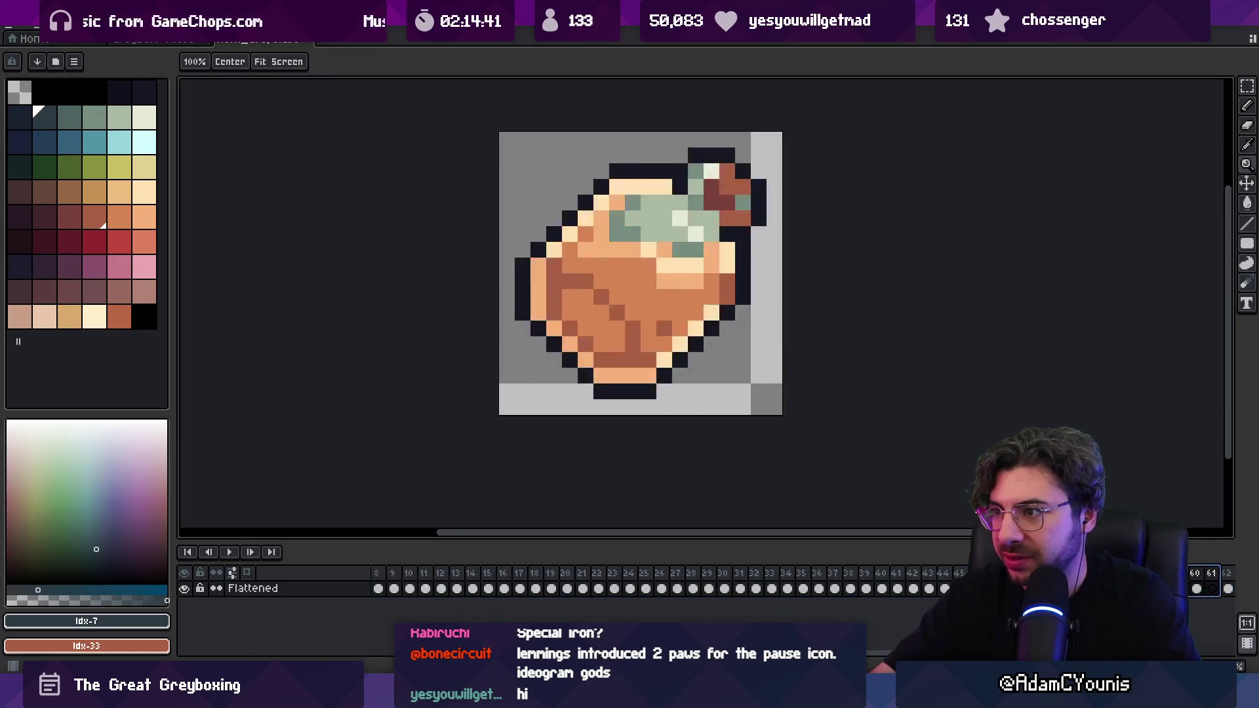
pyautogui.moveTo(1164, 588)
pyautogui.mouseDown()
pyautogui.moveTo(518, 620)
pyautogui.moveTo(308, 604)
pyautogui.moveTo(1252, 594)
pyautogui.moveTo(1228, 588)
pyautogui.mouseUp()
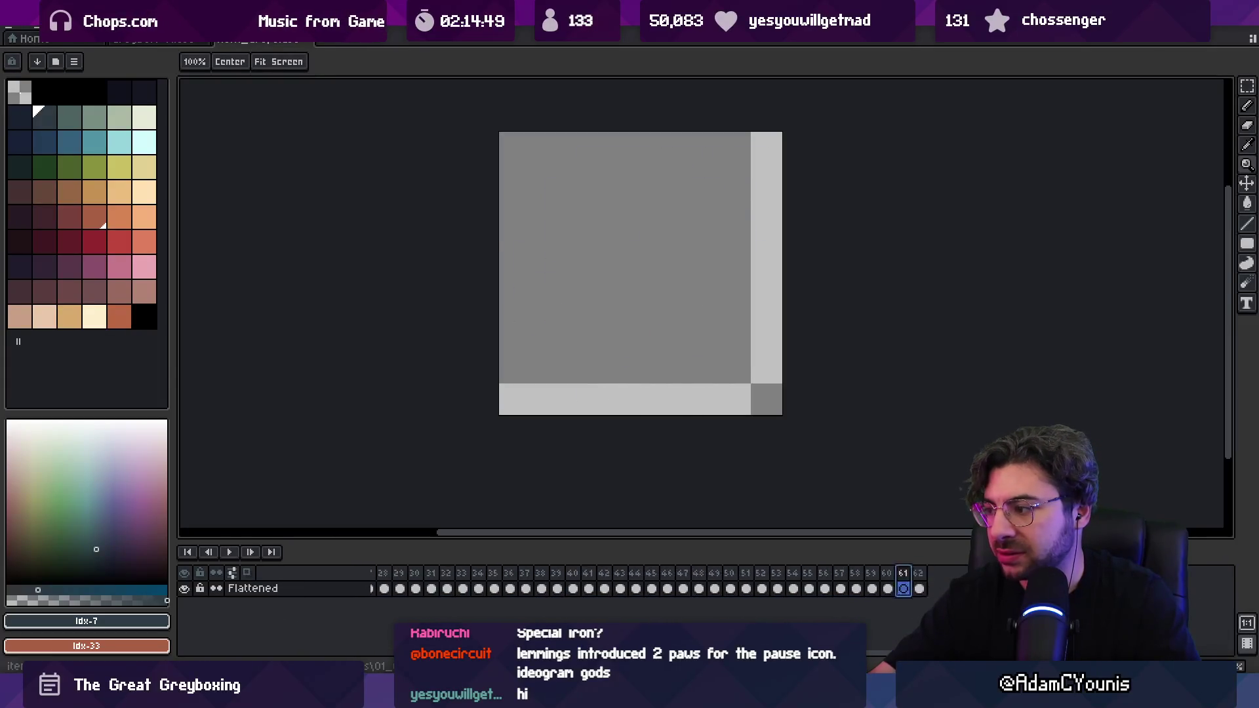
pyautogui.moveTo(856, 582); pyautogui.dragTo(333, 570)
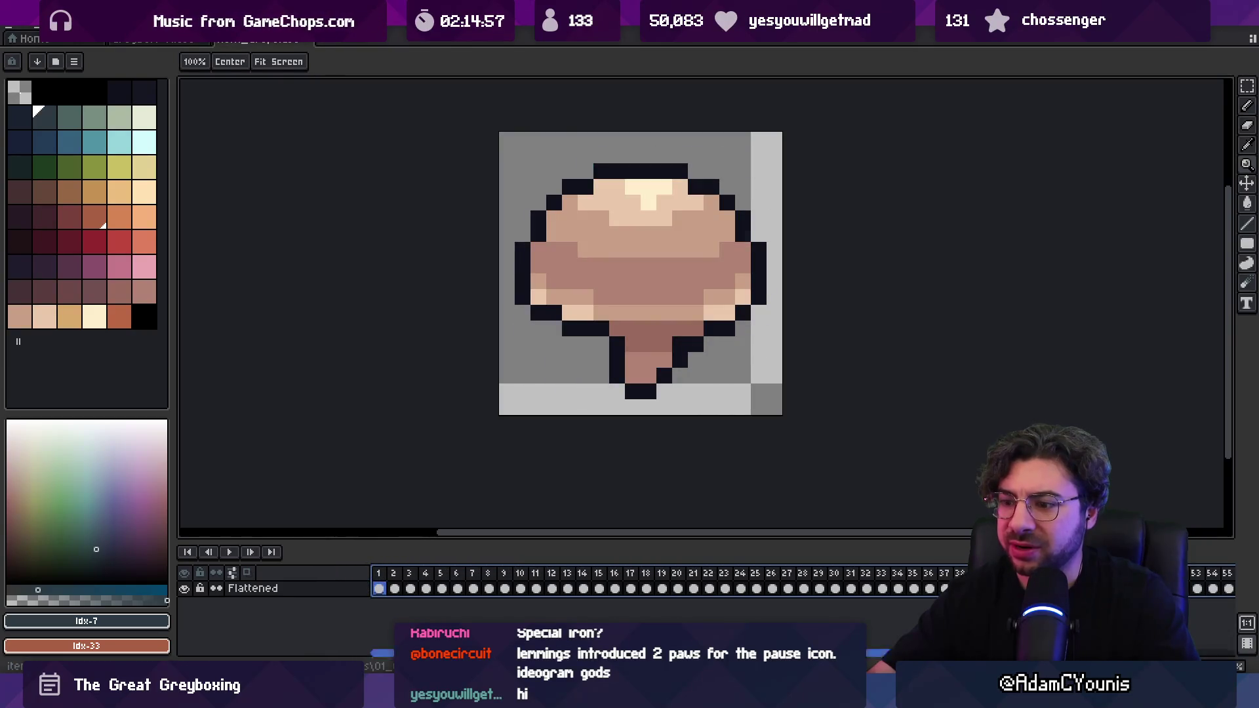
# - Close the Everything search and view the Peg sprite asset back in Unity
pyautogui.hotkey('alt', 'Tab')
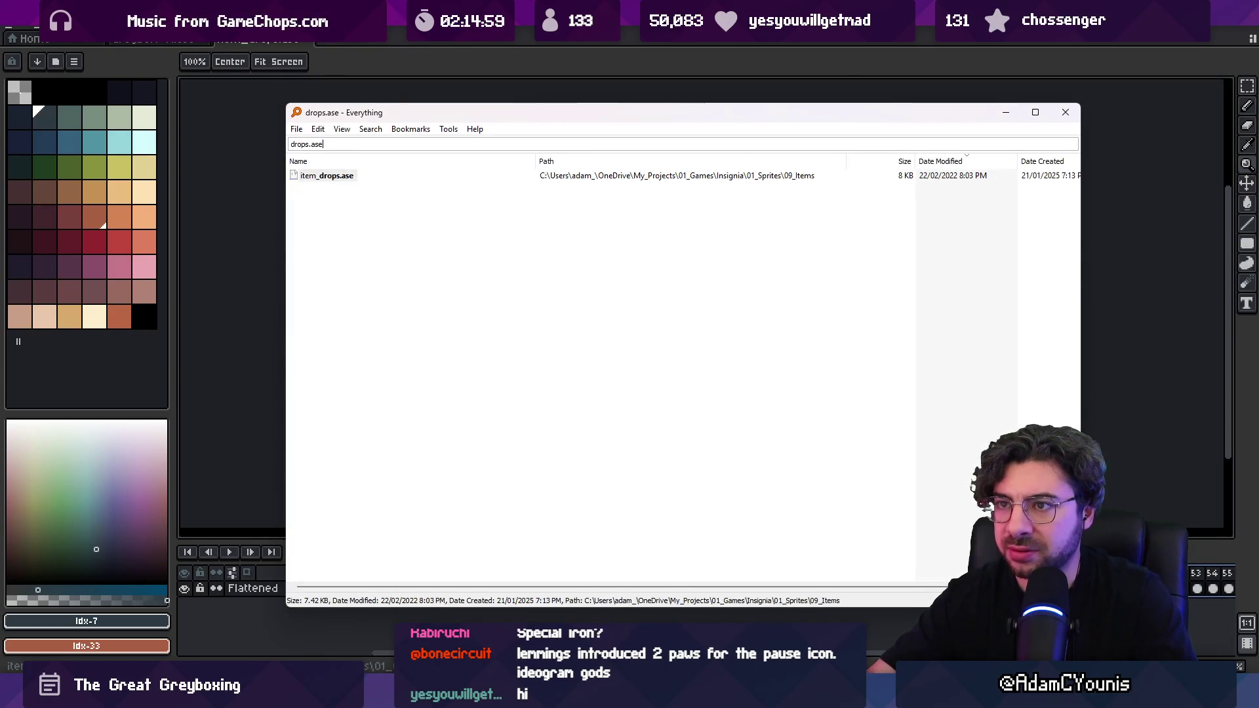
pyautogui.press('Escape')
pyautogui.hotkey('alt', 'Tab')
pyautogui.click(223, 523)
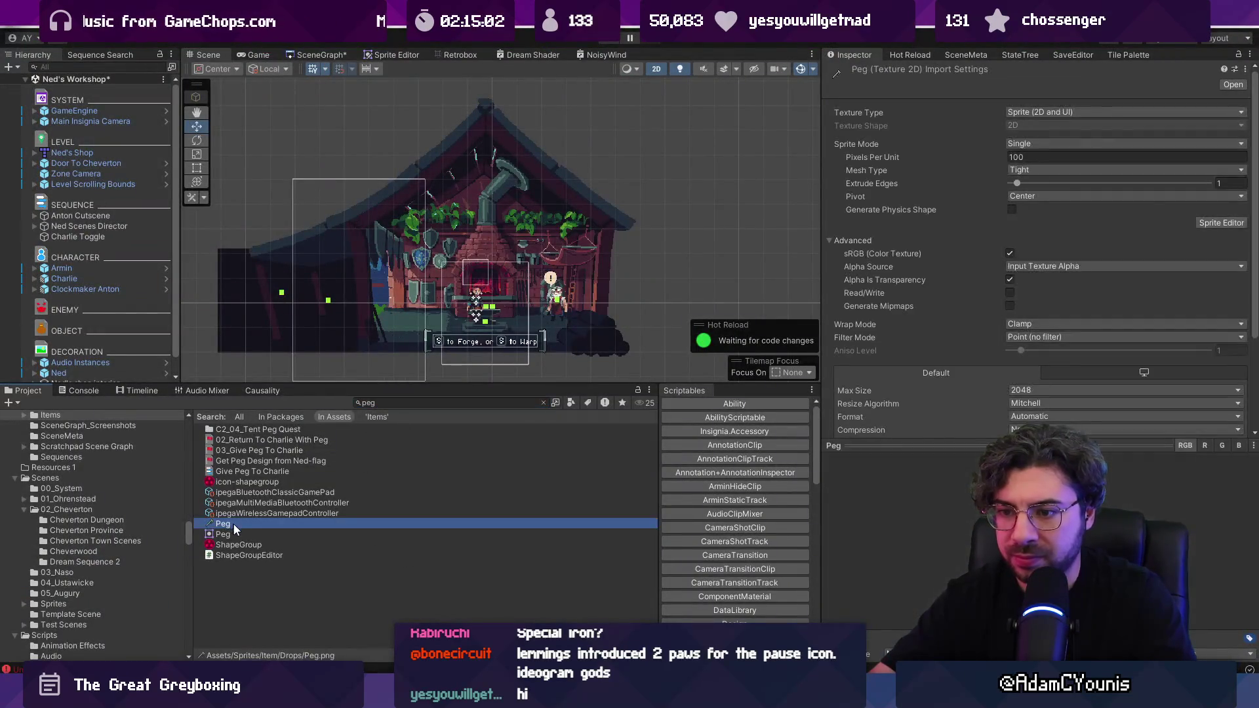
pyautogui.click(237, 534)
pyautogui.click(237, 525)
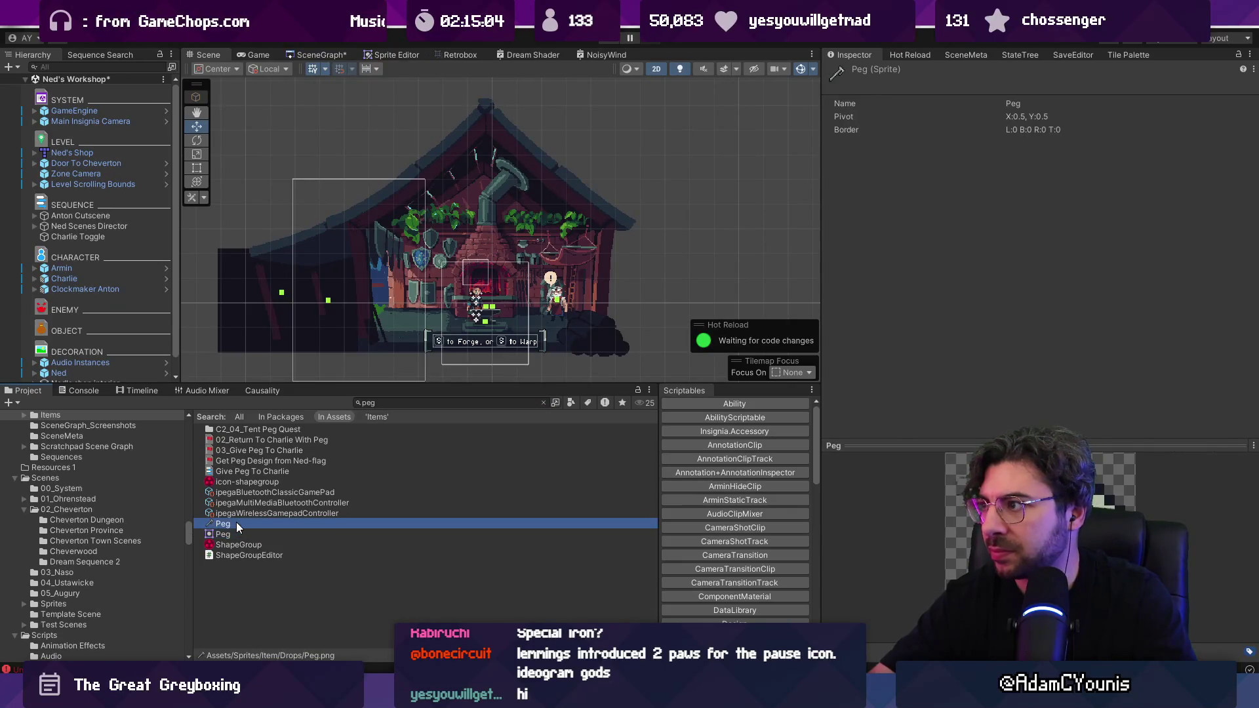
# - In C2_04_Tent Peg Quest, rename Staking Our Claim to Paw Performers and set its Title to match
pyautogui.click(254, 430)
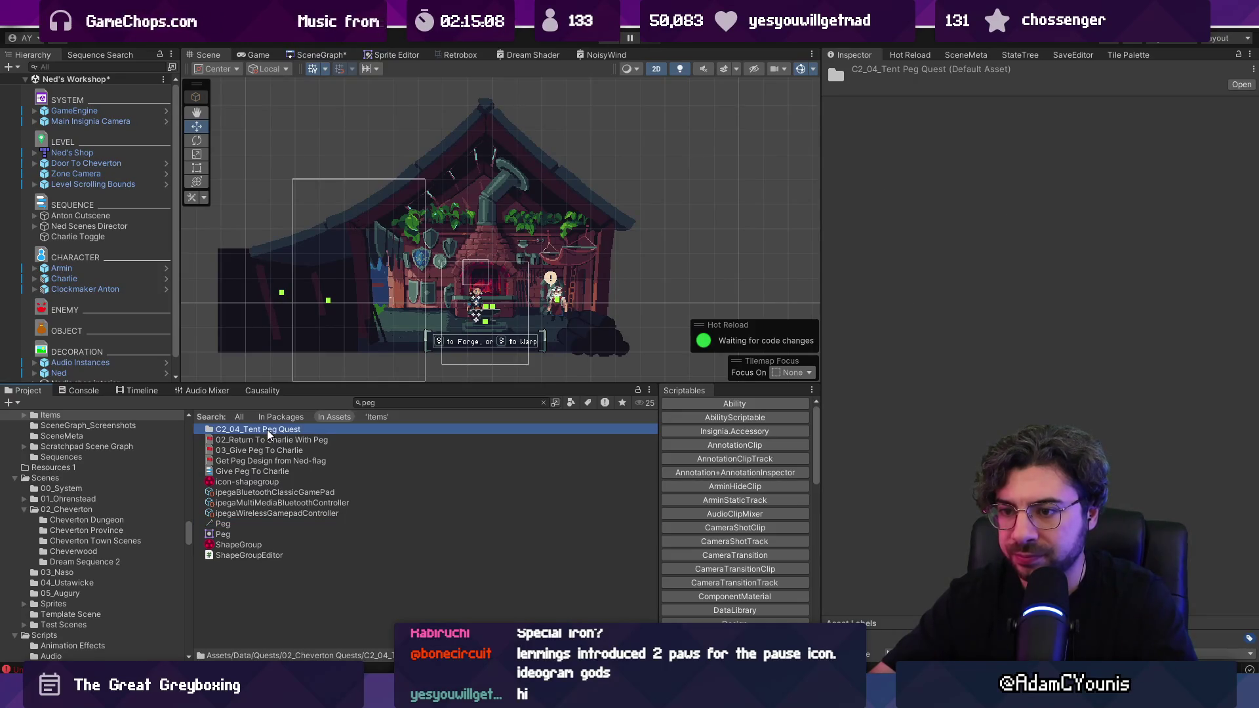
pyautogui.doubleClick(266, 430)
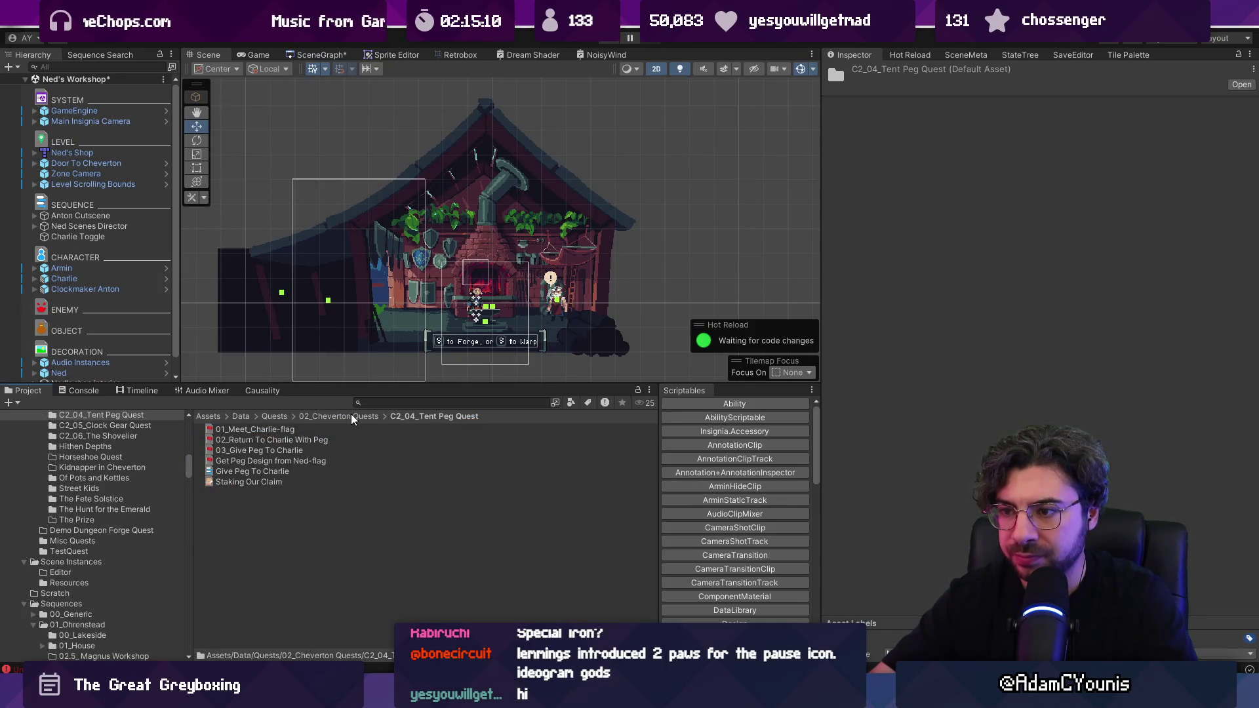
pyautogui.click(273, 485)
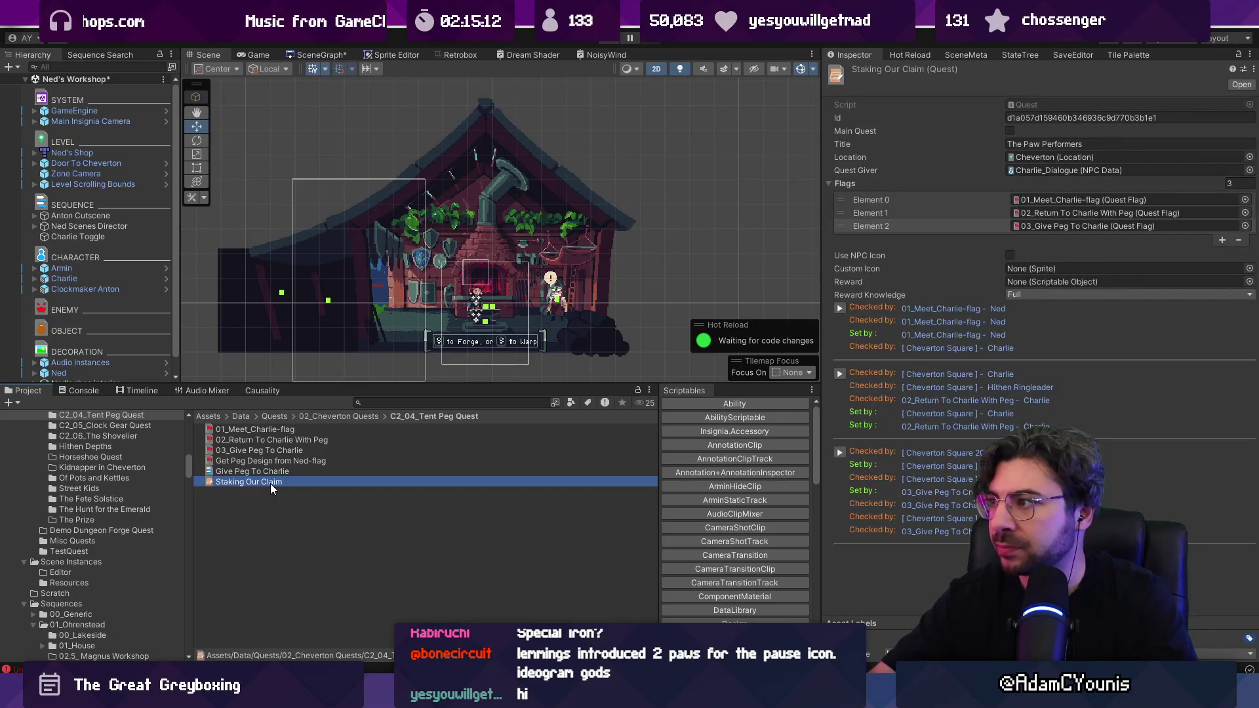
pyautogui.press('F2')
pyautogui.write('The Paw Performers')
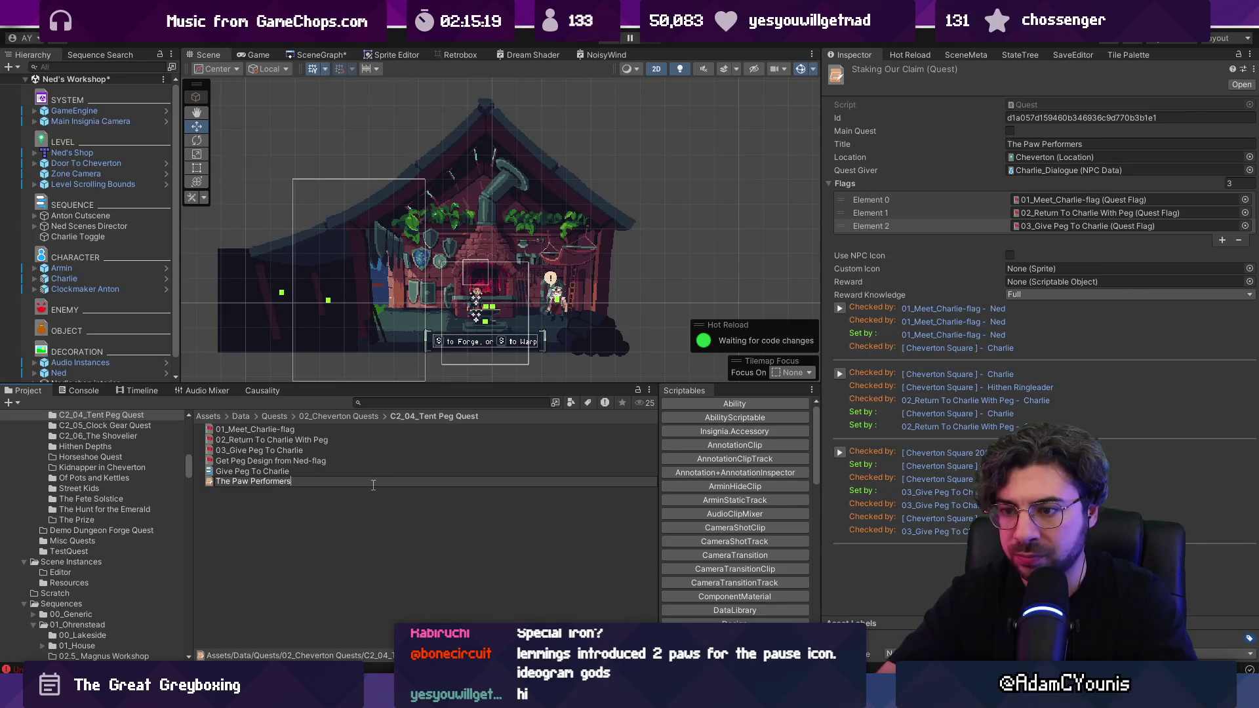
pyautogui.press('Home')
pyautogui.press('Delete')
pyautogui.press('Delete')
pyautogui.press('Delete')
pyautogui.press('Return')
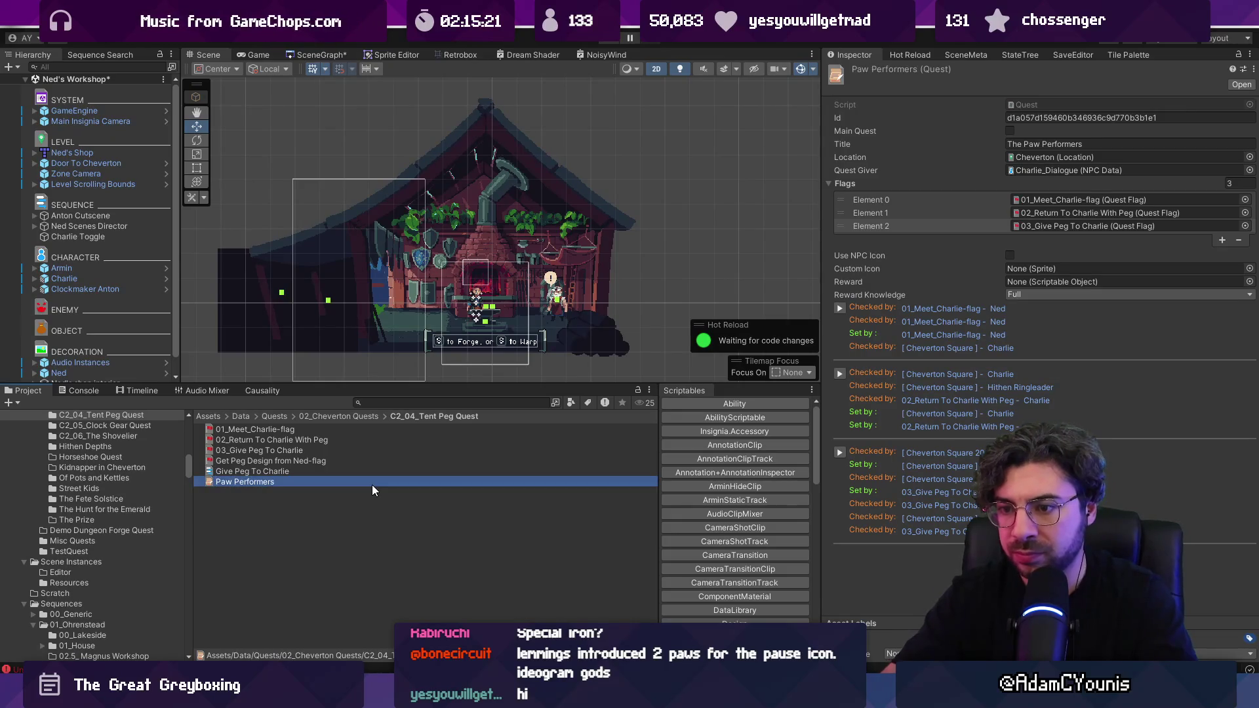
pyautogui.click(1024, 142)
pyautogui.press('BackSpace')
pyautogui.press('BackSpace')
pyautogui.press('BackSpace')
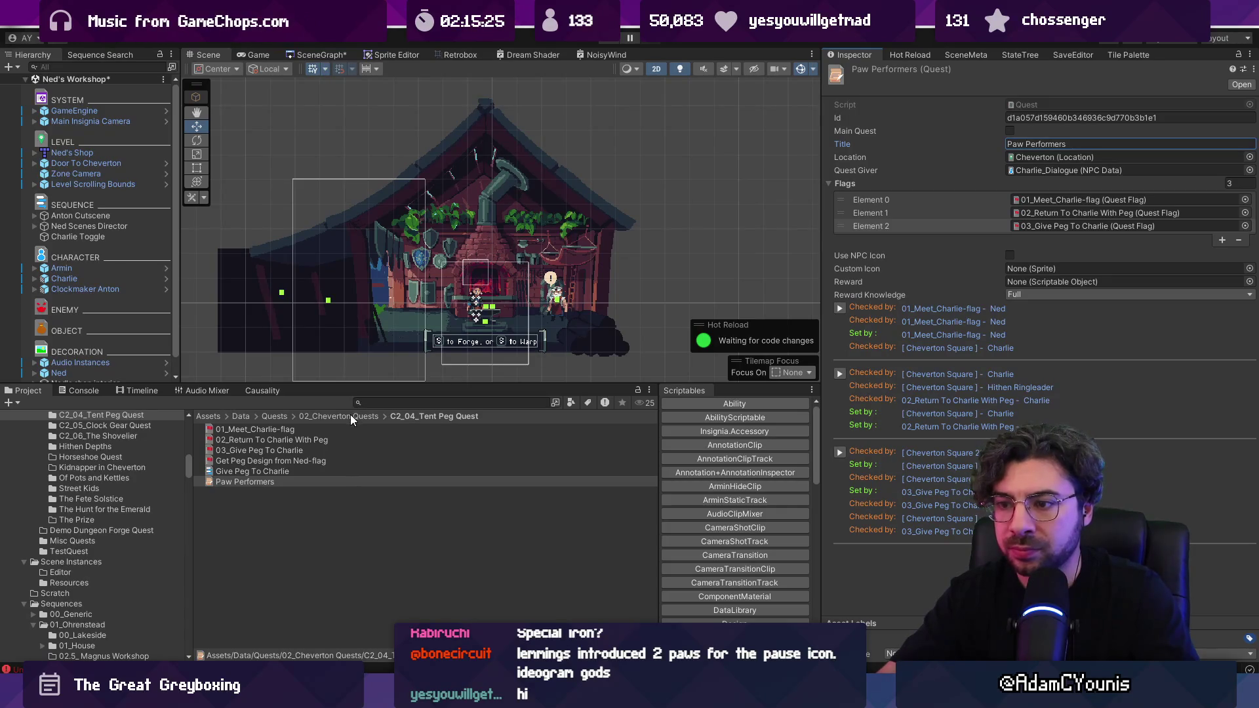
# - Rename the quest folder to C2_04_Paw Performers and reopen it to the Paw Performers quest
pyautogui.click(350, 416)
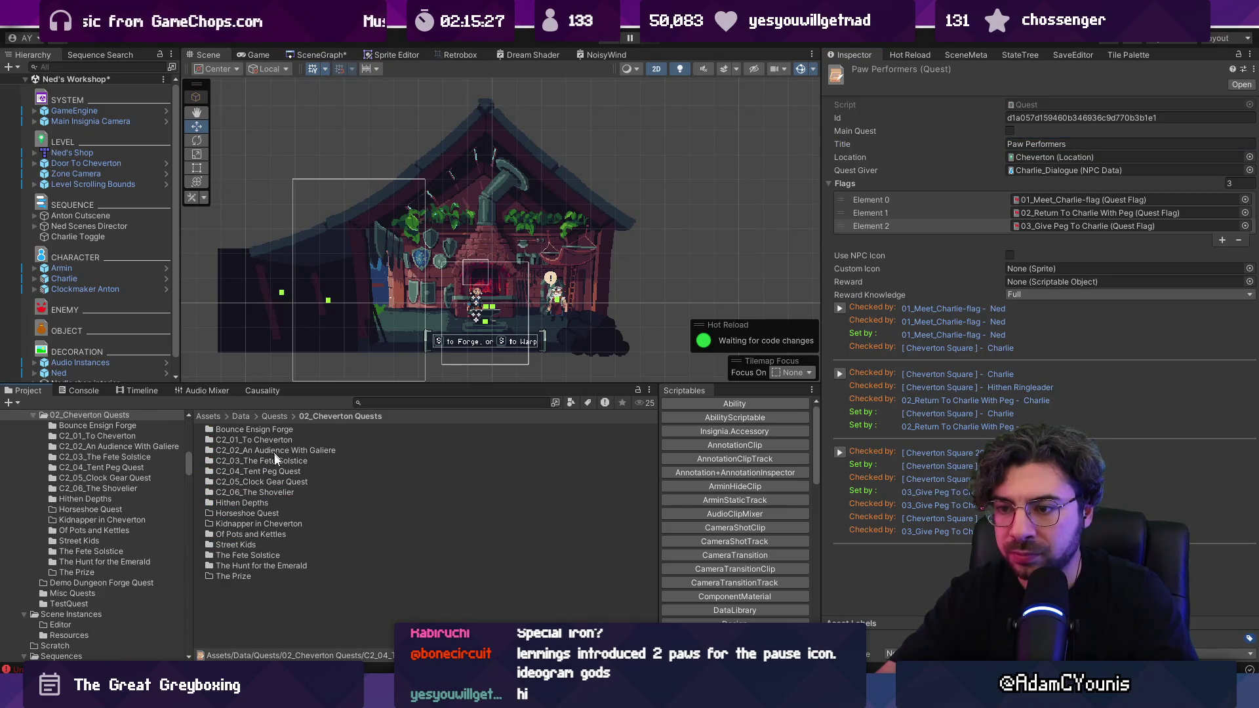
pyautogui.click(275, 471)
pyautogui.press('F2')
pyautogui.write('Paw')
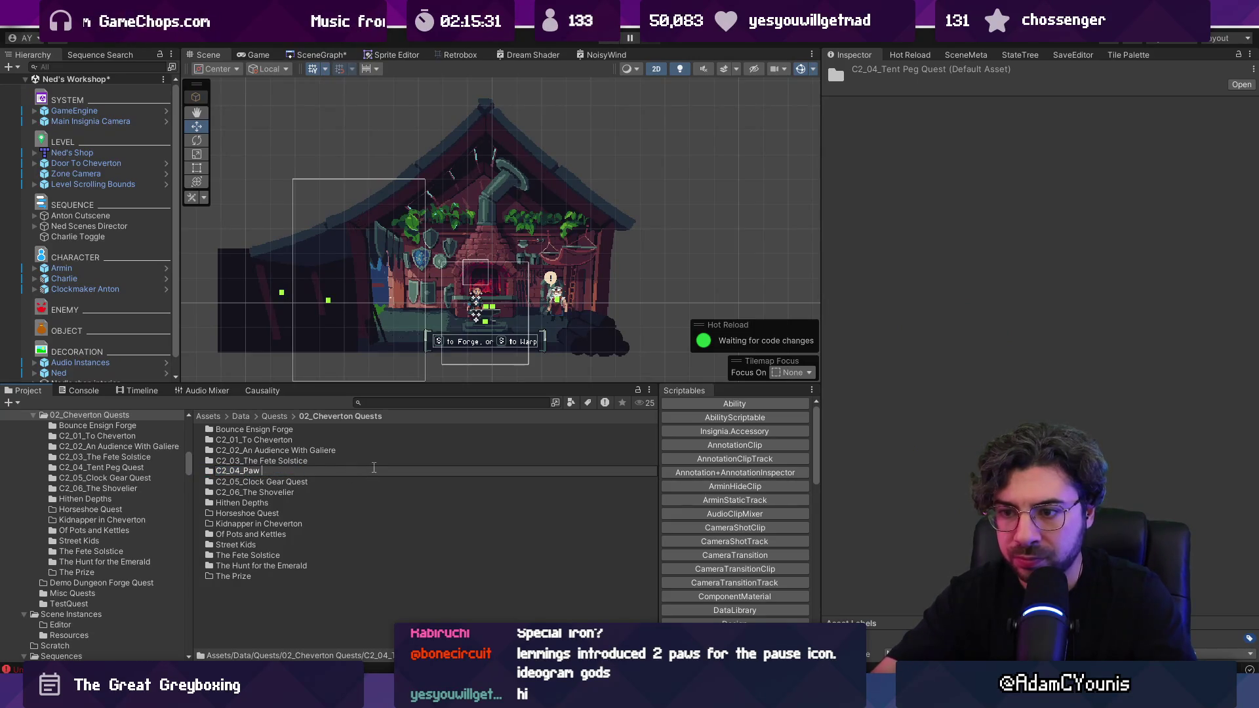
pyautogui.press('Return')
pyautogui.doubleClick(372, 467)
pyautogui.click(244, 471)
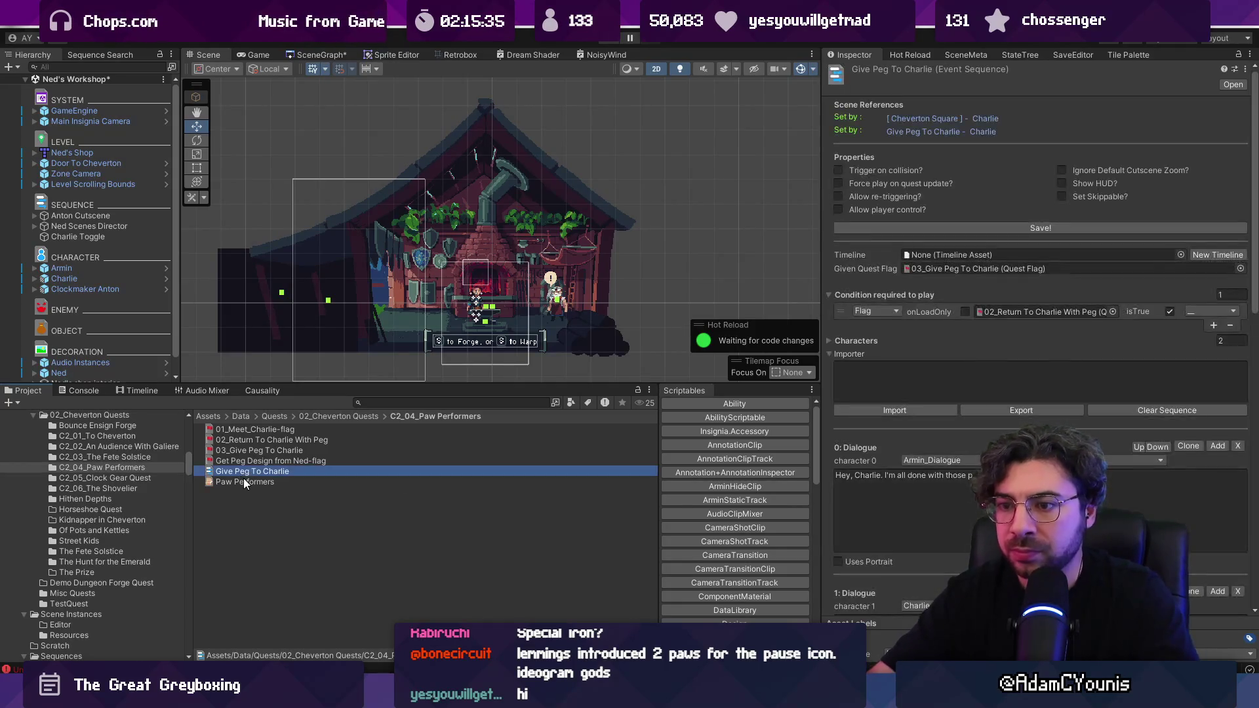
pyautogui.click(244, 483)
pyautogui.hotkey('alt', 'Tab')
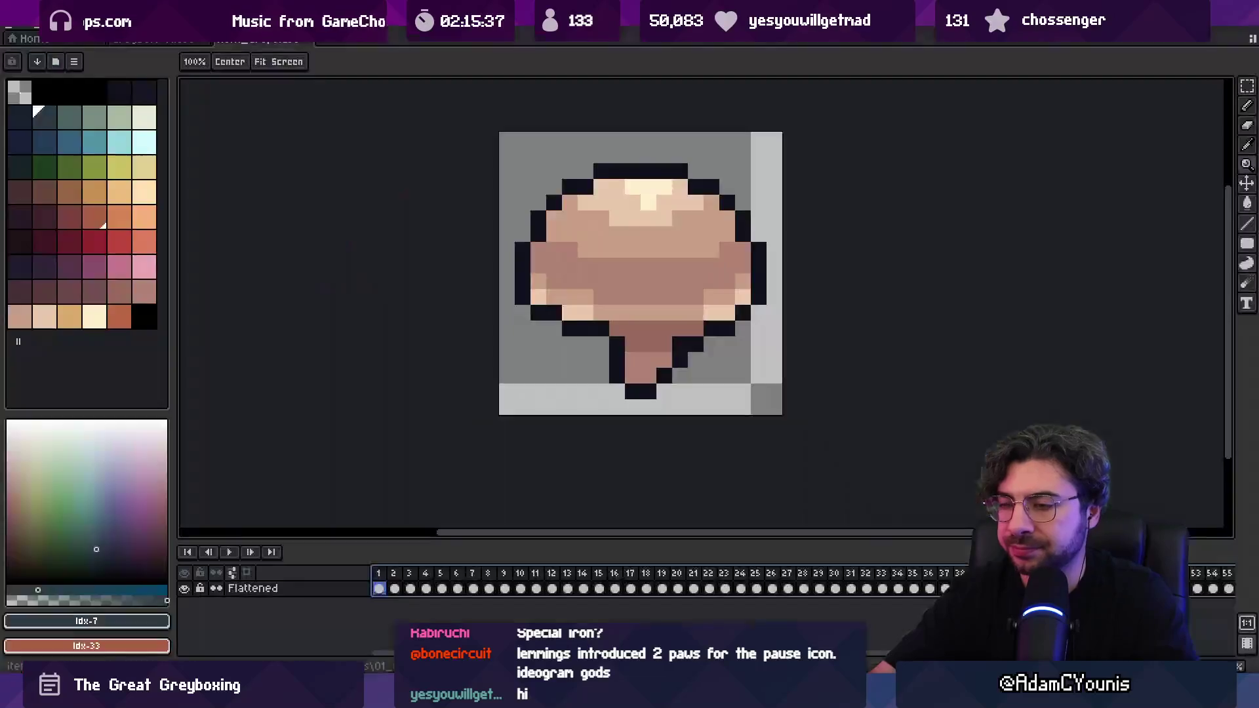
pyautogui.scroll(-3, 562, 357)
pyautogui.press('Return')
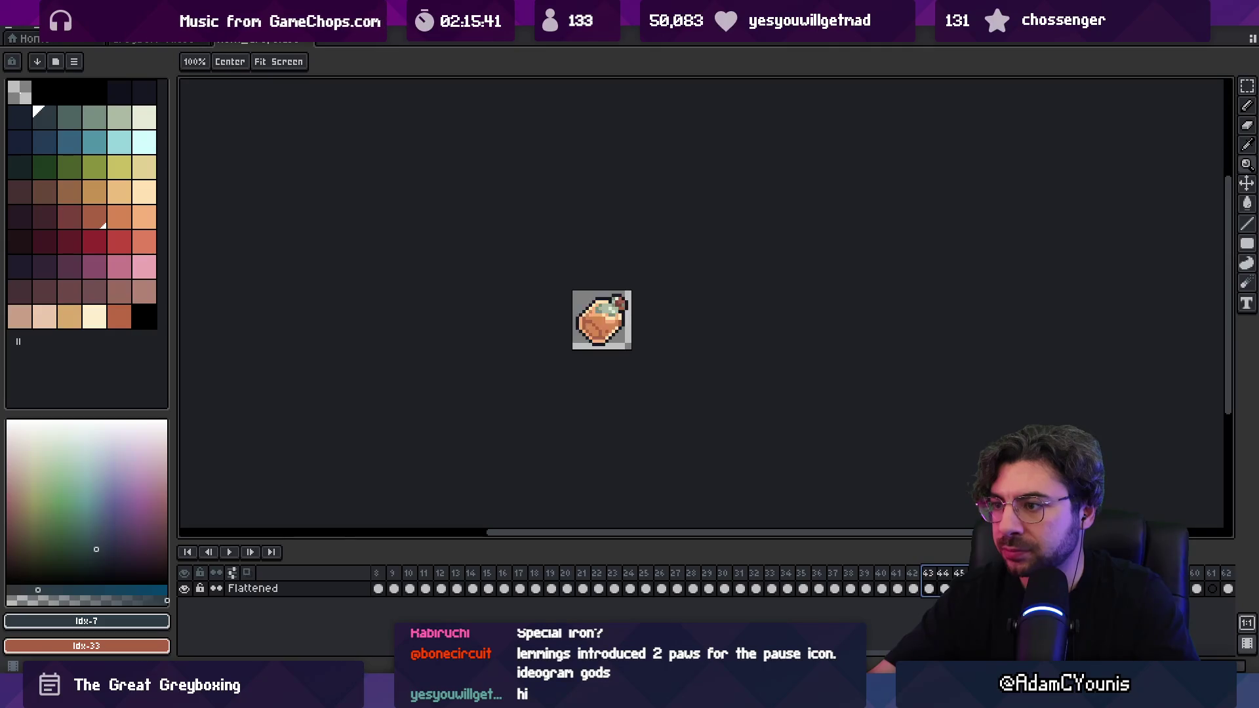
pyautogui.moveTo(911, 567); pyautogui.dragTo(723, 570)
pyautogui.click(2, 32)
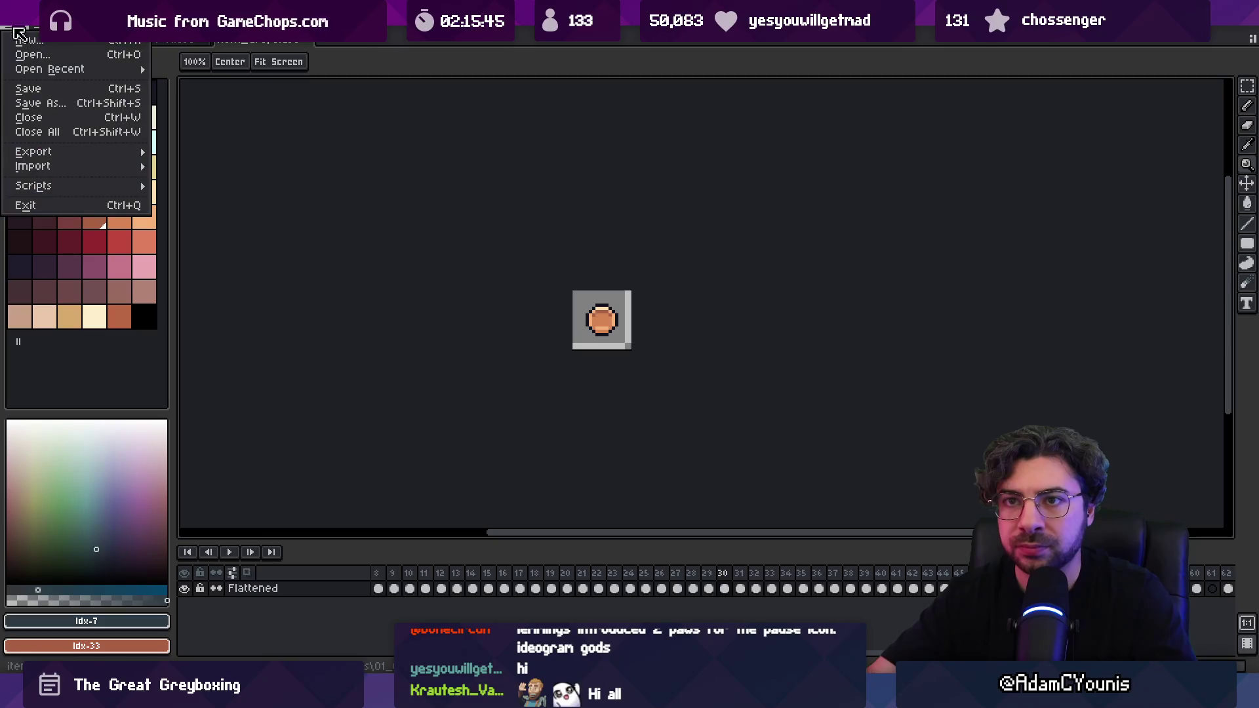
pyautogui.click(444, 505)
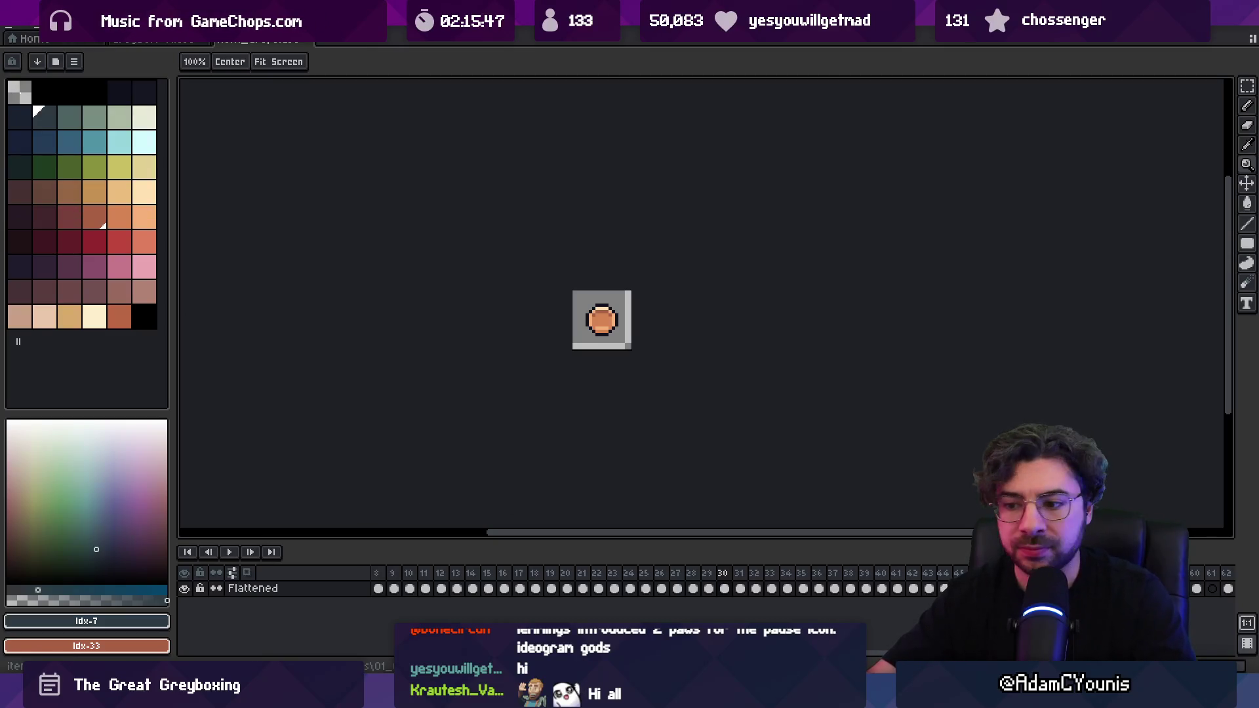
pyautogui.hotkey('alt', 'Tab')
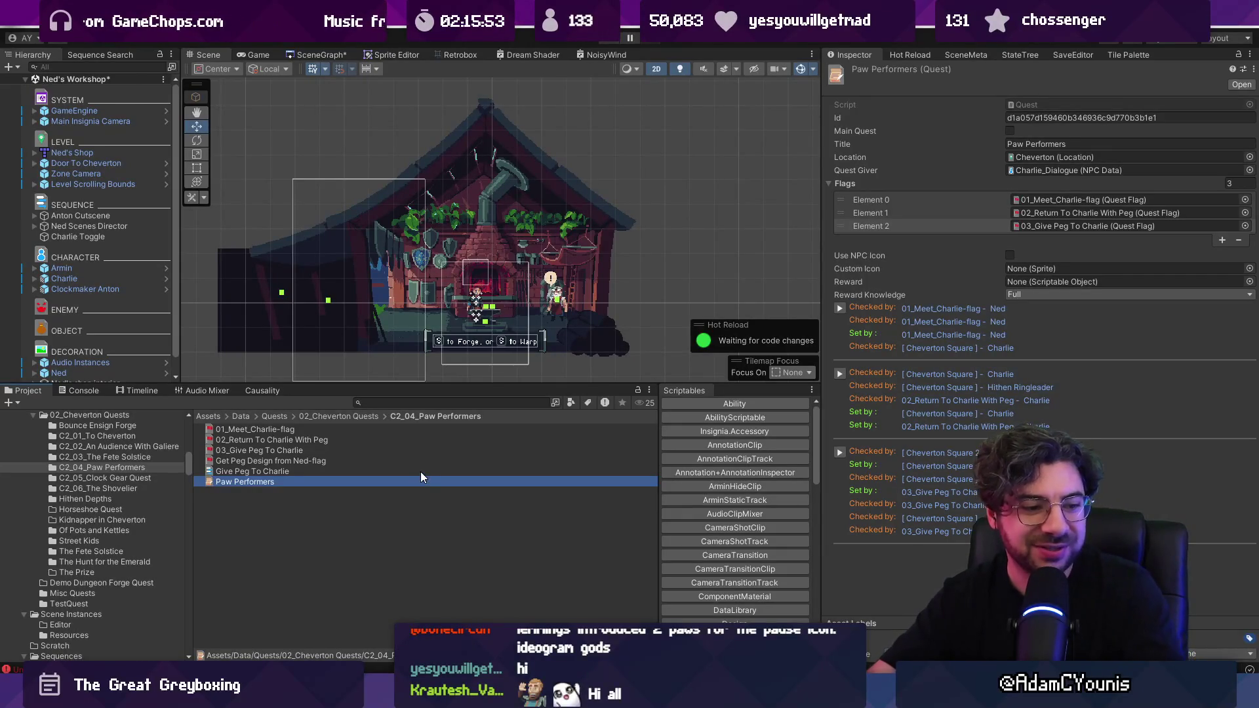
# - Rename the sequence to Give Wheel To Charlie and the flag to 03_Give Wheel To Charlie
pyautogui.click(278, 470)
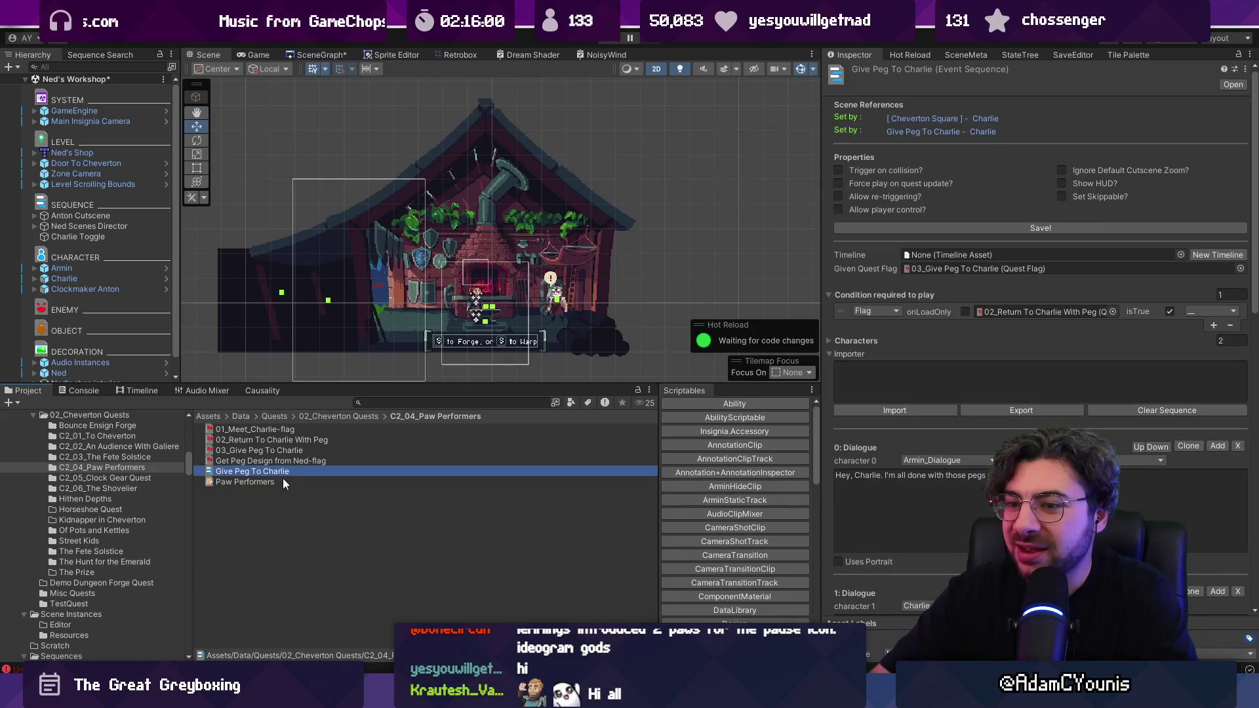
pyautogui.click(281, 469)
pyautogui.moveTo(251, 471); pyautogui.dragTo(295, 471)
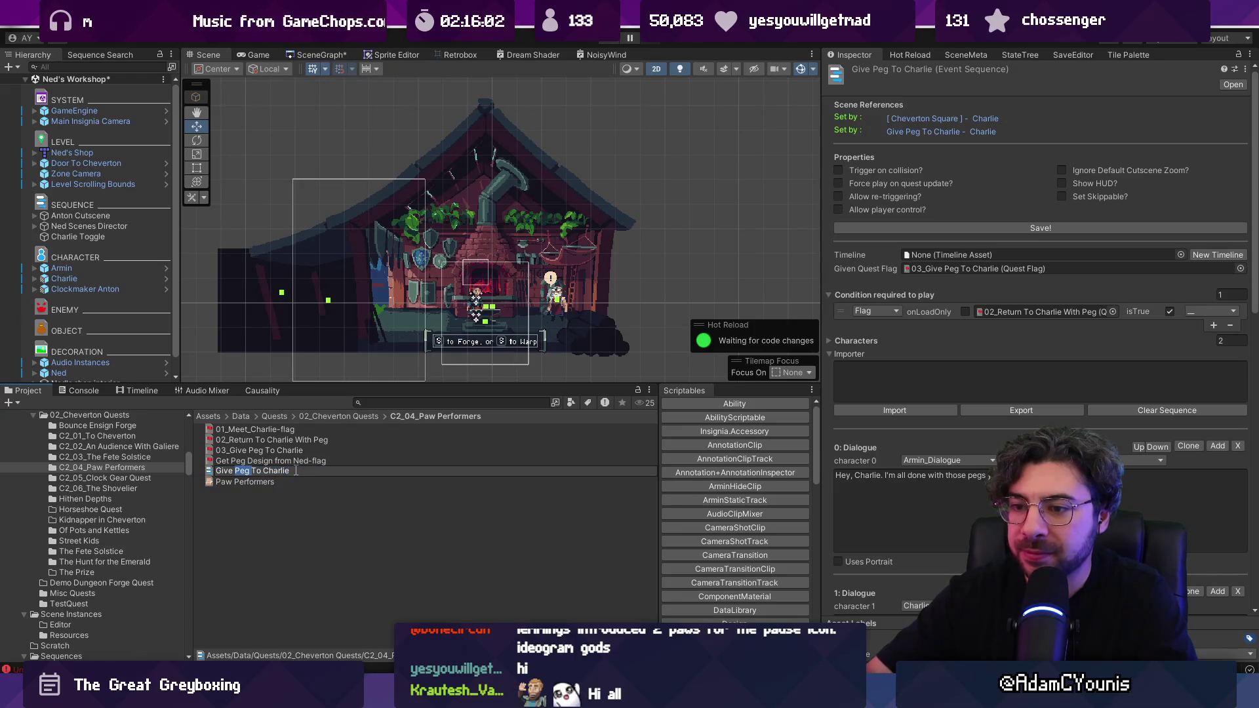
pyautogui.write('Wheel')
pyautogui.press('Return')
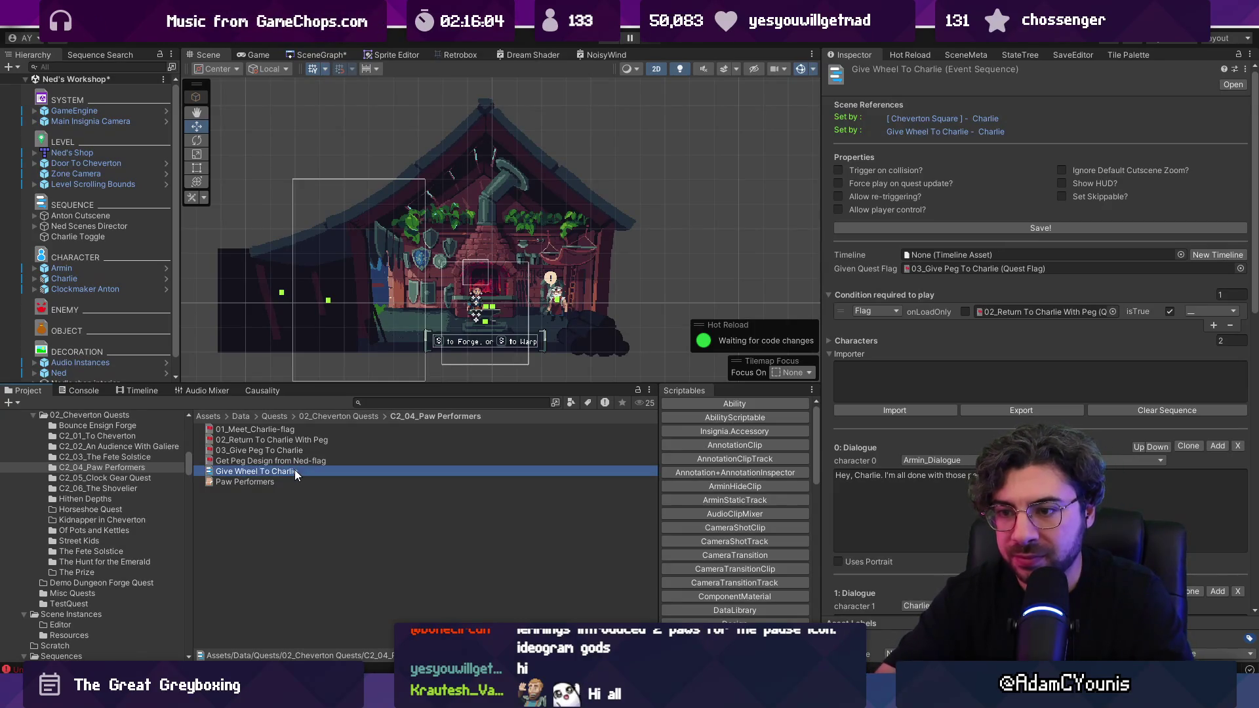
pyautogui.click(257, 449)
pyautogui.click(257, 449)
pyautogui.doubleClick(255, 450)
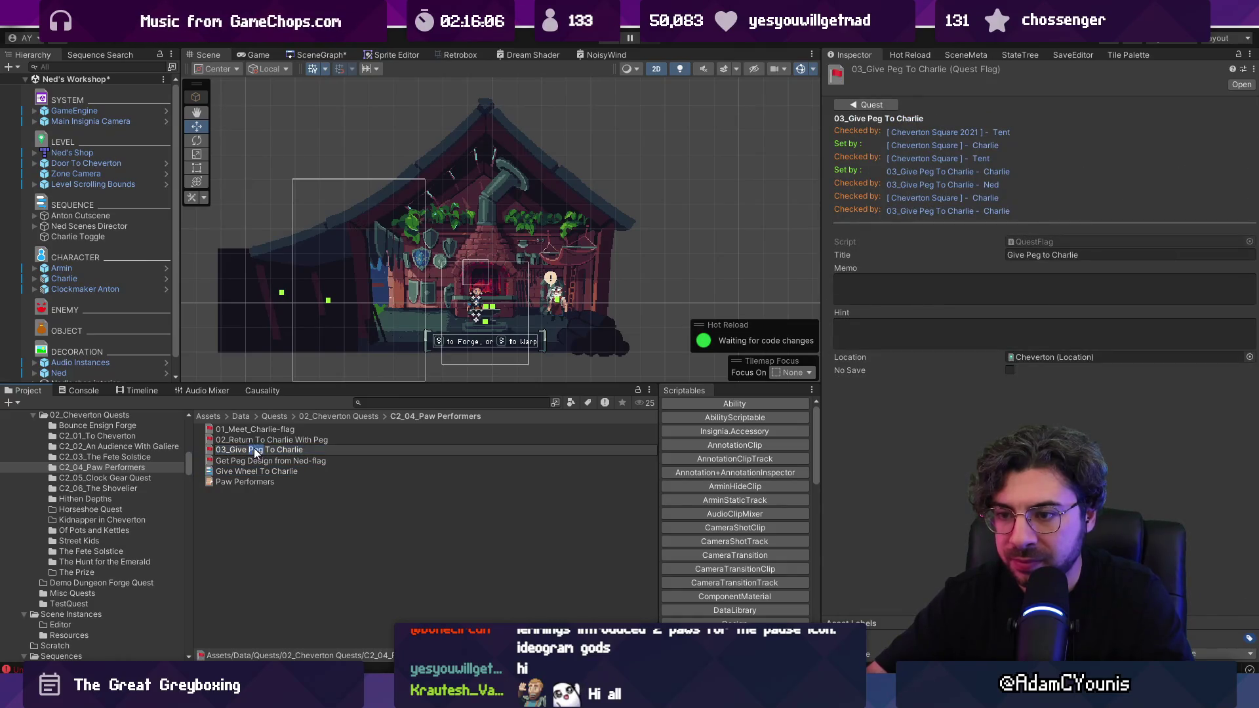
pyautogui.write('Wheel')
pyautogui.press('Return')
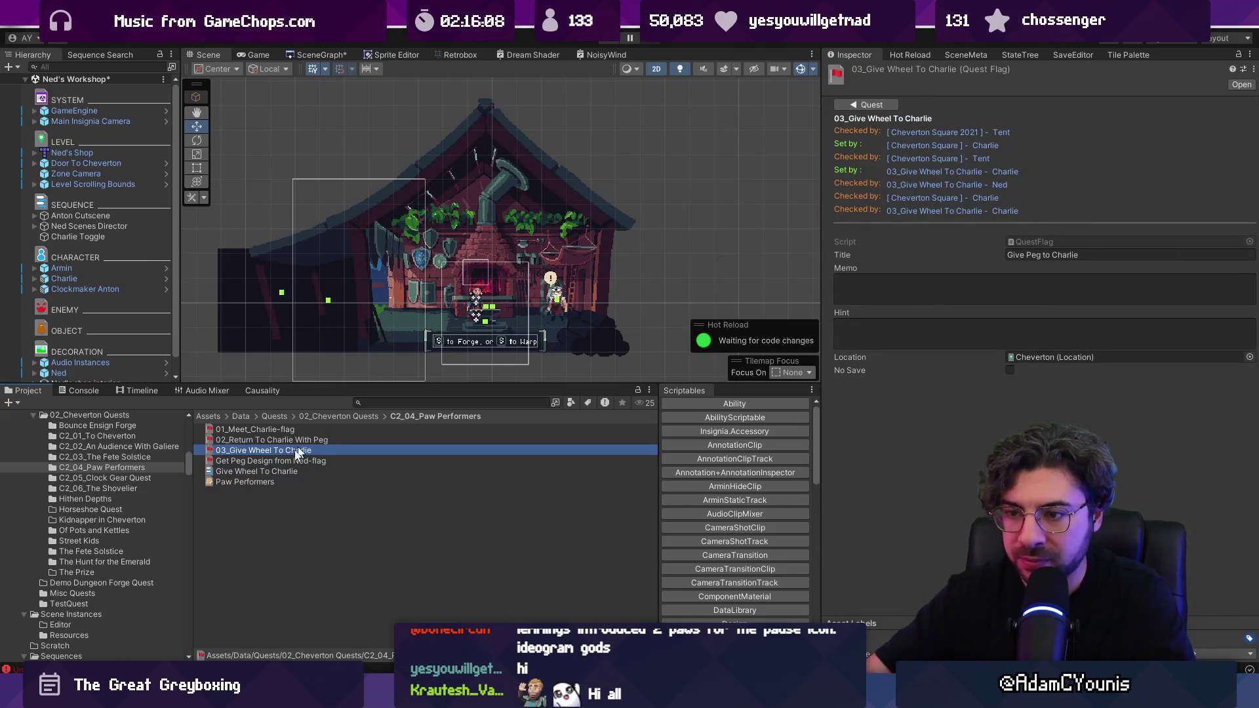
# - Rename the Get Peg Design from Ned-flag to Get Wheel Design-flag
pyautogui.click(254, 461)
pyautogui.click(241, 462)
pyautogui.doubleClick(236, 462)
pyautogui.write('Wheel')
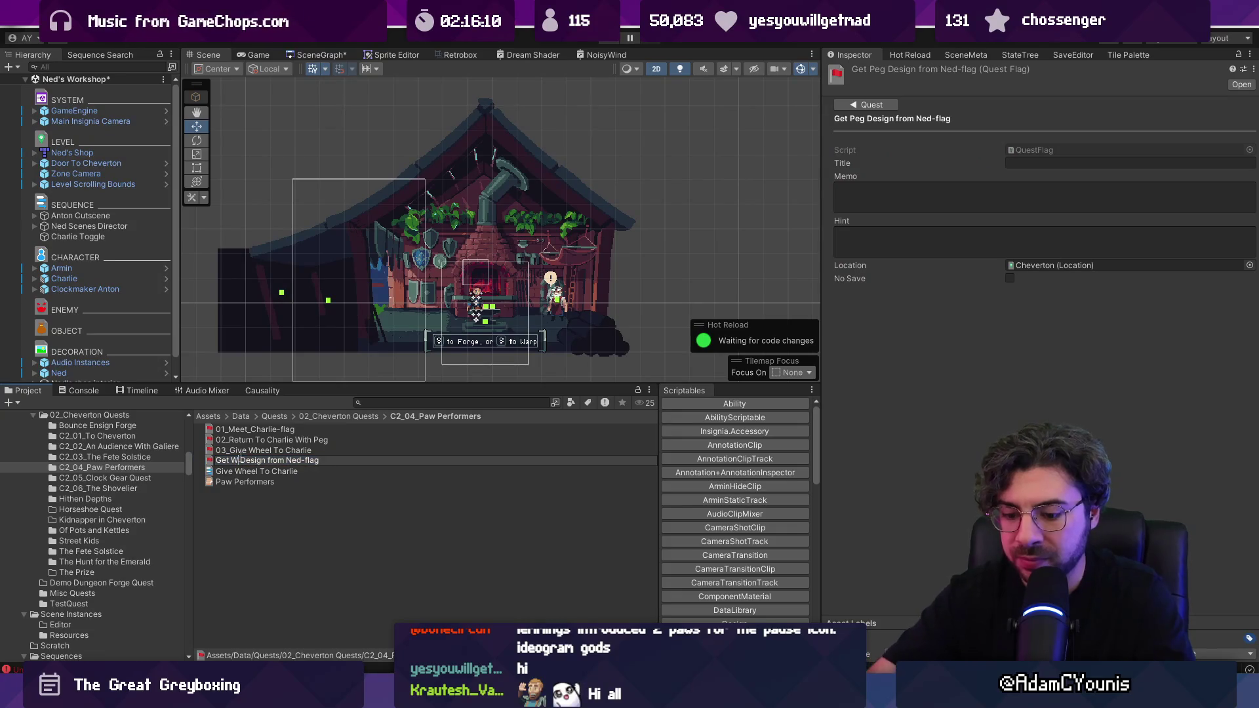
pyautogui.press('Return')
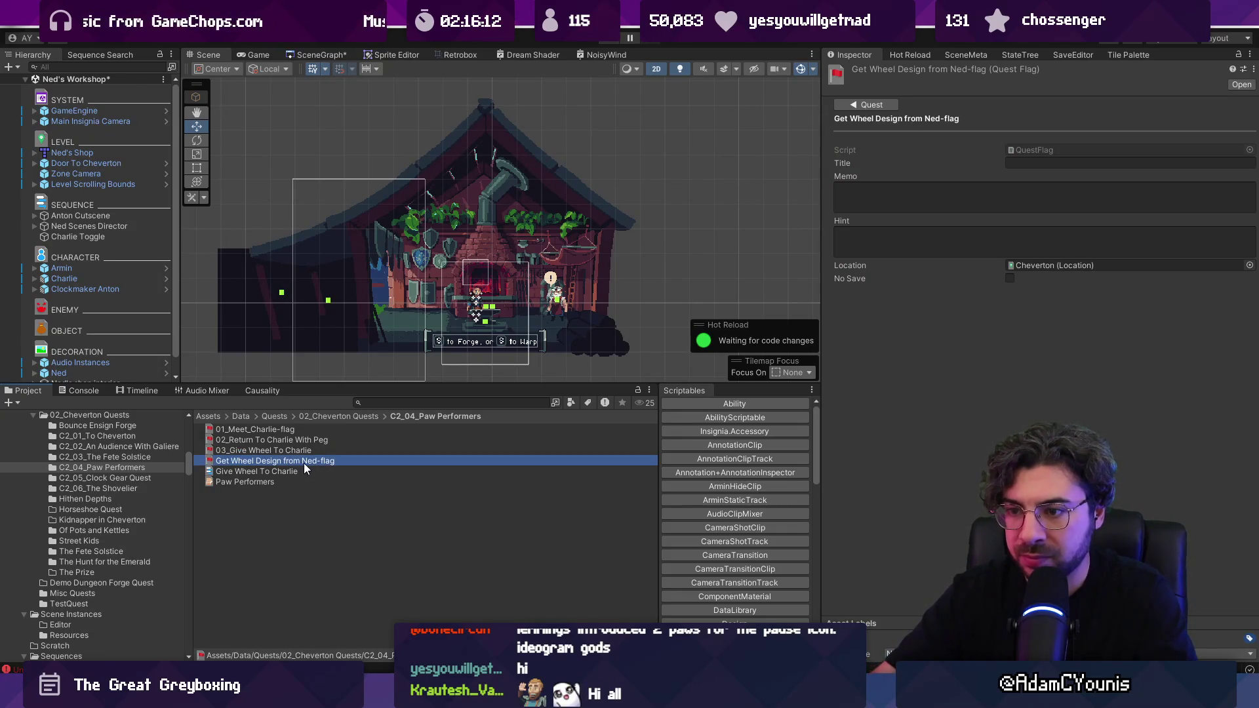
pyautogui.click(305, 463)
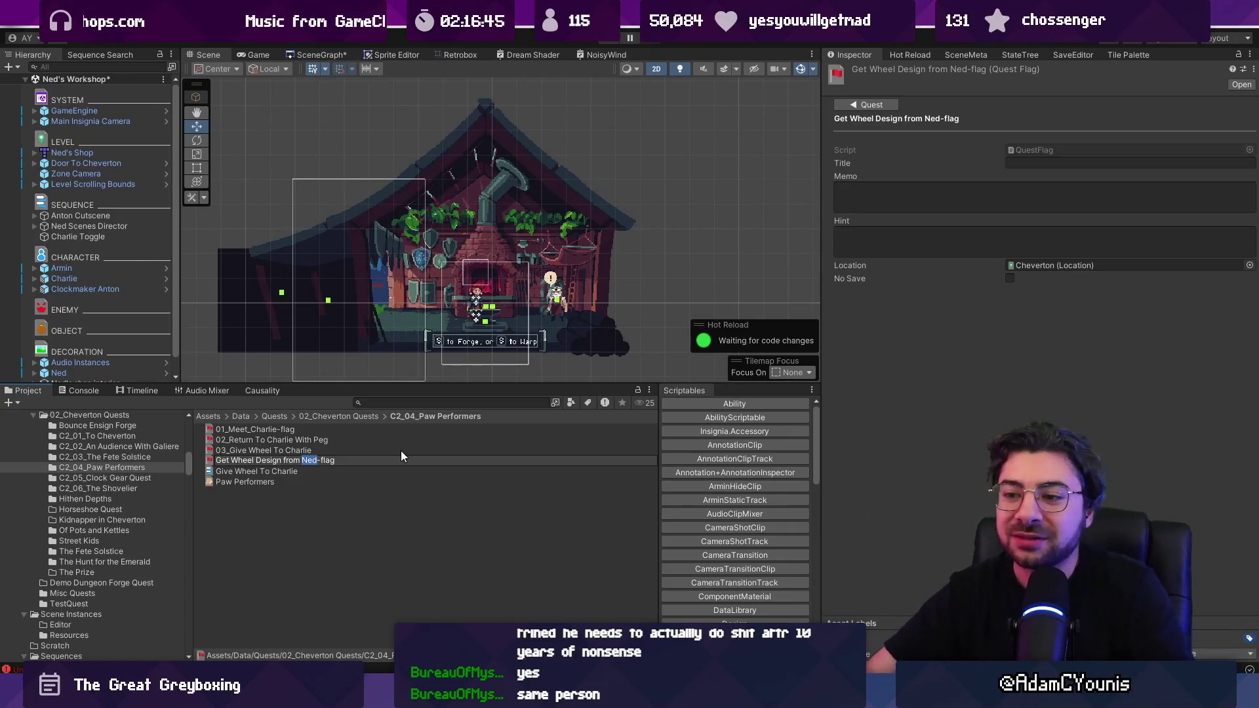
pyautogui.press('BackSpace')
pyautogui.press('BackSpace')
pyautogui.press('BackSpace')
pyautogui.press('Return')
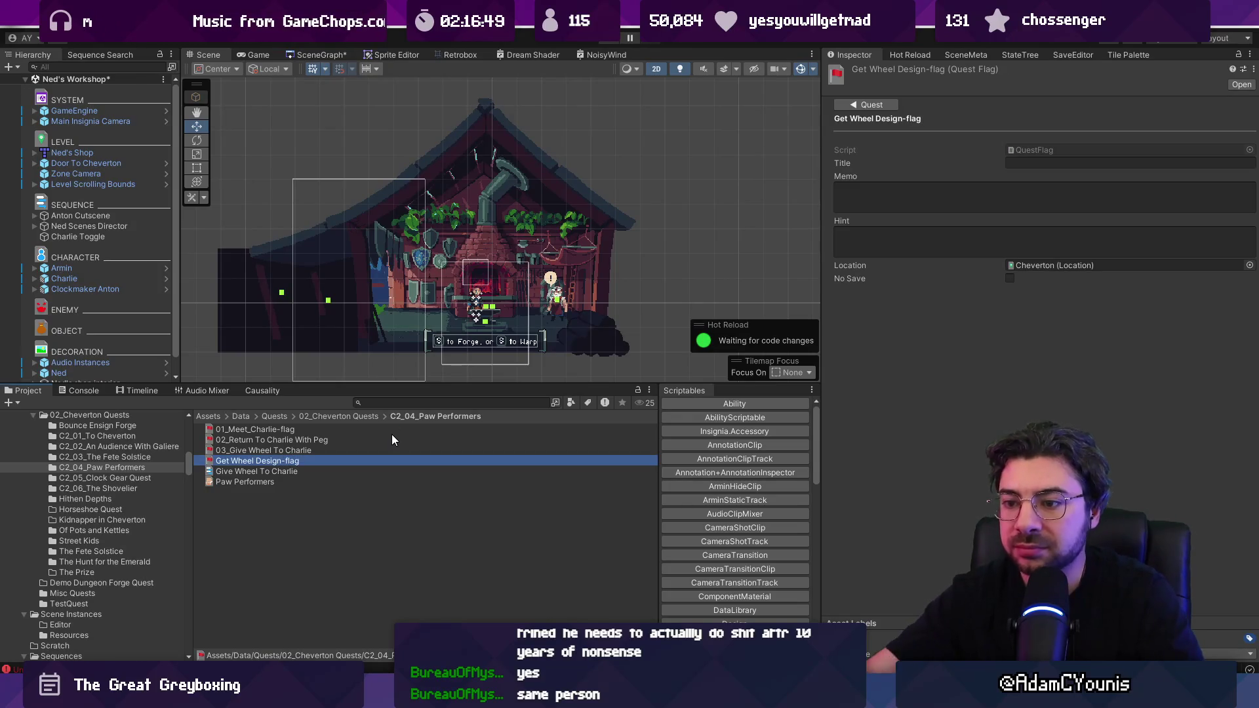
# - Rename the return flag to 02_Return To Charlie With Wheel and review the renamed flags
pyautogui.click(264, 440)
pyautogui.click(307, 440)
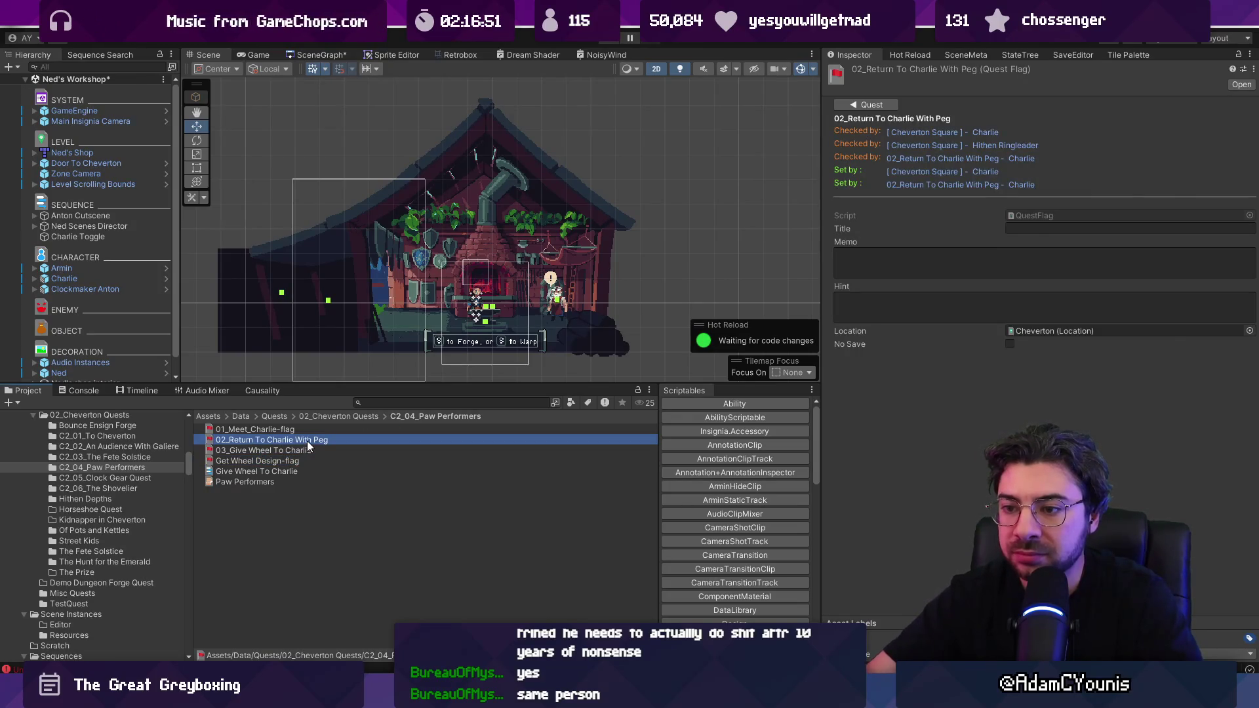
pyautogui.write('Wheel')
pyautogui.press('Return')
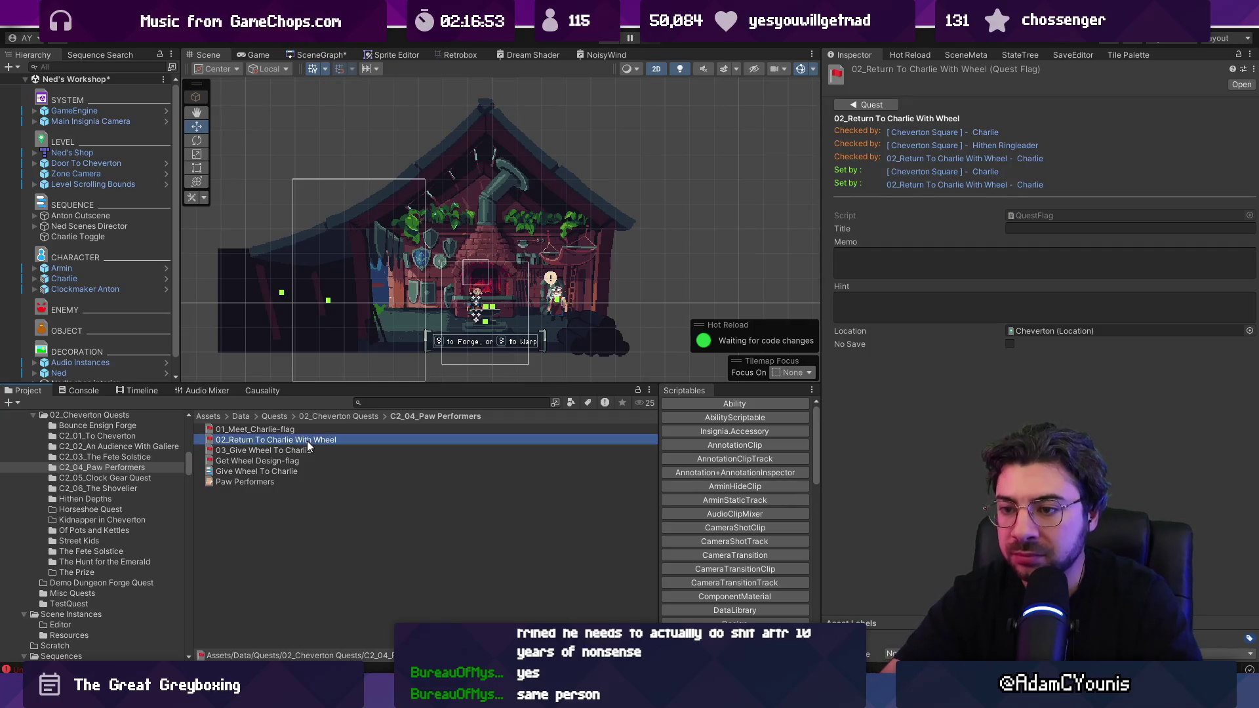
pyautogui.click(305, 450)
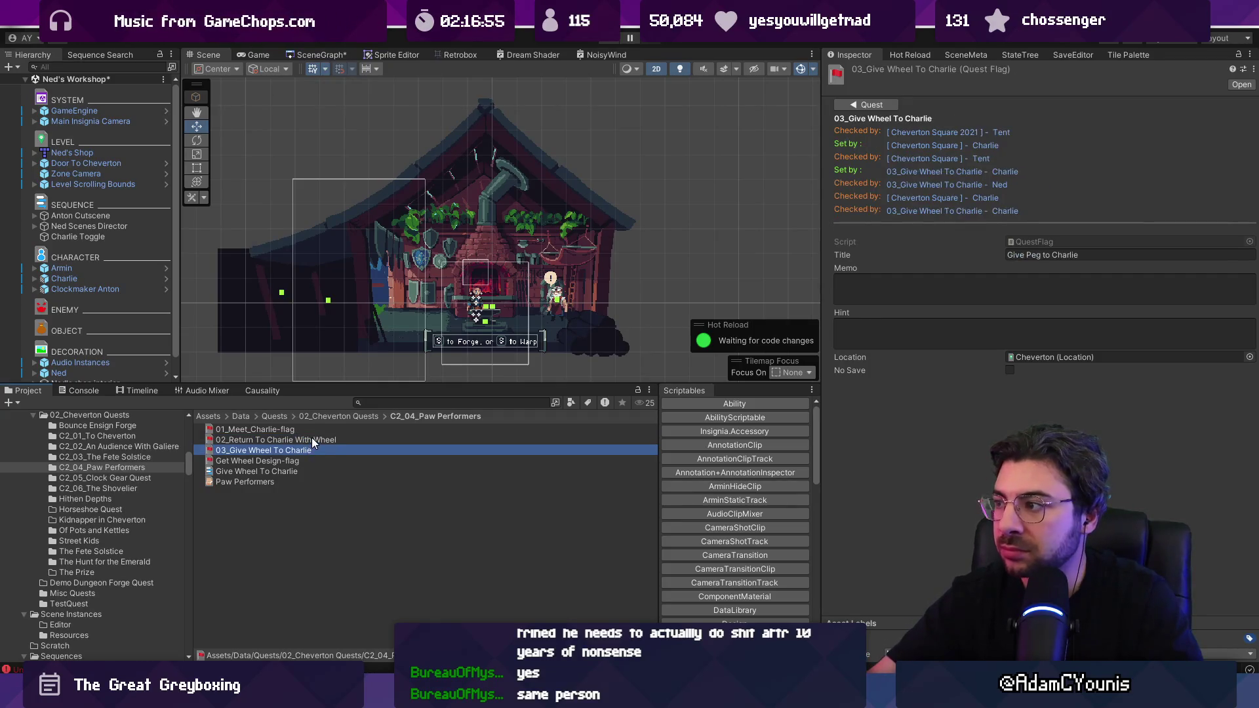
pyautogui.click(312, 439)
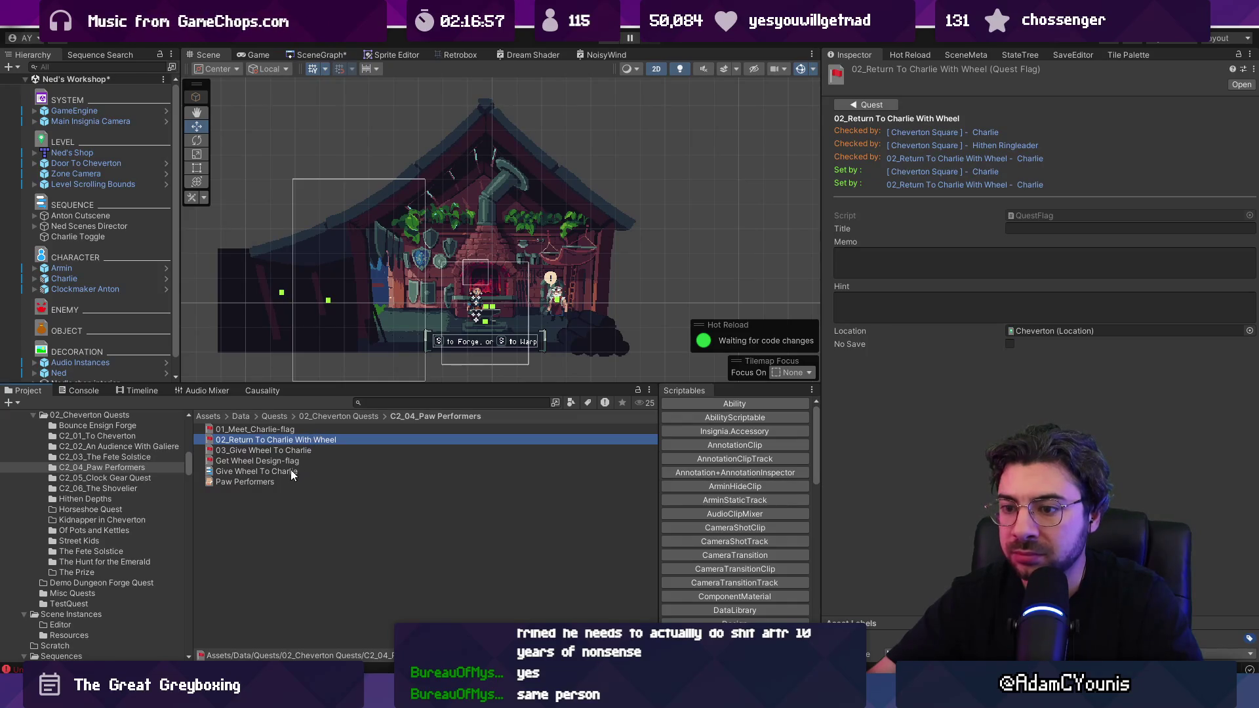
pyautogui.click(290, 473)
pyautogui.click(295, 450)
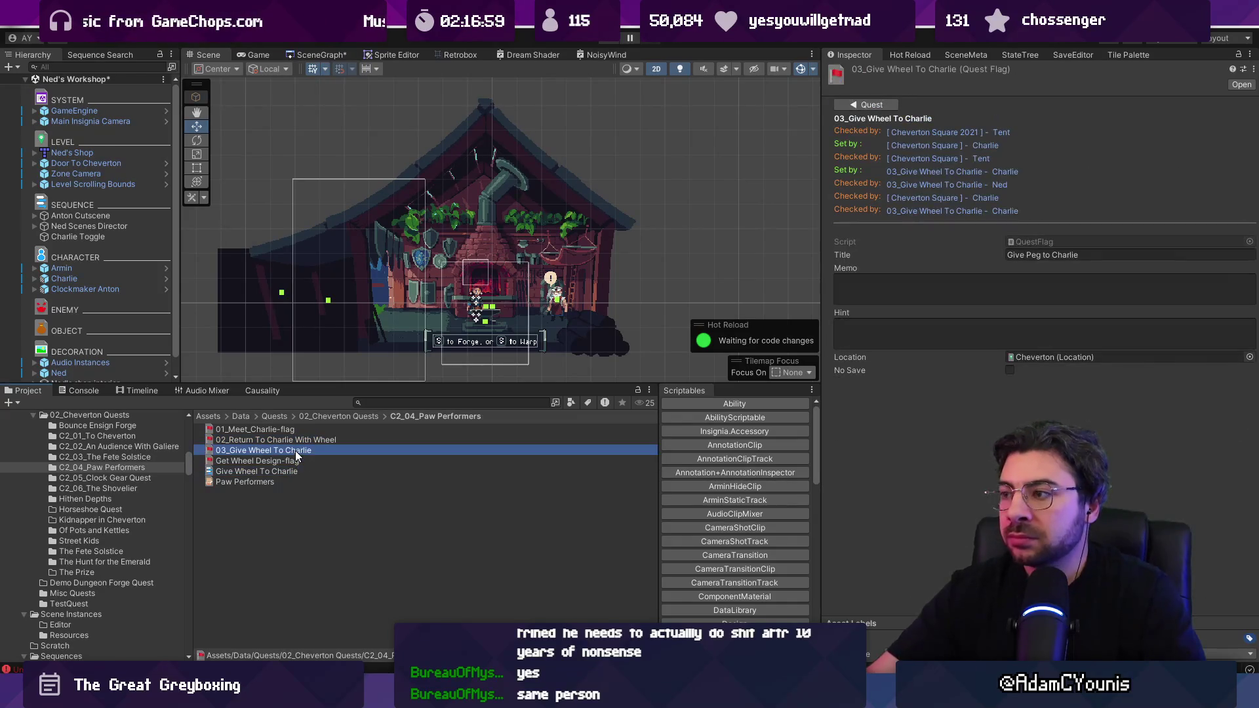
pyautogui.press('Up')
pyautogui.press('Up')
pyautogui.press('Down')
pyautogui.press('Down')
pyautogui.press('Down')
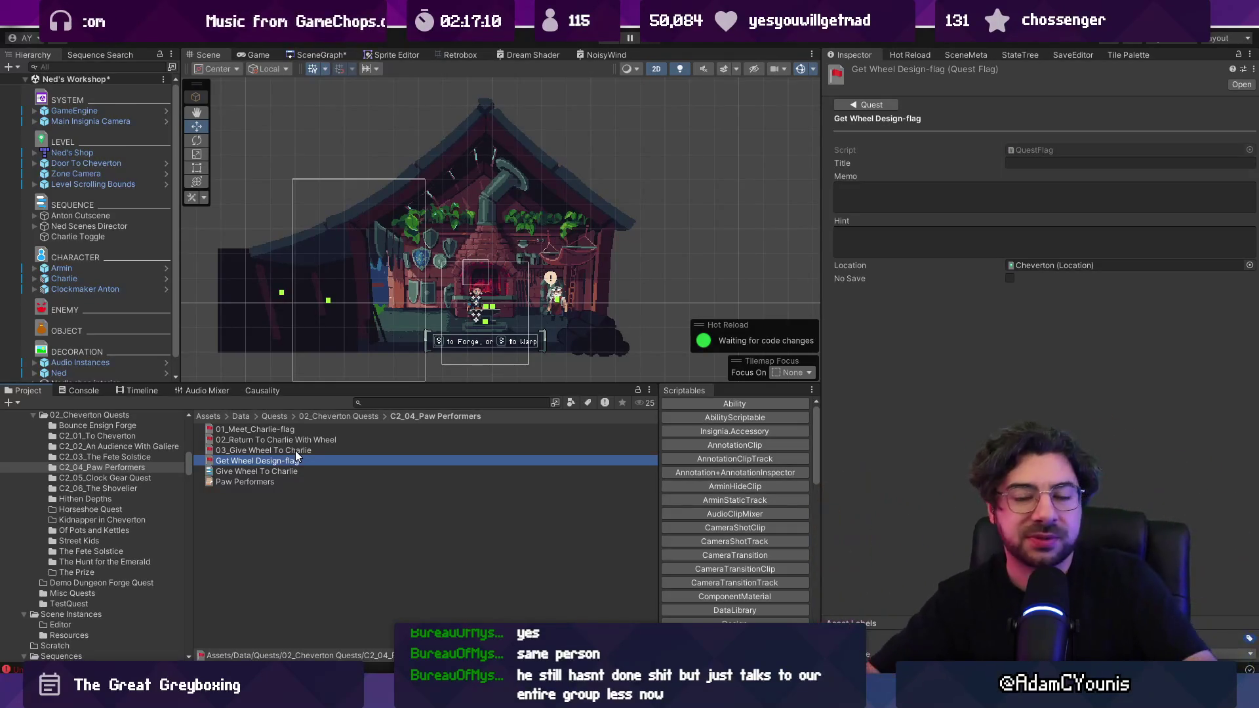
# - Select the Paw Performers quest to view its three Wheel-named flags in the Inspector
pyautogui.click(352, 493)
pyautogui.click(350, 483)
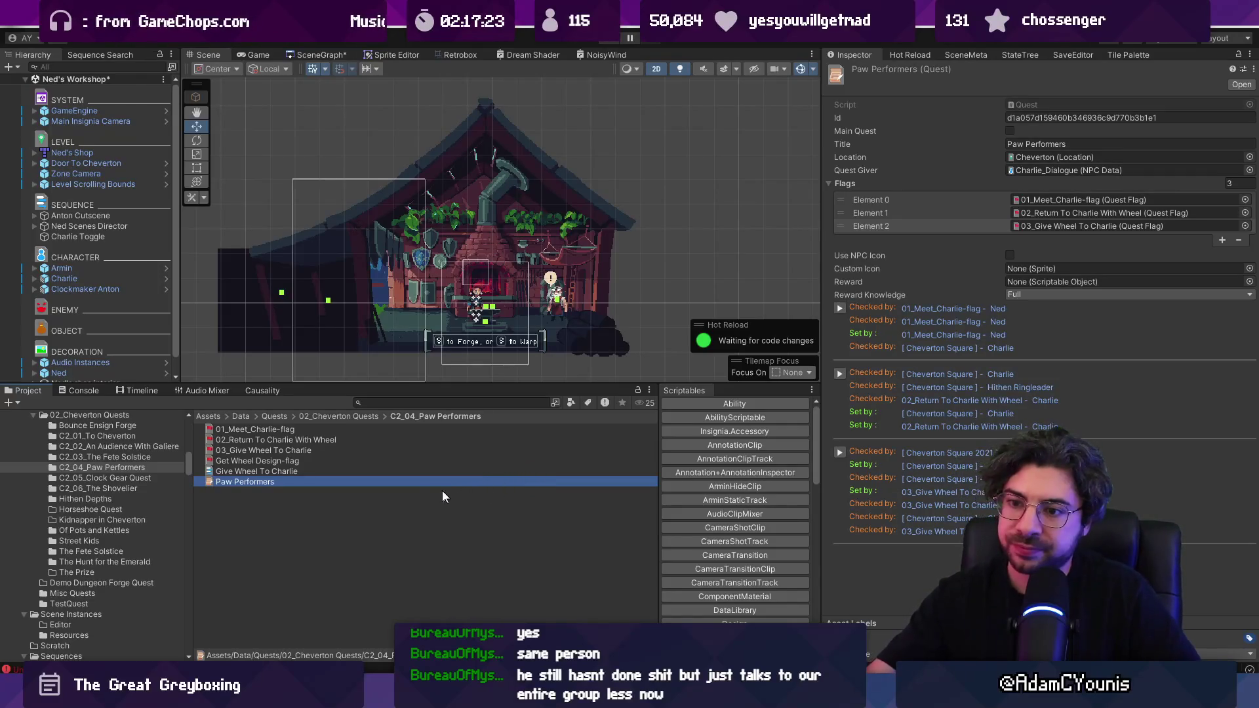
# - Review the Give Wheel To Charlie sequence and the Paw Performers quest in Unity
pyautogui.click(271, 472)
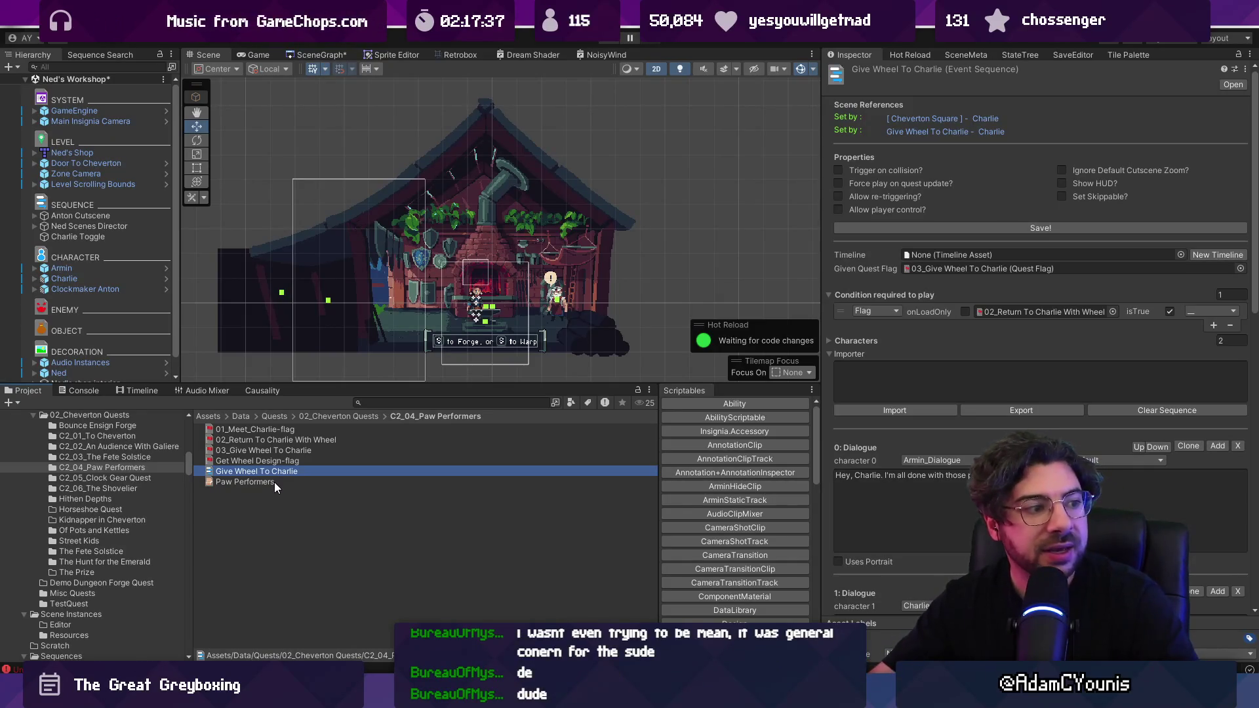
pyautogui.click(263, 482)
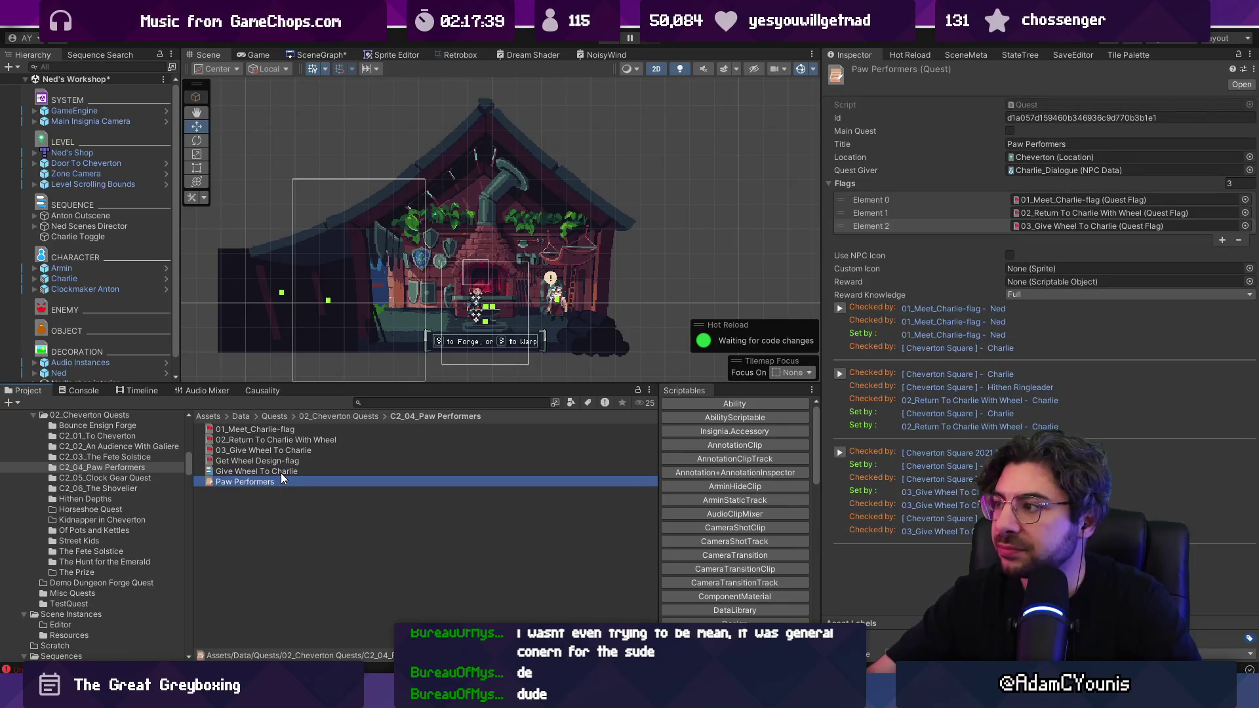
pyautogui.click(282, 472)
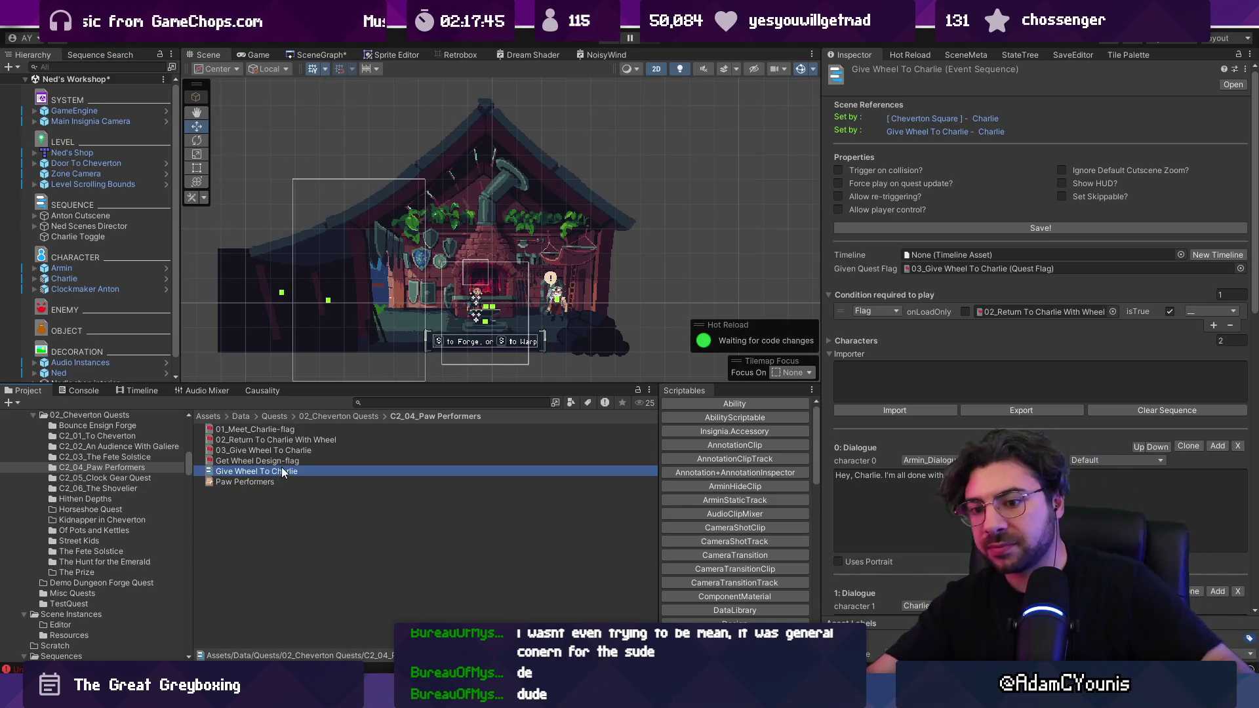
pyautogui.click(276, 479)
pyautogui.click(275, 474)
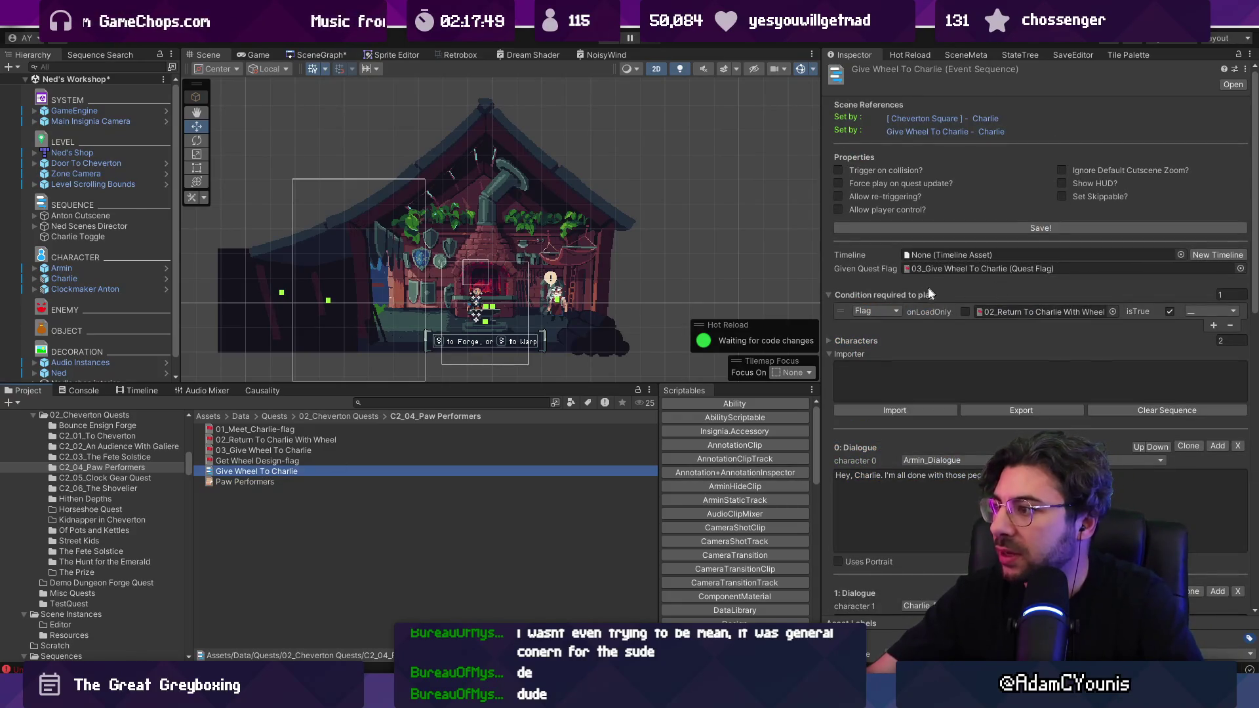
pyautogui.scroll(-6, 959, 287)
pyautogui.scroll(3, 956, 295)
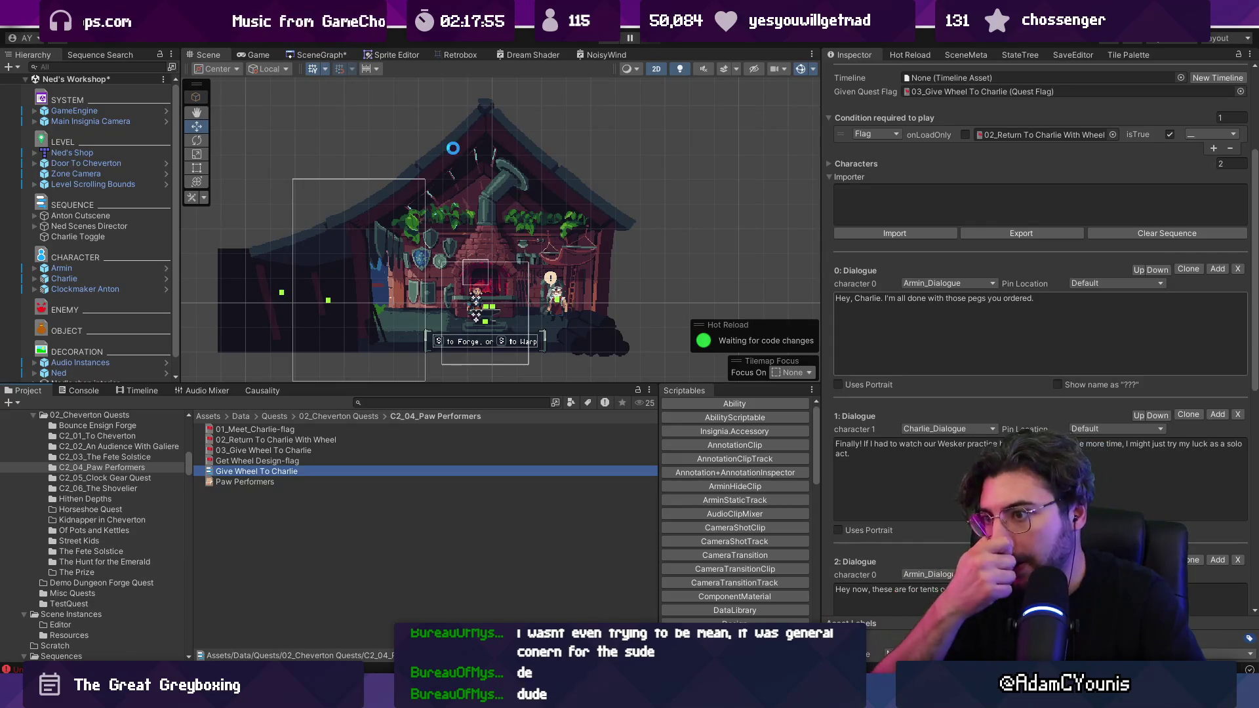
pyautogui.click(331, 54)
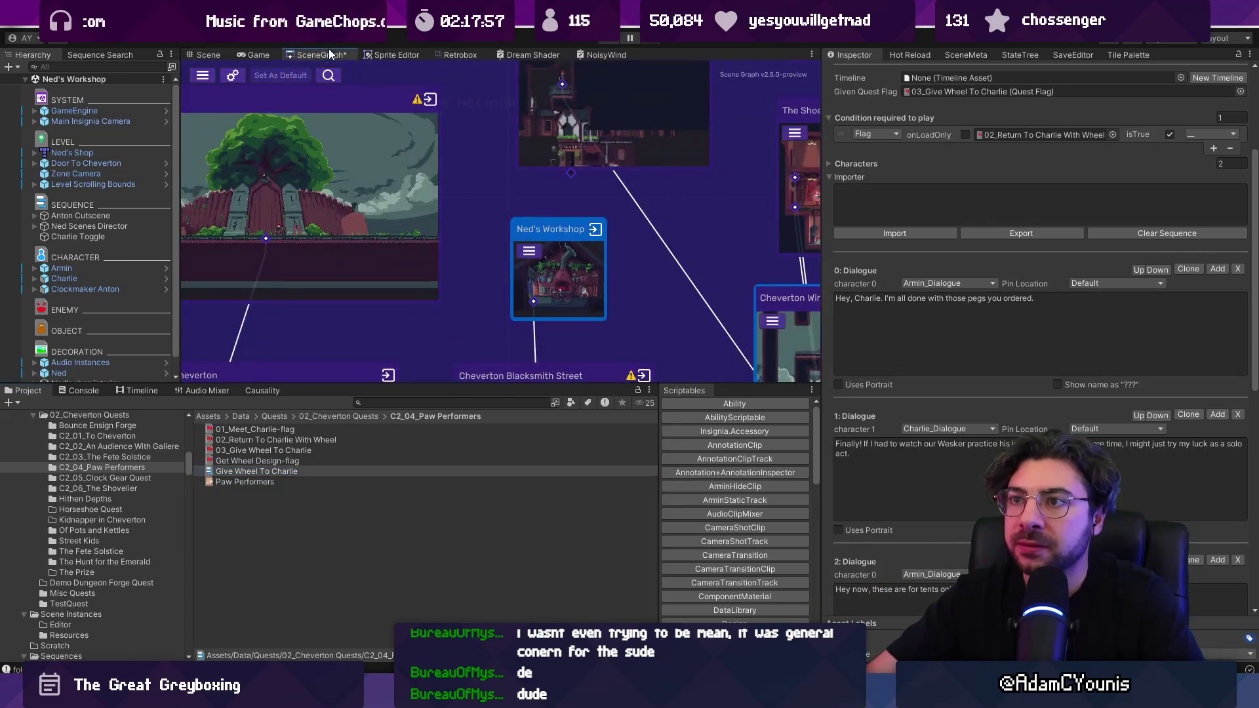
pyautogui.click(209, 55)
# - Search the project for 'peg', select Peg in Sprites/Item/Drops, and open it in Aseprite
pyautogui.click(446, 403)
pyautogui.write('peg')
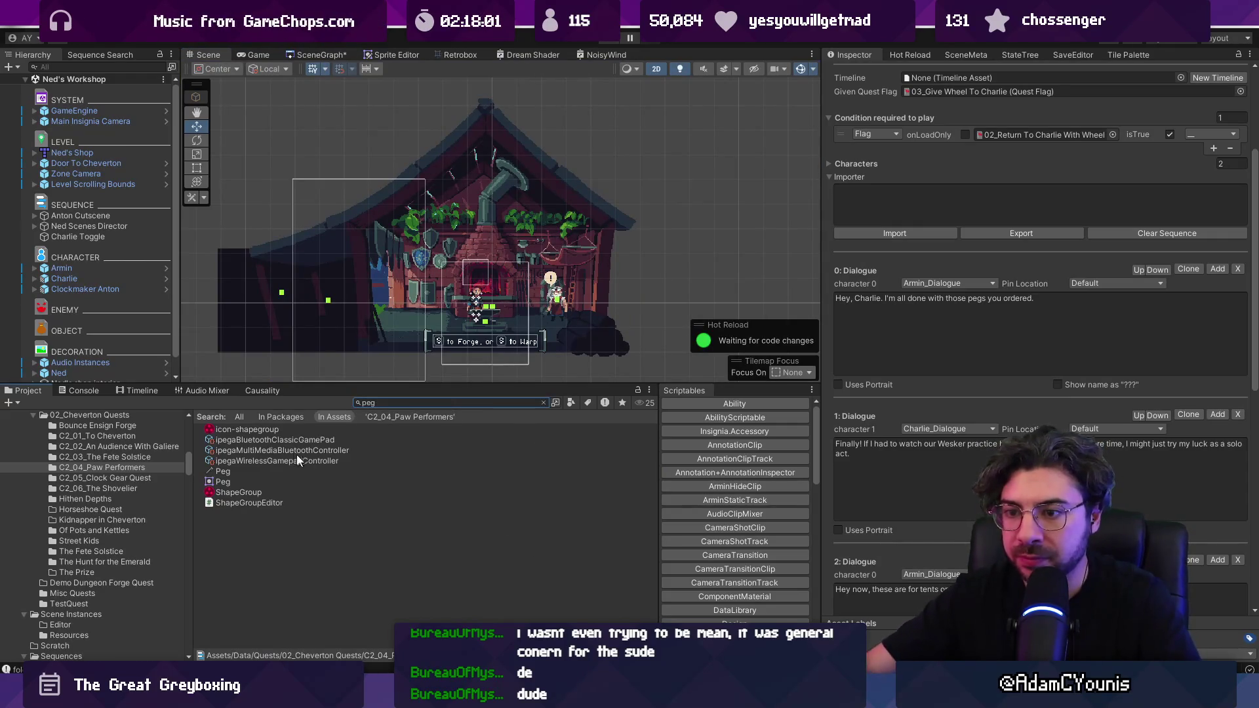
pyautogui.click(328, 469)
pyautogui.click(544, 402)
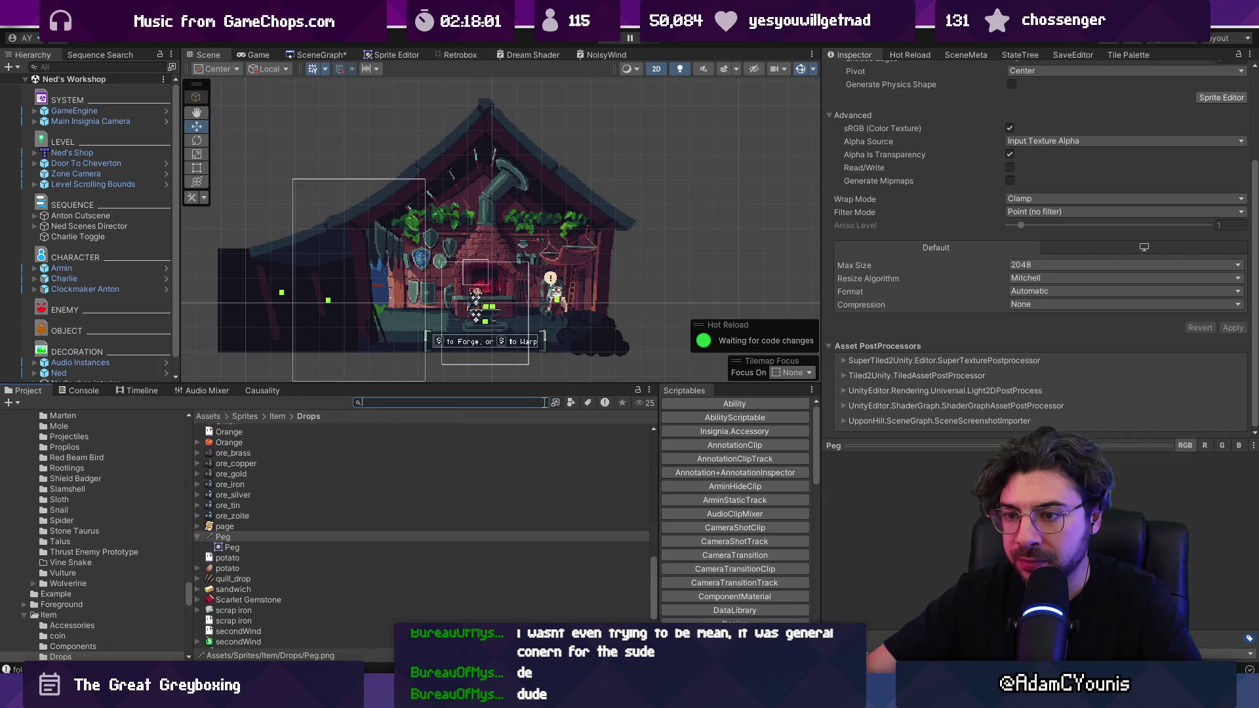
pyautogui.click(326, 537)
pyautogui.scroll(-3, 328, 535)
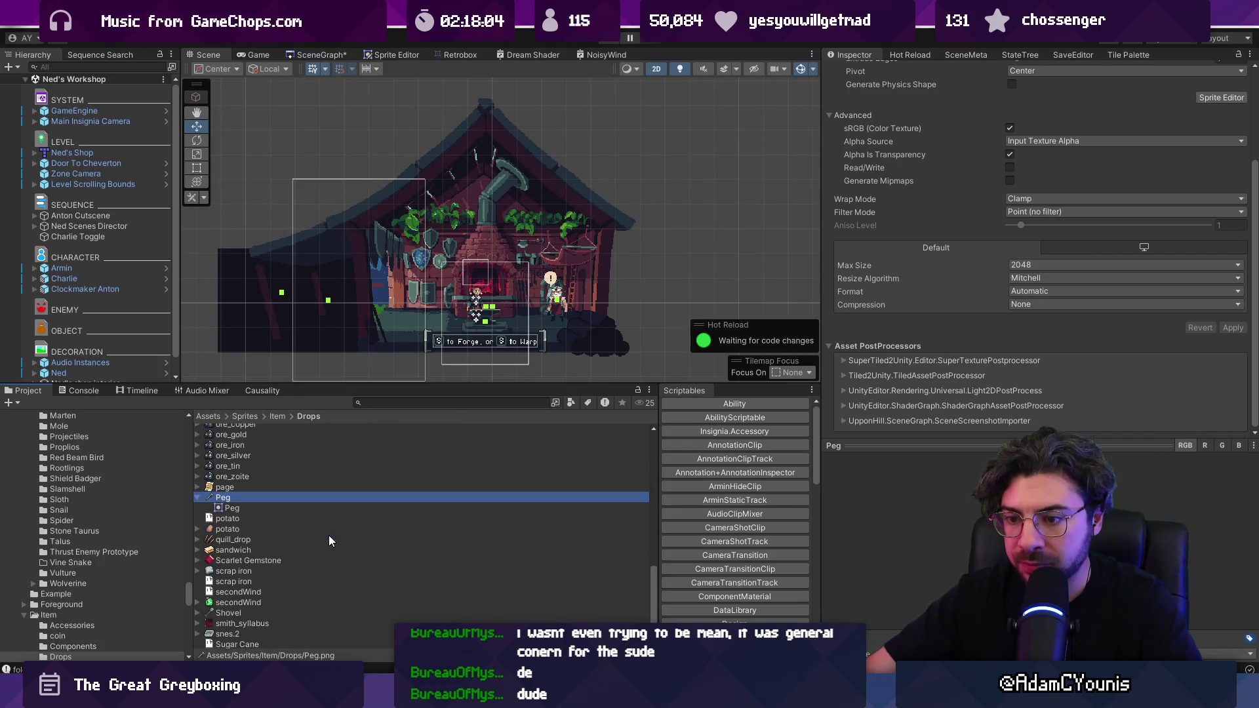
pyautogui.press('Return')
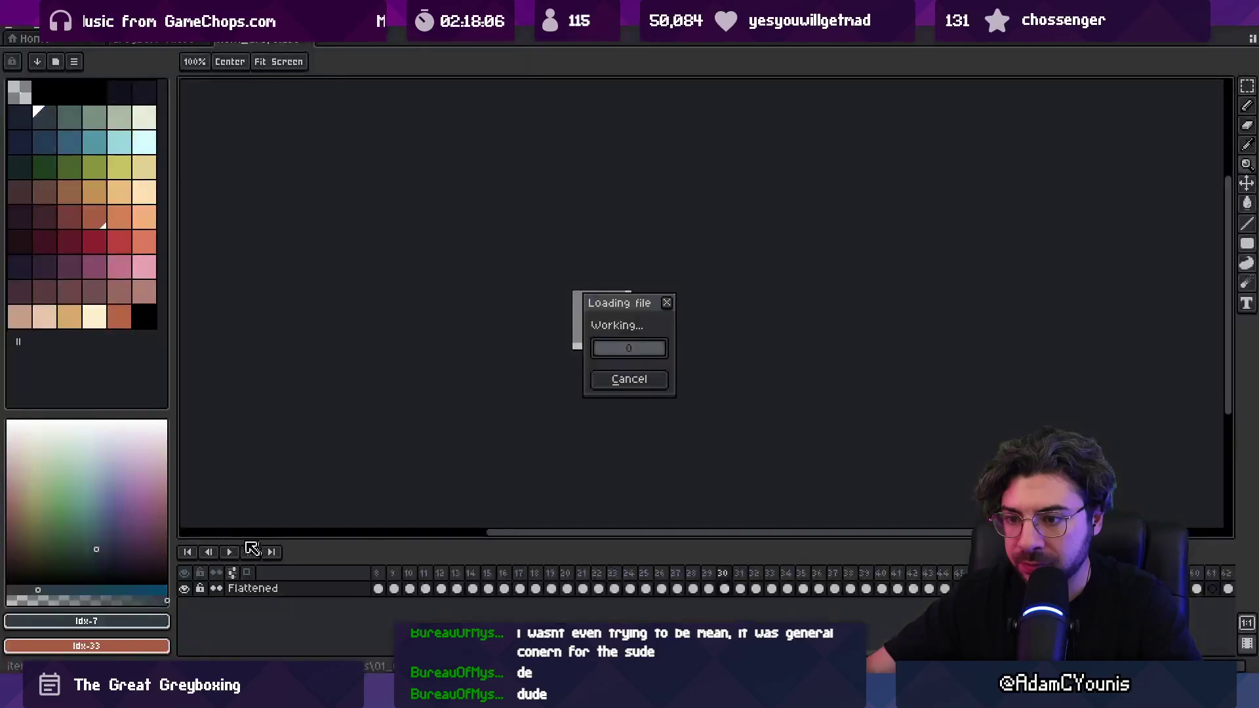
pyautogui.scroll(-3, 493, 288)
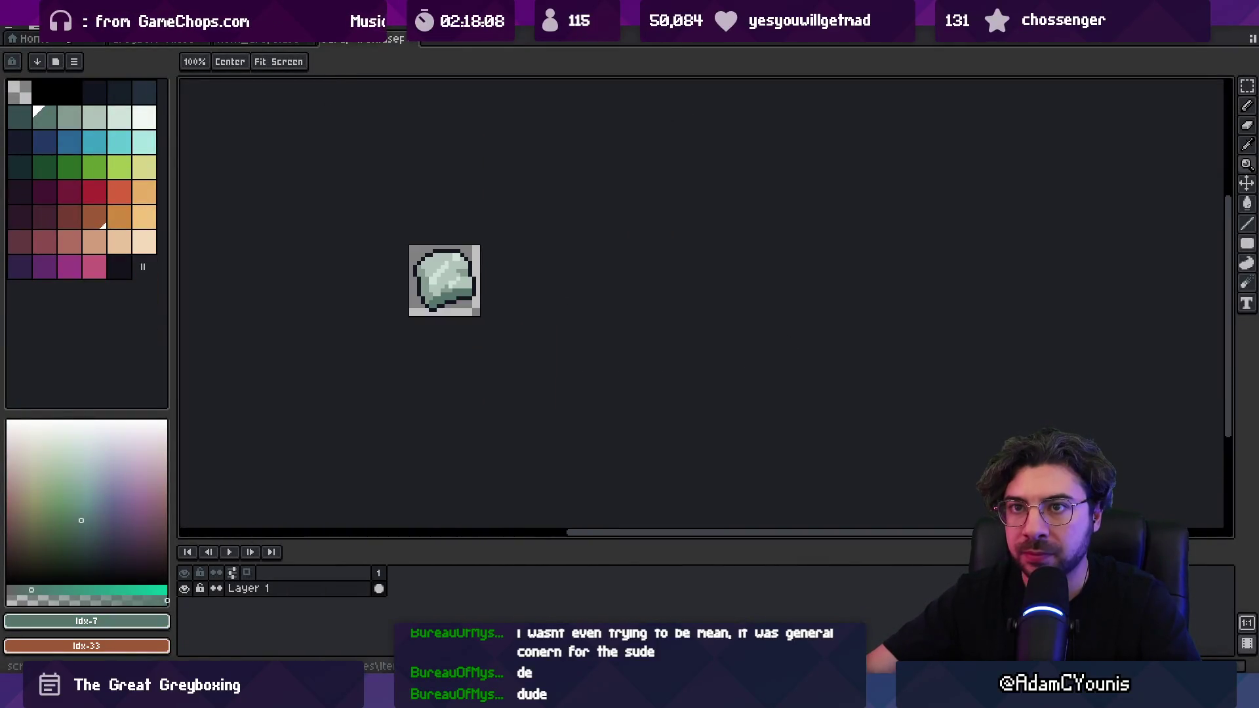
pyautogui.click(40, 31)
pyautogui.click(30, 40)
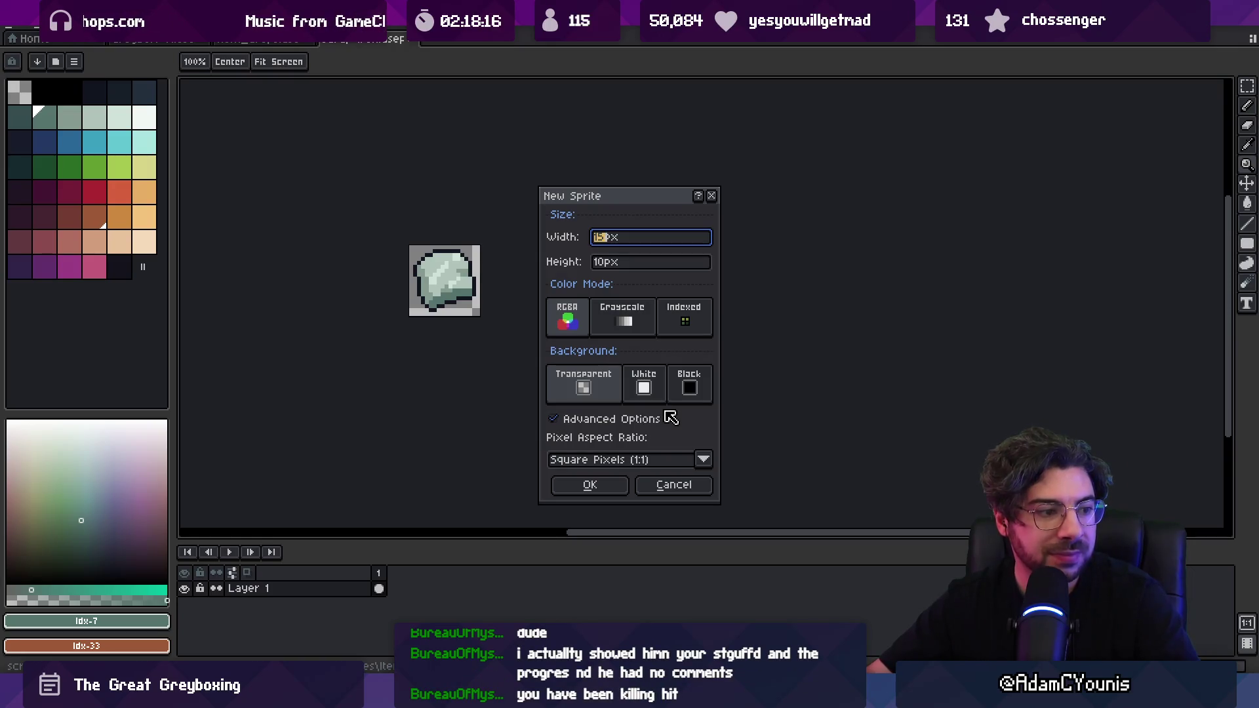
pyautogui.press('Escape')
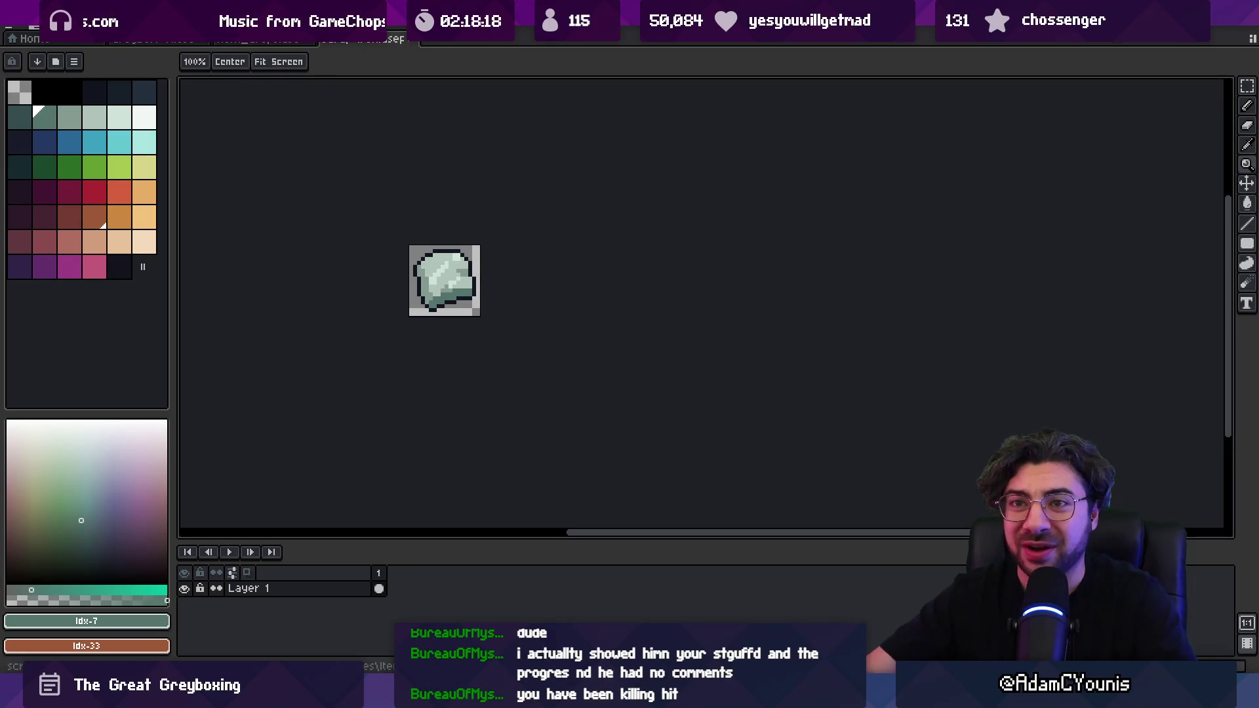
pyautogui.click(15, 27)
pyautogui.click(364, 161)
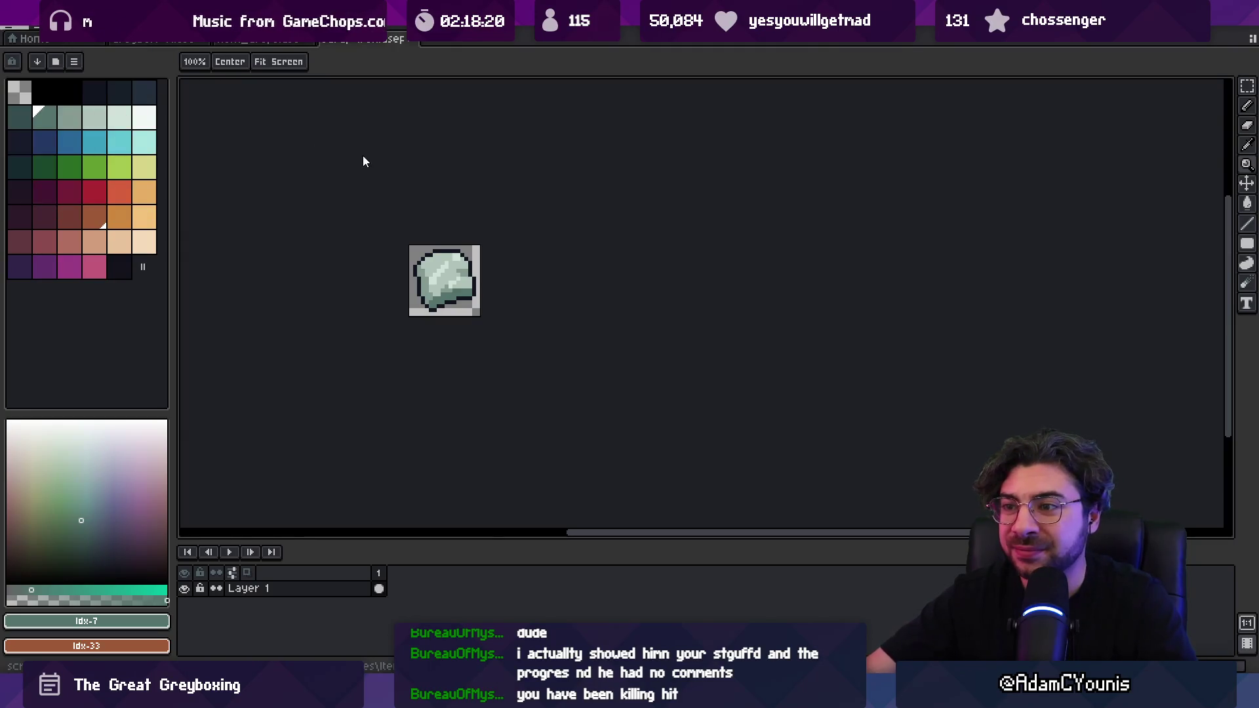
pyautogui.hotkey('ctrl', 'shift', 's')
# - Remove 'scrap iron' from the file name to save as Cartwheel Bearing.aseprite in Sprites\Item\Drops
pyautogui.press('End')
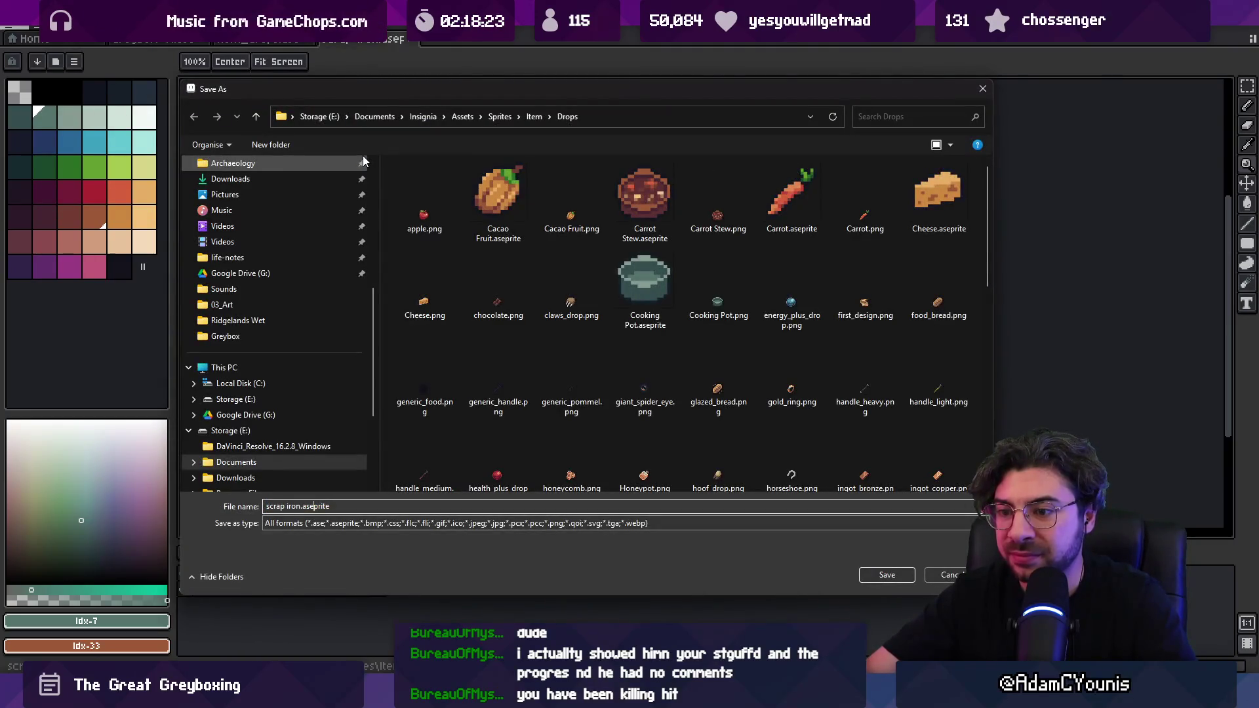
pyautogui.hotkey('shift', 'Home')
pyautogui.scroll(-10, 655, 242)
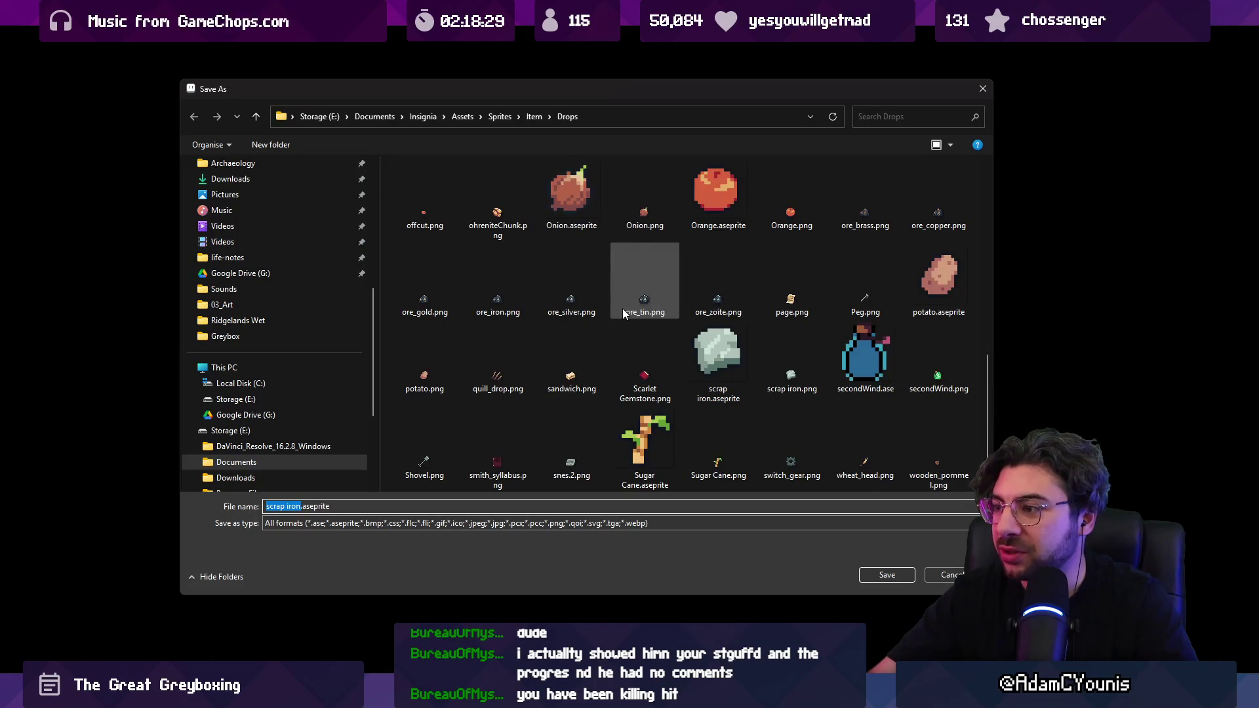
pyautogui.scroll(2, 622, 308)
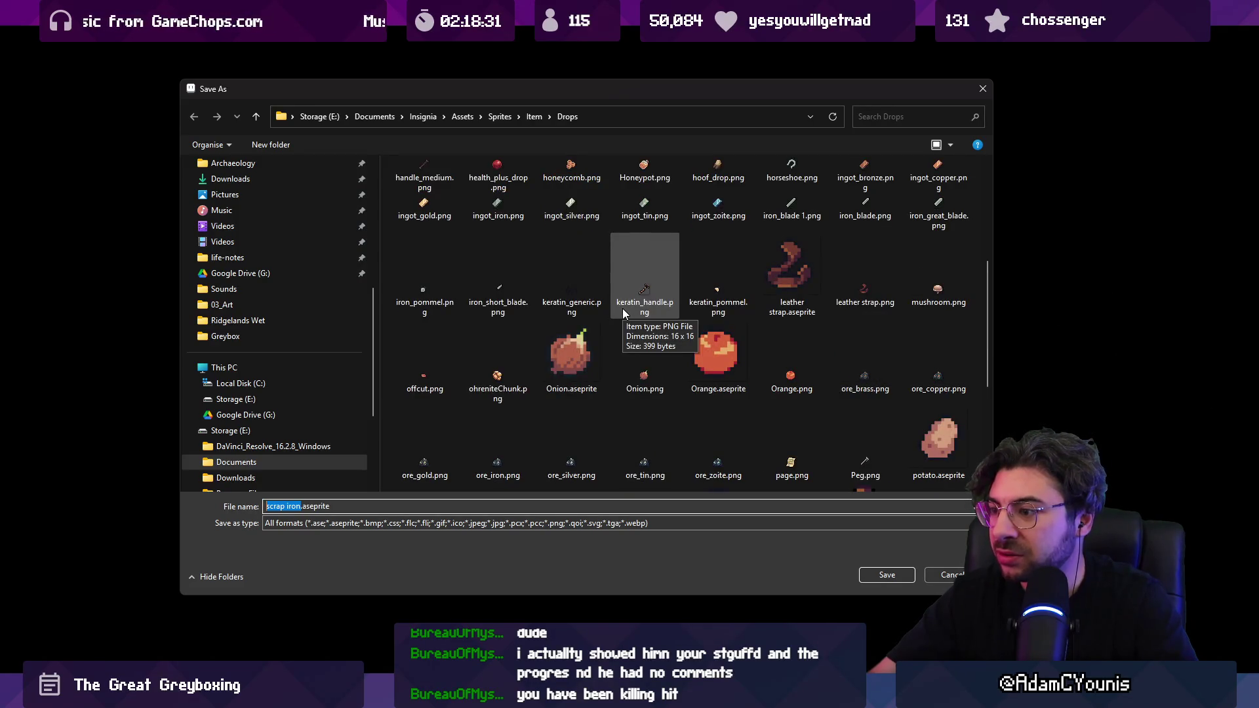
pyautogui.scroll(-2, 623, 308)
pyautogui.scroll(8, 572, 320)
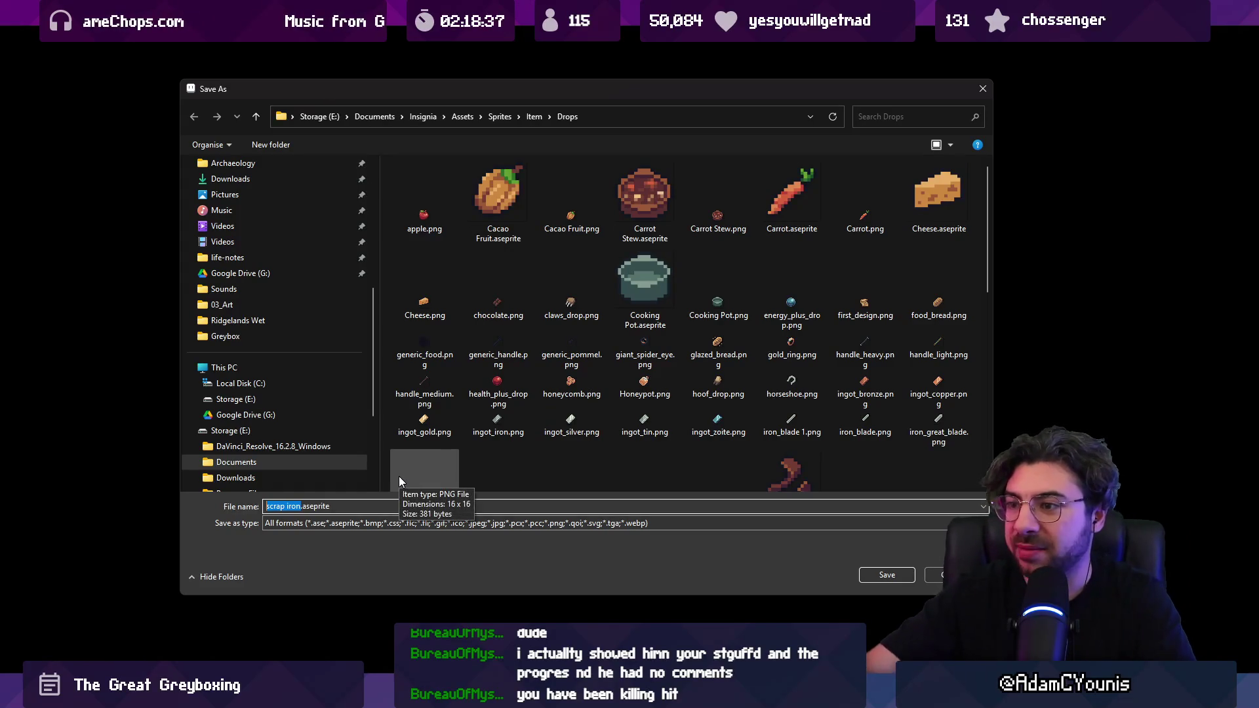
pyautogui.press('BackSpace')
pyautogui.write('Cartwheel Bearing')
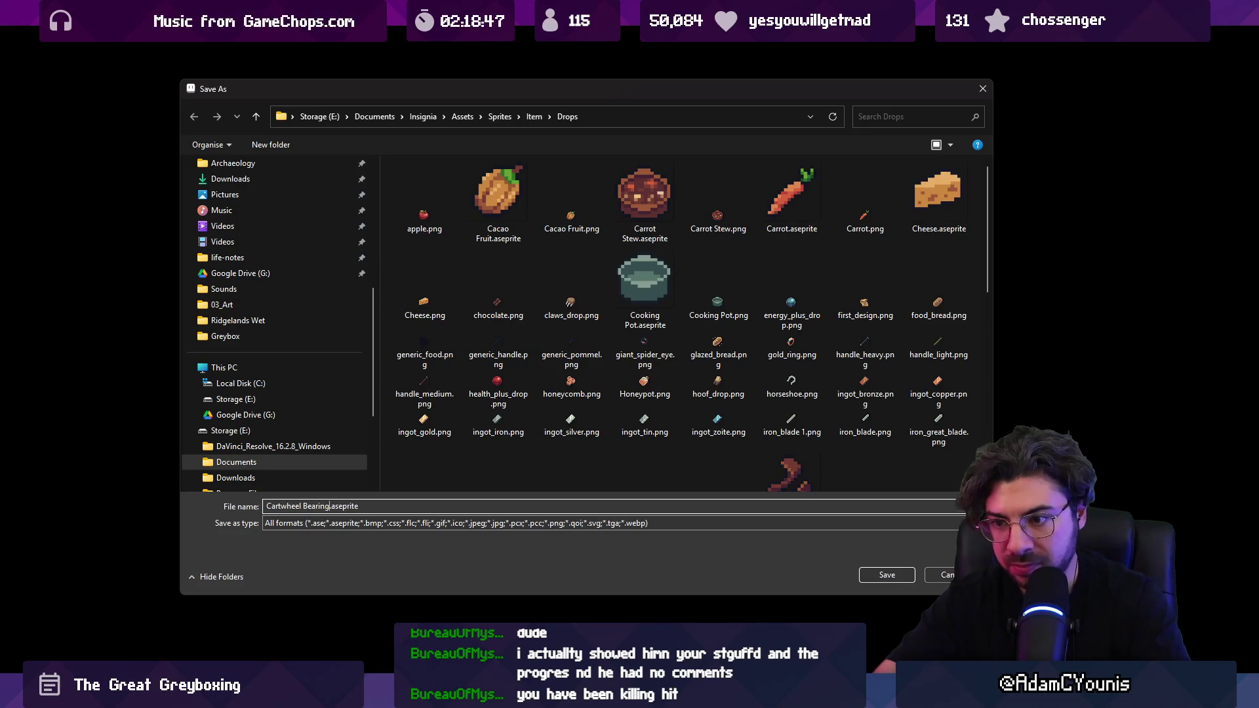
pyautogui.press('Return')
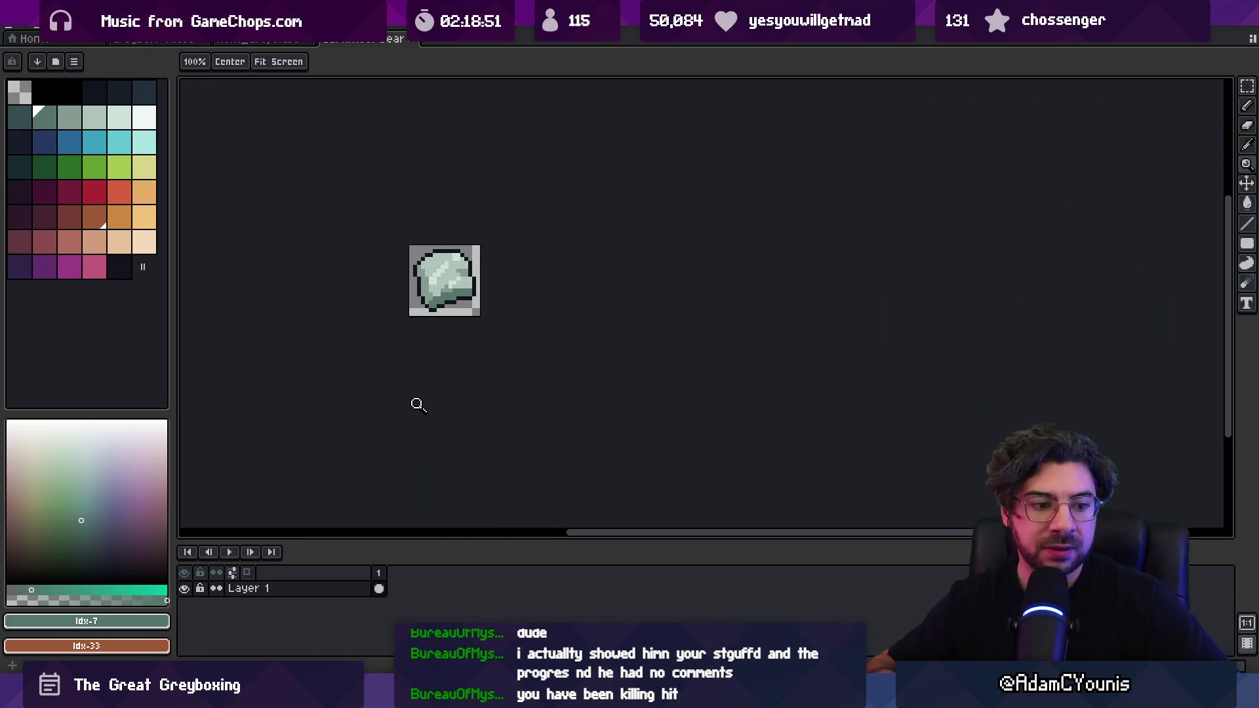
# - Erase the old sprite and paint a round dark green disc with a 6px pencil
pyautogui.click(441, 289)
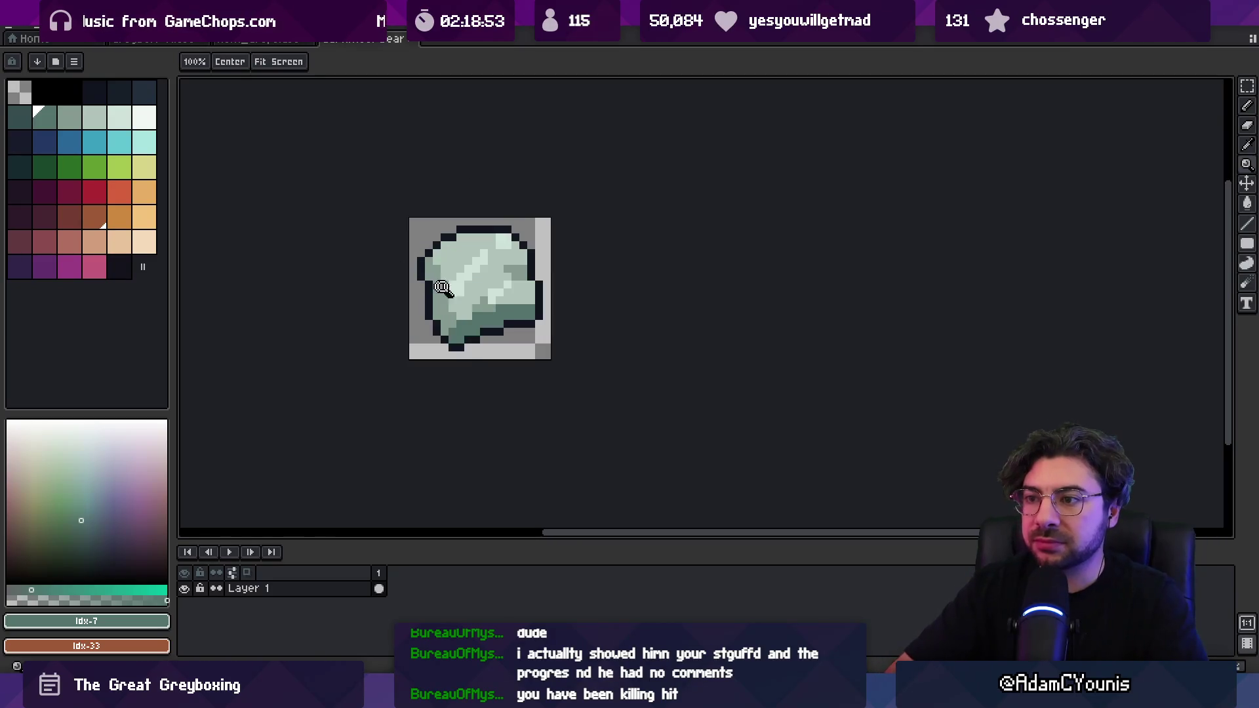
pyautogui.click(441, 288)
pyautogui.press('e')
pyautogui.moveTo(520, 211); pyautogui.dragTo(391, 295)
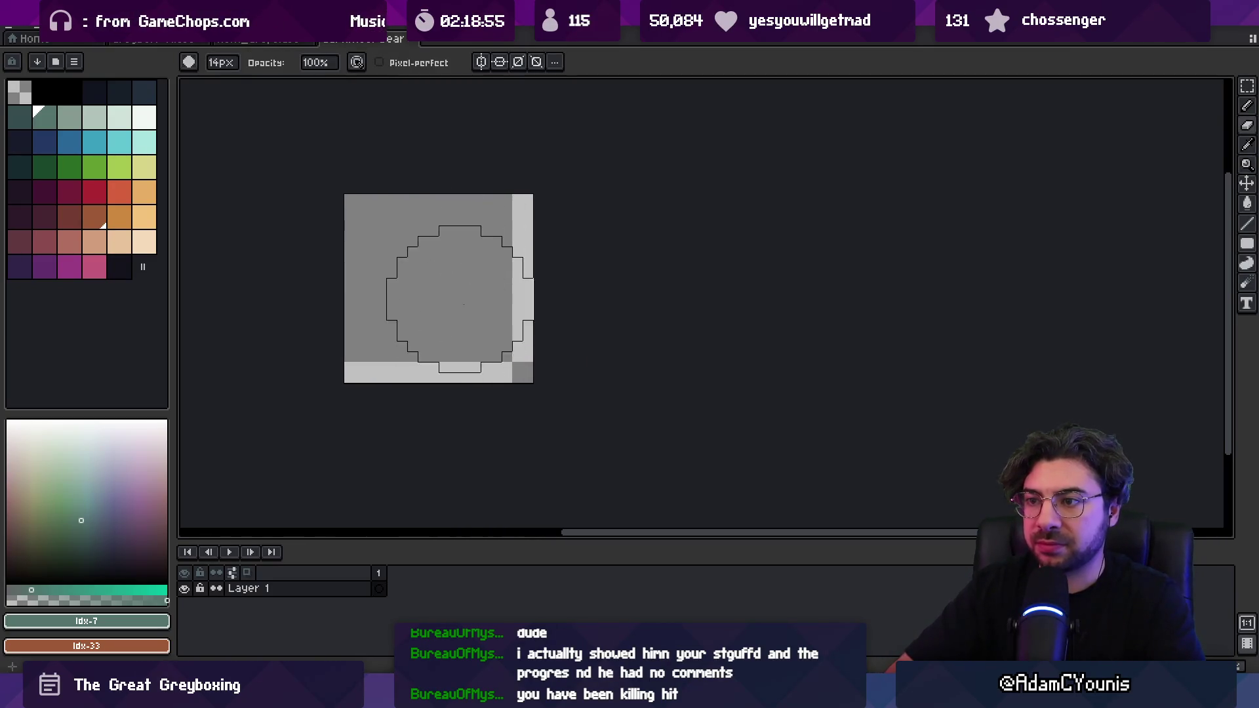
pyautogui.press('b')
pyautogui.press('-')
pyautogui.press('-')
pyautogui.press('-')
pyautogui.moveTo(418, 236)
pyautogui.mouseDown()
pyautogui.moveTo(402, 304)
pyautogui.moveTo(459, 308)
pyautogui.moveTo(485, 354)
pyautogui.moveTo(579, 185)
pyautogui.moveTo(468, 220)
pyautogui.mouseUp()
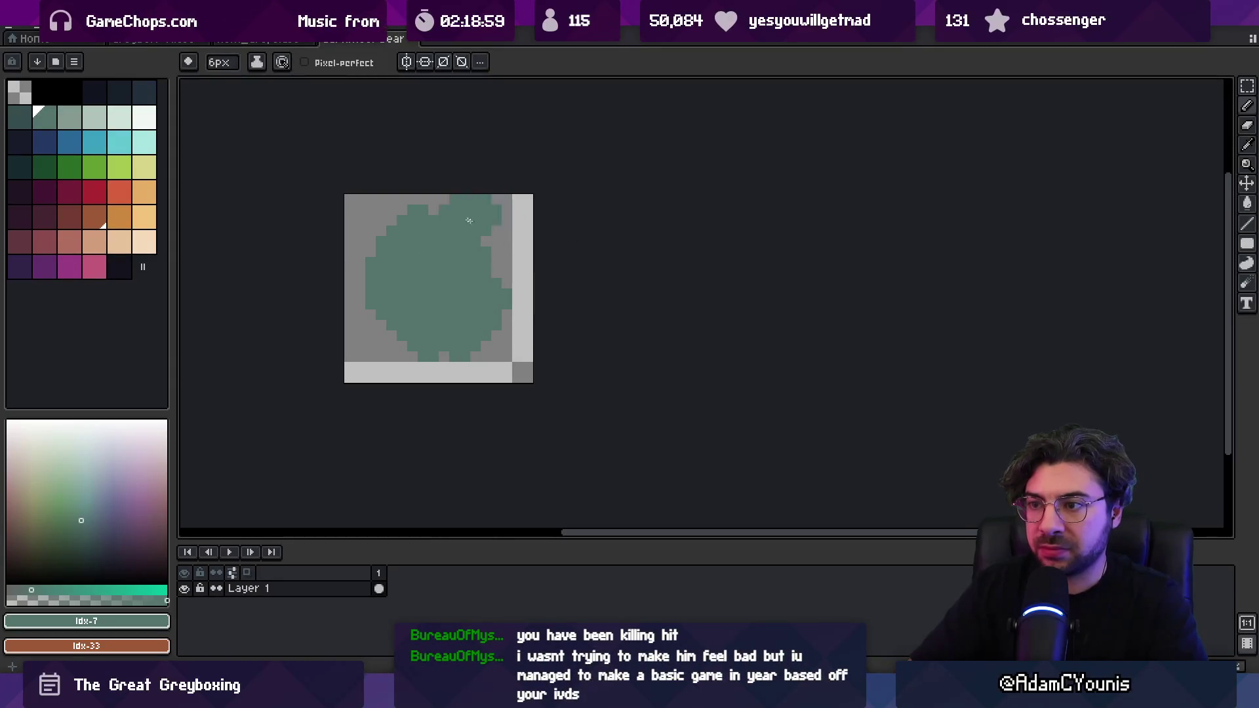
pyautogui.hotkey('ctrl', 'z')
pyautogui.moveTo(44, 118); pyautogui.dragTo(69, 118)
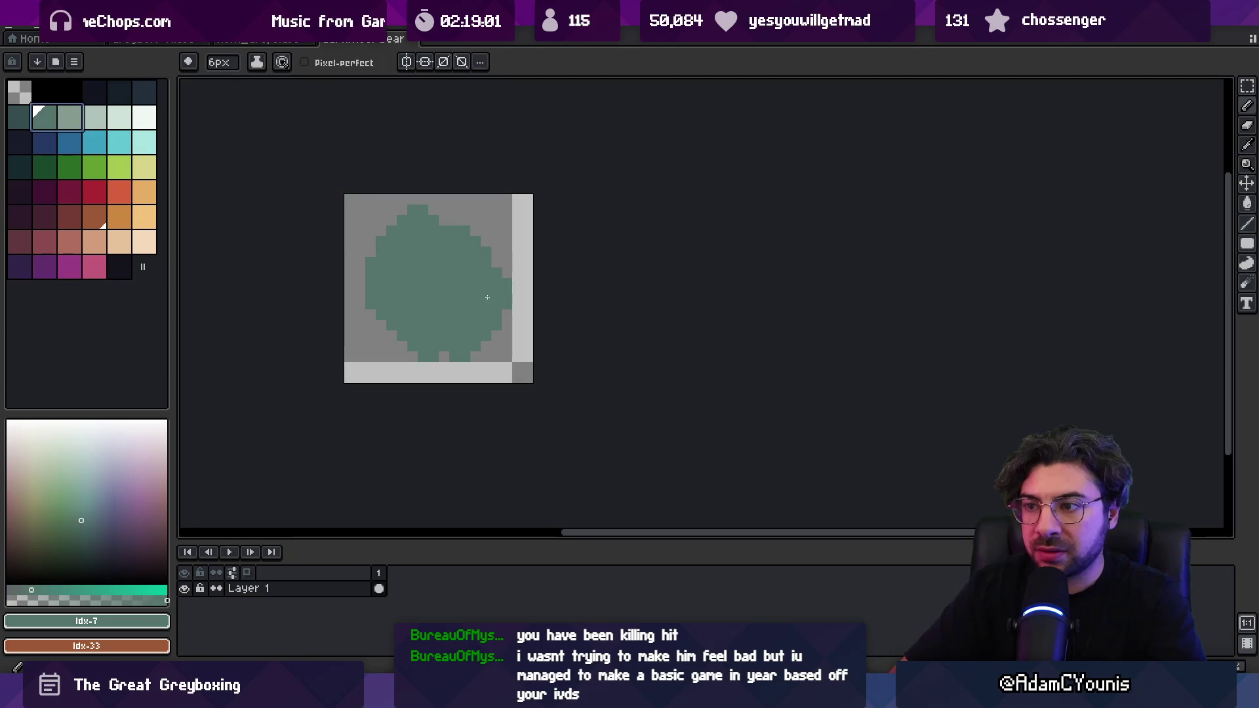
# - Add a light-green highlight over the disc's upper-left and rim with a 3px brush
pyautogui.click(69, 120)
pyautogui.press('-')
pyautogui.press('-')
pyautogui.press('-')
pyautogui.moveTo(501, 292); pyautogui.dragTo(454, 336)
pyautogui.hotkey('ctrl', 'z')
pyautogui.moveTo(422, 273)
pyautogui.mouseDown()
pyautogui.moveTo(396, 292)
pyautogui.moveTo(452, 242)
pyautogui.moveTo(423, 315)
pyautogui.moveTo(463, 257)
pyautogui.mouseUp()
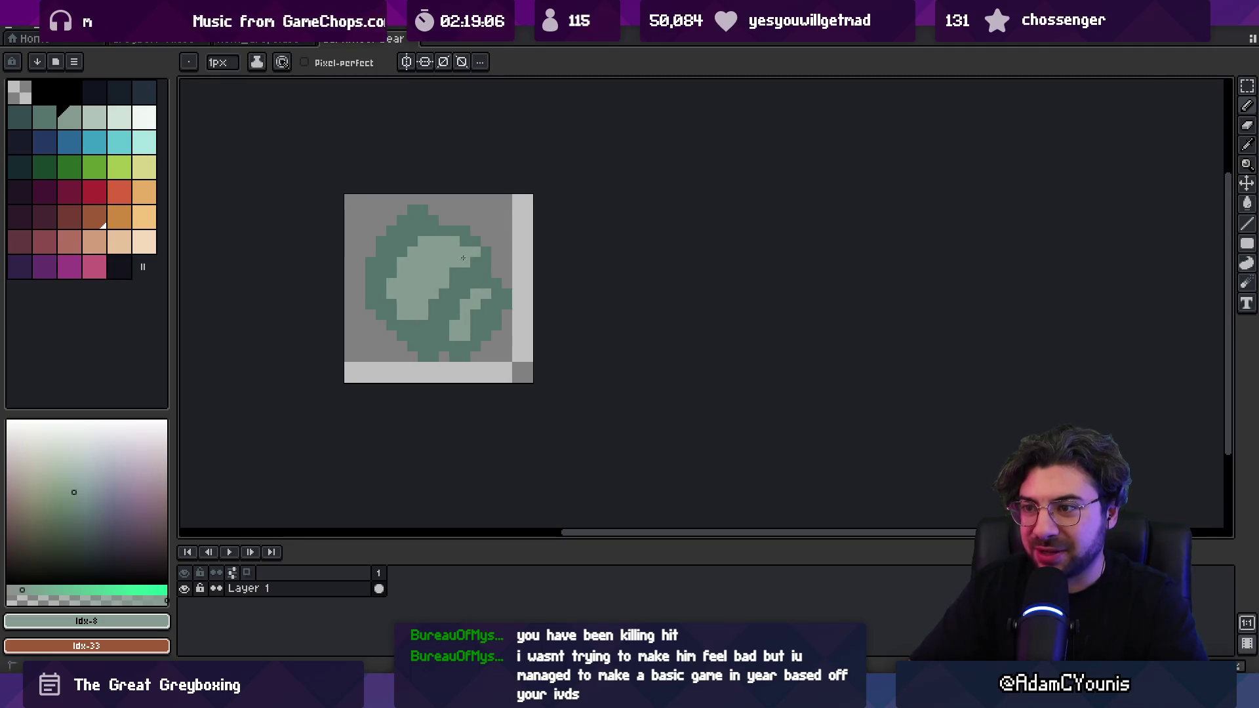
pyautogui.scroll(-4, 485, 248)
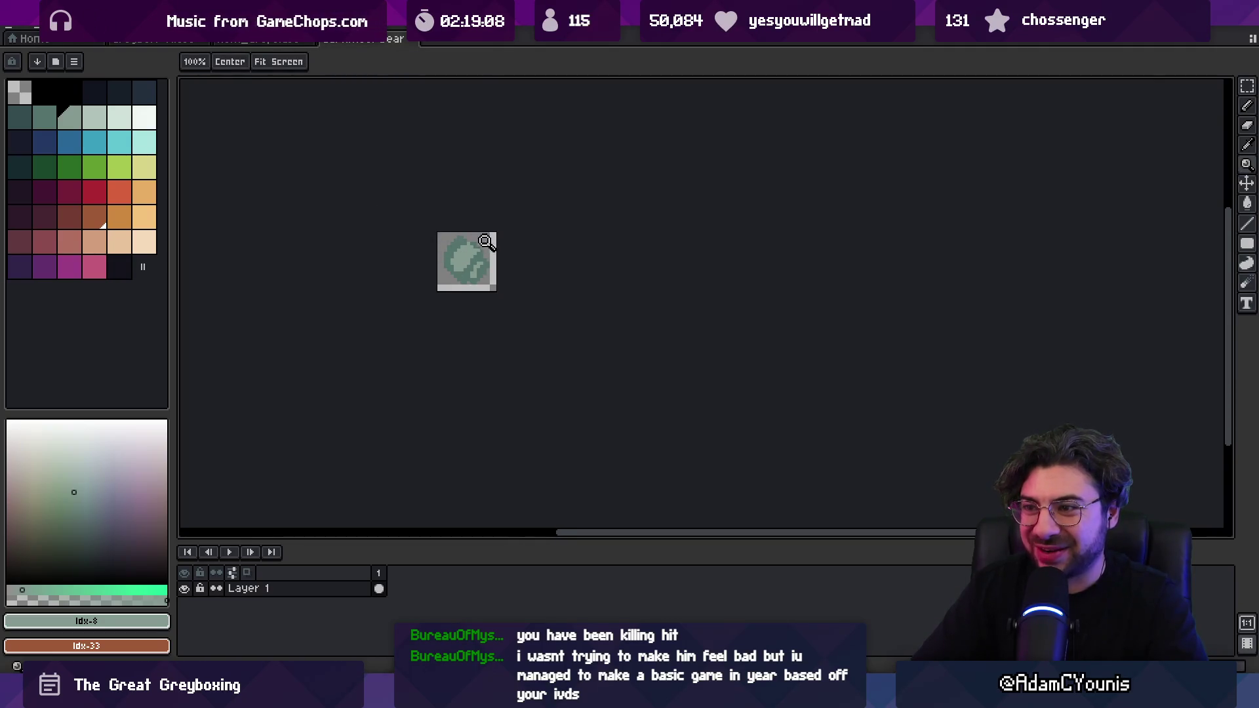
pyautogui.scroll(6, 467, 262)
pyautogui.moveTo(384, 265)
pyautogui.mouseDown()
pyautogui.moveTo(445, 188)
pyautogui.moveTo(406, 202)
pyautogui.mouseUp()
# - Touch up top-left and left rim pixels in light green and dark green #54736d
pyautogui.click(423, 187)
pyautogui.keyDown('alt'); pyautogui.click(413, 216); pyautogui.keyUp('alt')
pyautogui.keyDown('alt'); pyautogui.click(438, 194); pyautogui.keyUp('alt')
pyautogui.click(453, 185)
pyautogui.keyDown('alt'); pyautogui.click(443, 204); pyautogui.keyUp('alt')
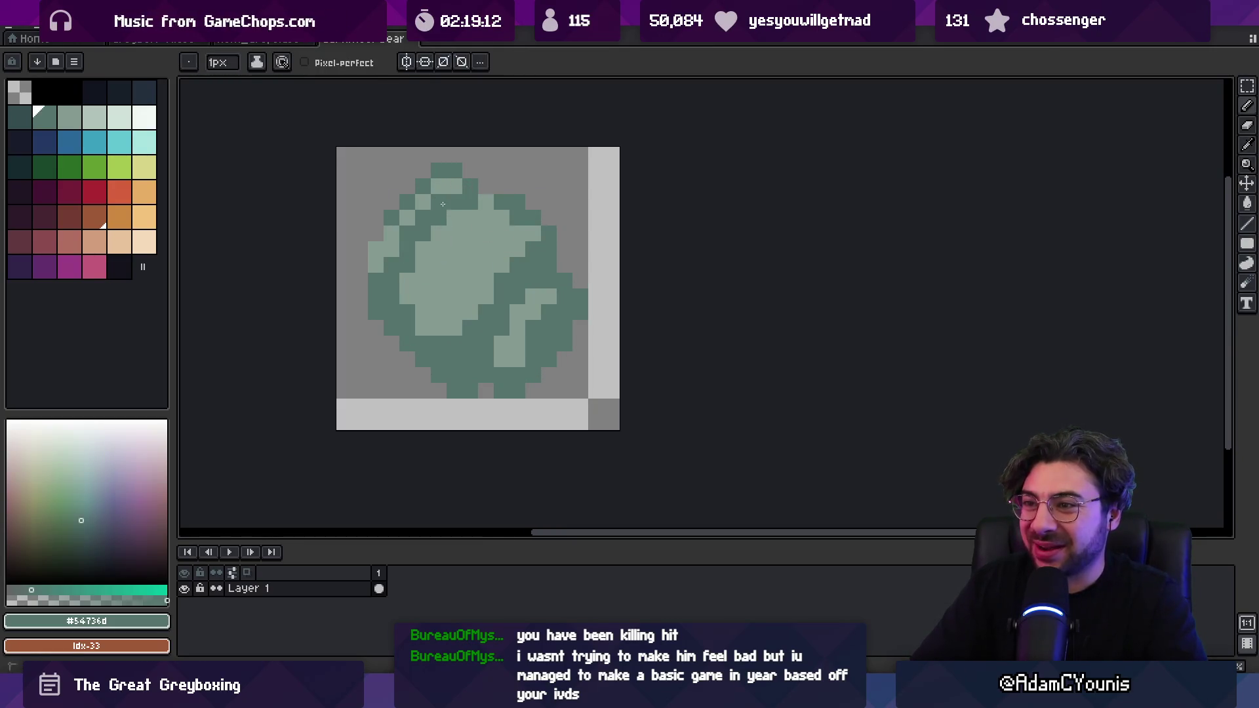
pyautogui.keyDown('alt'); pyautogui.click(391, 244); pyautogui.keyUp('alt')
pyautogui.click(392, 243)
pyautogui.keyDown('alt'); pyautogui.click(380, 240); pyautogui.keyUp('alt')
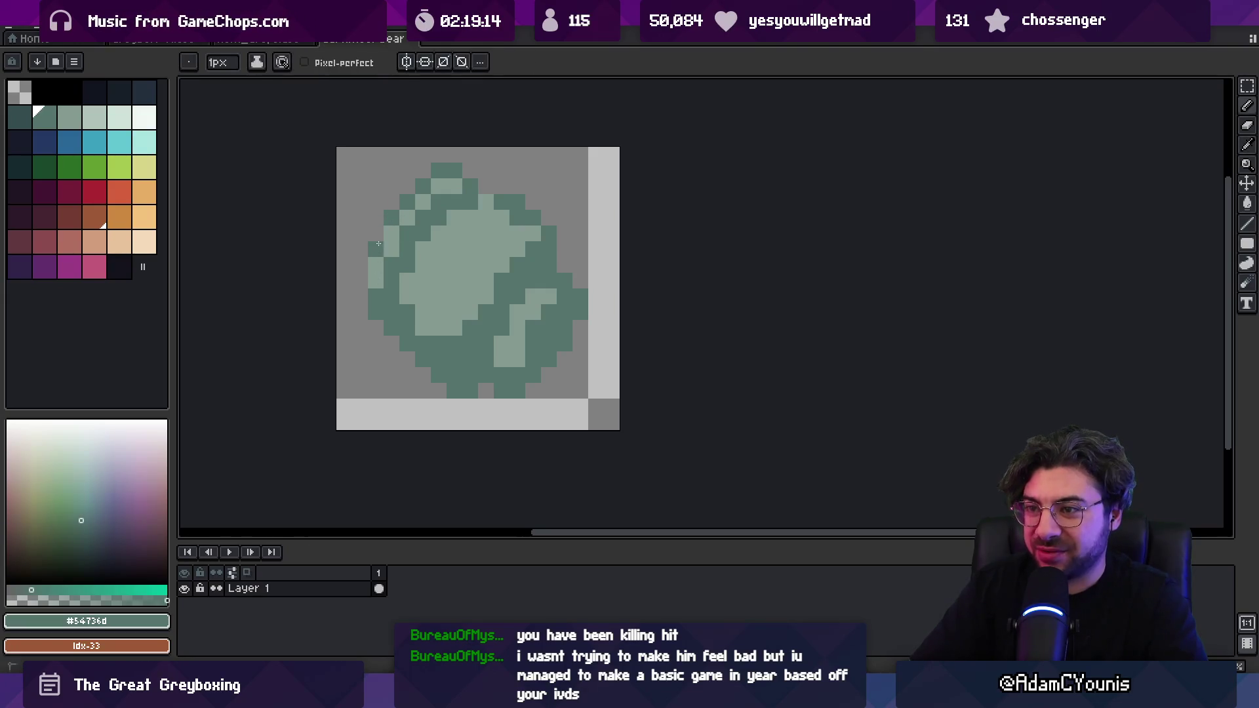
pyautogui.scroll(-3, 394, 229)
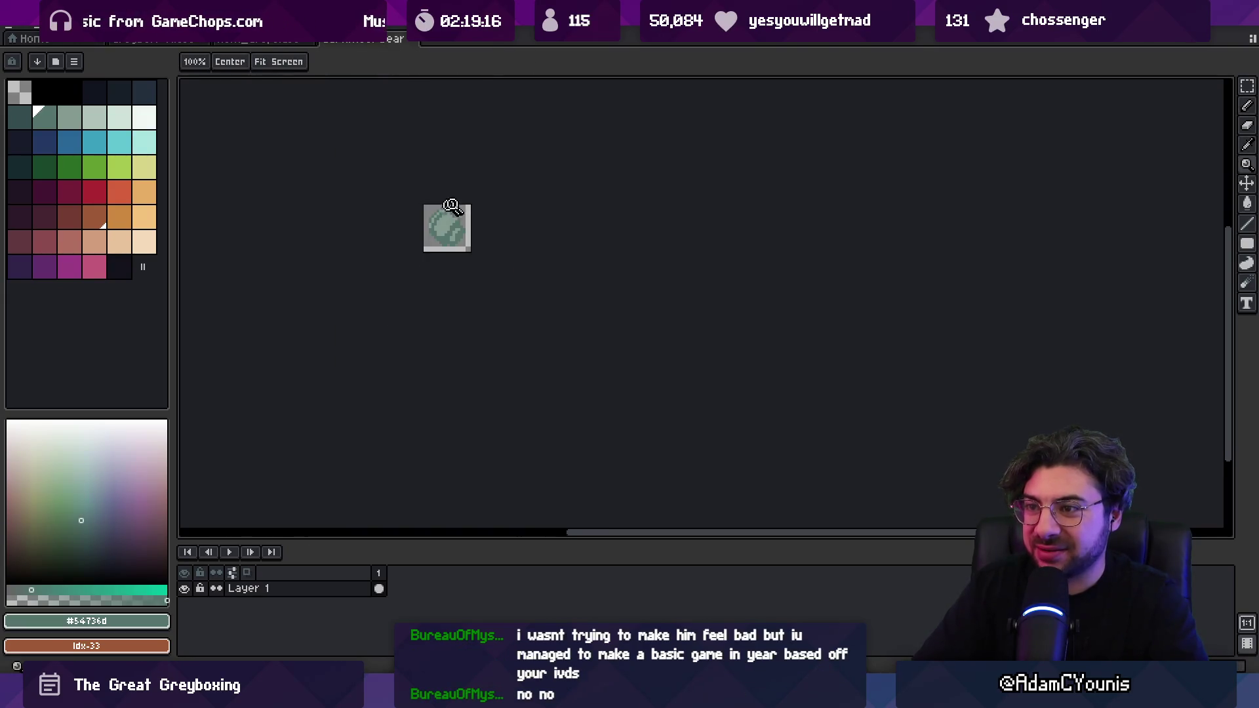
pyautogui.scroll(2, 443, 226)
# - Nudge the top of the disc down one pixel using a rectangular selection
pyautogui.press('m')
pyautogui.moveTo(392, 240)
pyautogui.mouseDown()
pyautogui.moveTo(441, 214)
pyautogui.moveTo(423, 235)
pyautogui.mouseUp()
pyautogui.click(465, 208)
pyautogui.press('b')
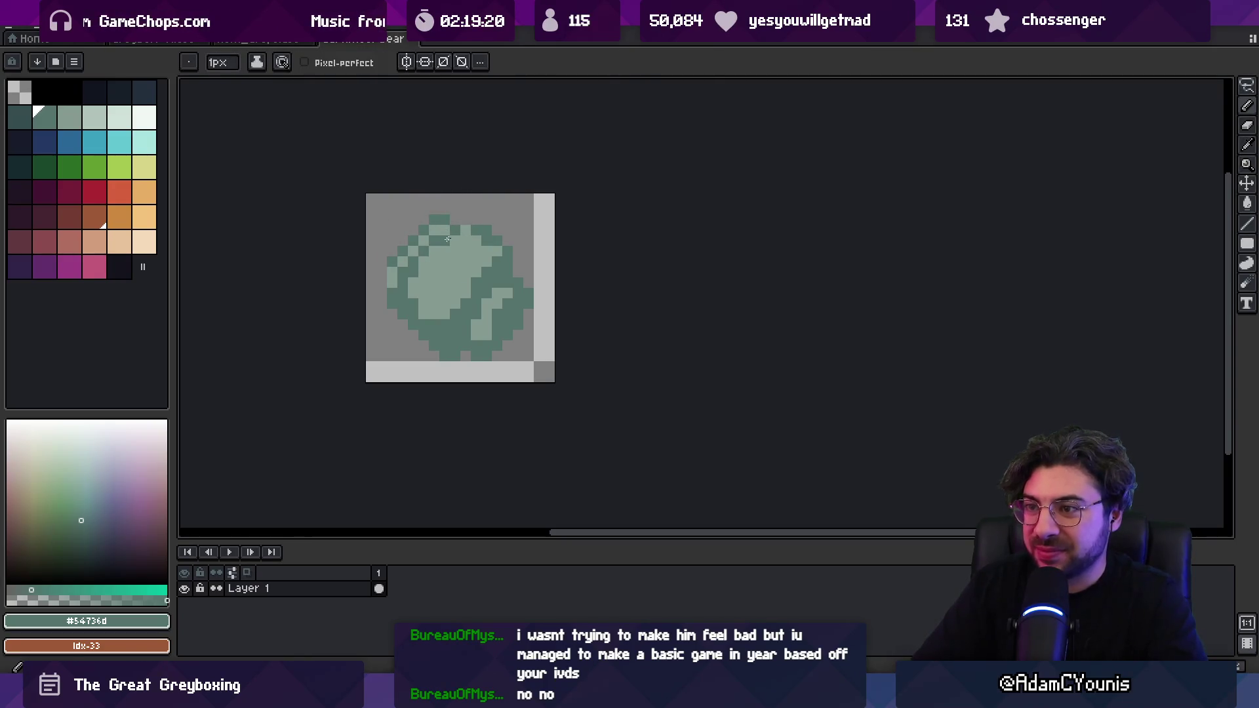
# - Draw a dark green column on the disc's left edge, sampling light green #849a90
pyautogui.scroll(-3, 410, 273)
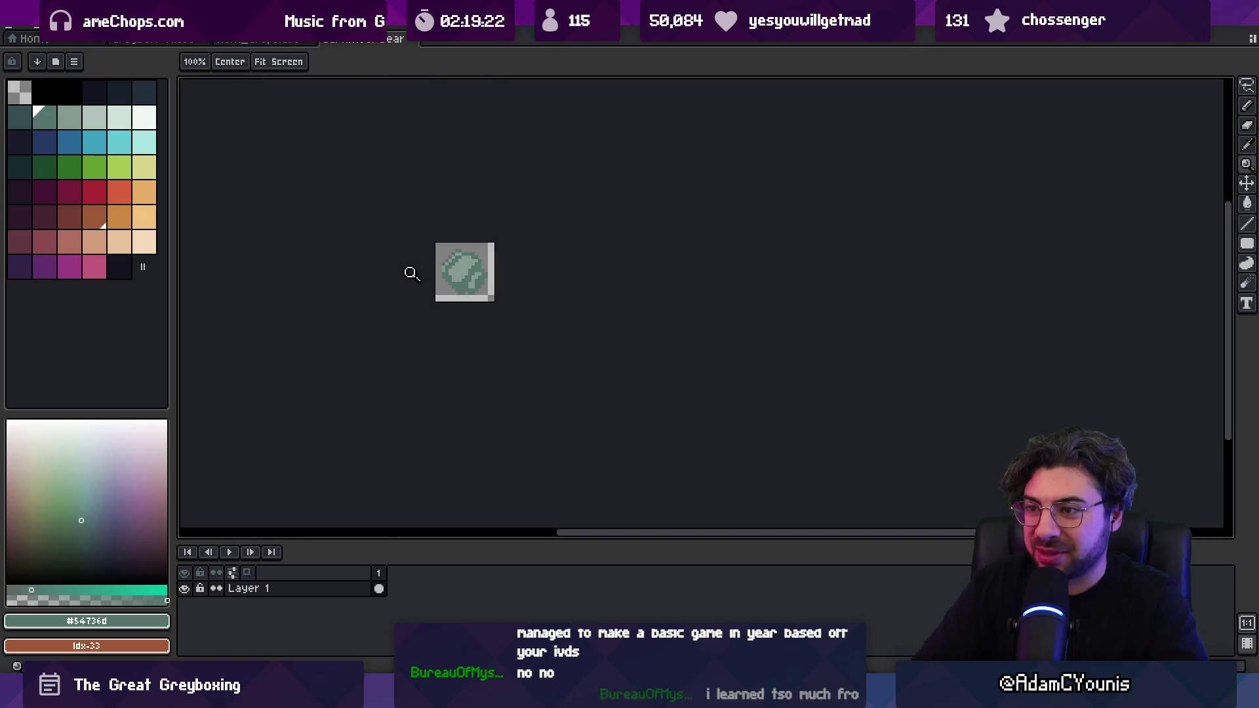
pyautogui.scroll(4, 432, 256)
pyautogui.press('z')
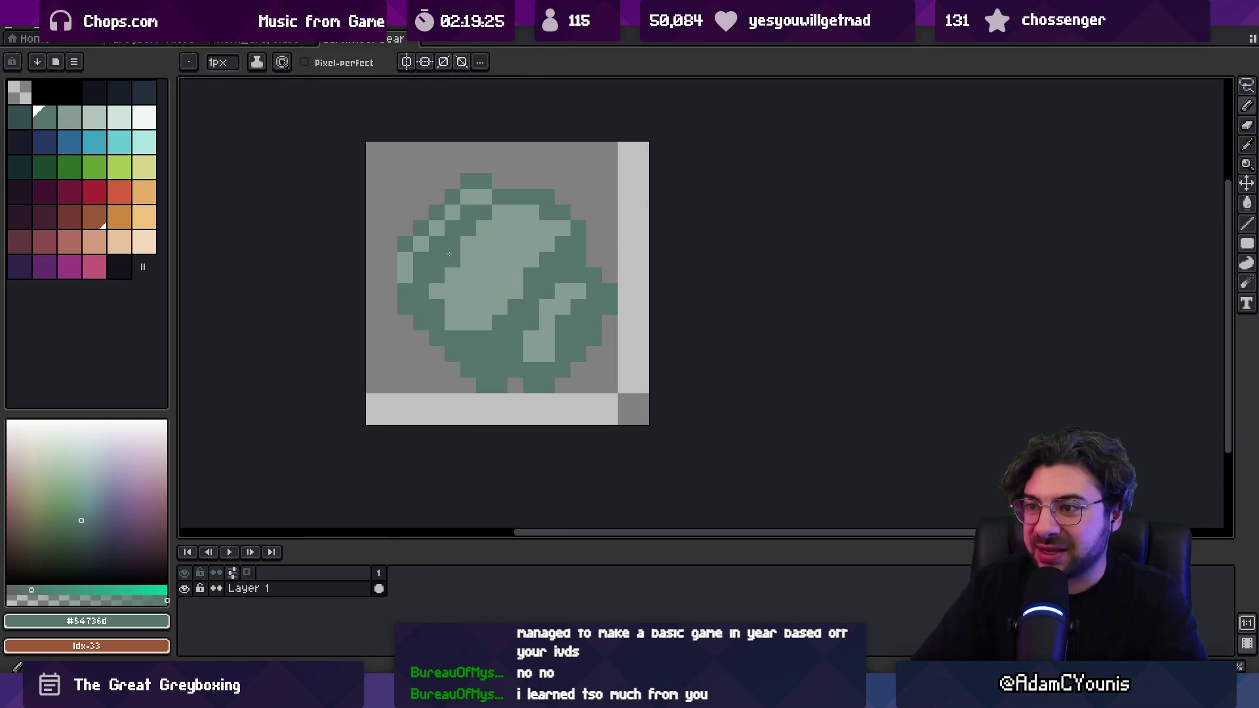
pyautogui.keyDown('alt'); pyautogui.click(438, 289); pyautogui.keyUp('alt')
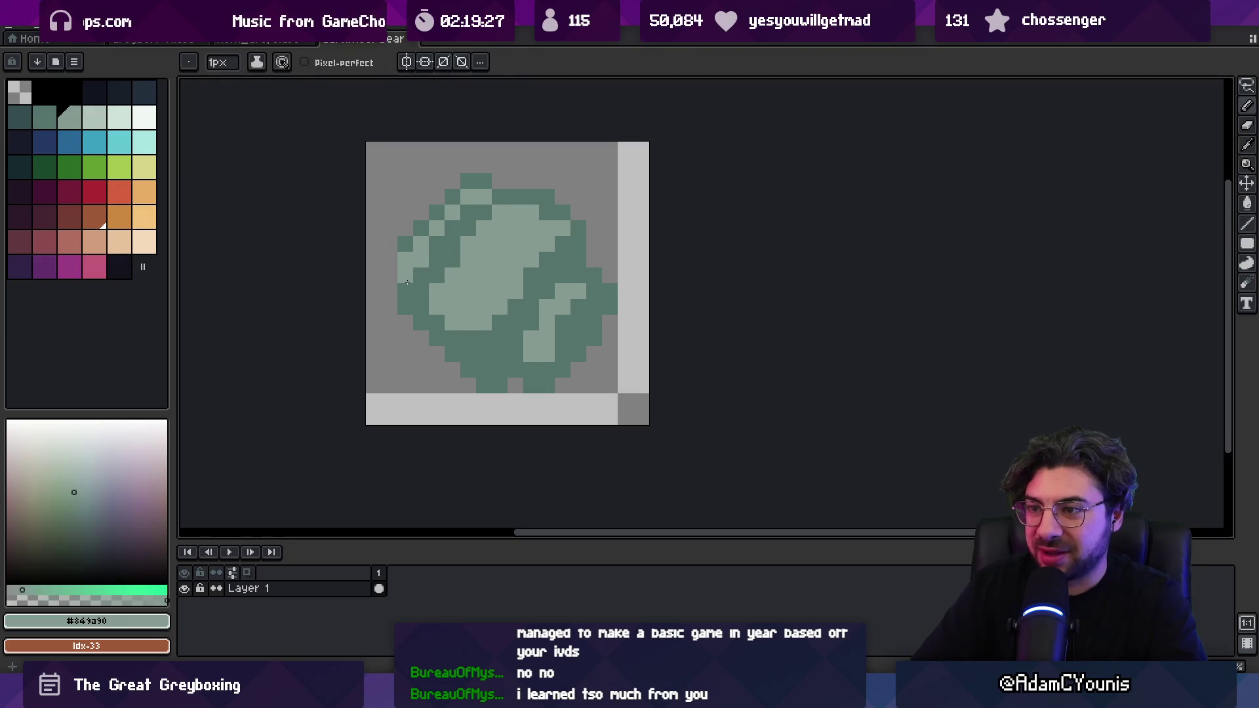
pyautogui.keyDown('alt'); pyautogui.click(407, 241); pyautogui.keyUp('alt')
pyautogui.moveTo(389, 260); pyautogui.dragTo(392, 285)
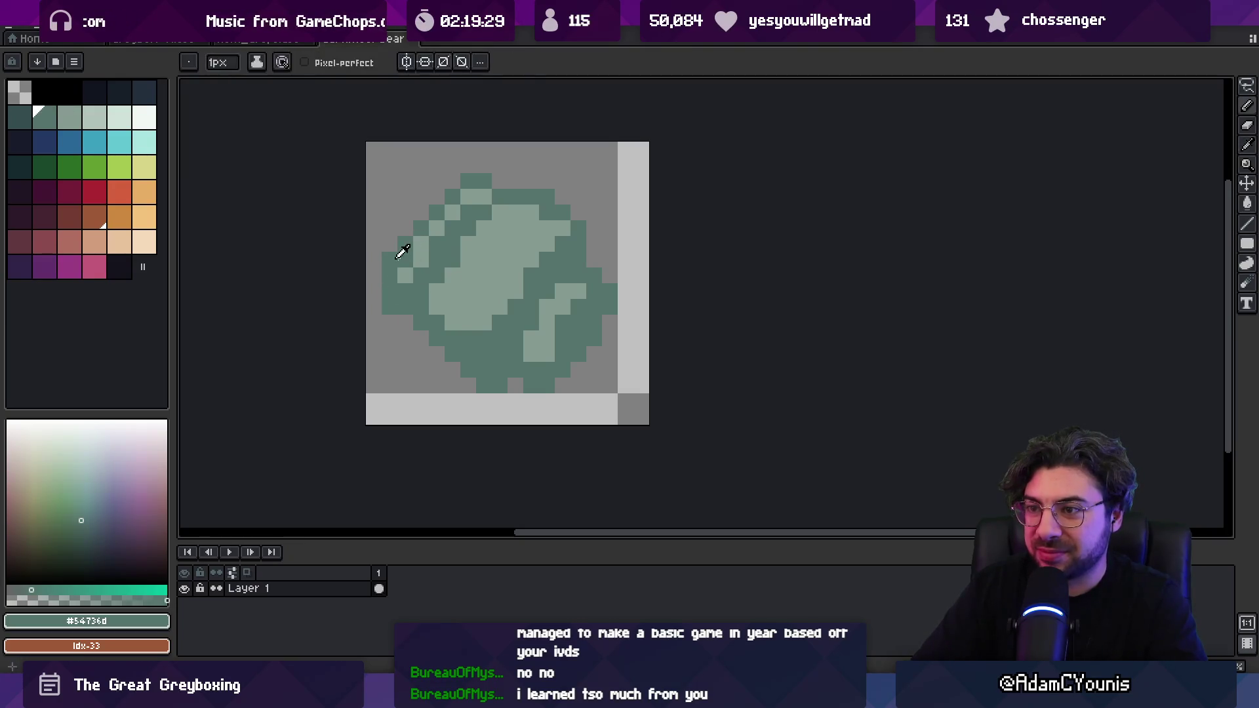
pyautogui.press('e')
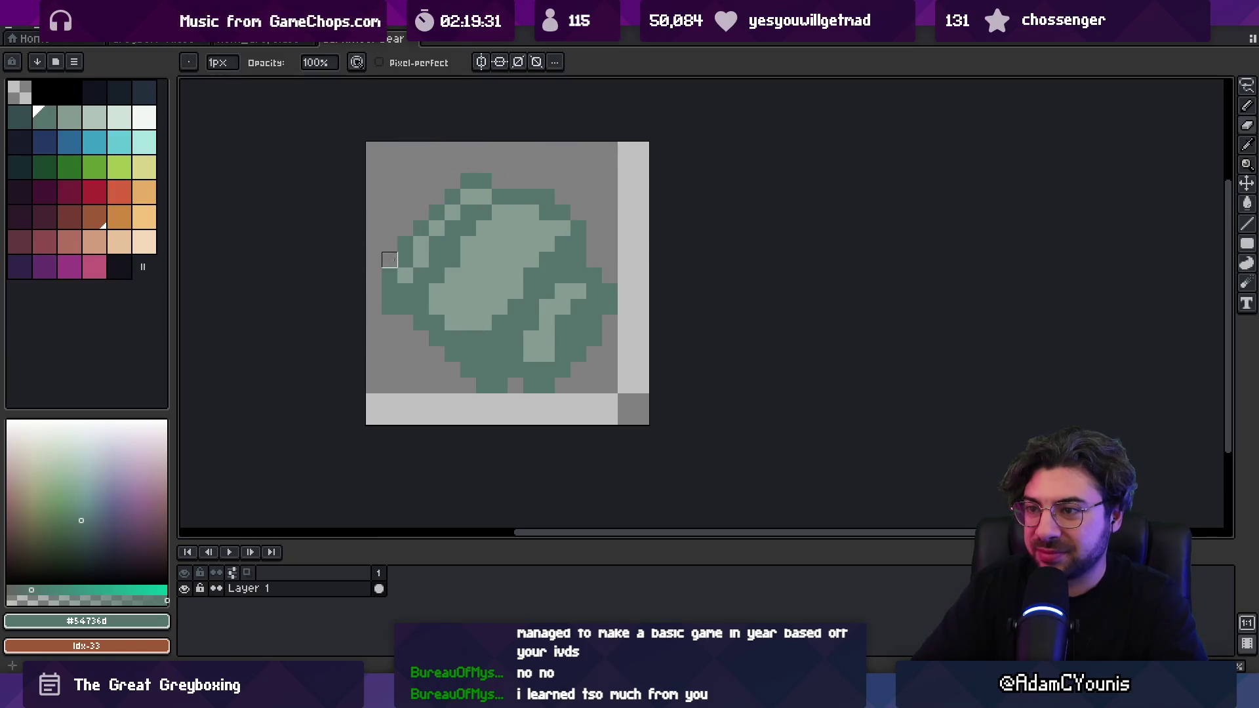
pyautogui.keyDown('alt'); pyautogui.click(407, 276); pyautogui.keyUp('alt')
pyautogui.press('z')
pyautogui.scroll(-6, 461, 285)
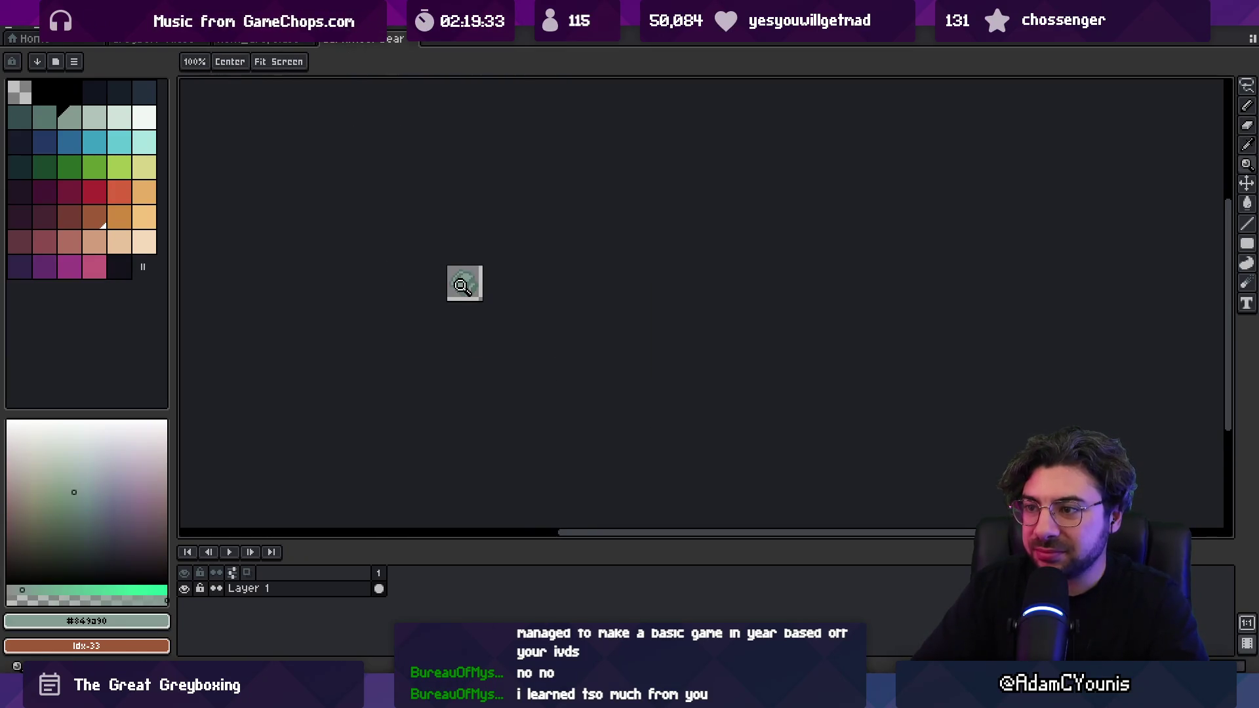
pyautogui.scroll(6, 461, 285)
pyautogui.press('b')
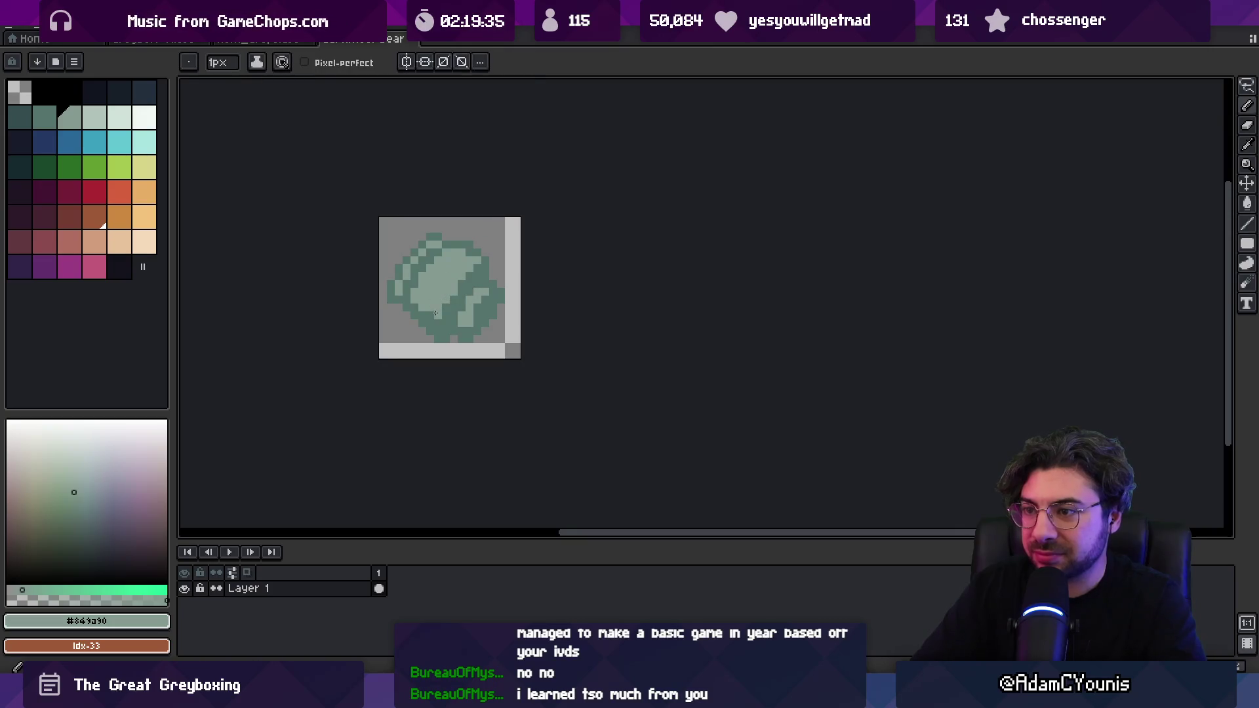
pyautogui.keyDown('alt'); pyautogui.click(477, 295); pyautogui.keyUp('alt')
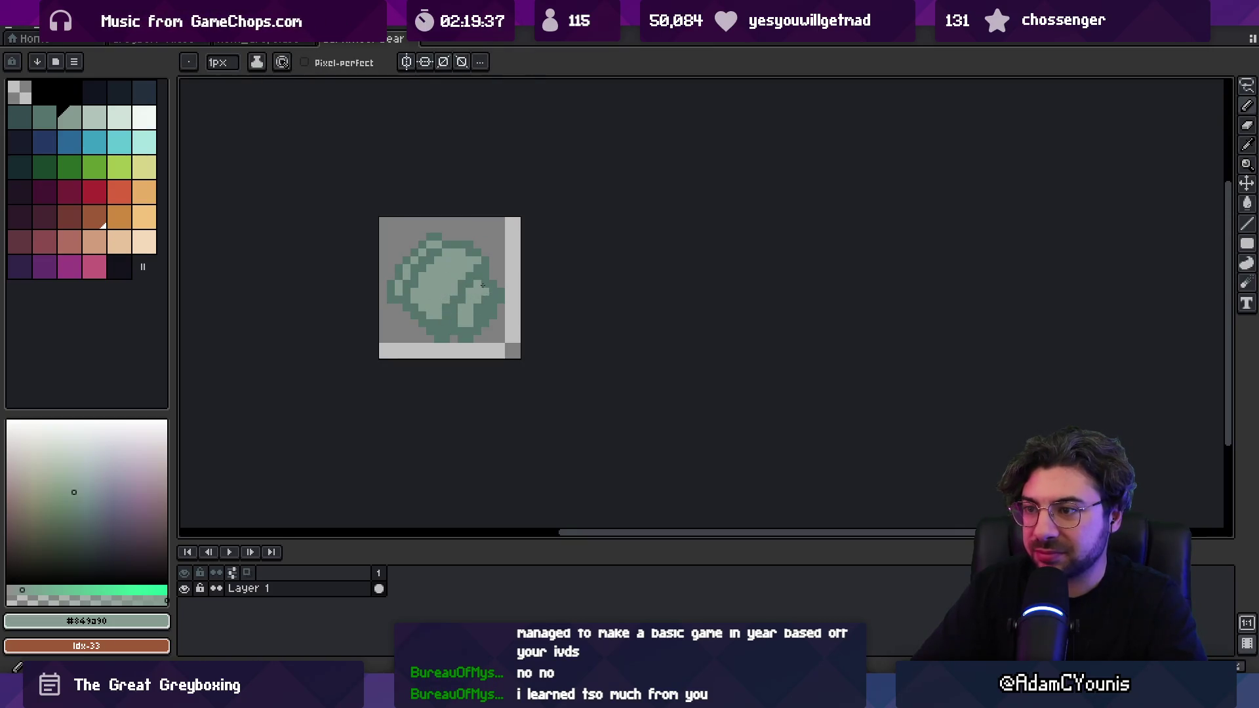
pyautogui.keyDown('alt'); pyautogui.click(490, 298); pyautogui.keyUp('alt')
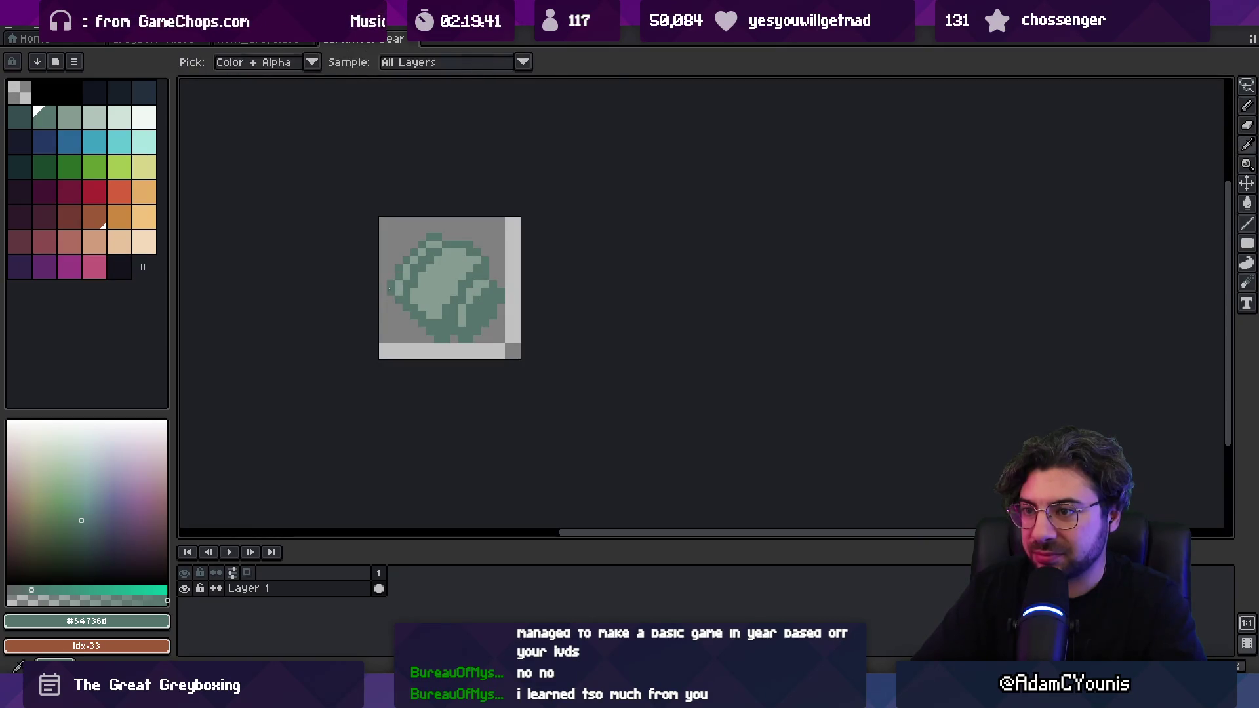
# - Erase a stray left-edge pixel and lighten another, using dark green #54736d and light green
pyautogui.press('z')
pyautogui.scroll(-3, 480, 224)
pyautogui.scroll(5, 460, 258)
pyautogui.press('b')
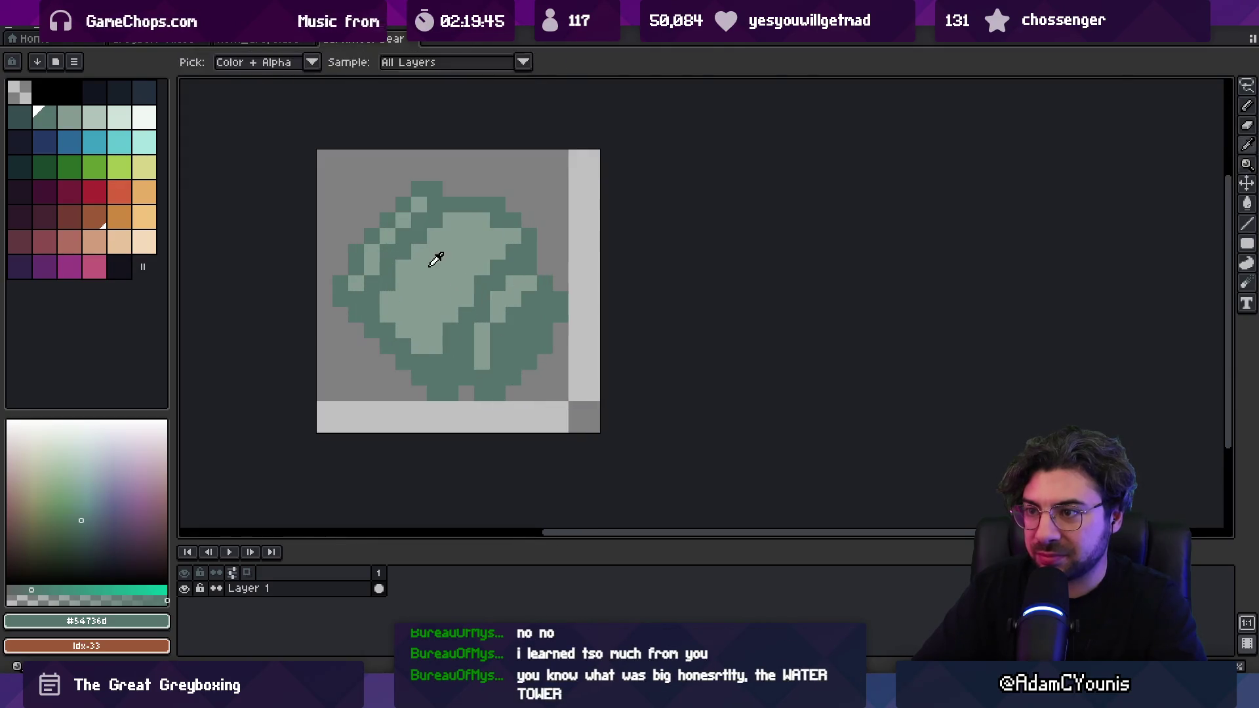
pyautogui.keyDown('alt'); pyautogui.click(410, 253); pyautogui.keyUp('alt')
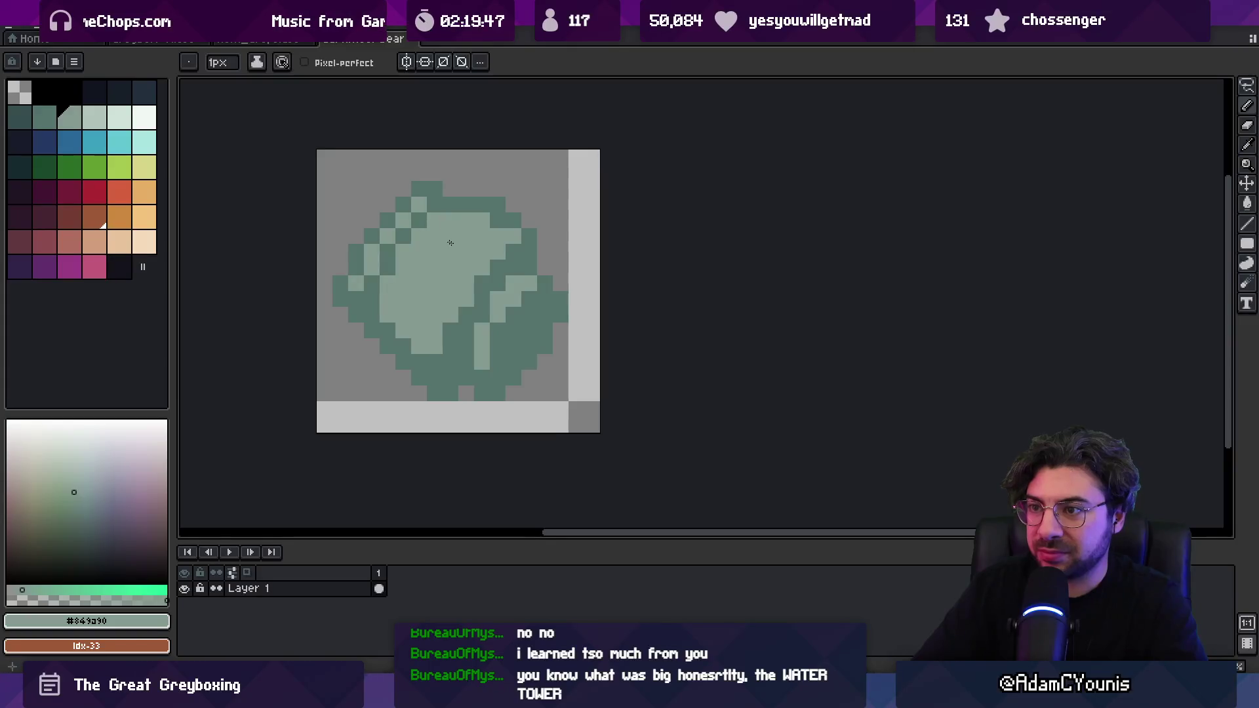
pyautogui.press('z')
pyautogui.scroll(-5, 469, 208)
pyautogui.scroll(3, 459, 243)
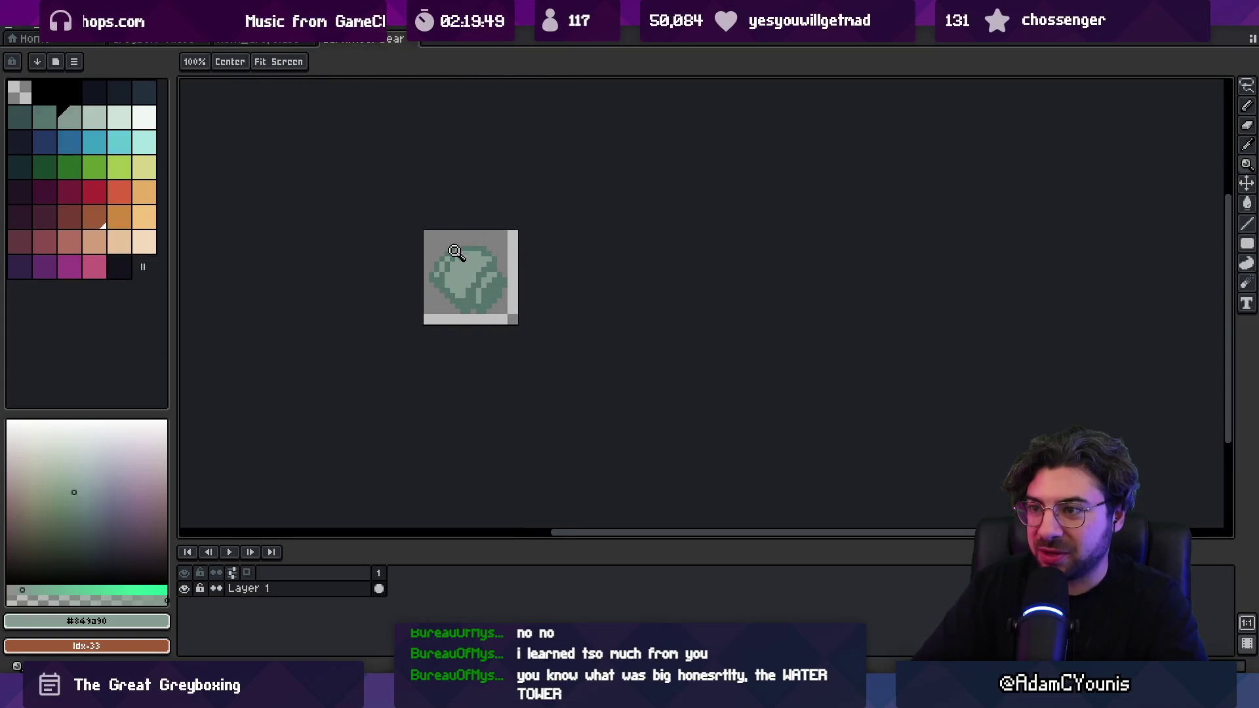
pyautogui.scroll(2, 455, 252)
pyautogui.press('b')
pyautogui.keyDown('alt'); pyautogui.click(450, 247); pyautogui.keyUp('alt')
pyautogui.rightClick(409, 306)
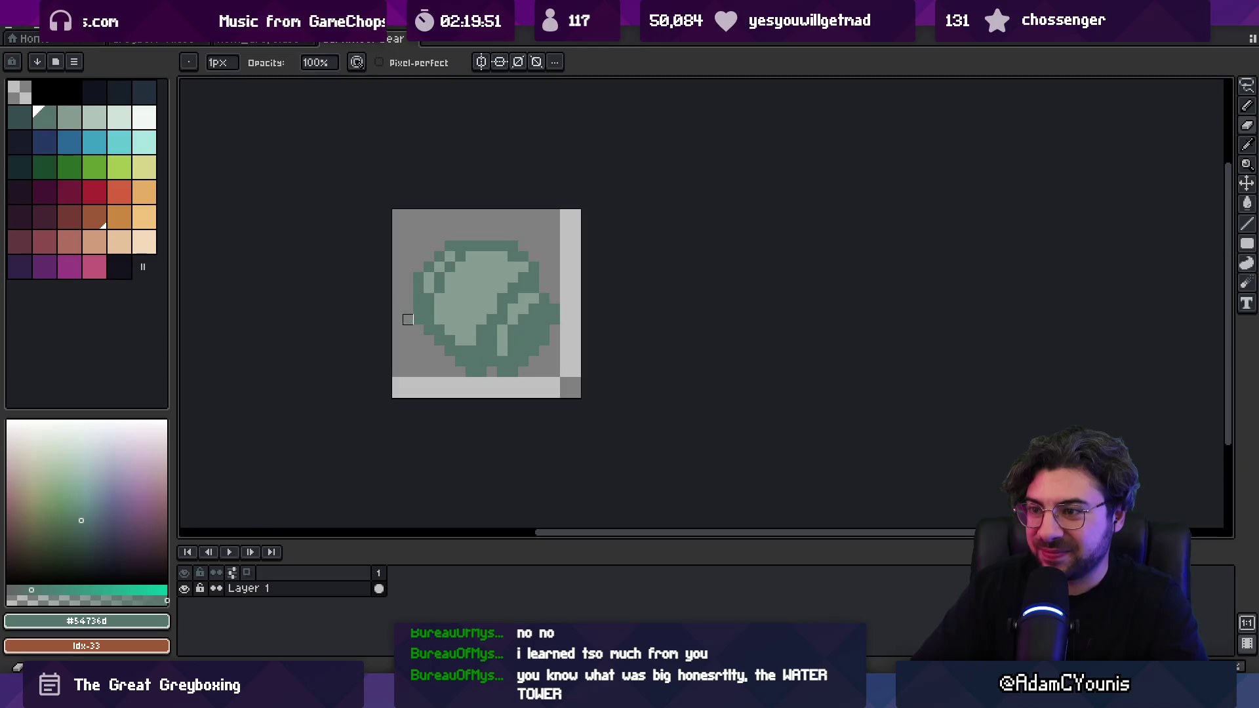
pyautogui.keyDown('alt'); pyautogui.click(433, 290); pyautogui.keyUp('alt')
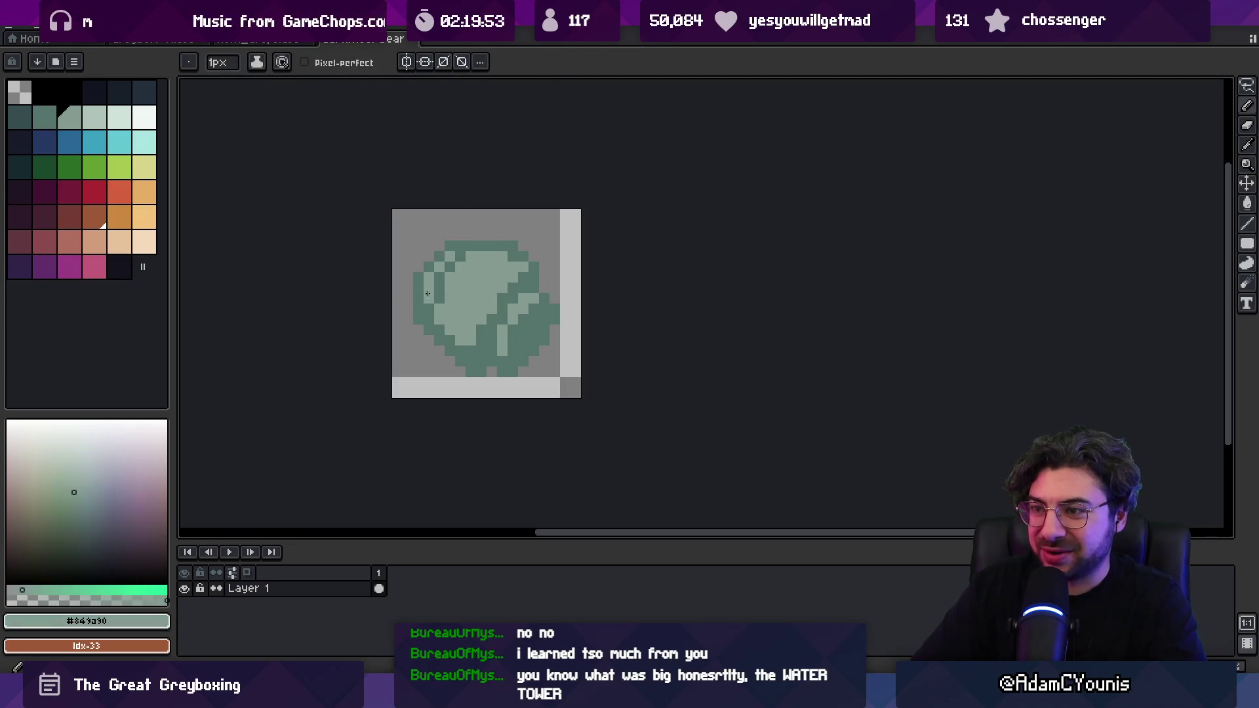
pyautogui.click(418, 288)
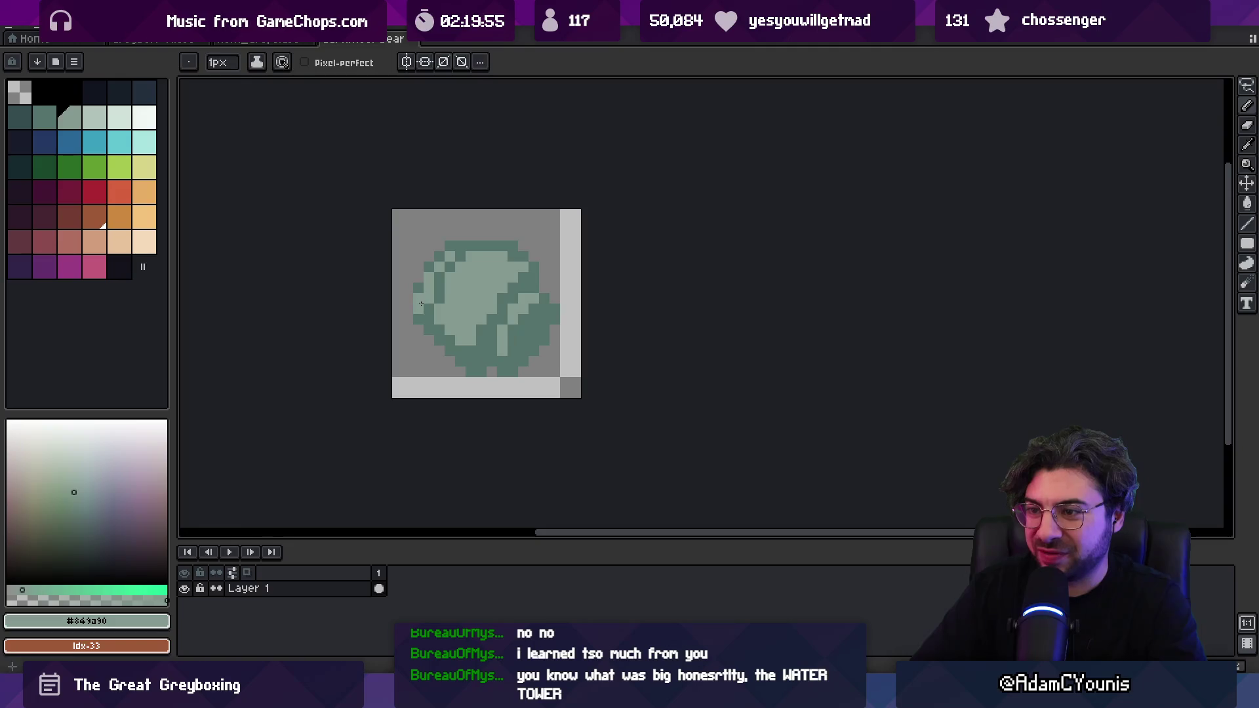
# - Darken a short left-edge run, reshade right-side pixels, and choose the dark navy swatch
pyautogui.press('z')
pyautogui.scroll(-3, 429, 287)
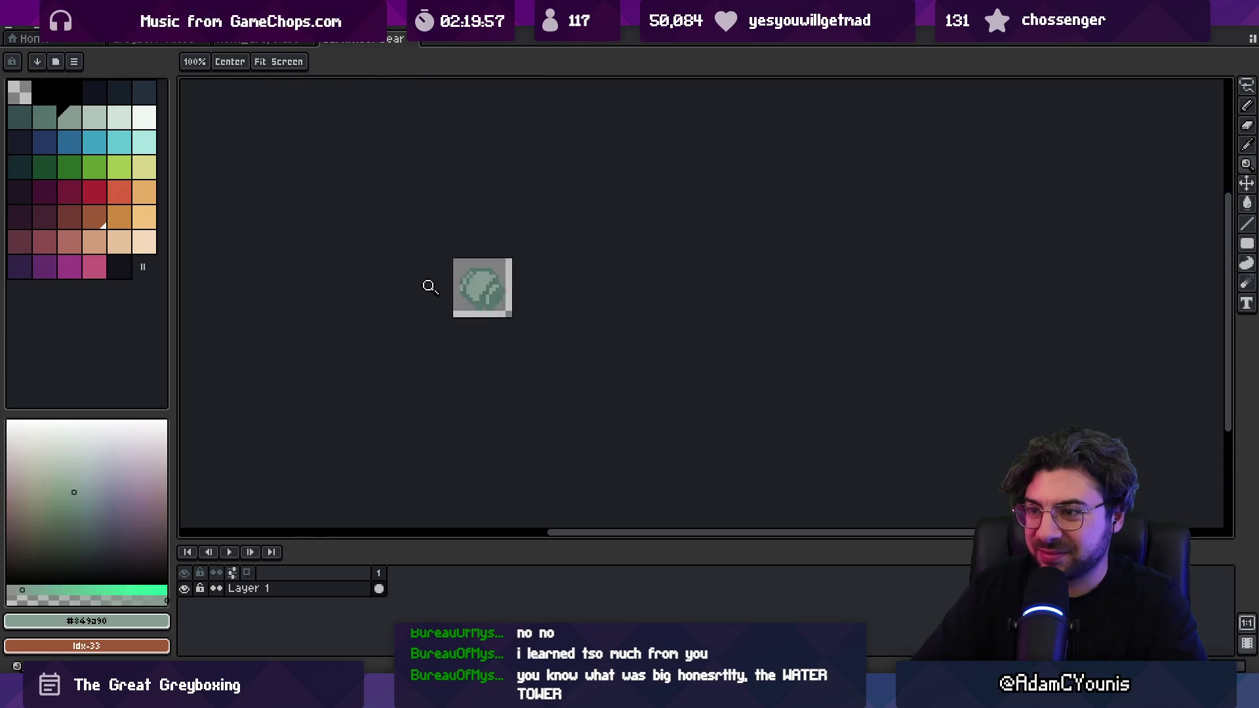
pyautogui.scroll(3, 492, 291)
pyautogui.press('b')
pyautogui.keyDown('alt'); pyautogui.click(406, 282); pyautogui.keyUp('alt')
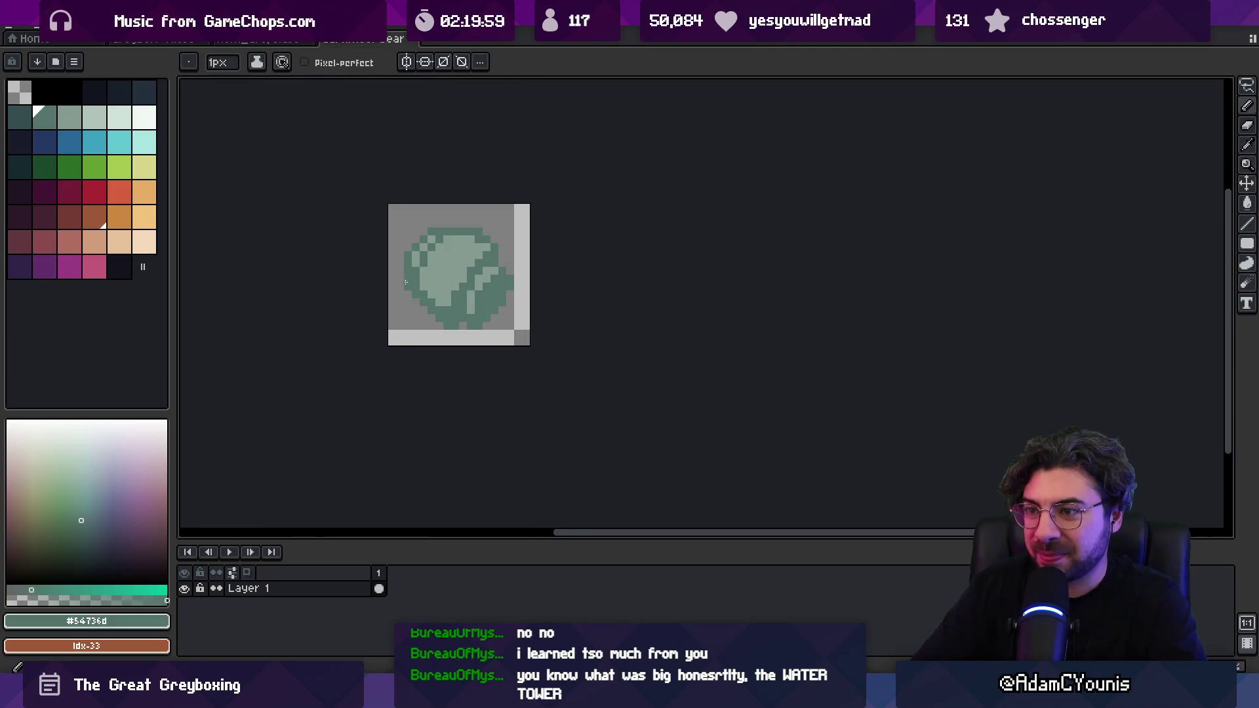
pyautogui.moveTo(399, 268); pyautogui.dragTo(399, 283)
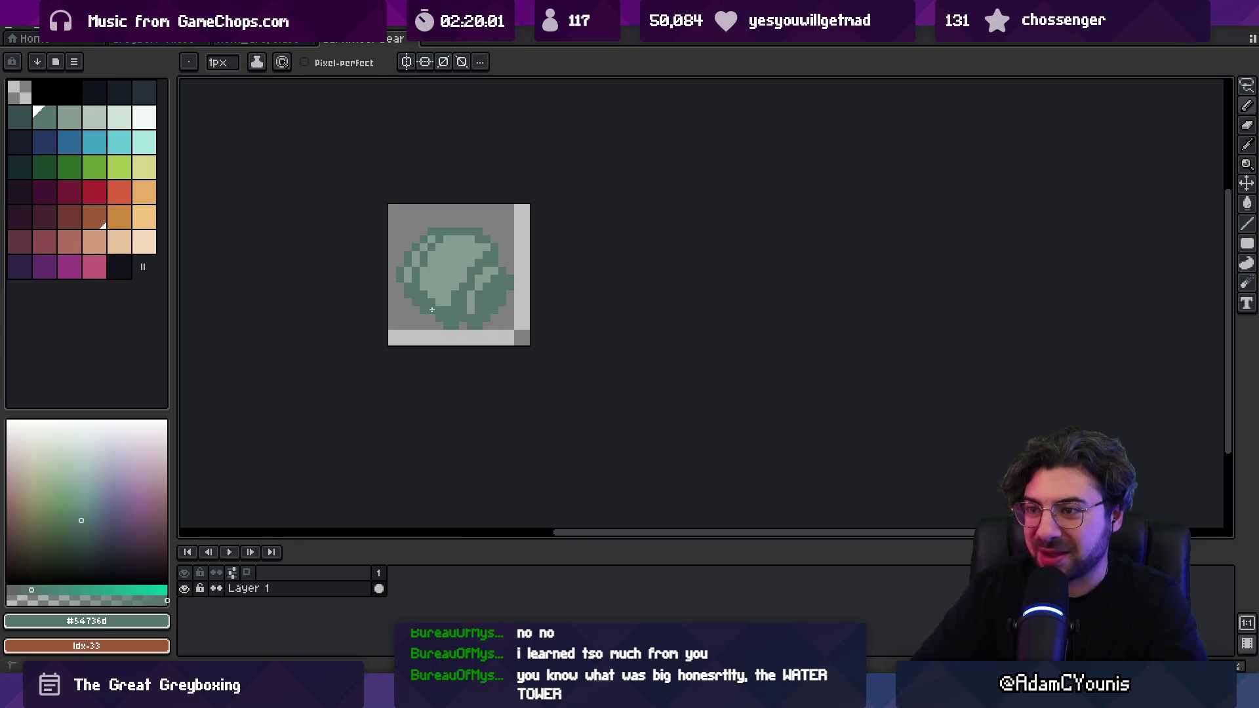
pyautogui.keyDown('alt'); pyautogui.click(426, 294); pyautogui.keyUp('alt')
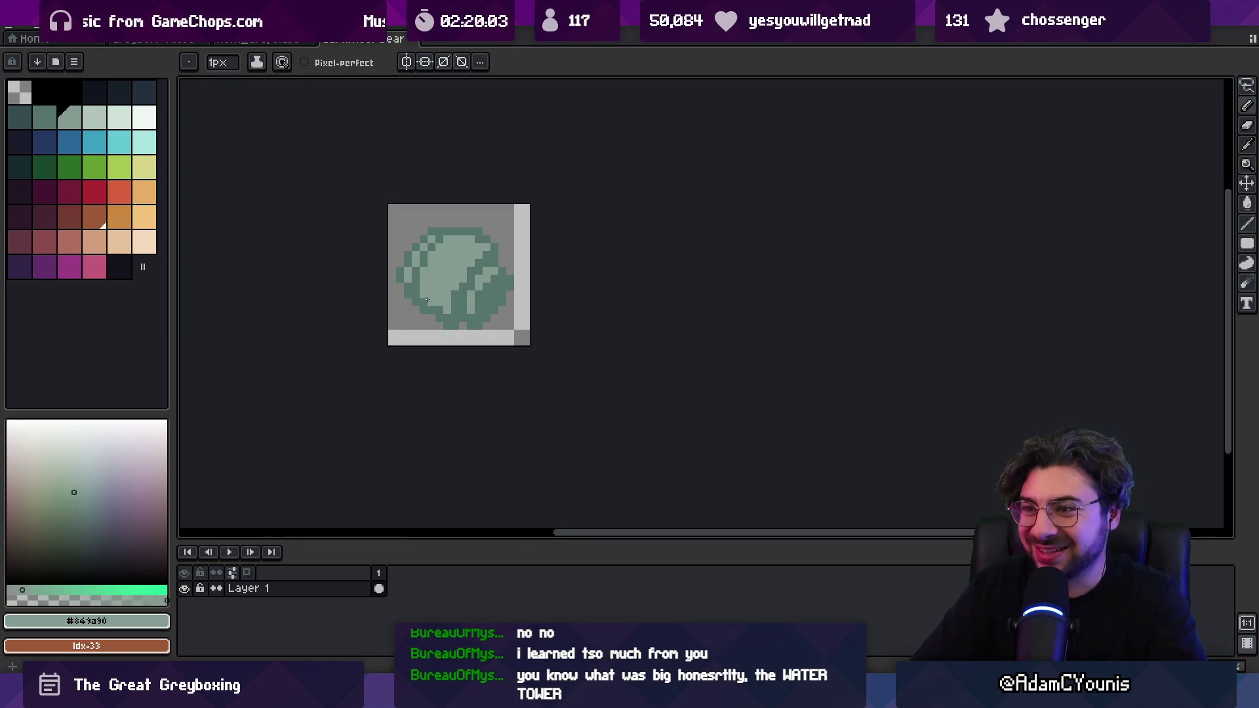
pyautogui.scroll(-4, 472, 272)
pyautogui.scroll(4, 460, 278)
pyautogui.keyDown('alt'); pyautogui.click(444, 276); pyautogui.keyUp('alt')
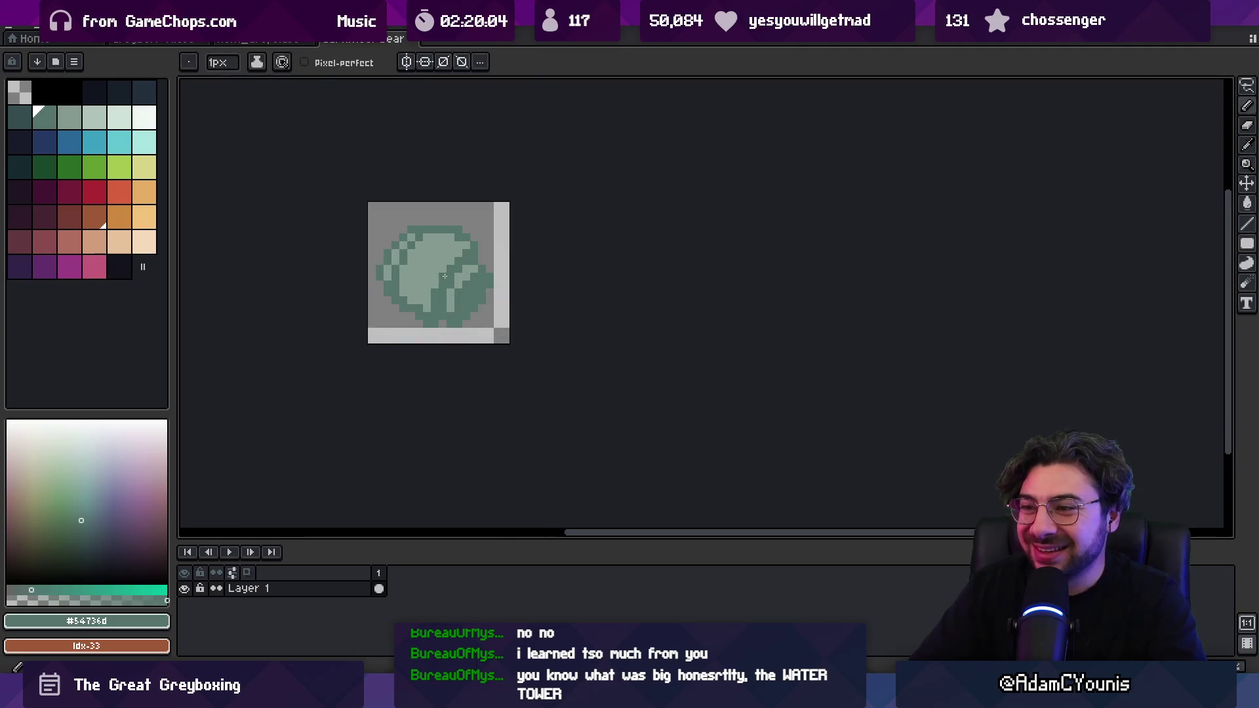
pyautogui.click(466, 272)
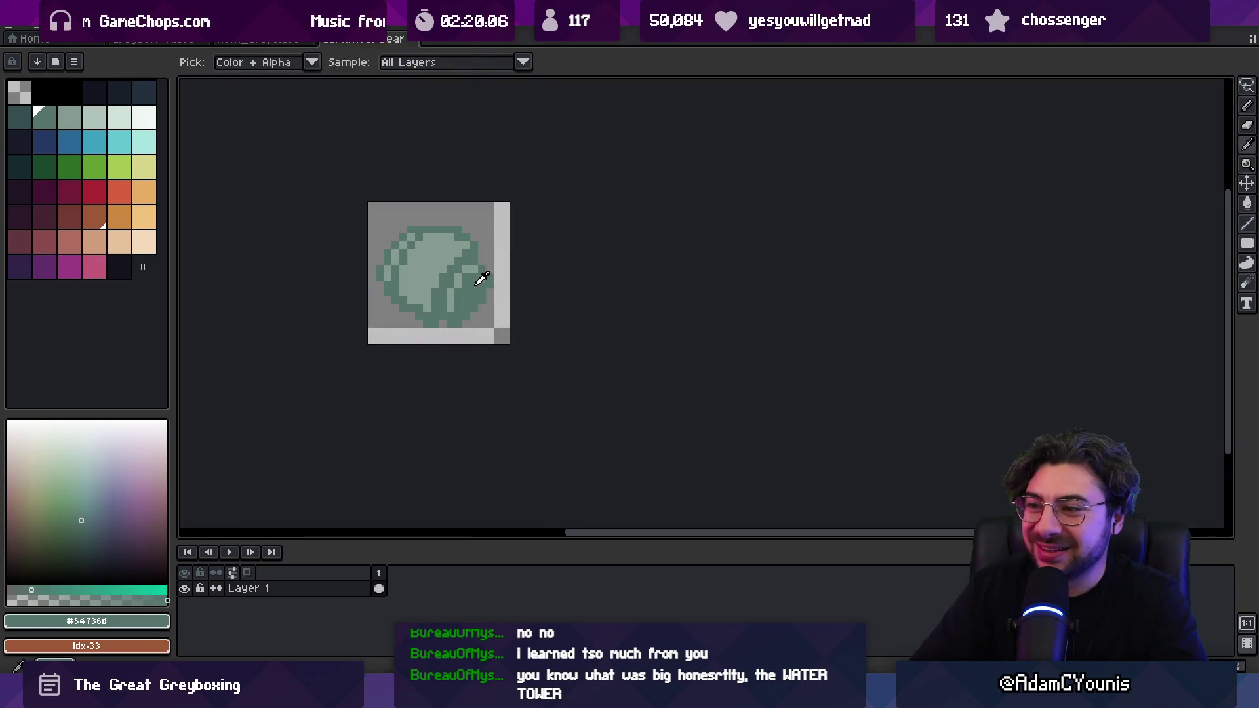
pyautogui.click(120, 93)
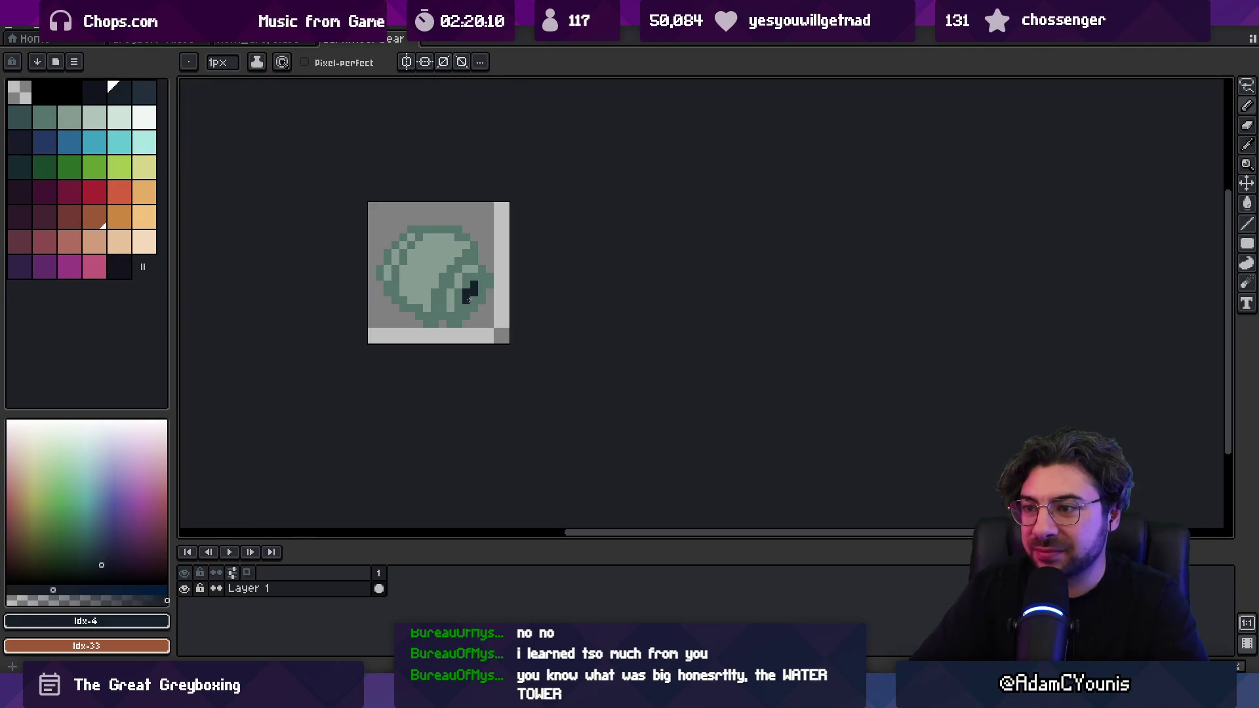
# - Zoom in on the disc and sample its light green and mid-teal outline colours
pyautogui.scroll(-3, 470, 298)
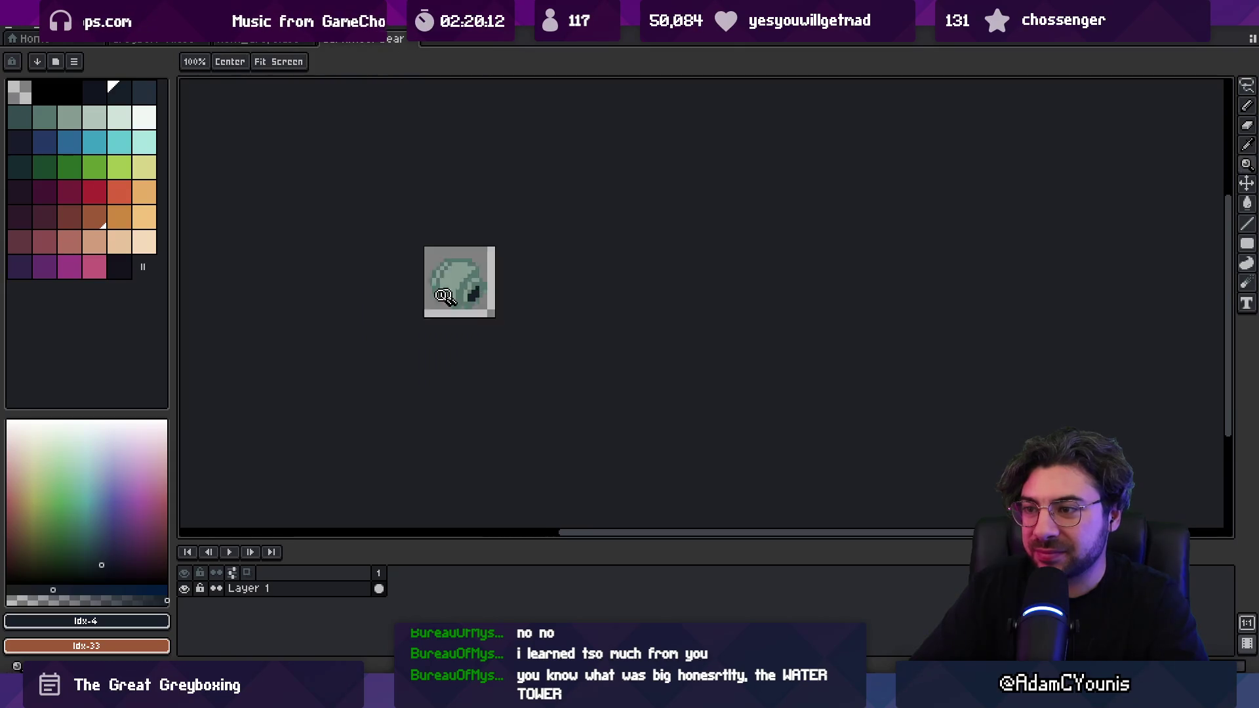
pyautogui.scroll(4, 434, 293)
pyautogui.keyDown('alt'); pyautogui.click(434, 293); pyautogui.keyUp('alt')
pyautogui.press('b')
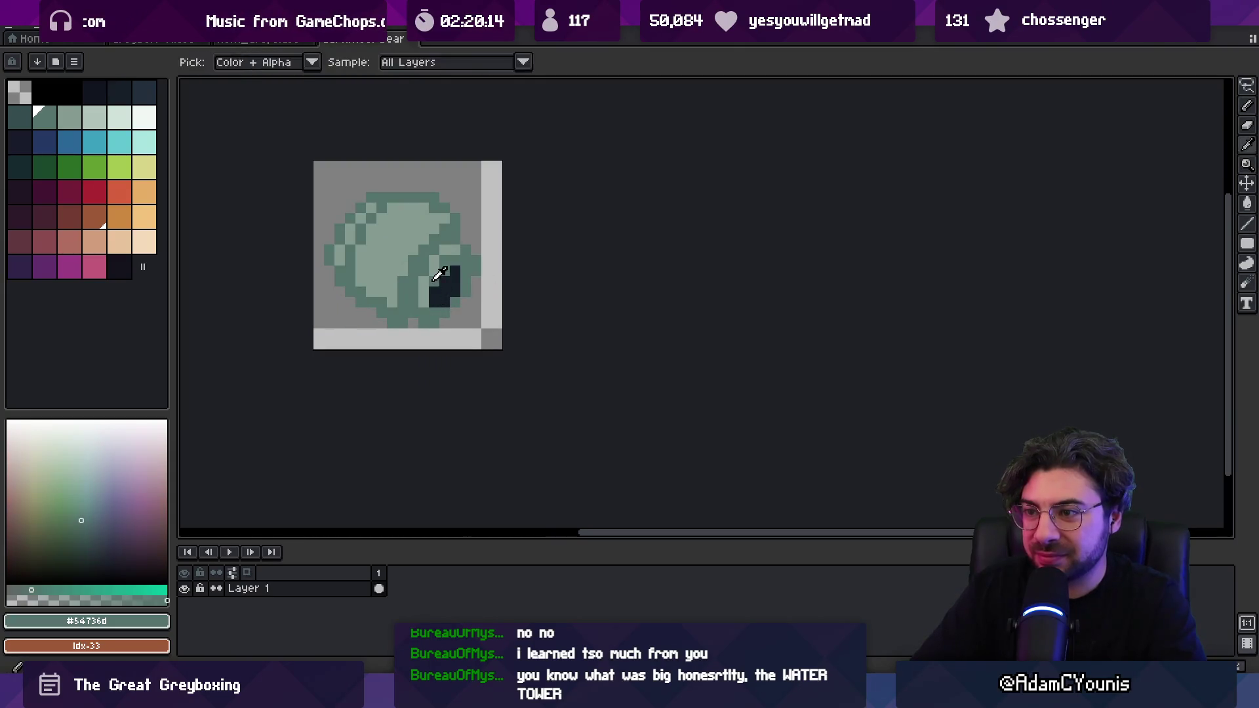
pyautogui.keyDown('alt'); pyautogui.click(418, 291); pyautogui.keyUp('alt')
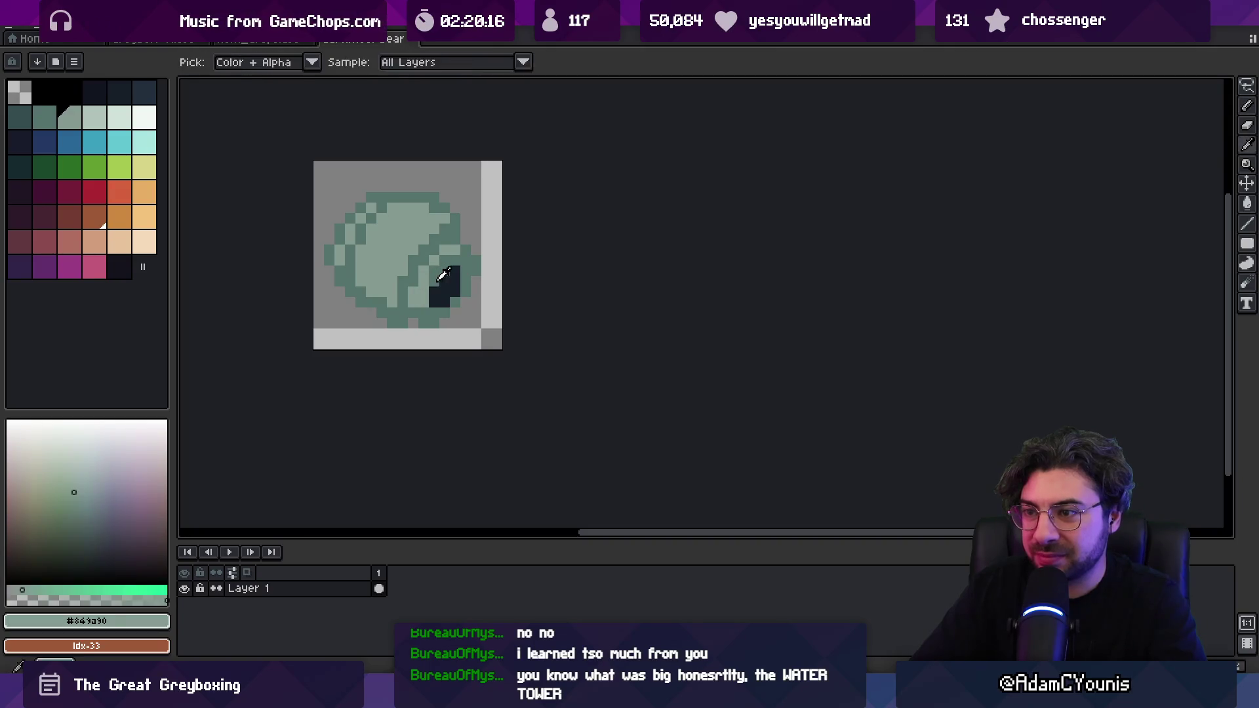
pyautogui.keyDown('alt'); pyautogui.click(420, 296); pyautogui.keyUp('alt')
pyautogui.press('z')
pyautogui.scroll(-4, 437, 265)
pyautogui.scroll(4, 458, 275)
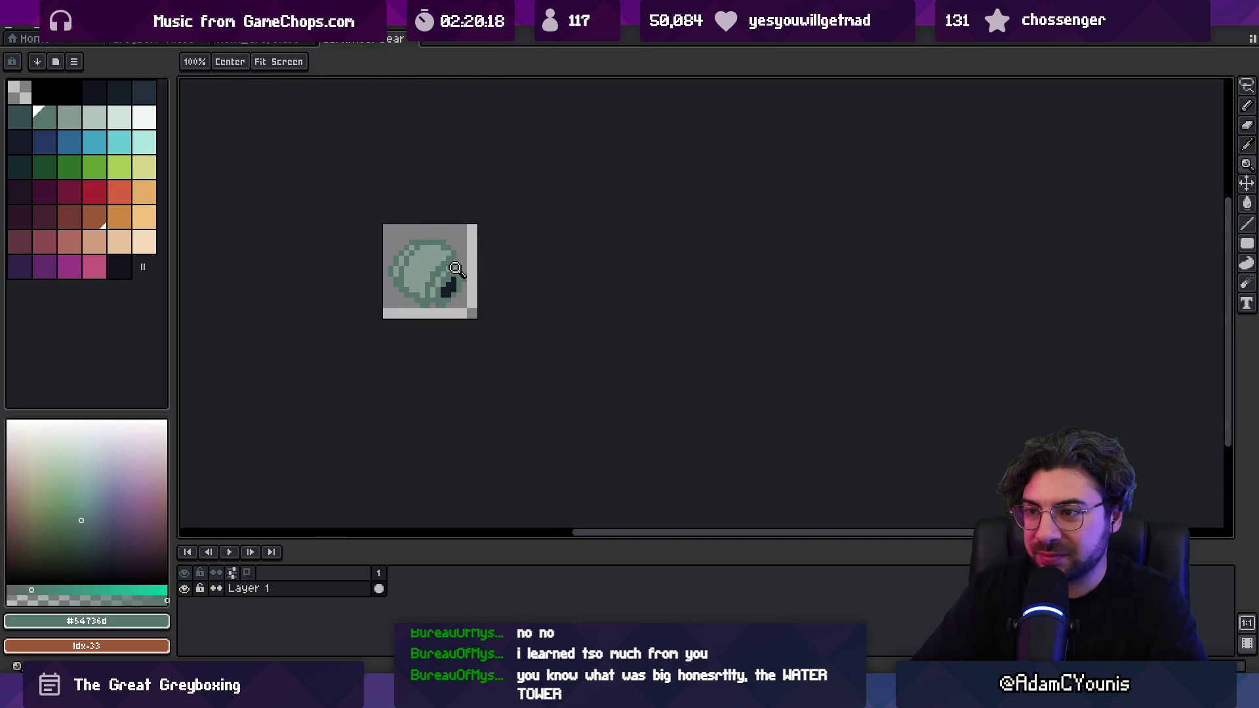
pyautogui.press('b')
# - Cycle through the fill, eraser and move tools while zooming in and panning across the disc
pyautogui.press('g')
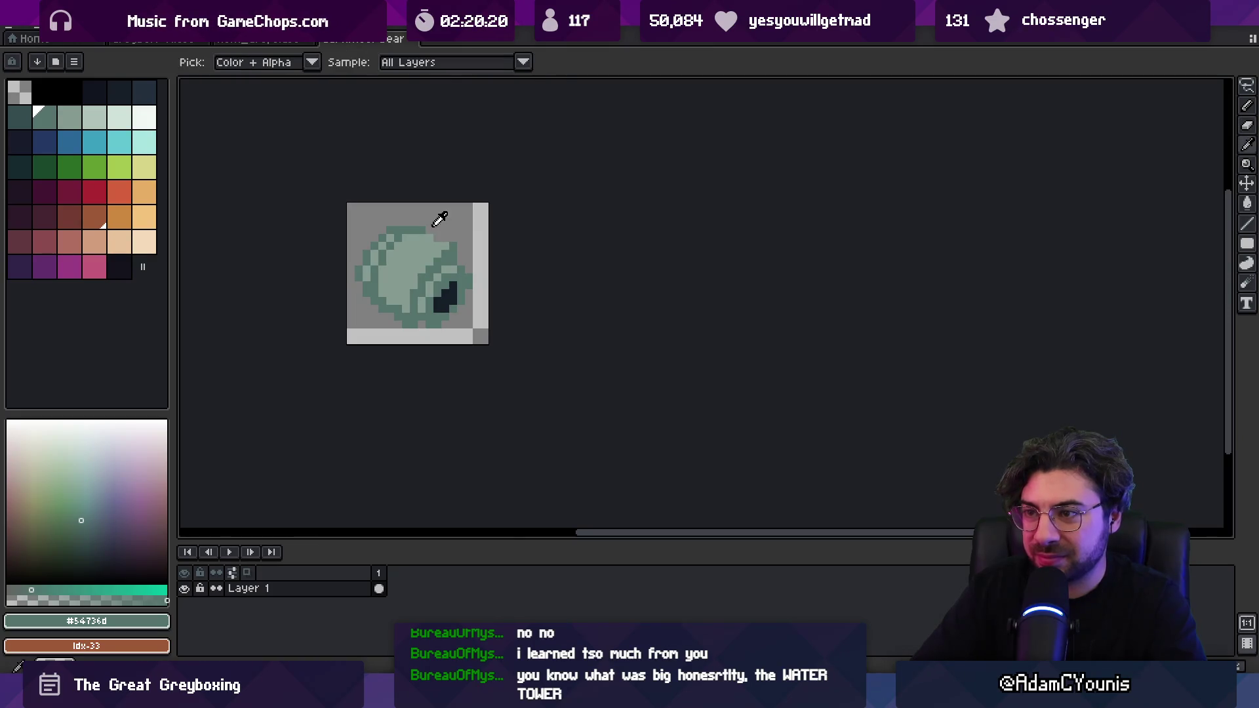
pyautogui.press('e')
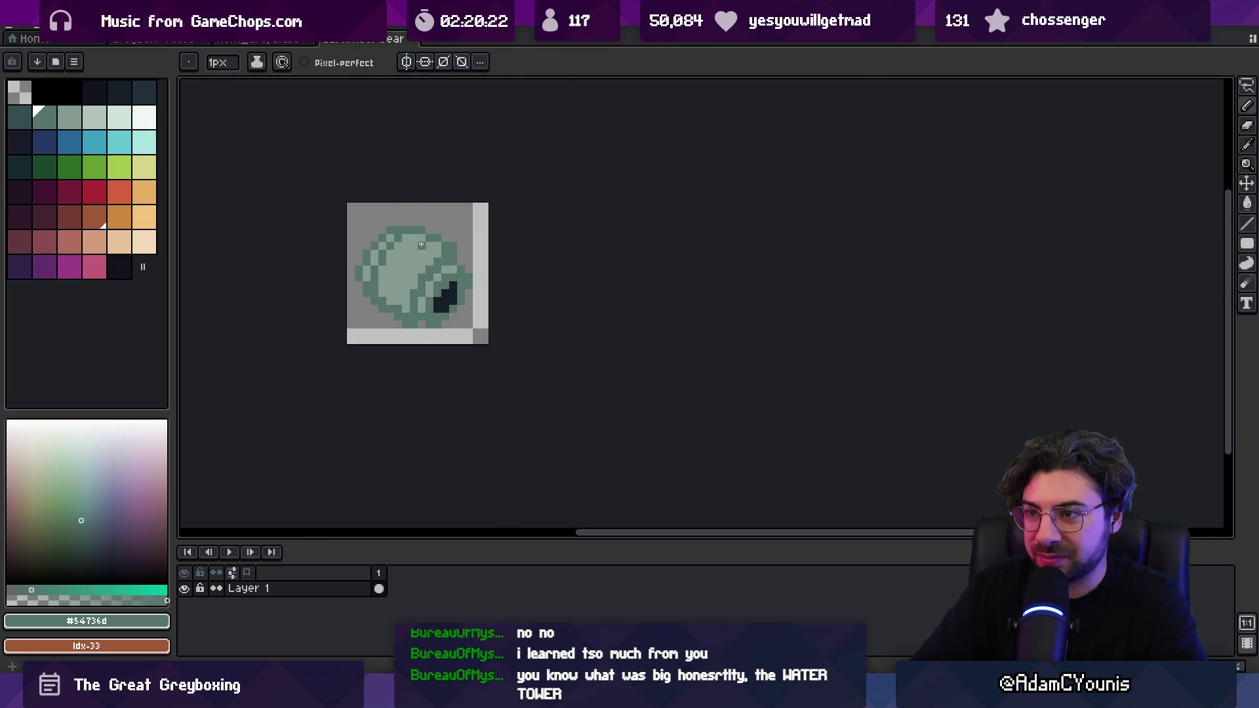
pyautogui.press('z')
pyautogui.scroll(-4, 458, 231)
pyautogui.scroll(4, 449, 223)
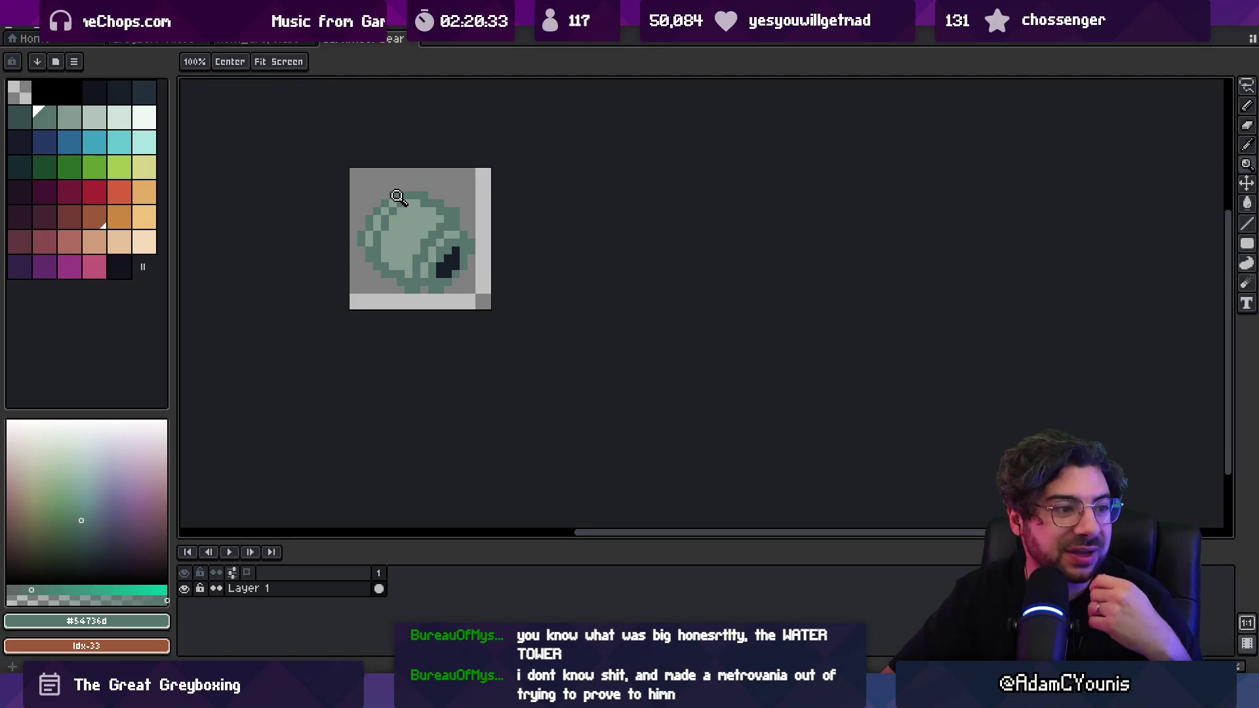
pyautogui.click(430, 263)
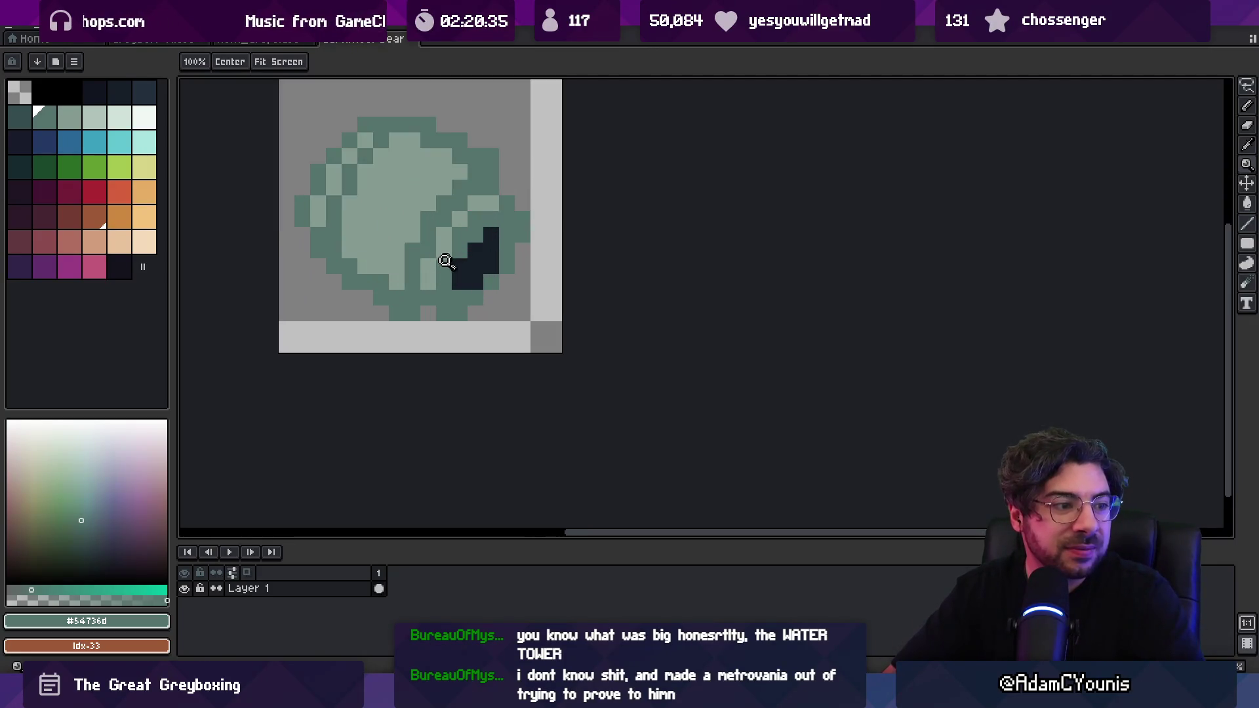
pyautogui.moveTo(435, 291); pyautogui.dragTo(430, 290)
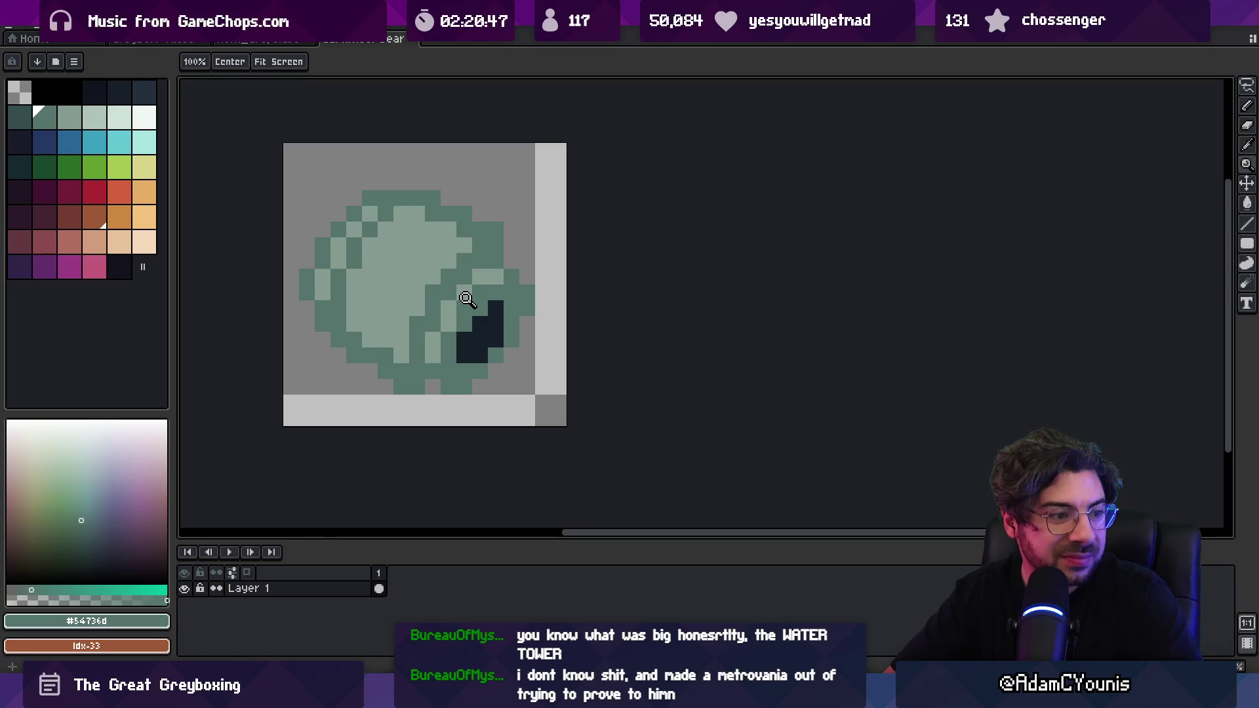
pyautogui.press('v')
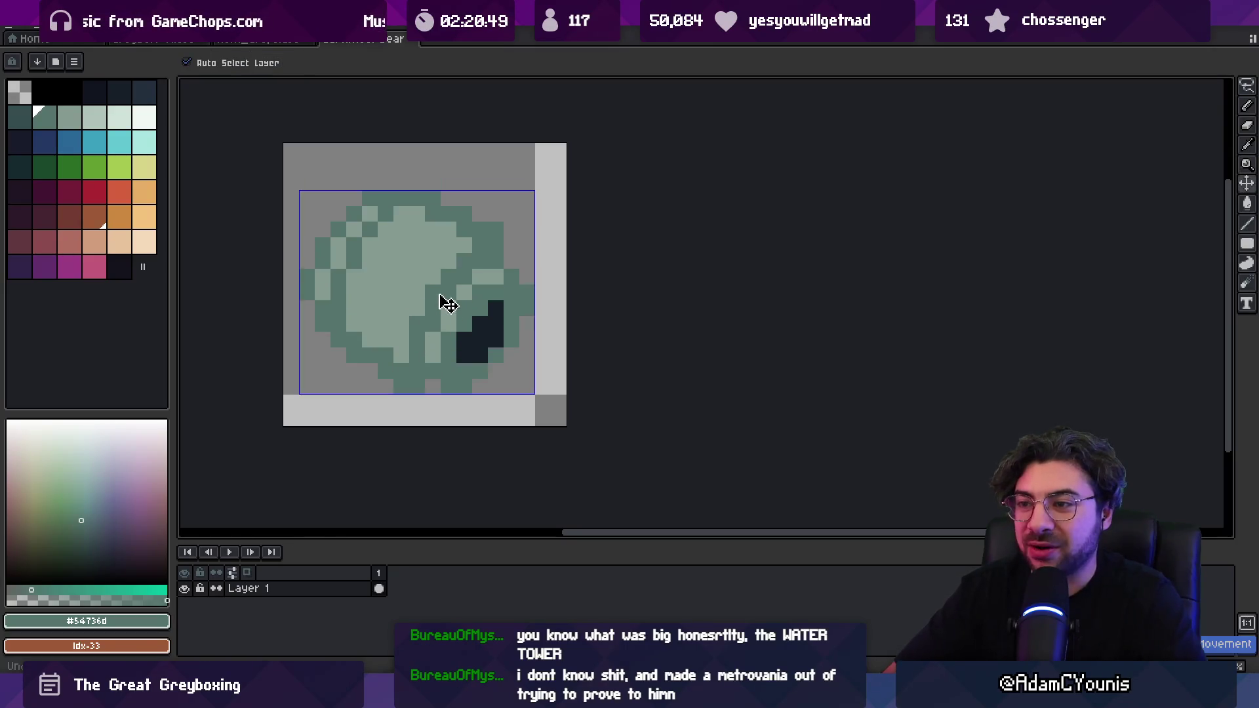
# - Set dark teal as a working colour and shade the disc's right edge with it
pyautogui.click(30, 128)
pyautogui.click(147, 94)
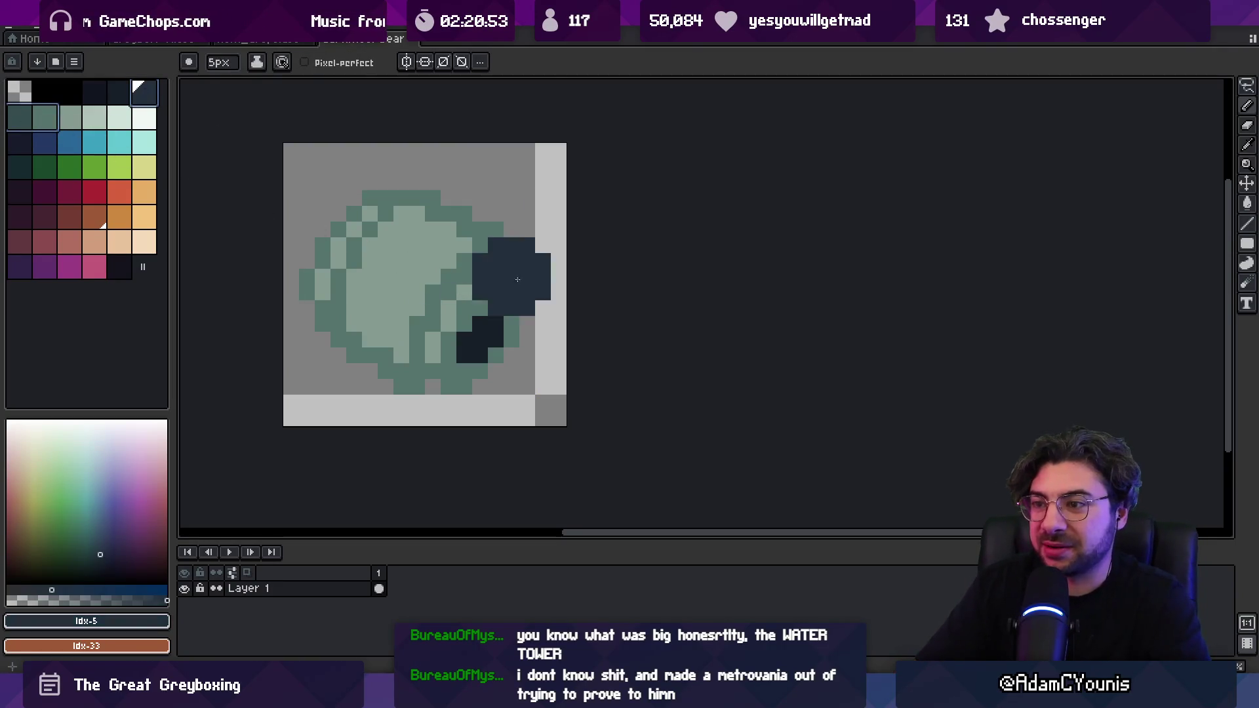
pyautogui.press('x')
pyautogui.press('b')
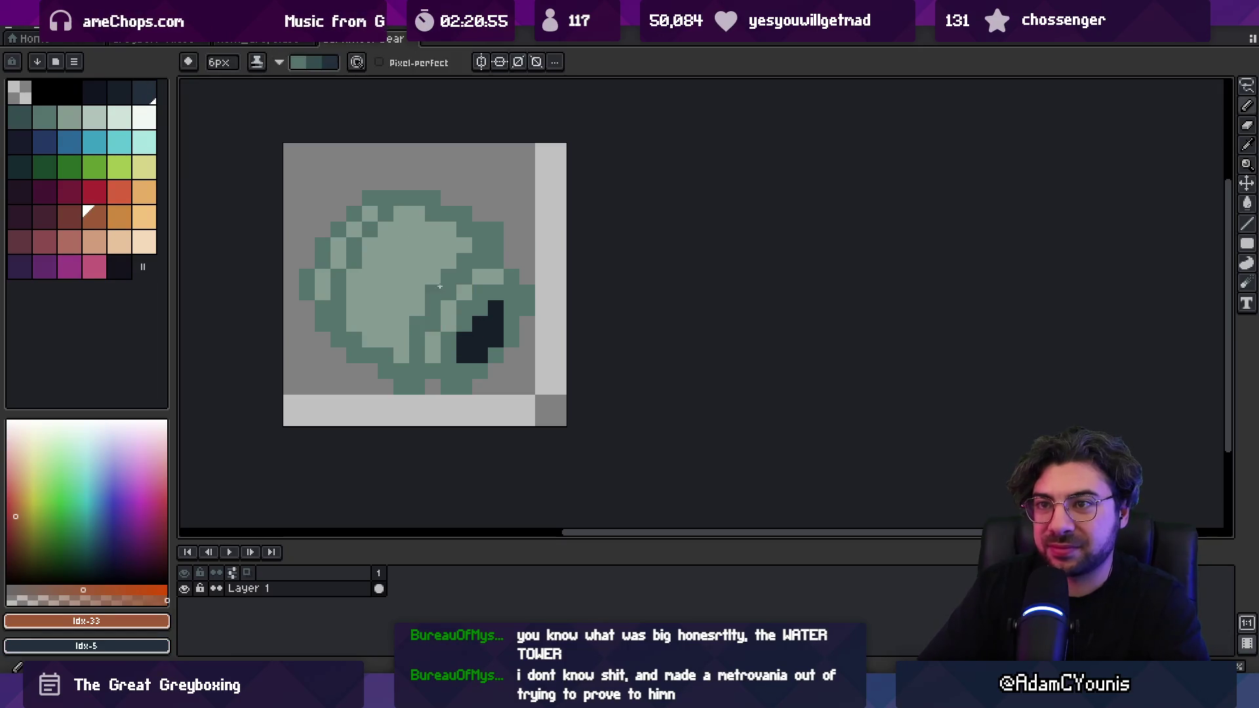
pyautogui.press('x')
pyautogui.press('x')
pyautogui.moveTo(488, 248)
pyautogui.mouseDown()
pyautogui.moveTo(506, 296)
pyautogui.moveTo(456, 371)
pyautogui.mouseUp()
# - Zoom in to check the shading and sample the mid-teal outline colour
pyautogui.press('z')
pyautogui.scroll(-5, 498, 253)
pyautogui.scroll(3, 531, 278)
pyautogui.scroll(2, 503, 290)
pyautogui.press('i')
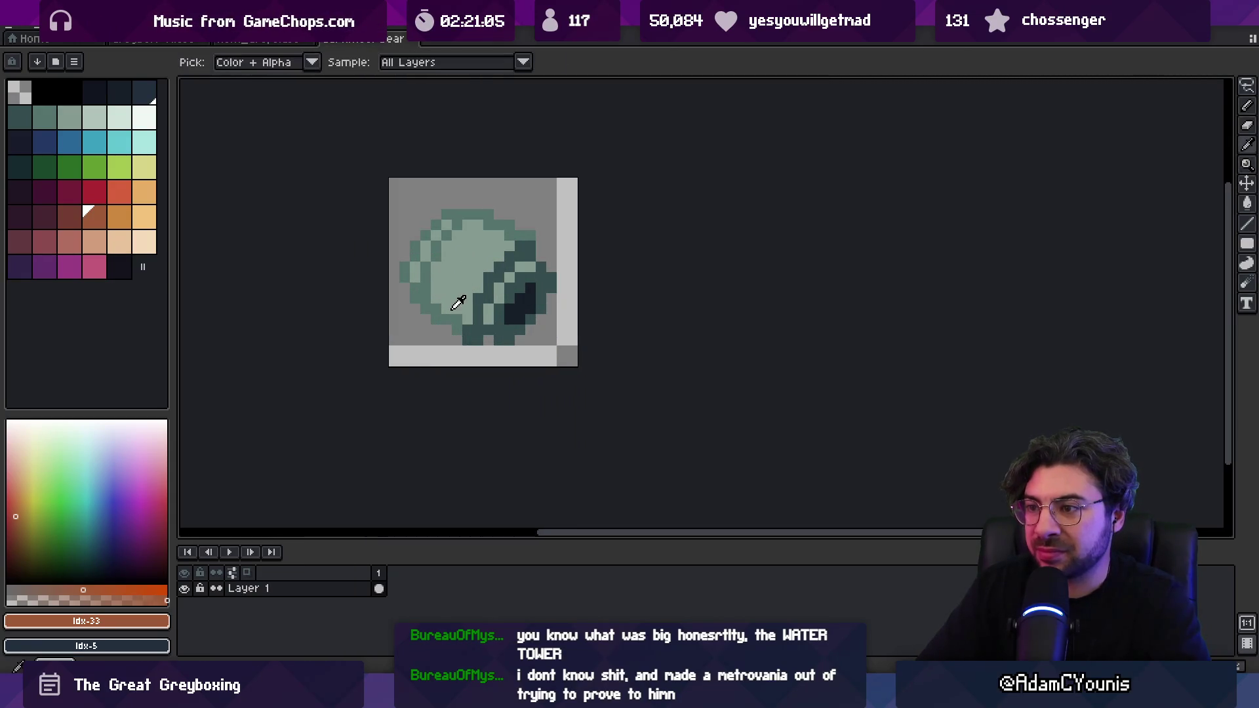
pyautogui.click(485, 290)
pyautogui.press('b')
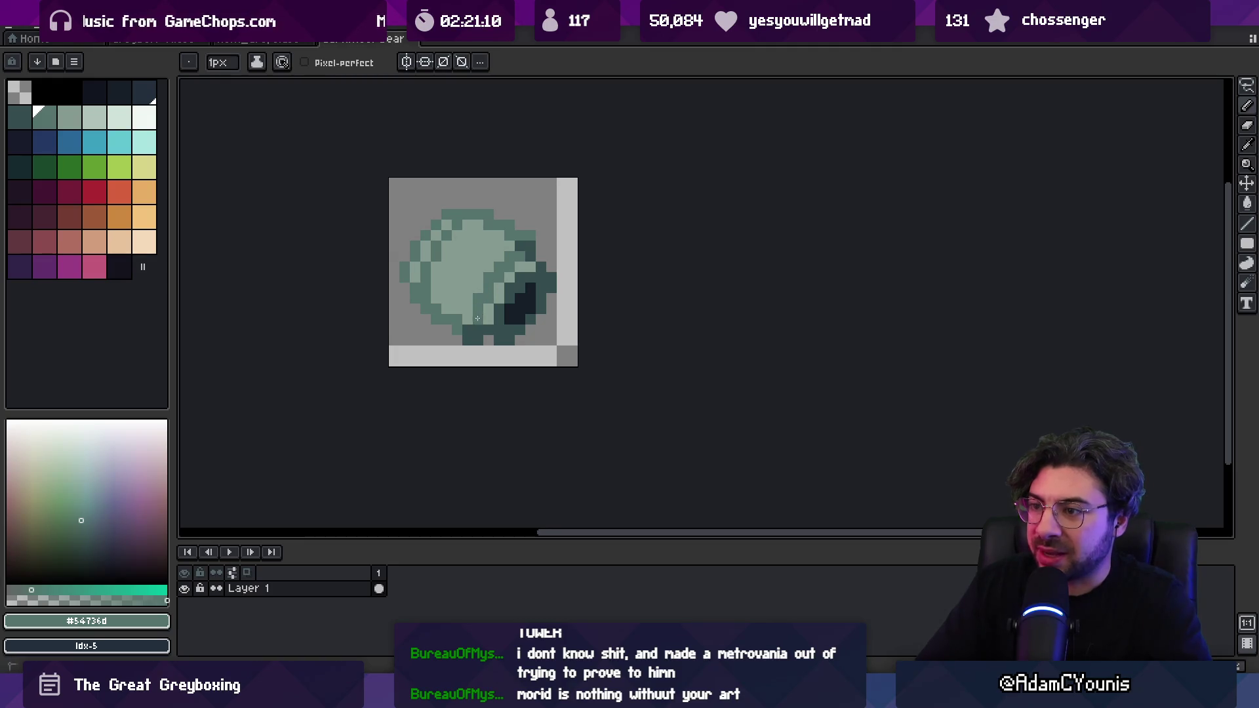
pyautogui.press('z')
pyautogui.scroll(-4, 463, 262)
pyautogui.scroll(4, 523, 271)
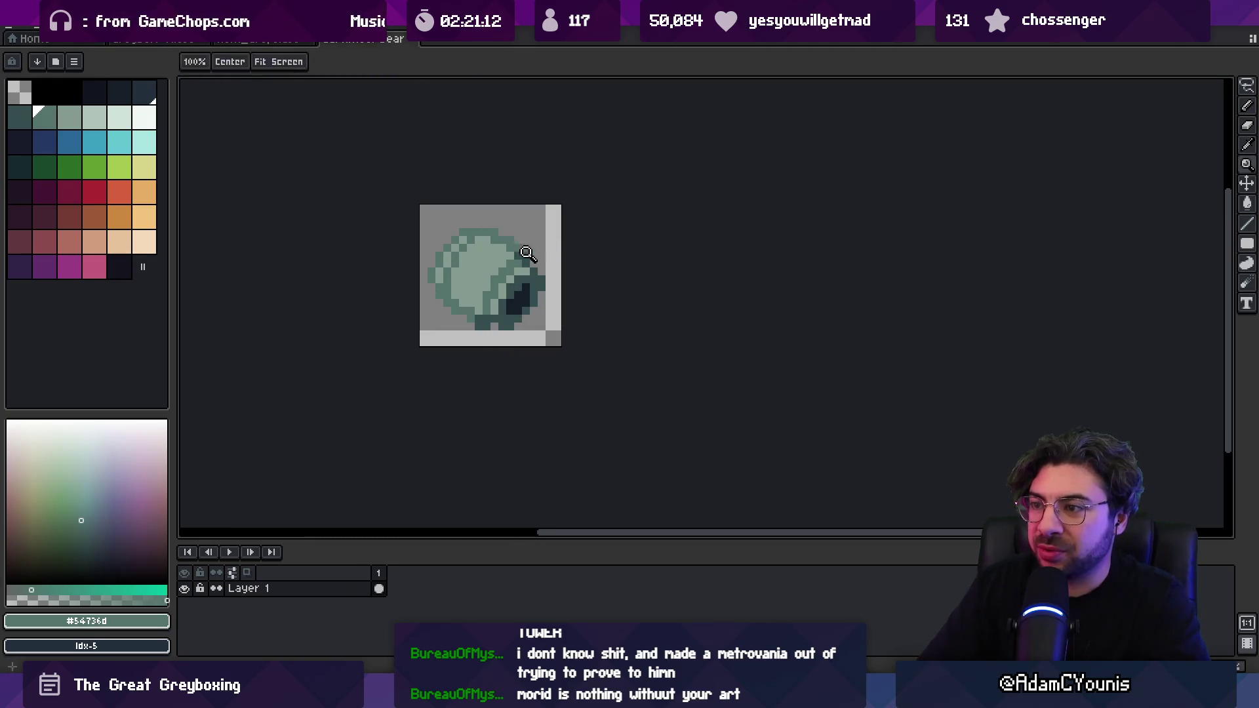
pyautogui.press('b')
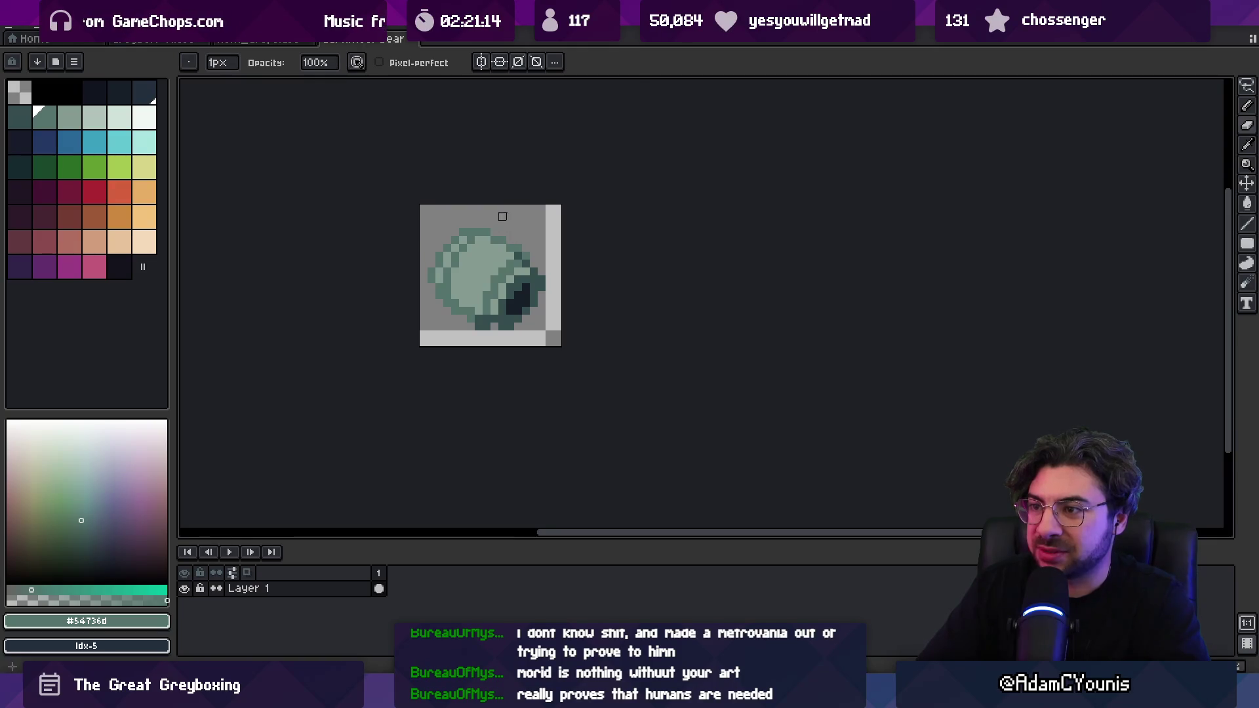
pyautogui.press('z')
pyautogui.scroll(-4, 514, 199)
pyautogui.scroll(4, 564, 234)
# - Sample the disc's light green, mid-teal and darkest teal shades for touch-ups
pyautogui.press('i')
pyautogui.press('e')
pyautogui.press('z')
pyautogui.scroll(-3, 500, 269)
pyautogui.scroll(5, 518, 308)
pyautogui.press('i')
pyautogui.click(528, 323)
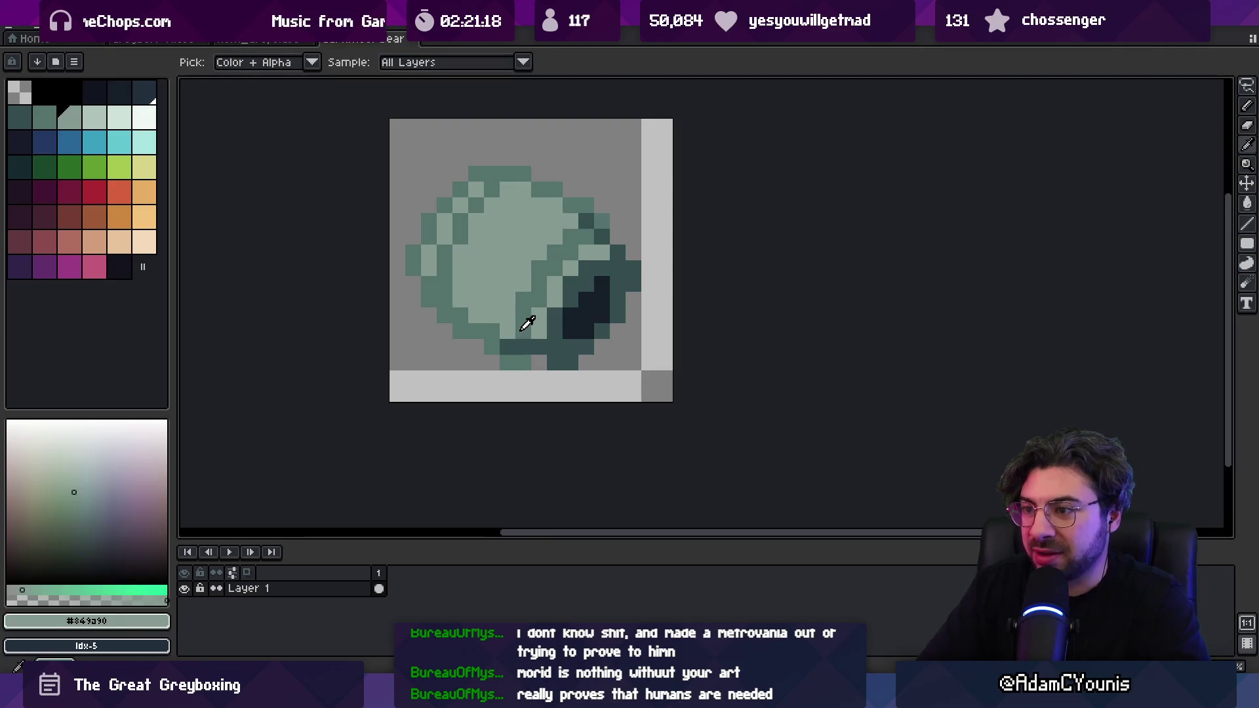
pyautogui.click(527, 328)
pyautogui.click(514, 332)
pyautogui.click(521, 347)
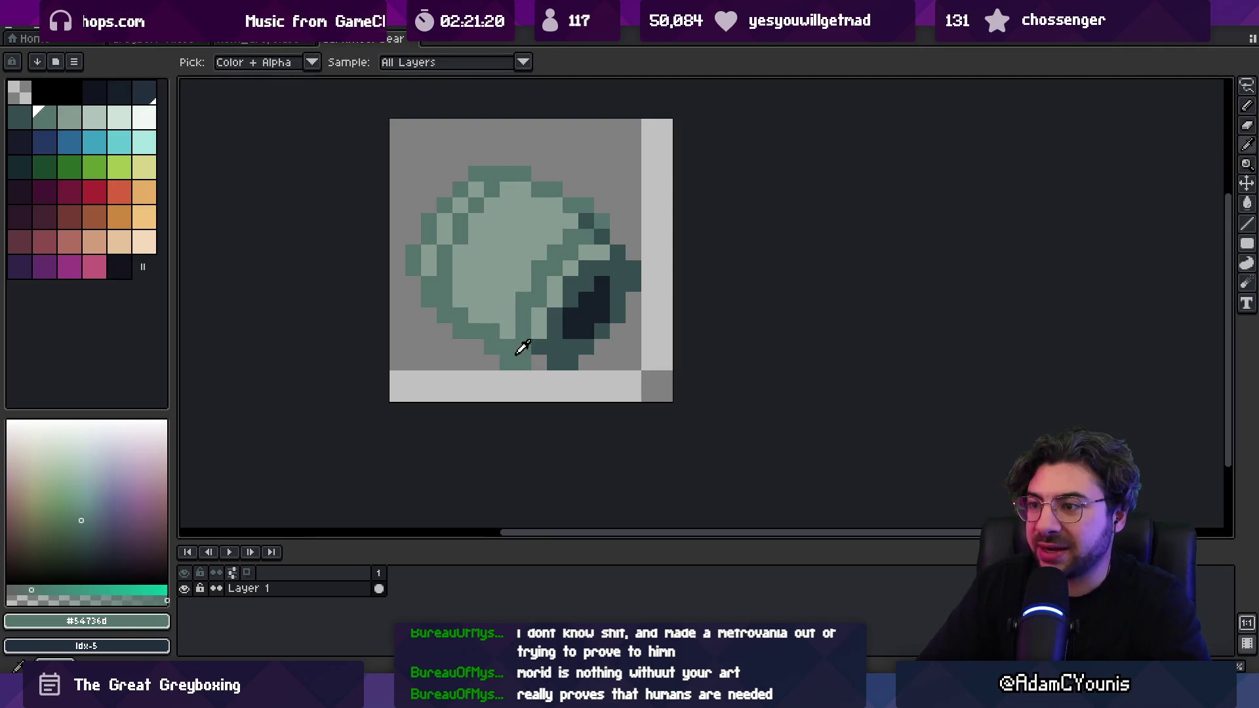
pyautogui.click(519, 357)
pyautogui.press('b')
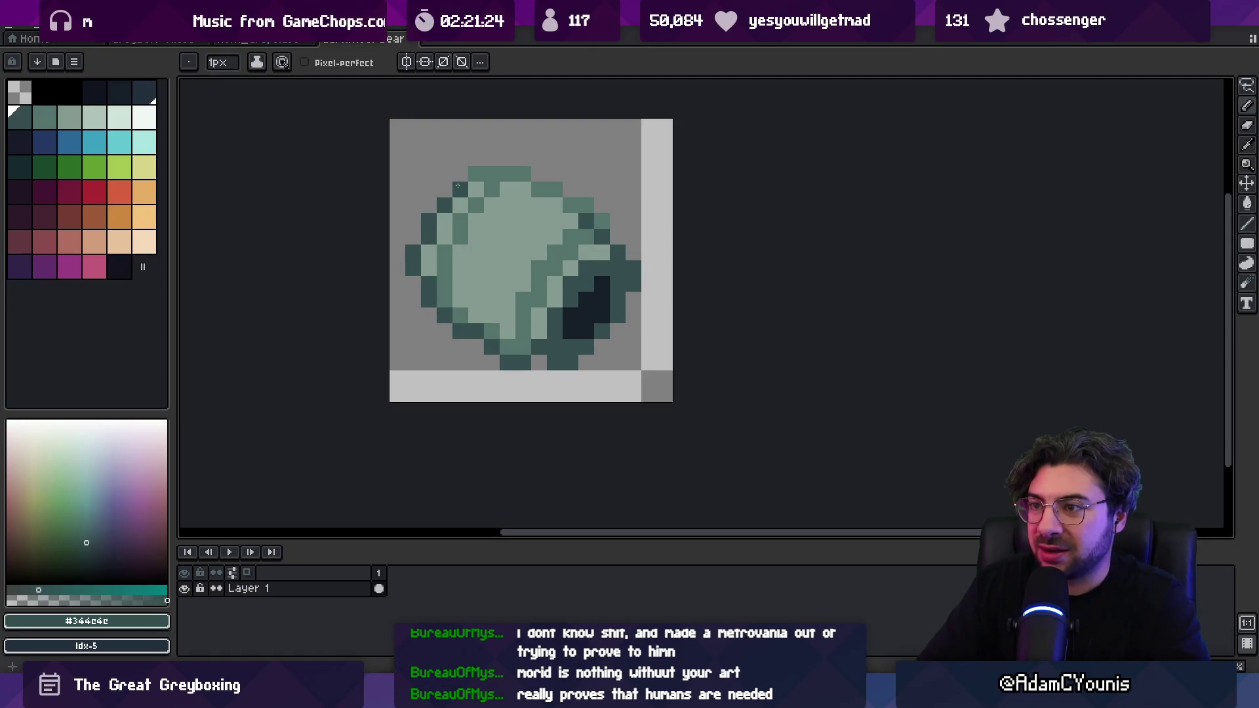
# - Darken outline pixels on the disc's top edge and upper right
pyautogui.click(476, 173)
pyautogui.click(539, 189)
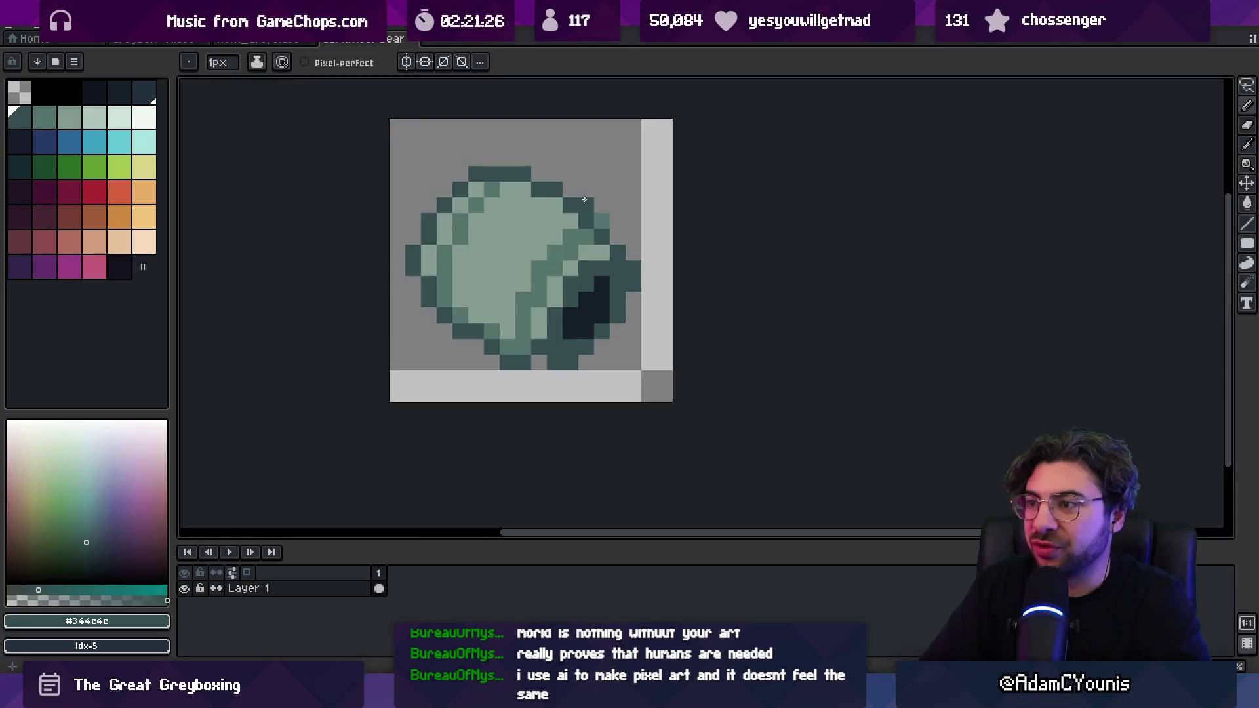
pyautogui.scroll(-5, 584, 198)
pyautogui.scroll(6, 525, 202)
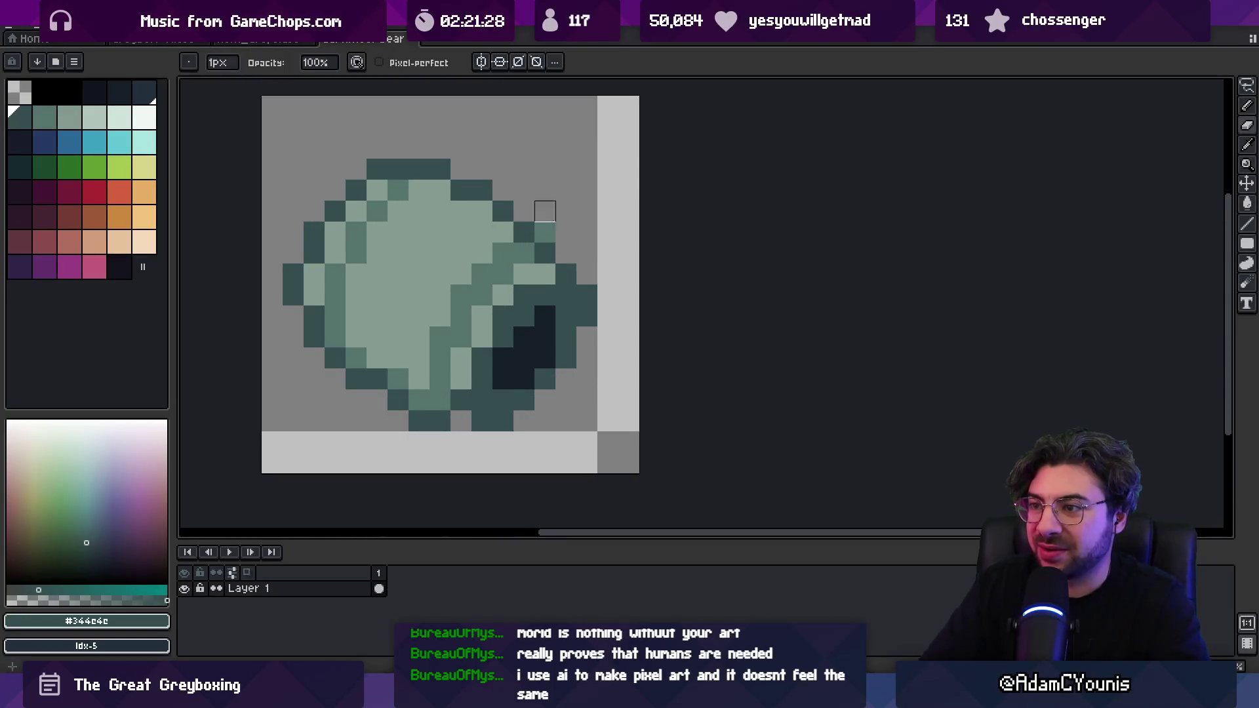
pyautogui.press('z')
pyautogui.scroll(-5, 576, 217)
pyautogui.scroll(3, 601, 186)
pyautogui.press('i')
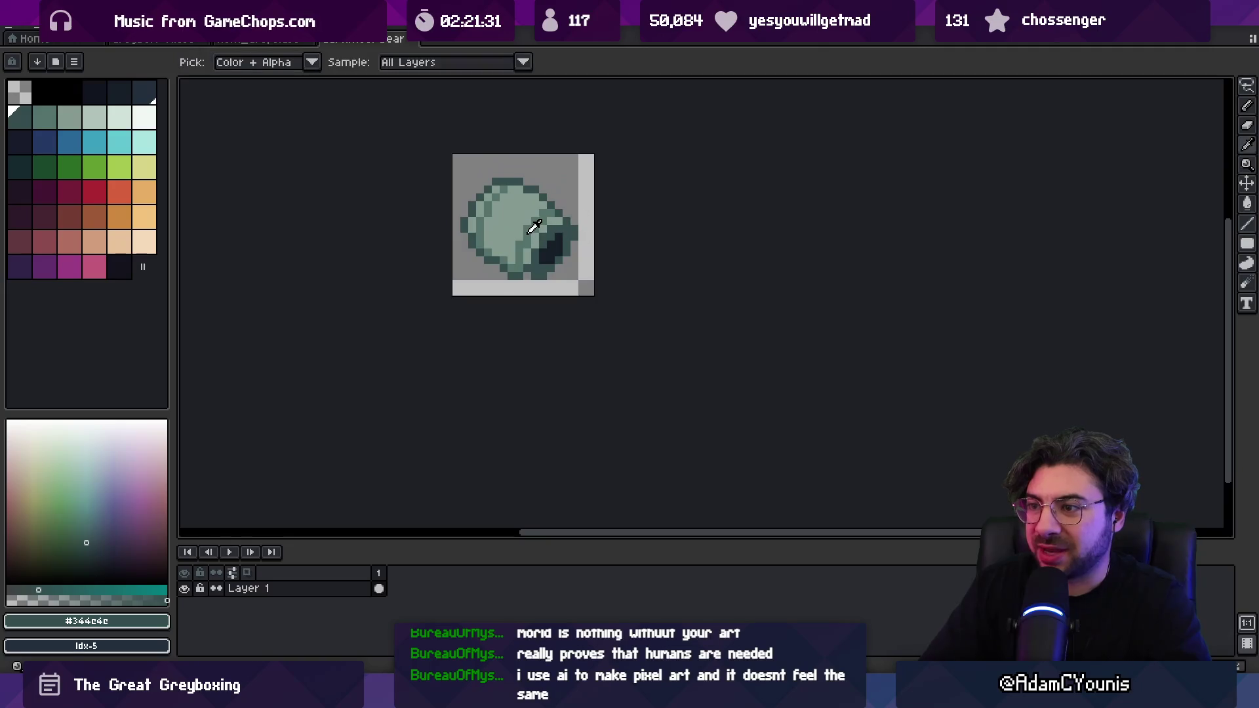
pyautogui.click(525, 233)
pyautogui.press('b')
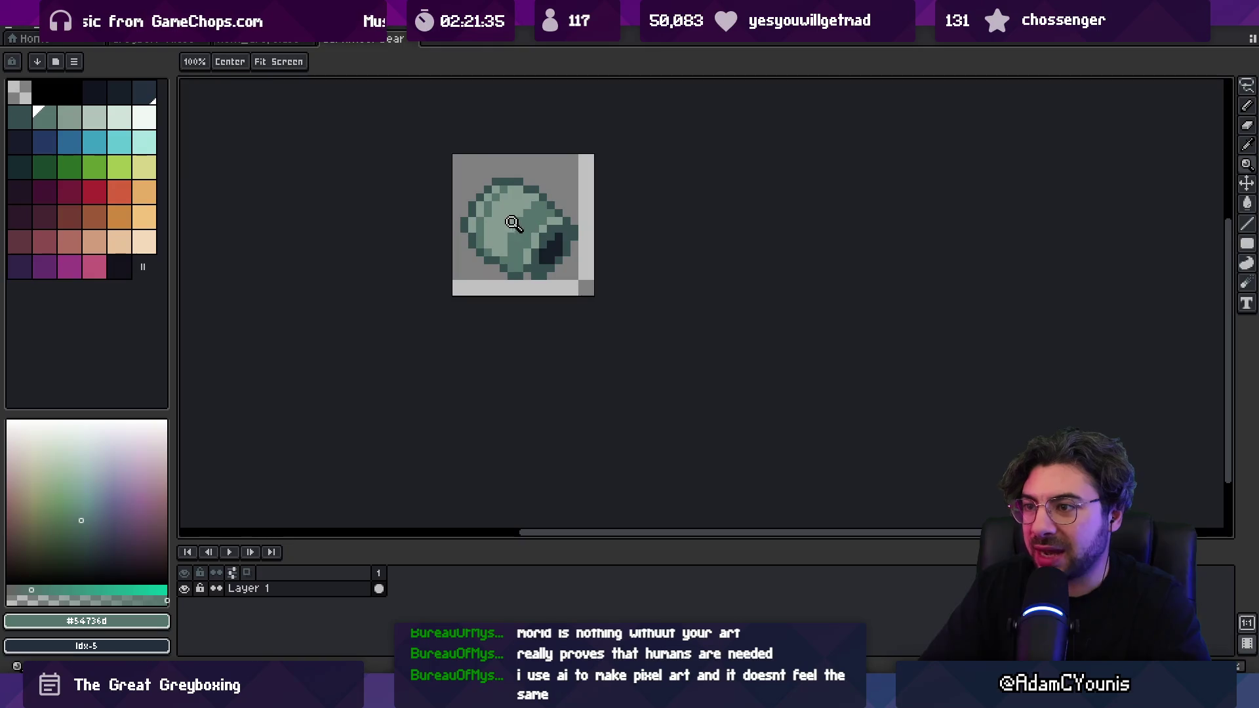
# - Redraw the disc's top-left outline in the dark outline colour
pyautogui.keyDown('alt'); pyautogui.click(559, 197); pyautogui.keyUp('alt')
pyautogui.press('e')
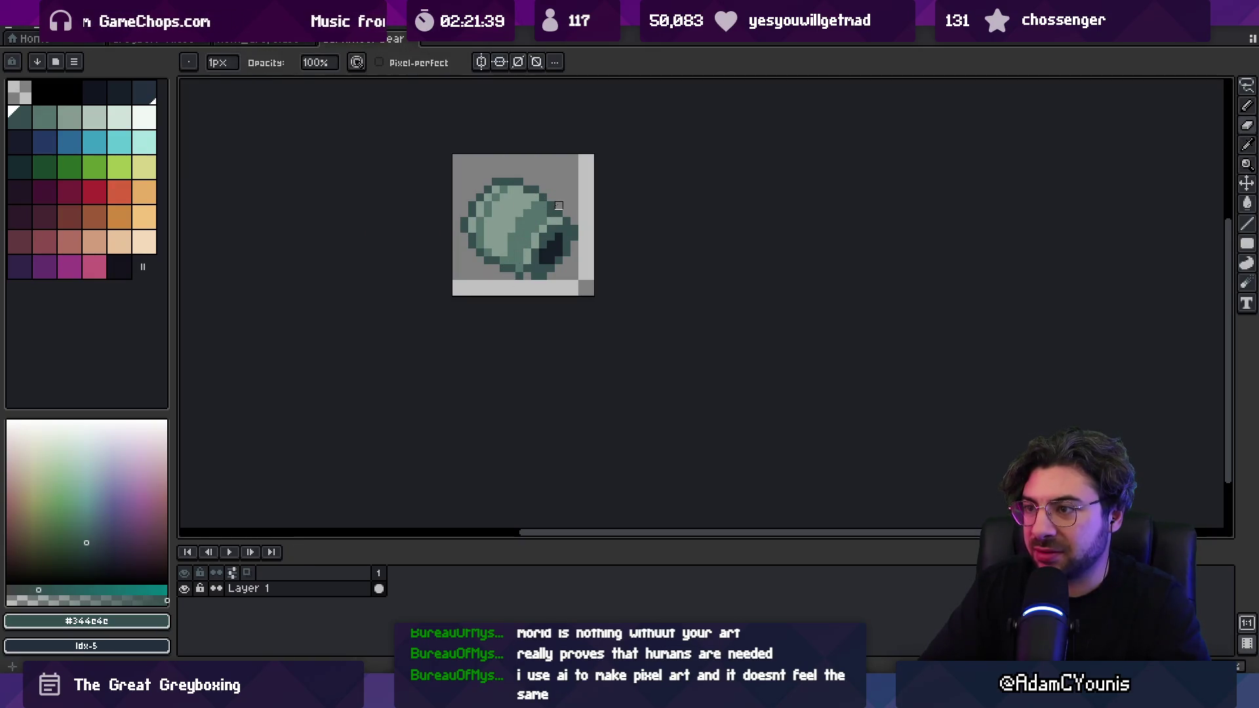
pyautogui.press('b')
pyautogui.keyDown('alt'); pyautogui.click(533, 204); pyautogui.keyUp('alt')
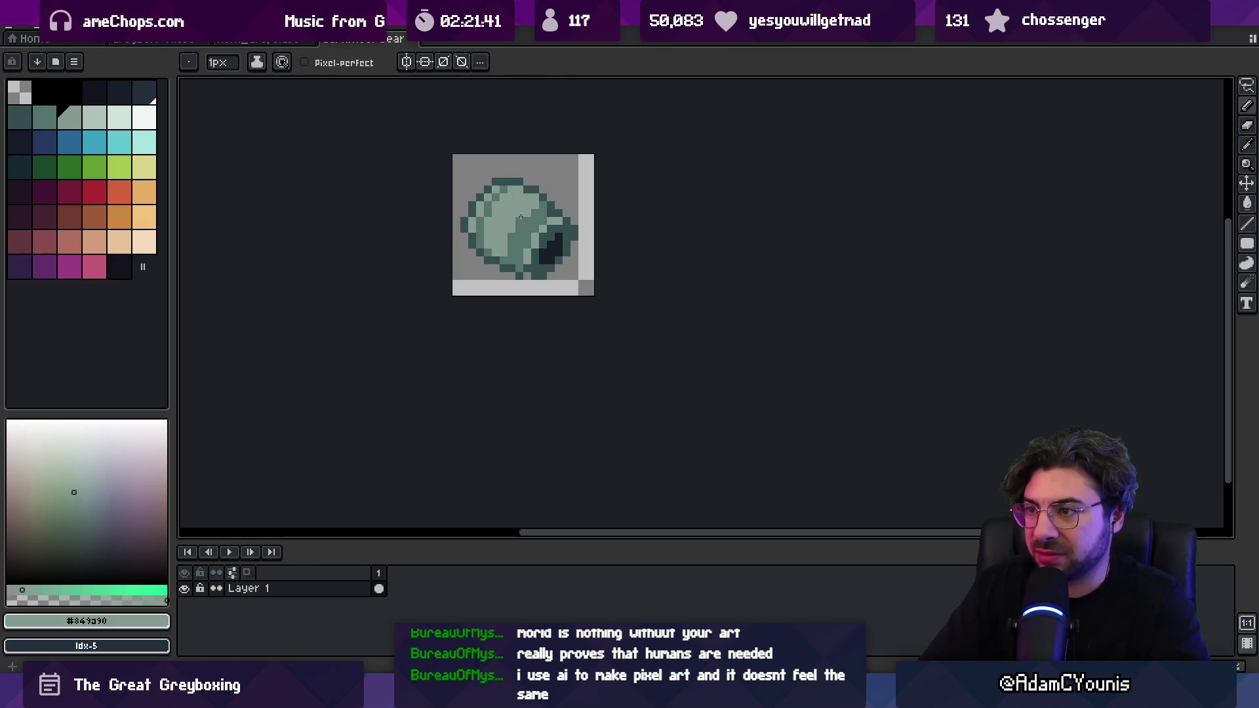
pyautogui.scroll(-3, 541, 211)
pyautogui.scroll(3, 538, 207)
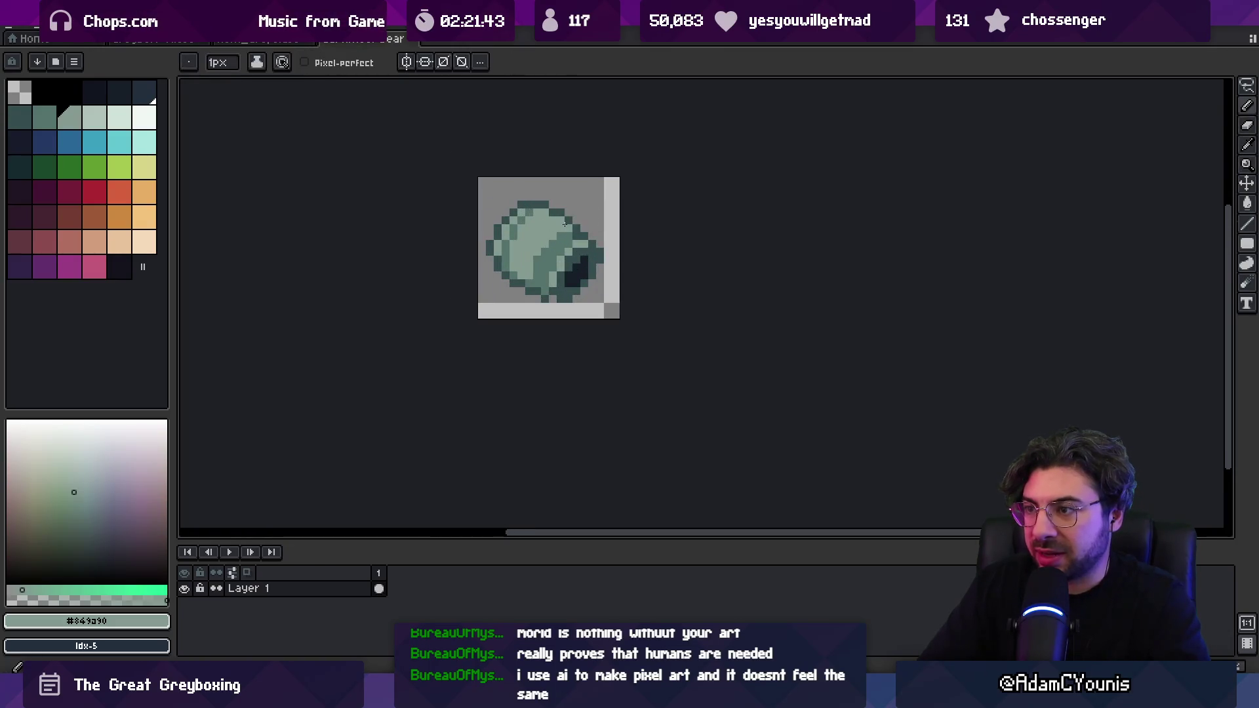
pyautogui.keyDown('alt'); pyautogui.click(534, 211); pyautogui.keyUp('alt')
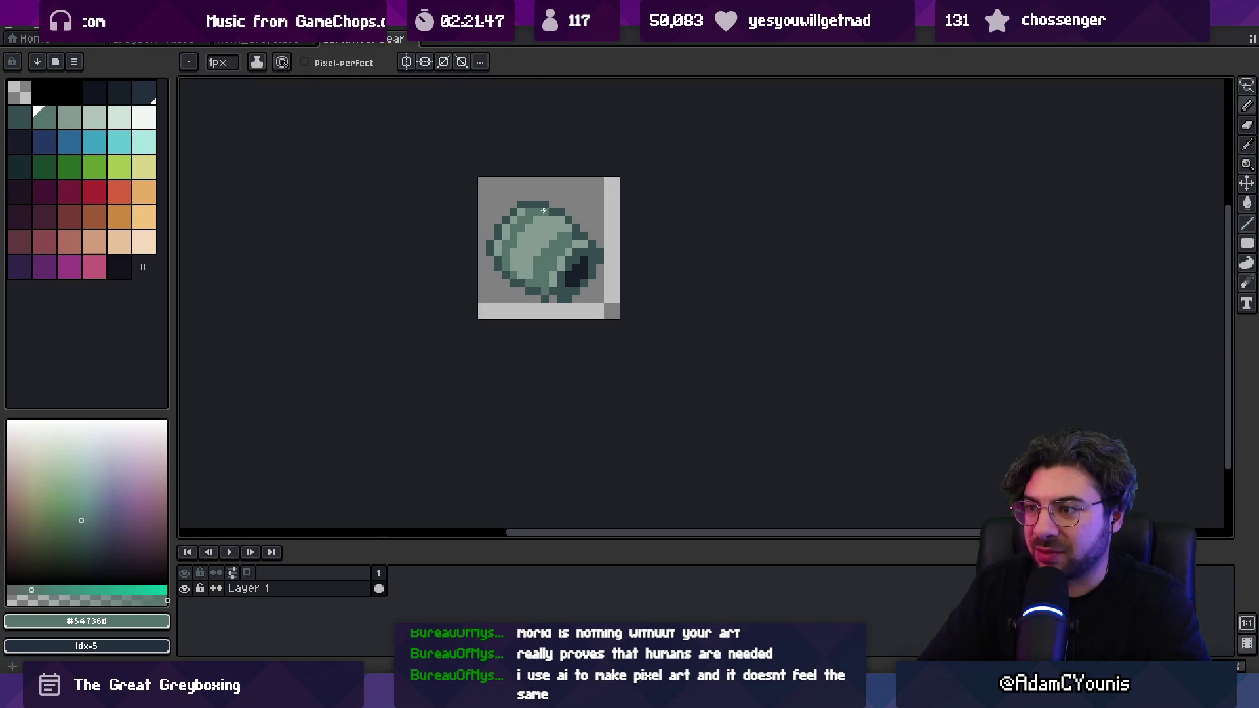
pyautogui.scroll(-3, 543, 210)
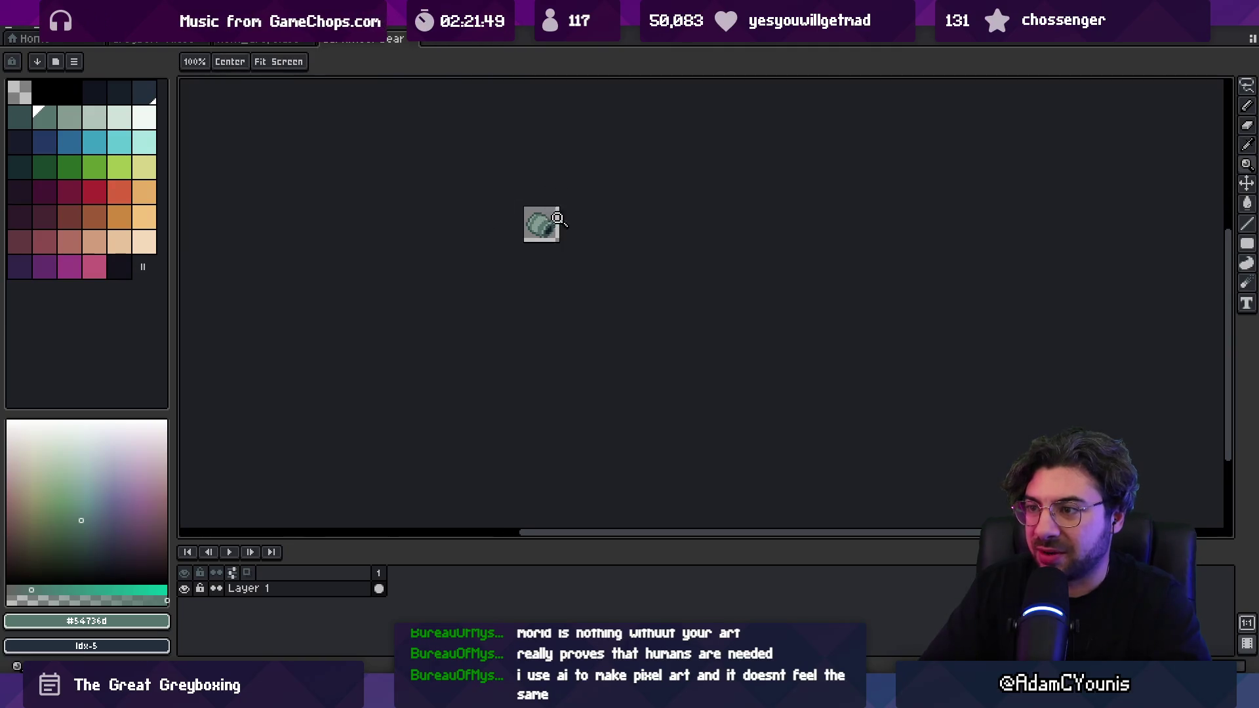
pyautogui.scroll(3, 557, 218)
pyautogui.keyDown('alt'); pyautogui.click(523, 201); pyautogui.keyUp('alt')
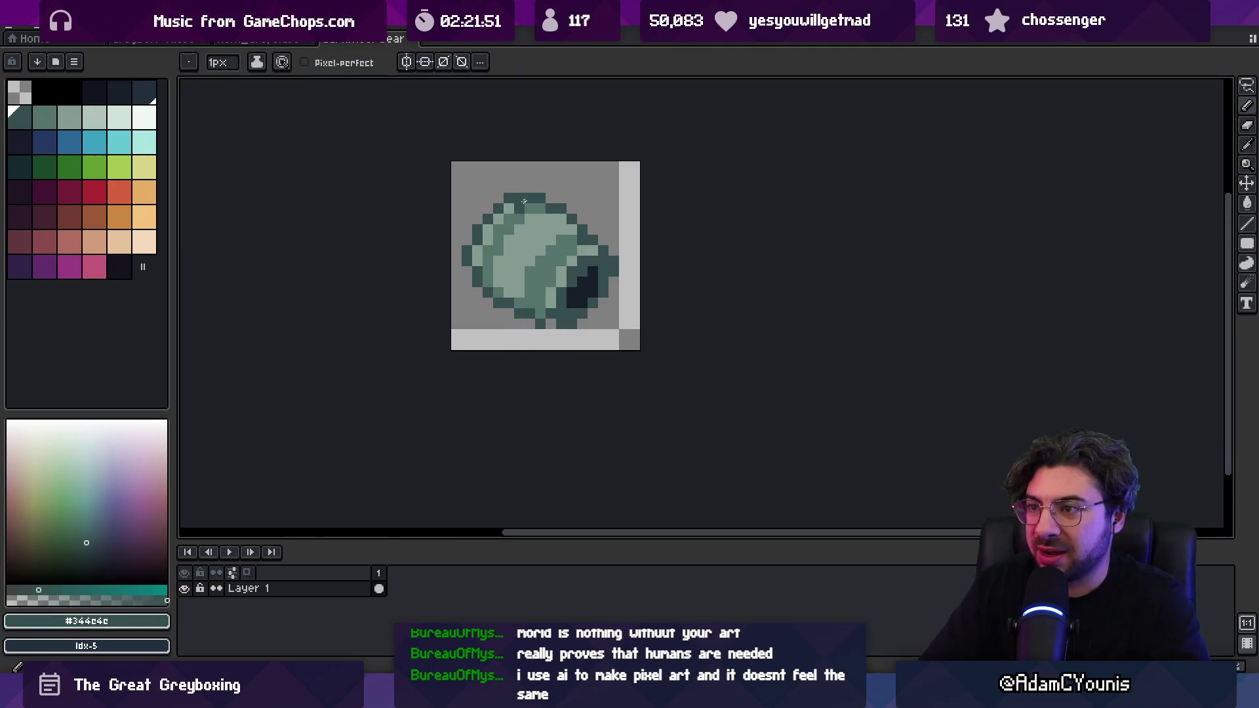
pyautogui.moveTo(524, 201); pyautogui.dragTo(506, 214)
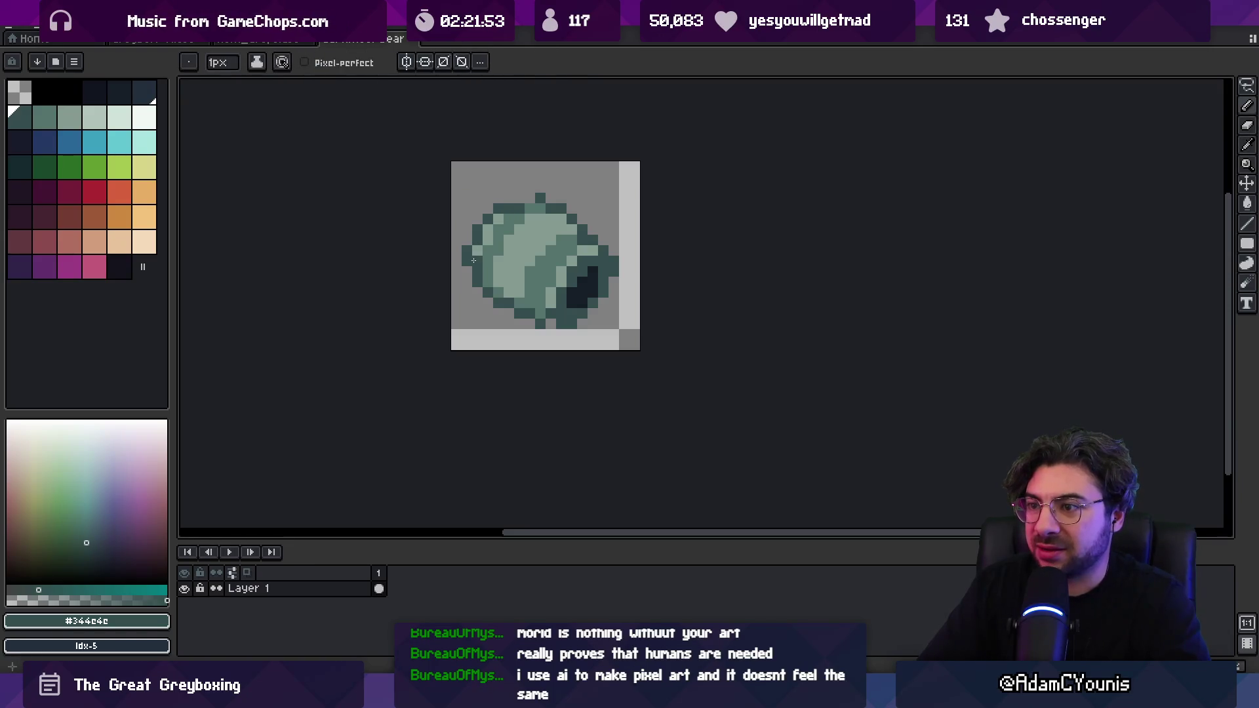
# - Extend the dark outline along the top rim and zoom to check the result
pyautogui.scroll(-3, 473, 194)
pyautogui.scroll(6, 553, 166)
pyautogui.press('b')
pyautogui.keyDown('alt'); pyautogui.click(517, 179); pyautogui.keyUp('alt')
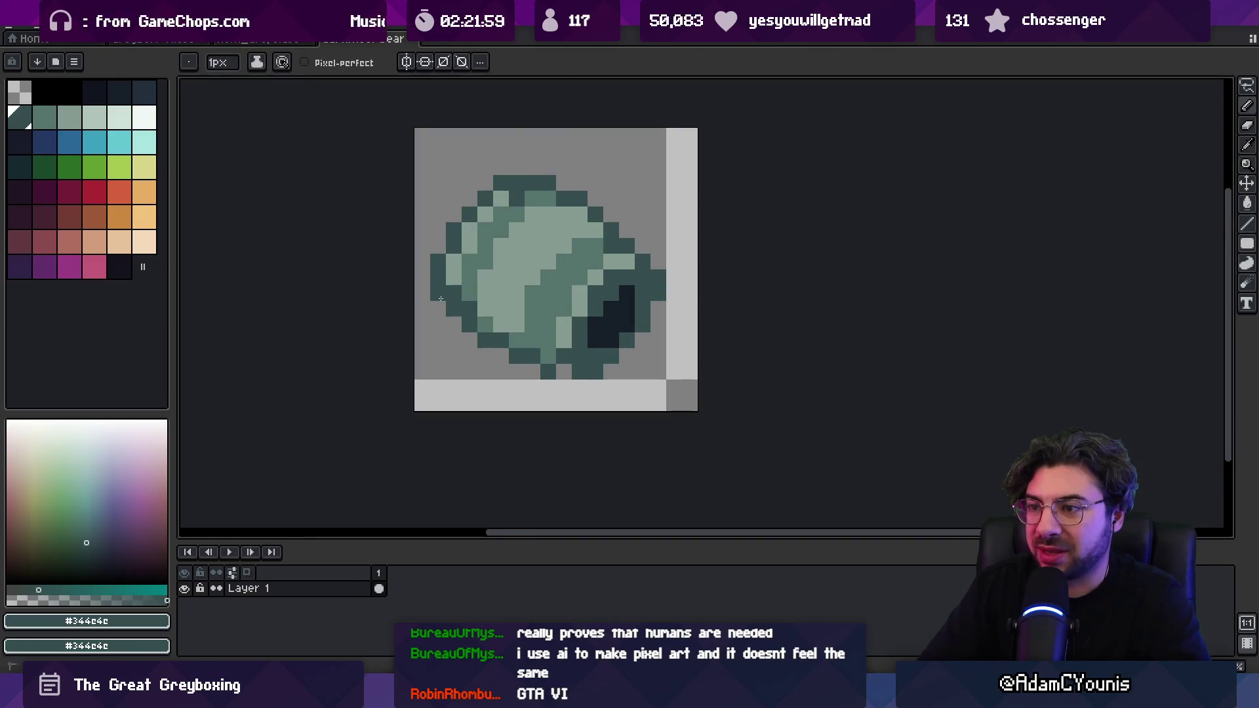
pyautogui.scroll(-2, 485, 280)
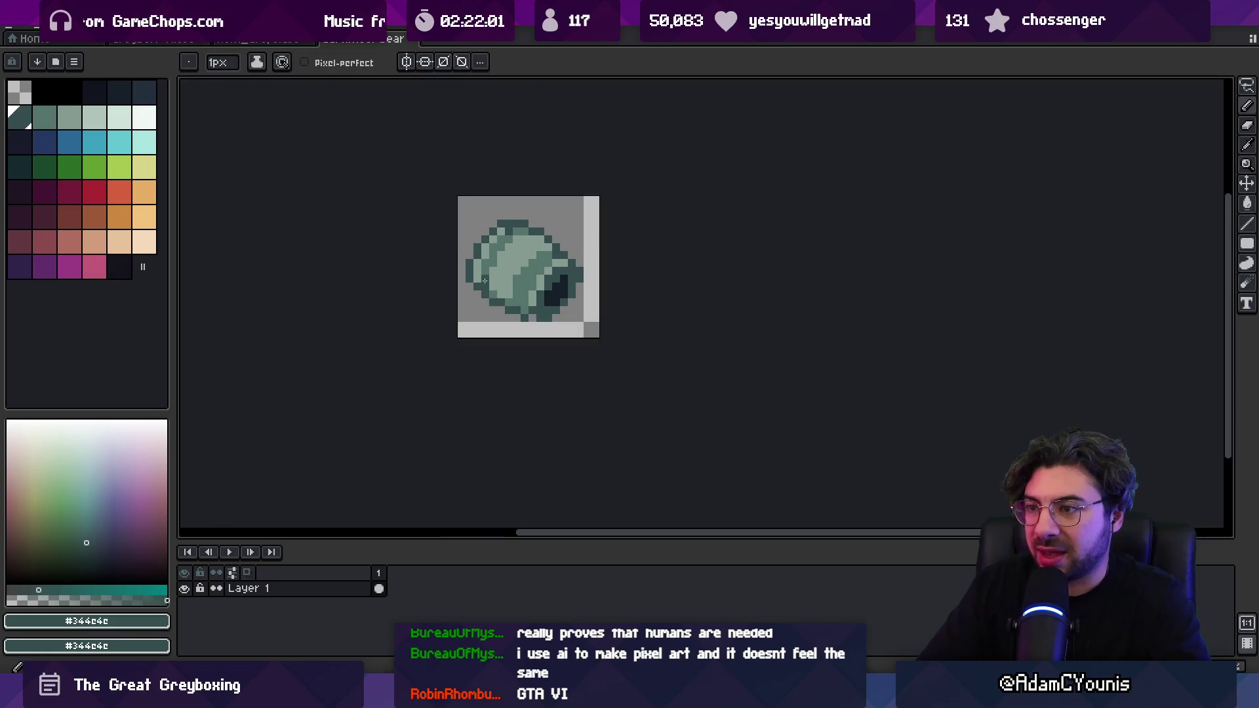
pyautogui.press('z')
pyautogui.scroll(-2, 476, 228)
pyautogui.scroll(5, 528, 227)
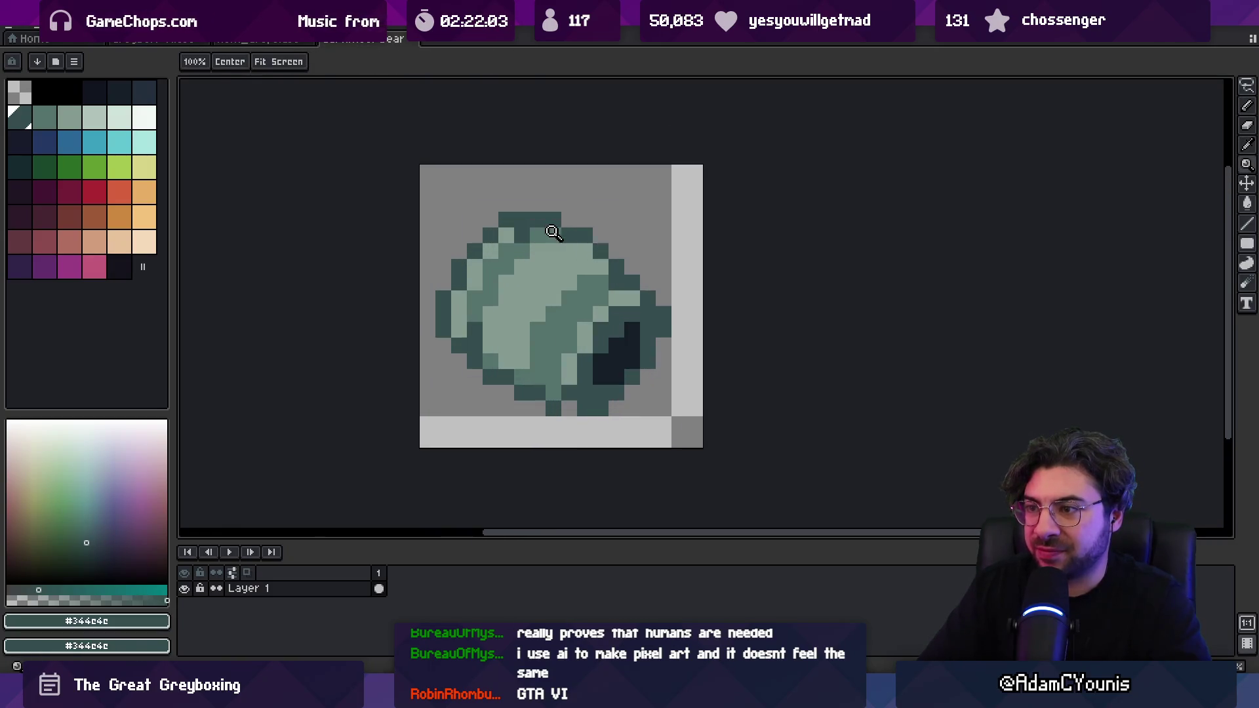
pyautogui.press('m')
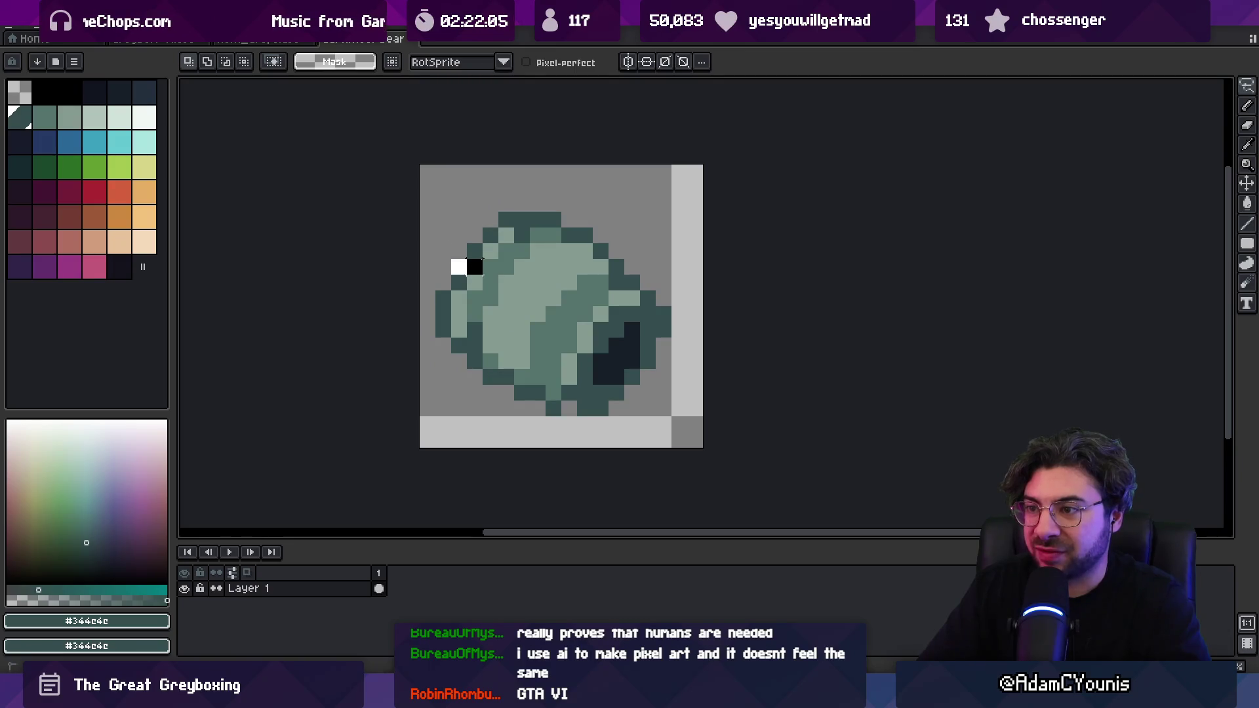
# - Undo the last edit to the bearing and reposition the zoomed view
pyautogui.hotkey('ctrl', 'z')
pyautogui.hotkey('ctrl', 'z')
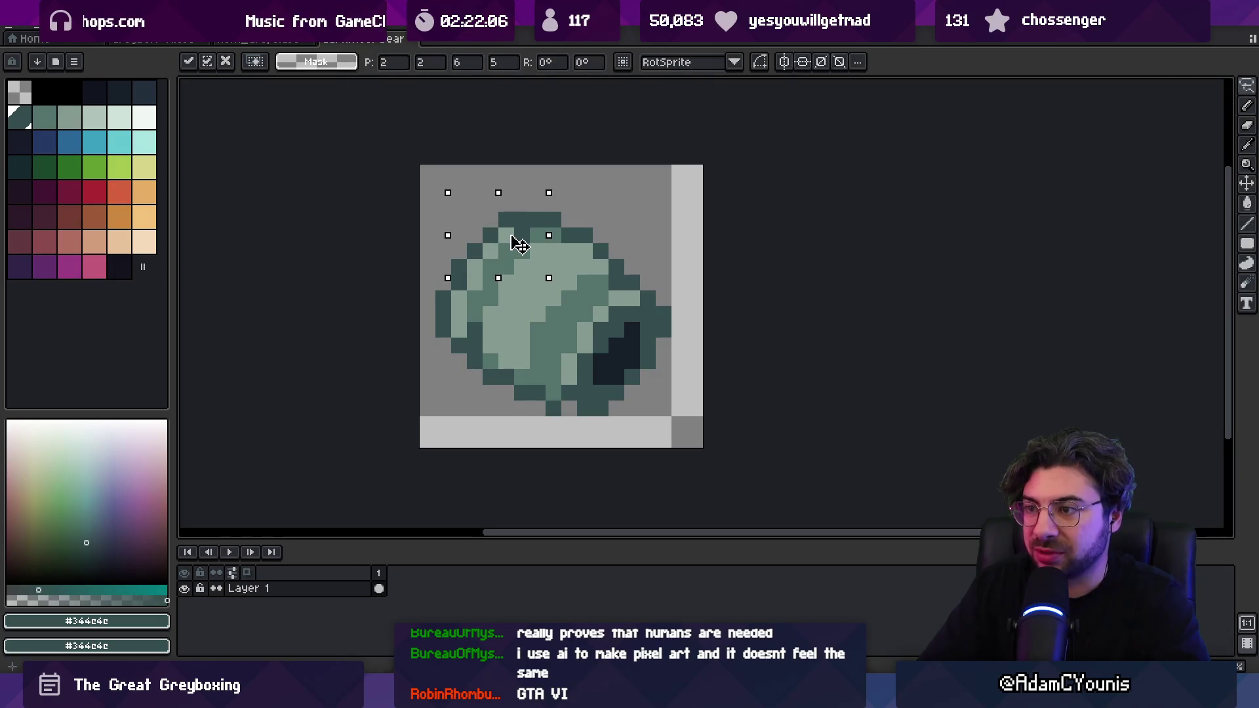
pyautogui.press('z')
pyautogui.scroll(-5, 522, 219)
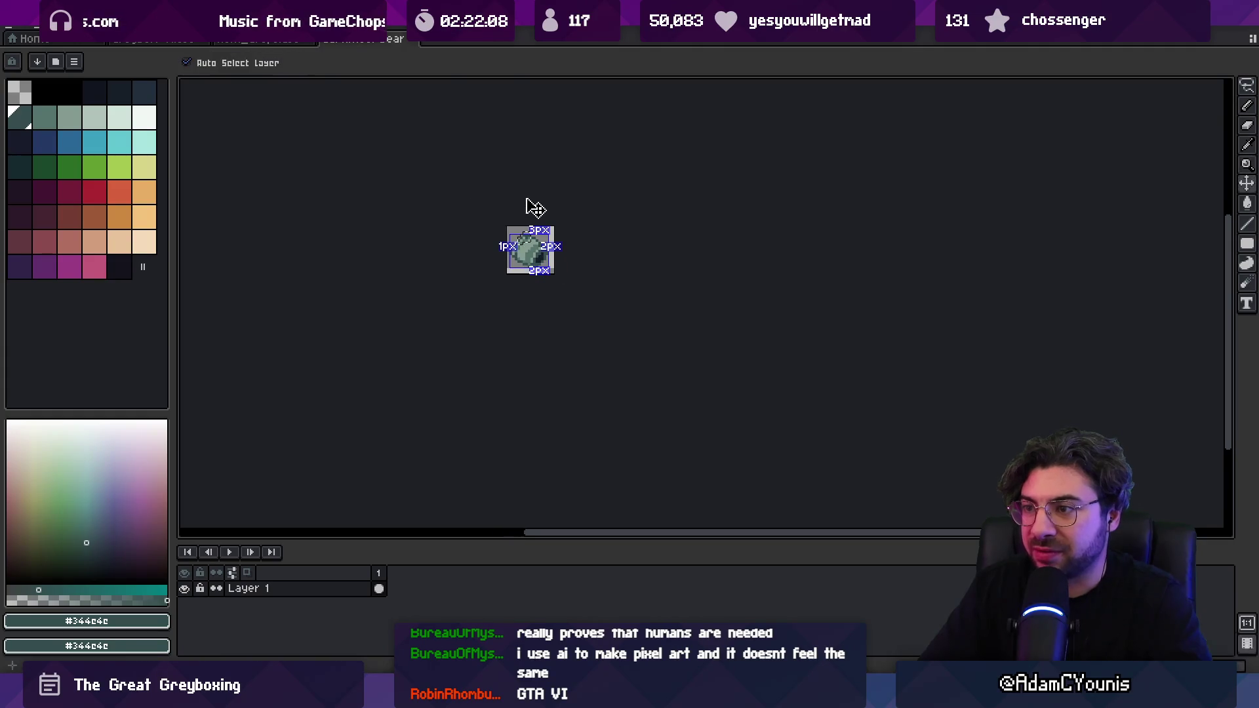
pyautogui.scroll(4, 517, 252)
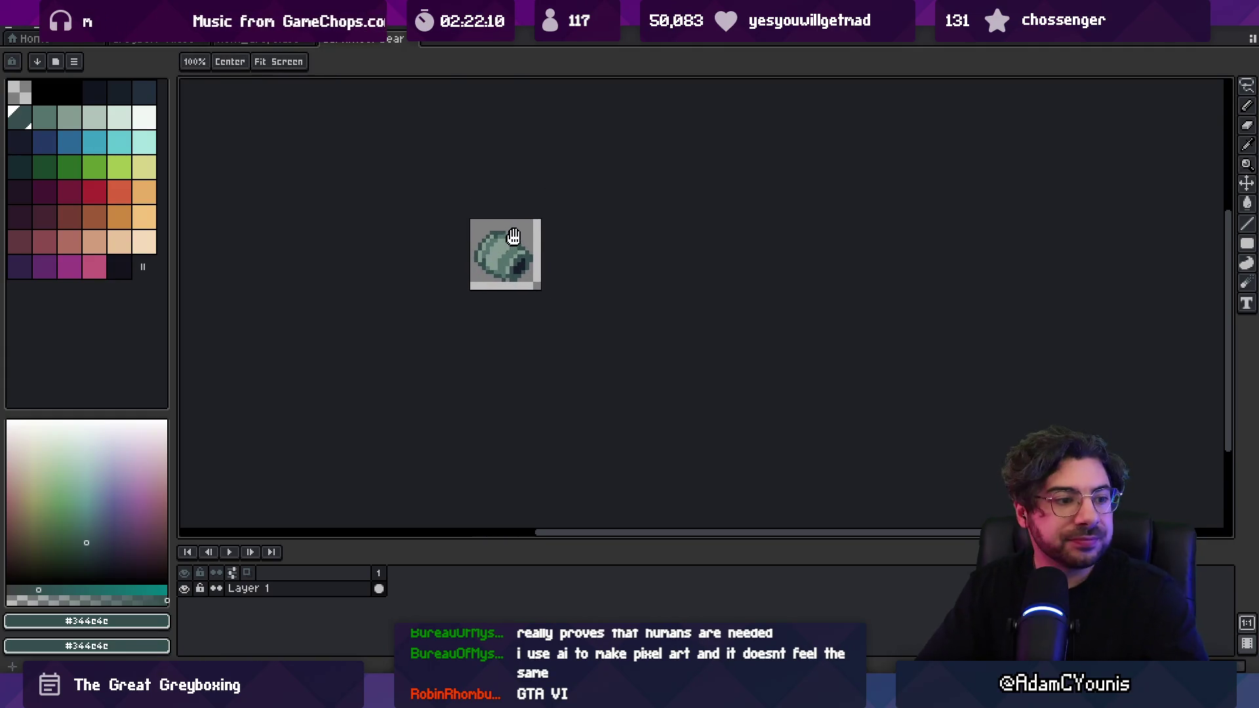
pyautogui.moveTo(514, 263); pyautogui.dragTo(494, 274)
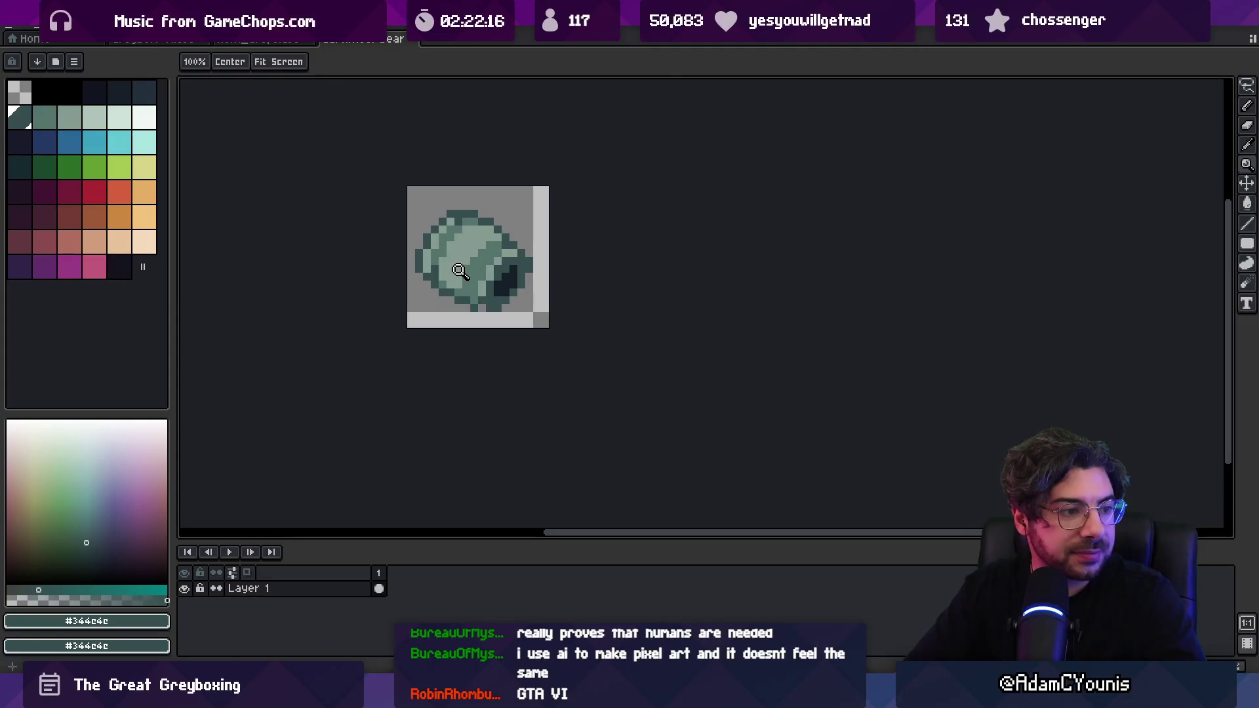
pyautogui.scroll(3, 466, 315)
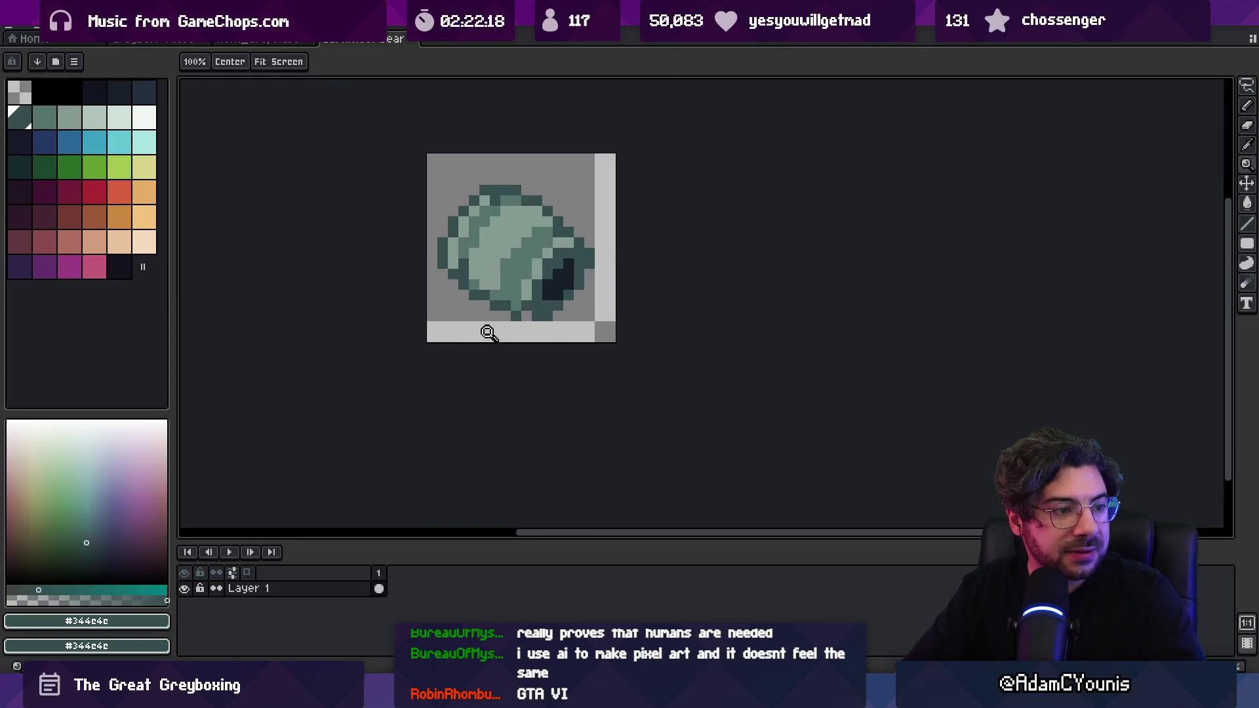
pyautogui.moveTo(483, 340); pyautogui.dragTo(475, 358)
# - Delete the bearing from the canvas and test a 5px dark navy brush dot
pyautogui.press('Delete')
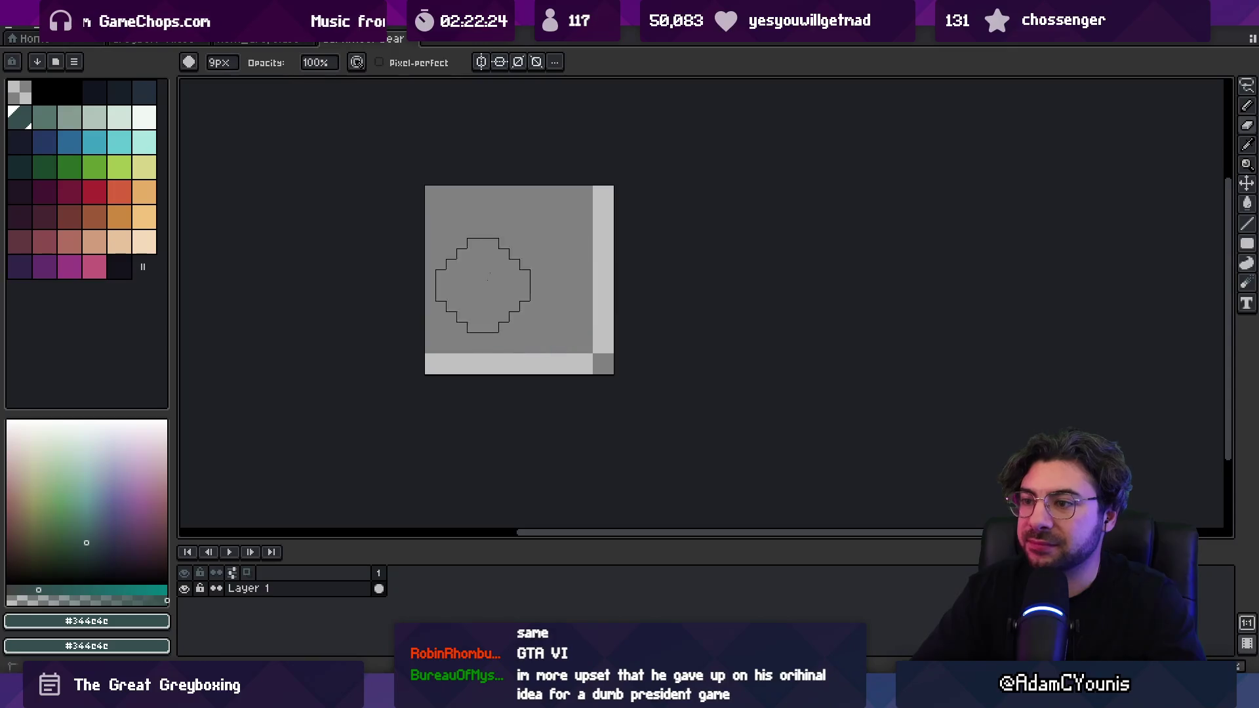
pyautogui.press('b')
pyautogui.click(123, 98)
pyautogui.press('+')
pyautogui.press('+')
pyautogui.press('+')
pyautogui.click(545, 306)
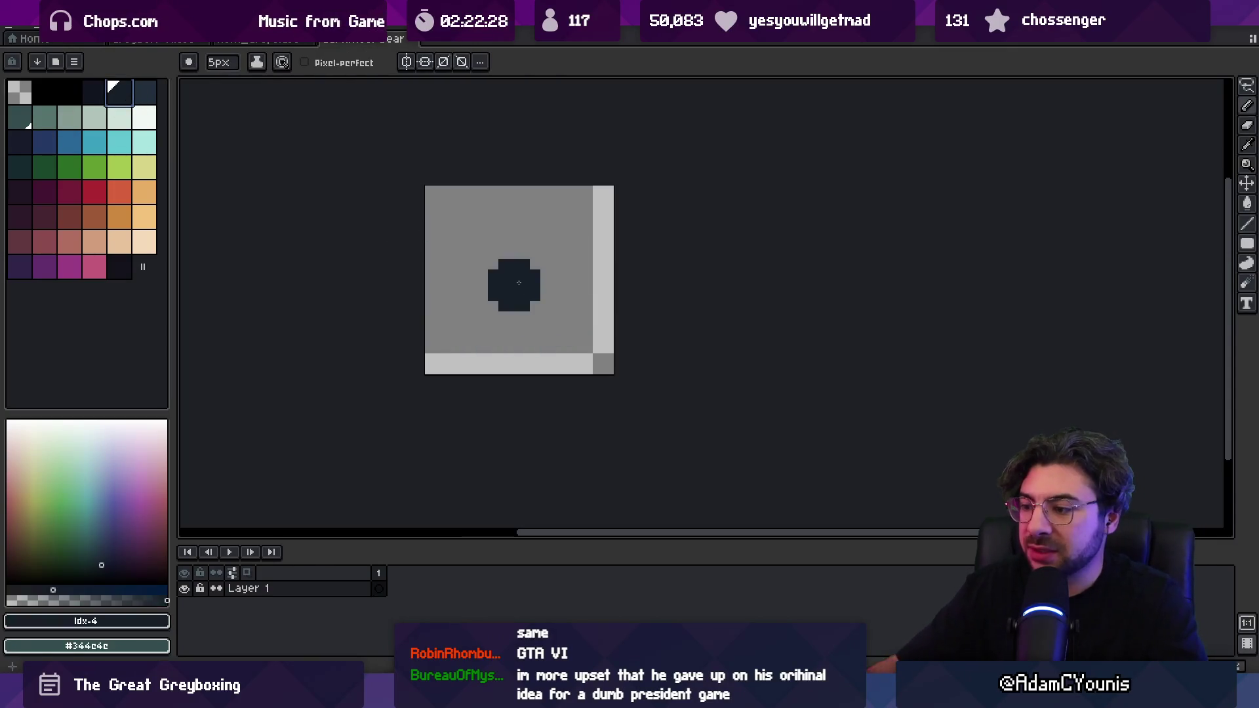
pyautogui.moveTo(646, 694)
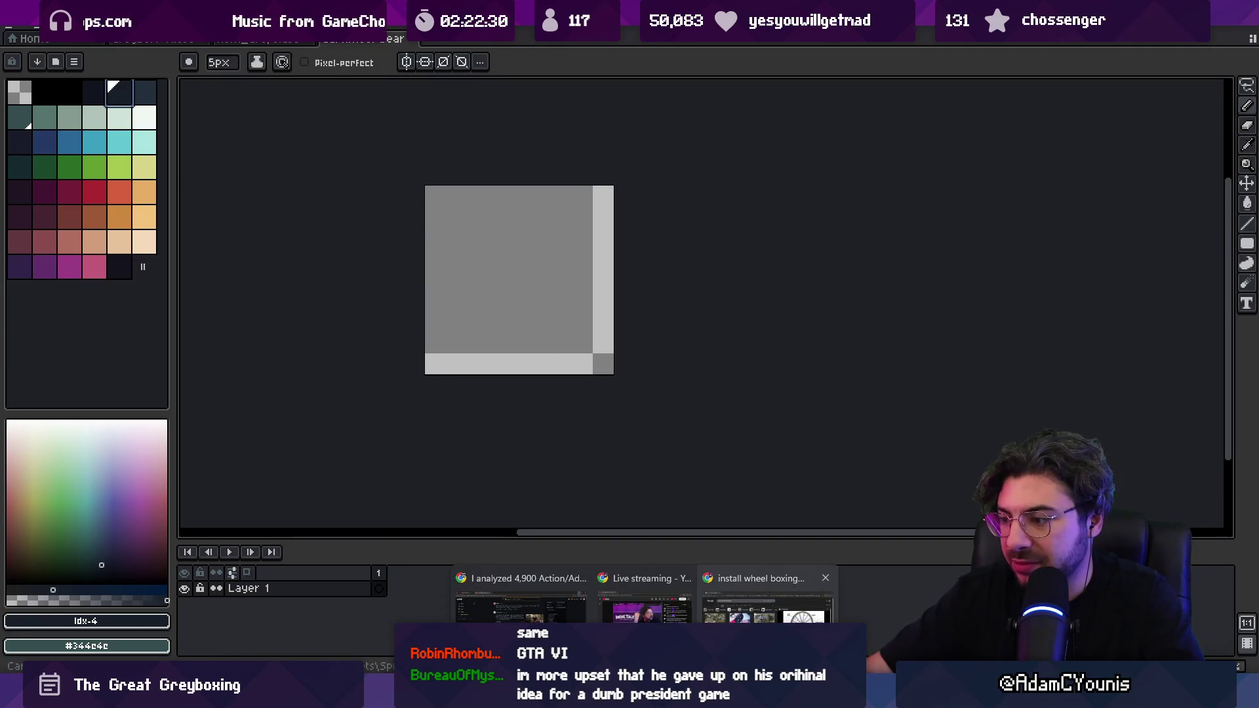
pyautogui.click(767, 593)
# - Search Google Images for cart wheel boxing reference pictures
pyautogui.tripleClick(341, 99)
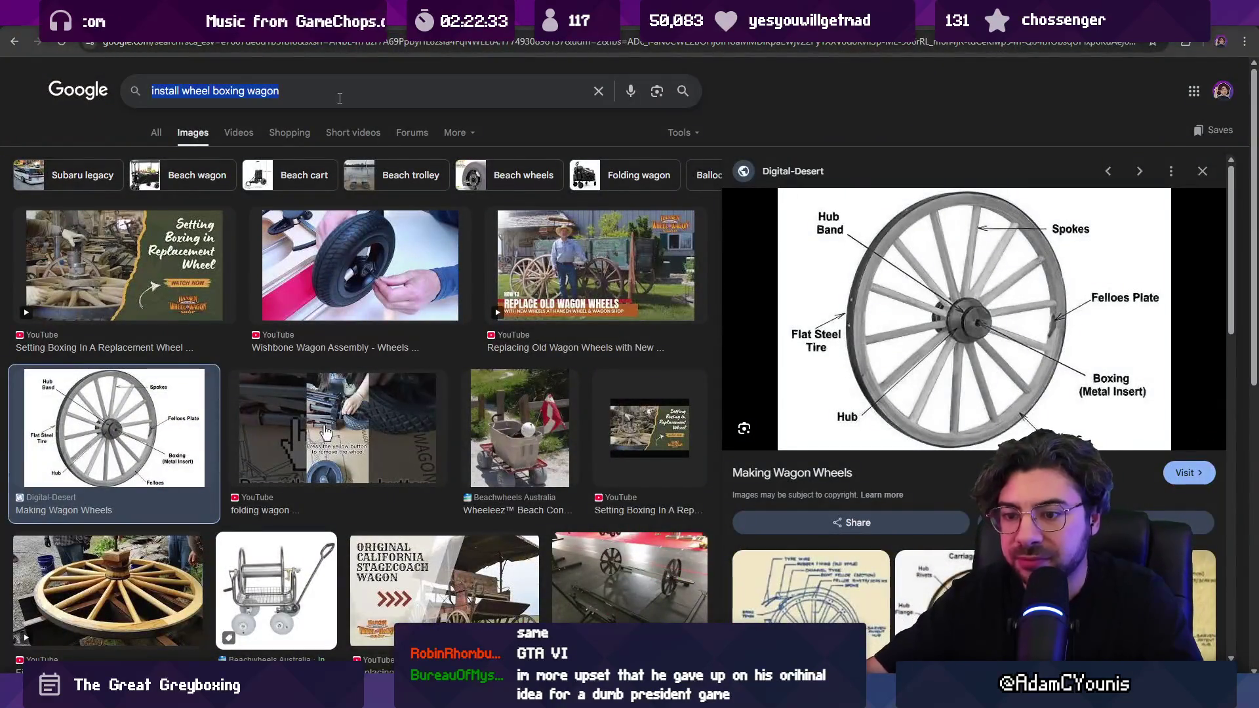
pyautogui.write('car')
pyautogui.press('BackSpace')
pyautogui.write('wheel boxing')
pyautogui.press('Return')
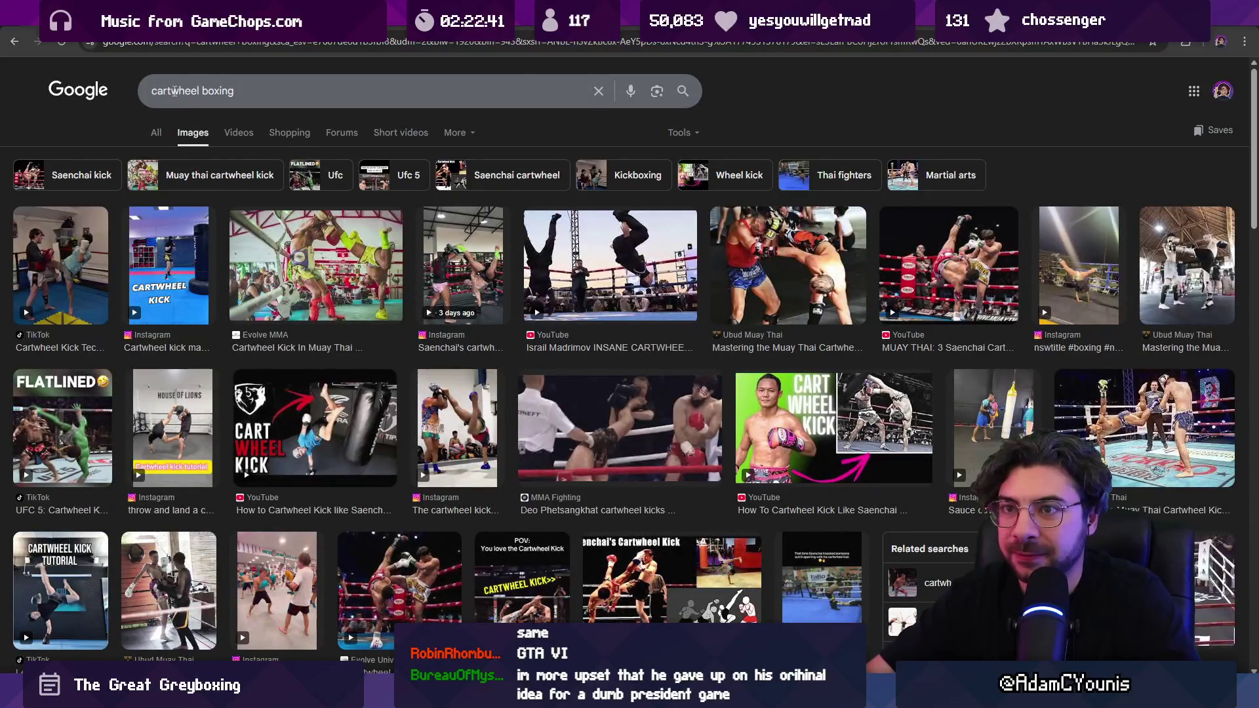
pyautogui.moveTo(176, 92); pyautogui.dragTo(115, 86)
pyautogui.press('BackSpace')
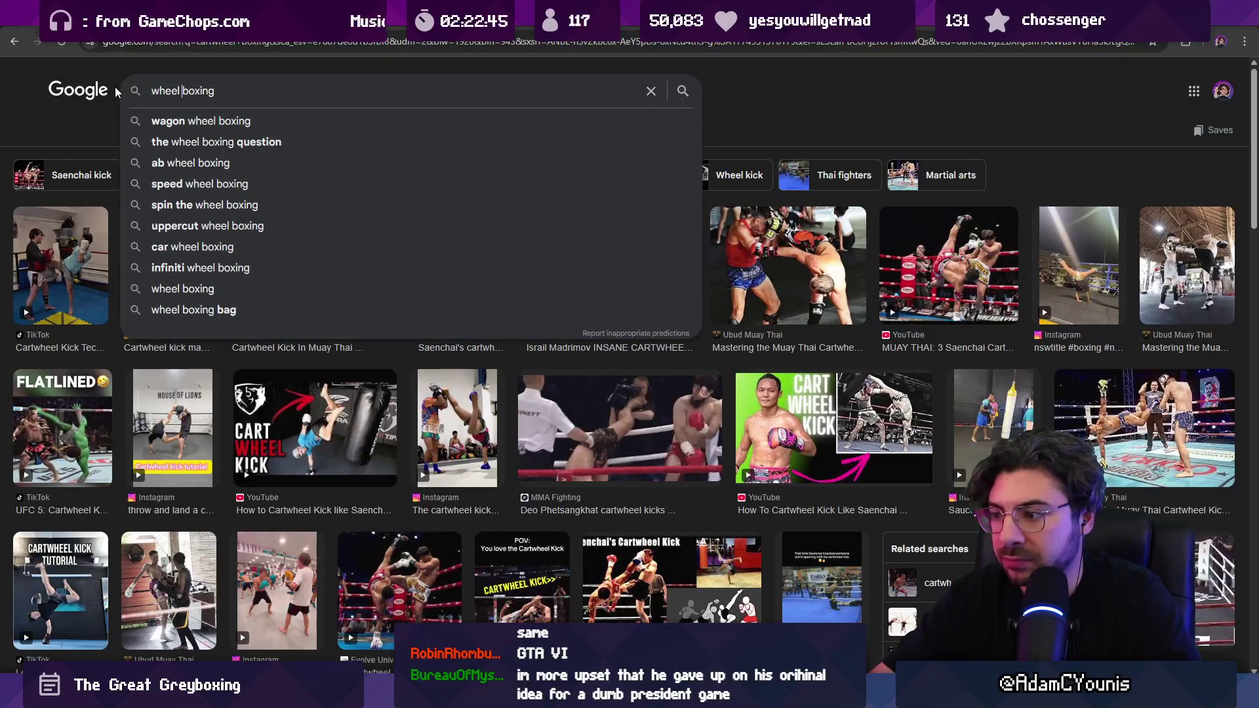
pyautogui.write('cart')
pyautogui.press('Return')
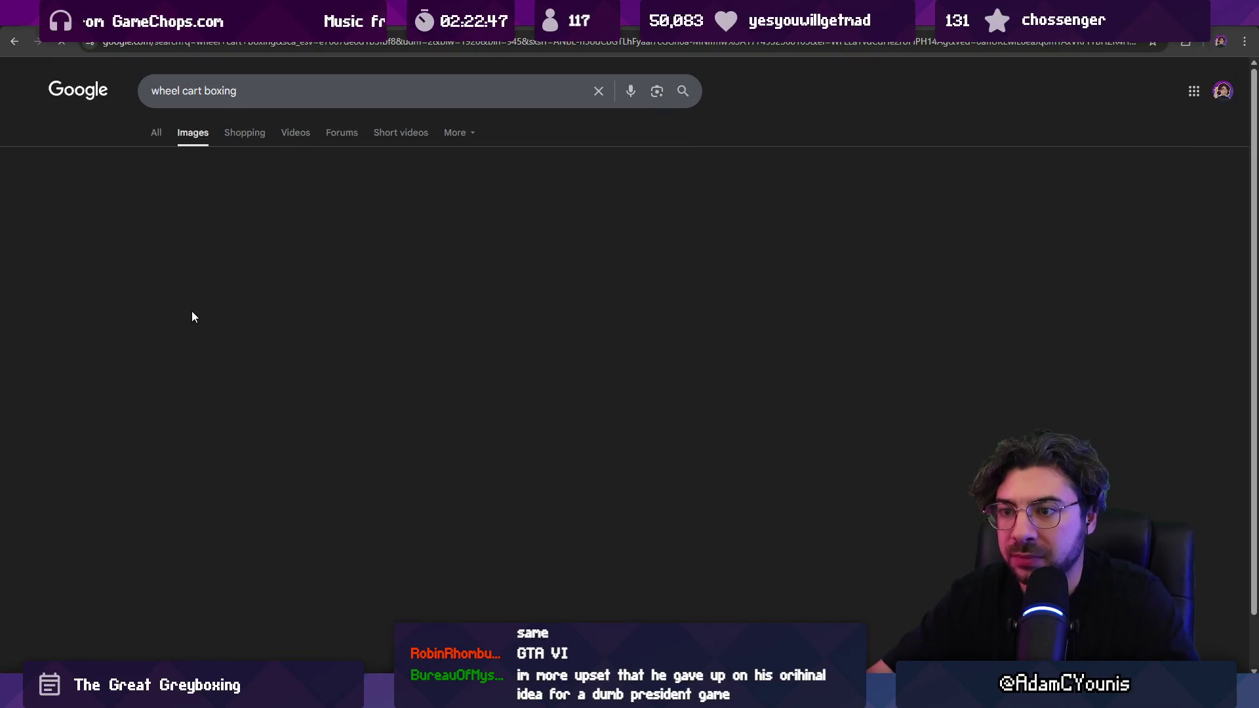
pyautogui.scroll(-5, 326, 342)
pyautogui.scroll(5, 326, 342)
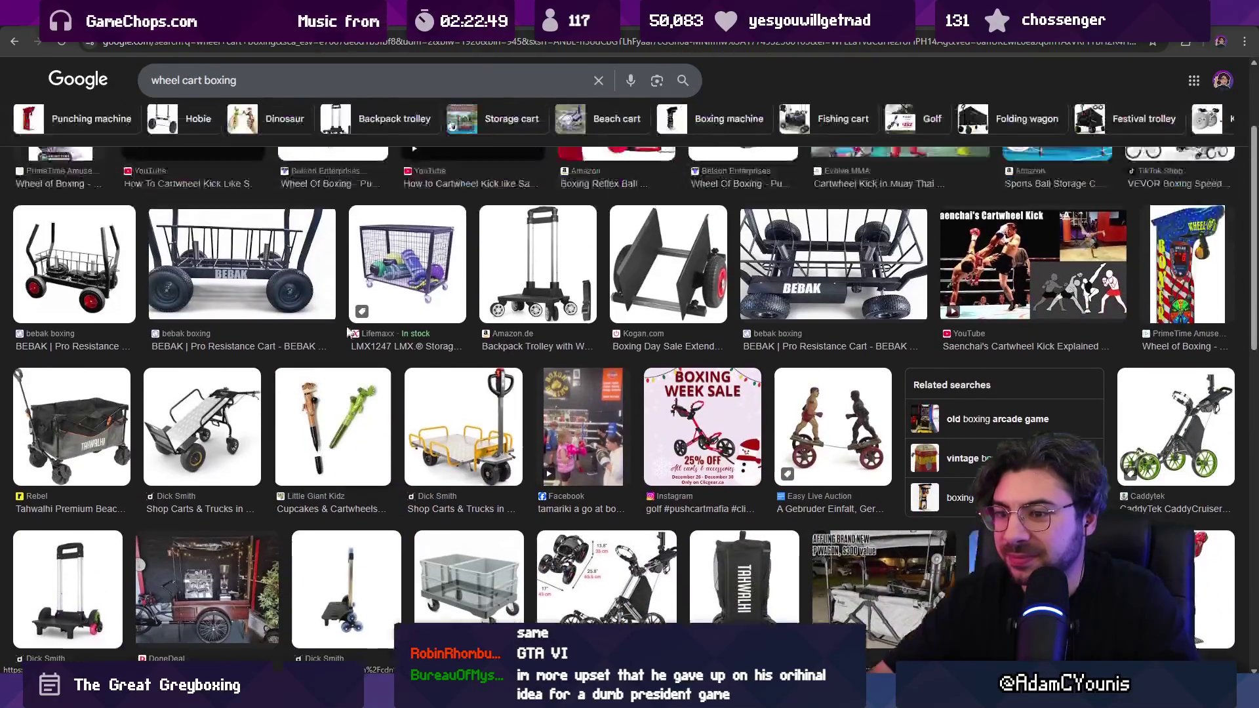
# - Refine the image search to "cart wheel brush bearing"
pyautogui.doubleClick(245, 95)
pyautogui.write('bvearing')
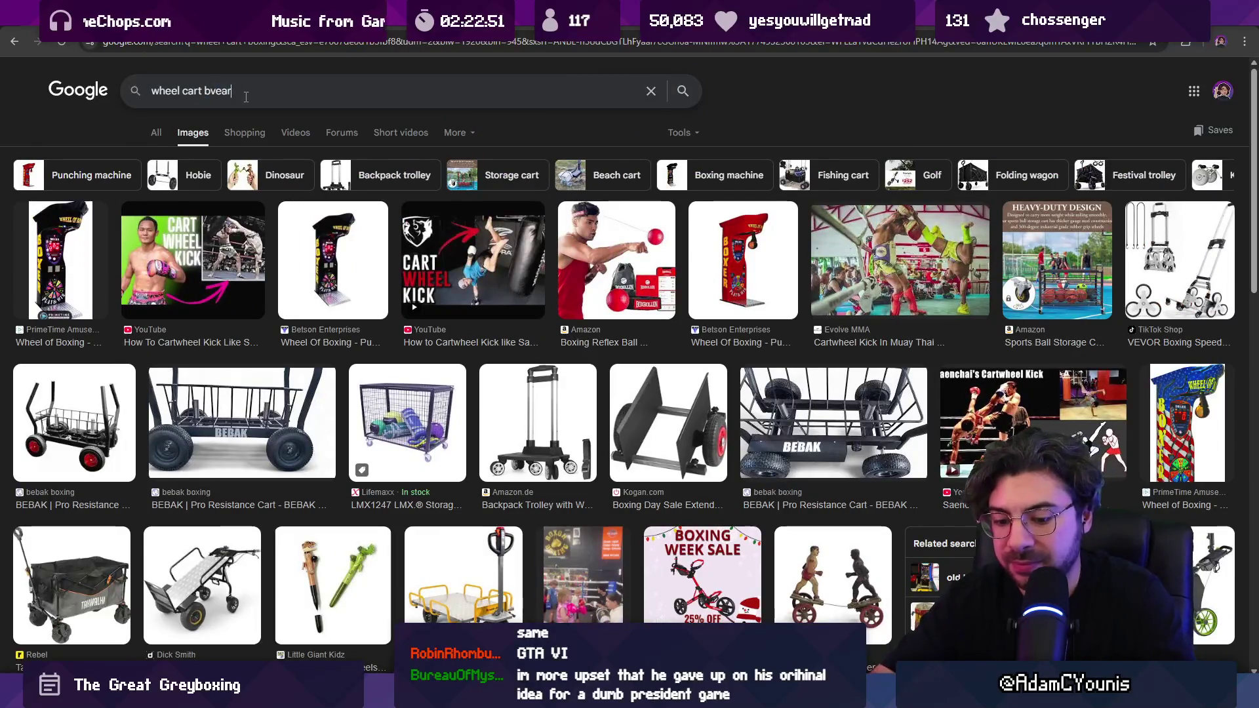
pyautogui.press('BackSpace')
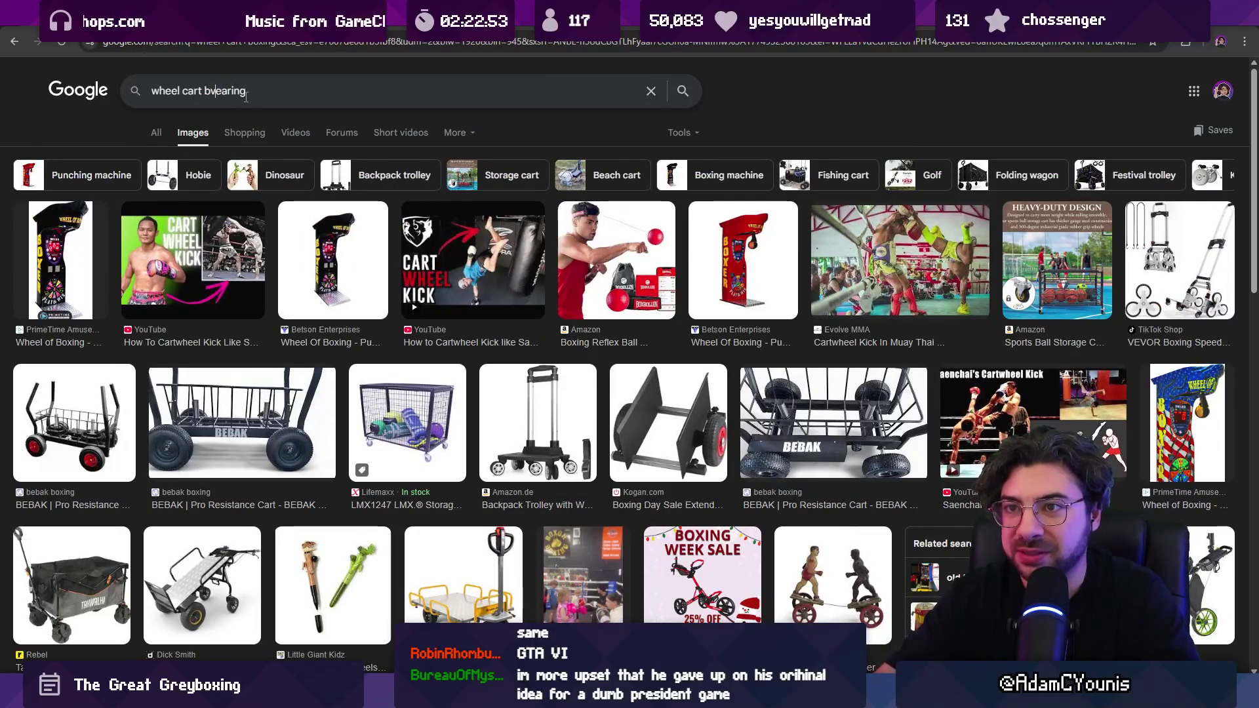
pyautogui.press('Return')
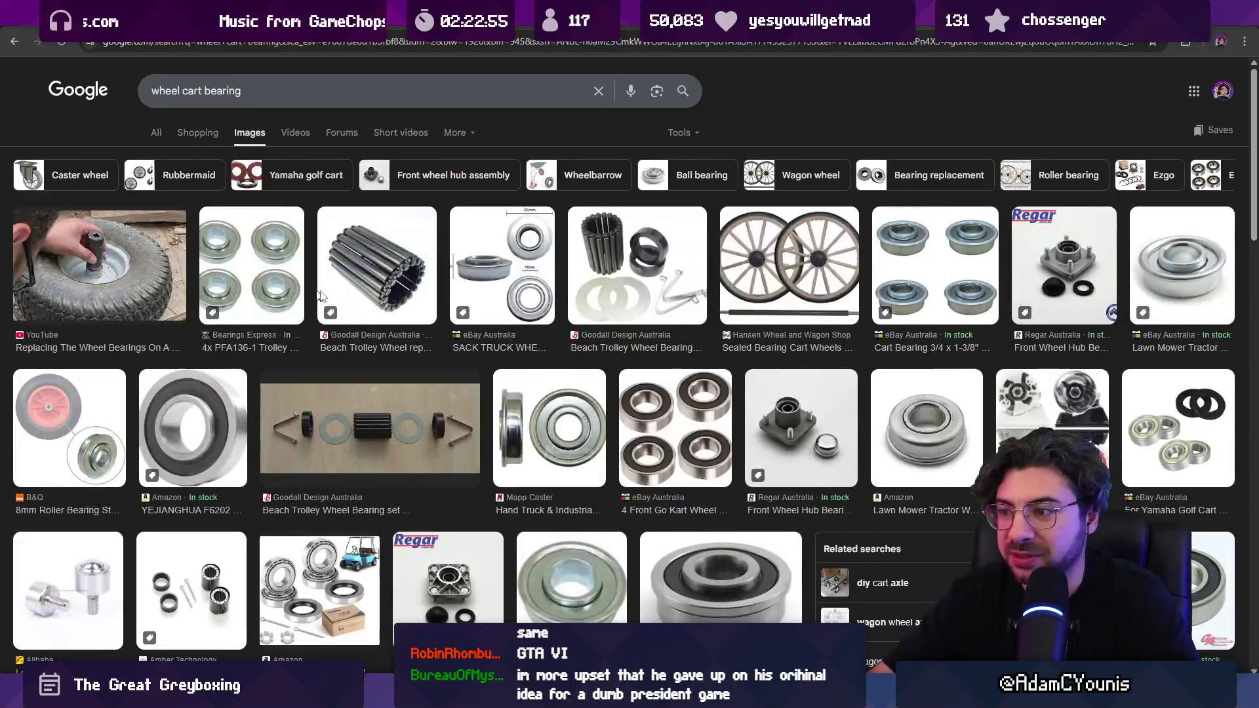
pyautogui.click(203, 91)
pyautogui.write('brush')
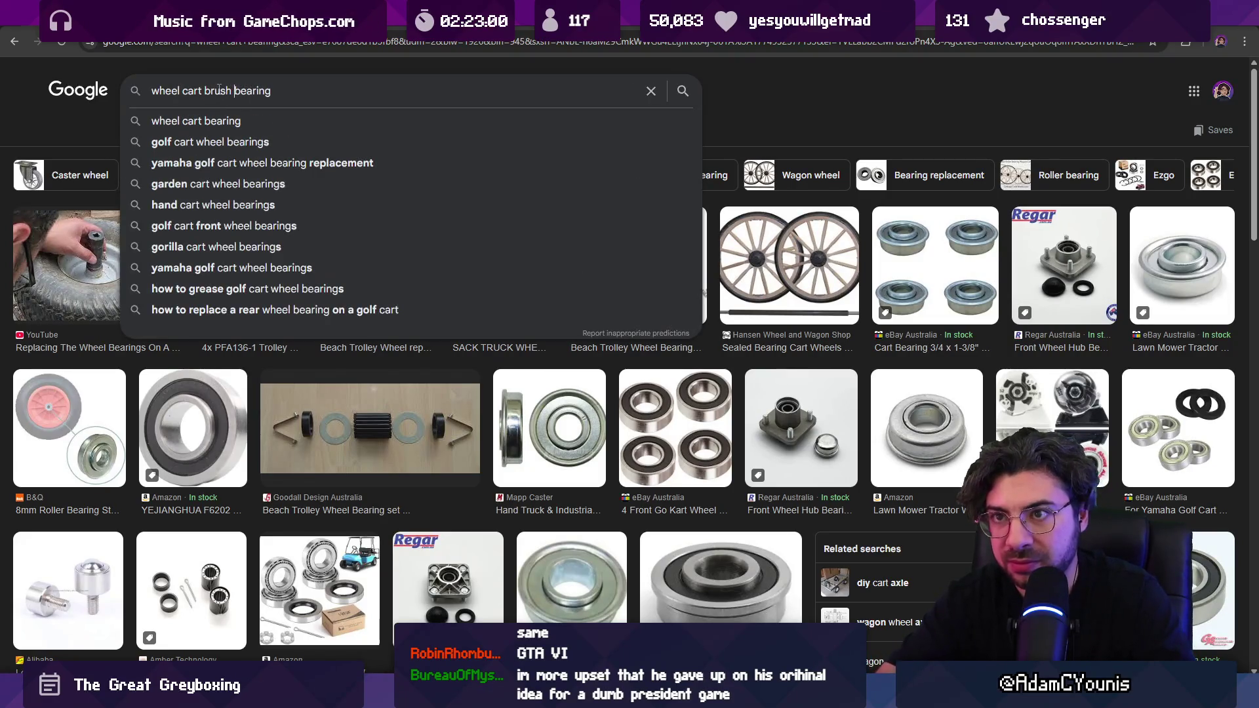
pyautogui.press('Return')
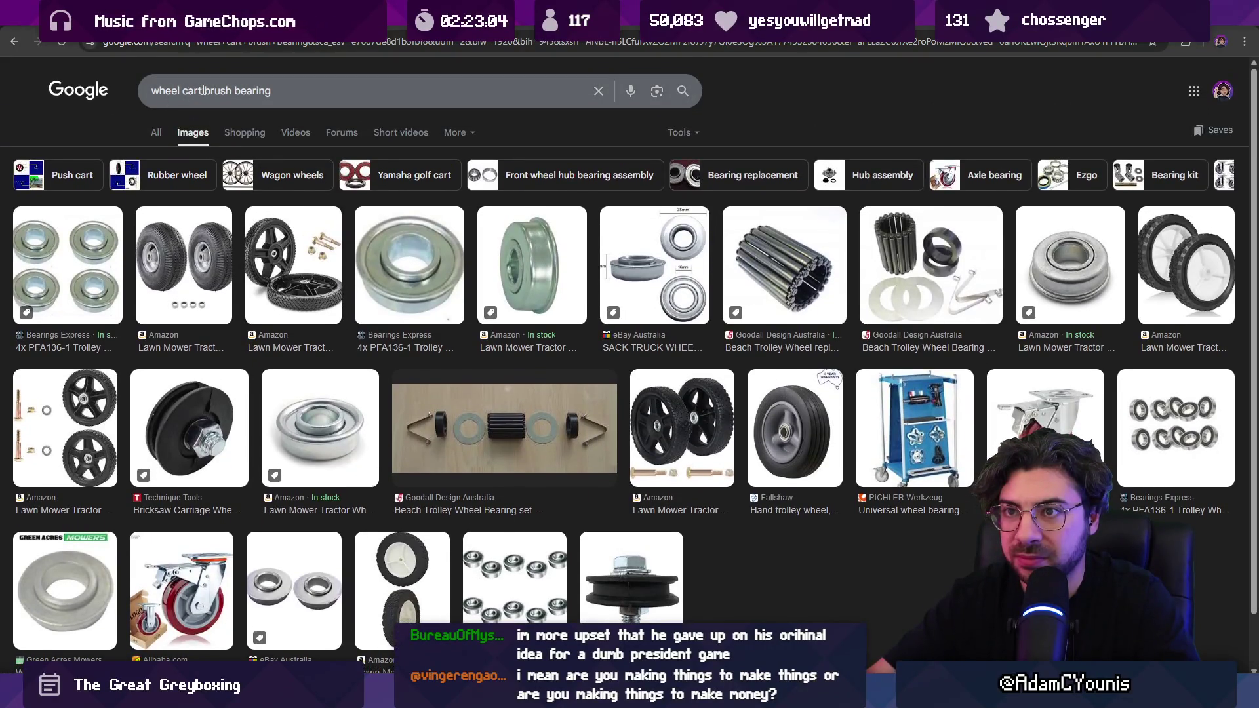
pyautogui.doubleClick(170, 97)
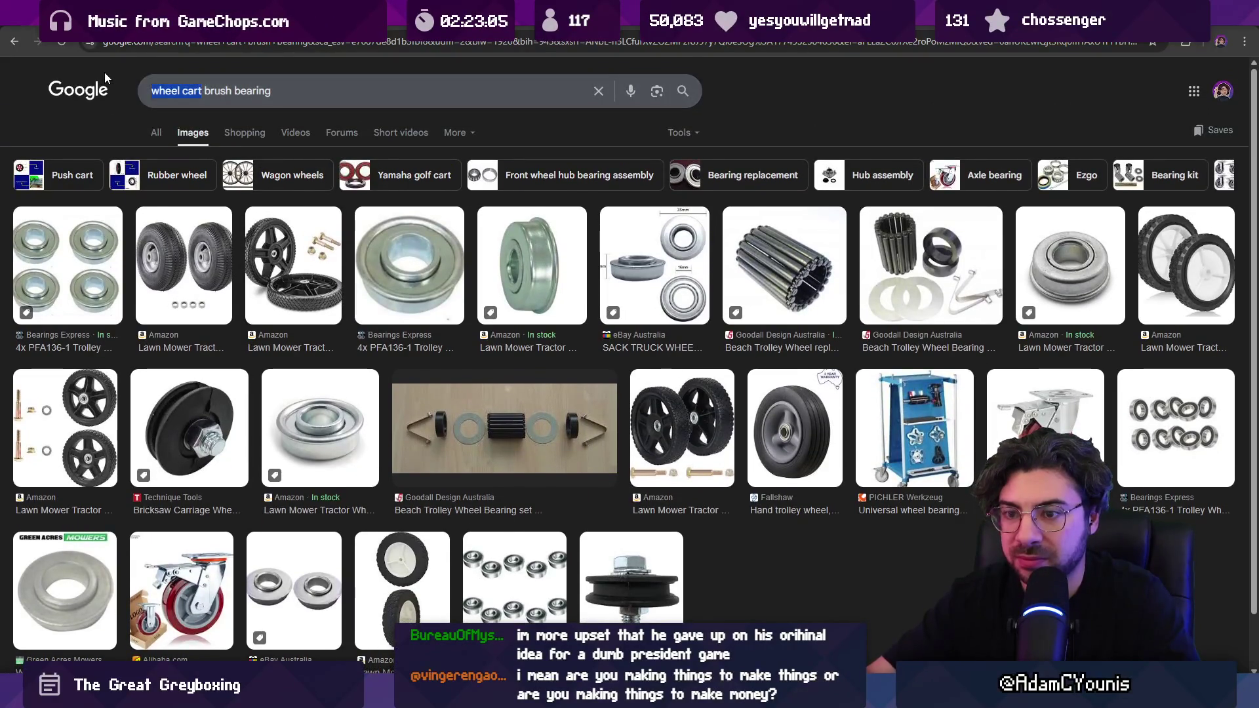
pyautogui.press('BackSpace')
pyautogui.write('wheel')
pyautogui.press('Return')
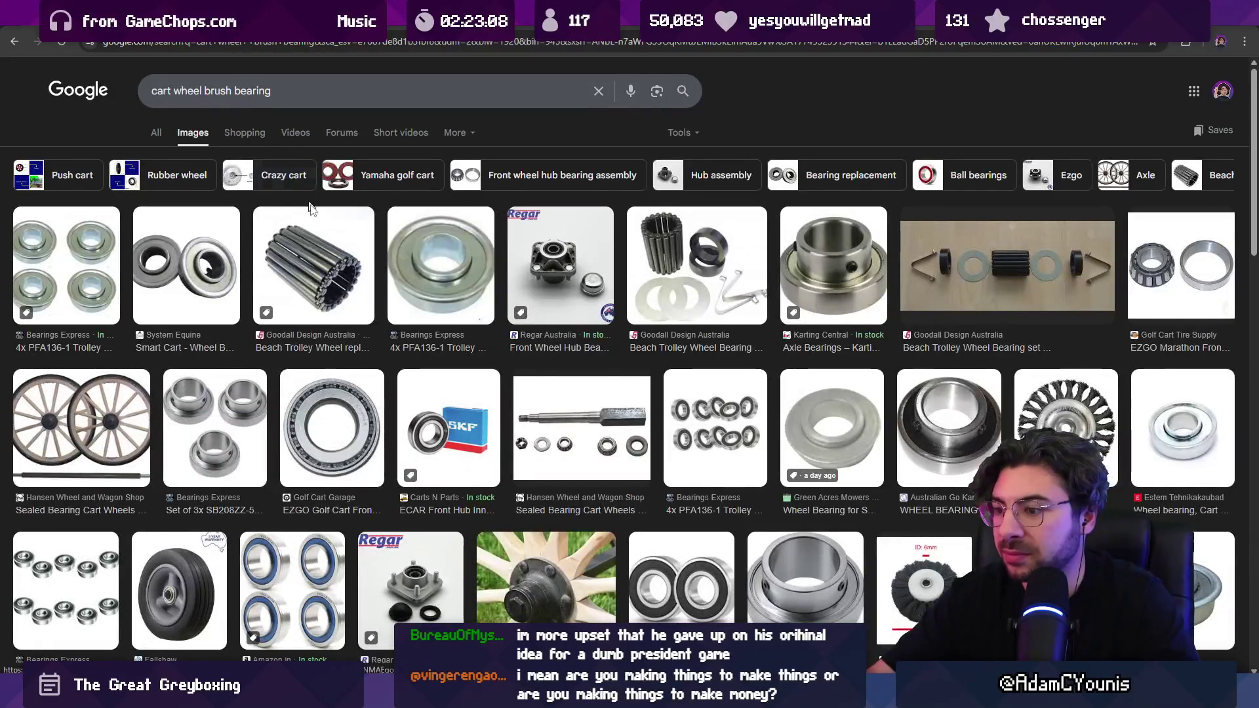
# - View the wooden wagon-wheel hub image larger, then return to Aseprite
pyautogui.scroll(-3, 512, 385)
pyautogui.click(512, 385)
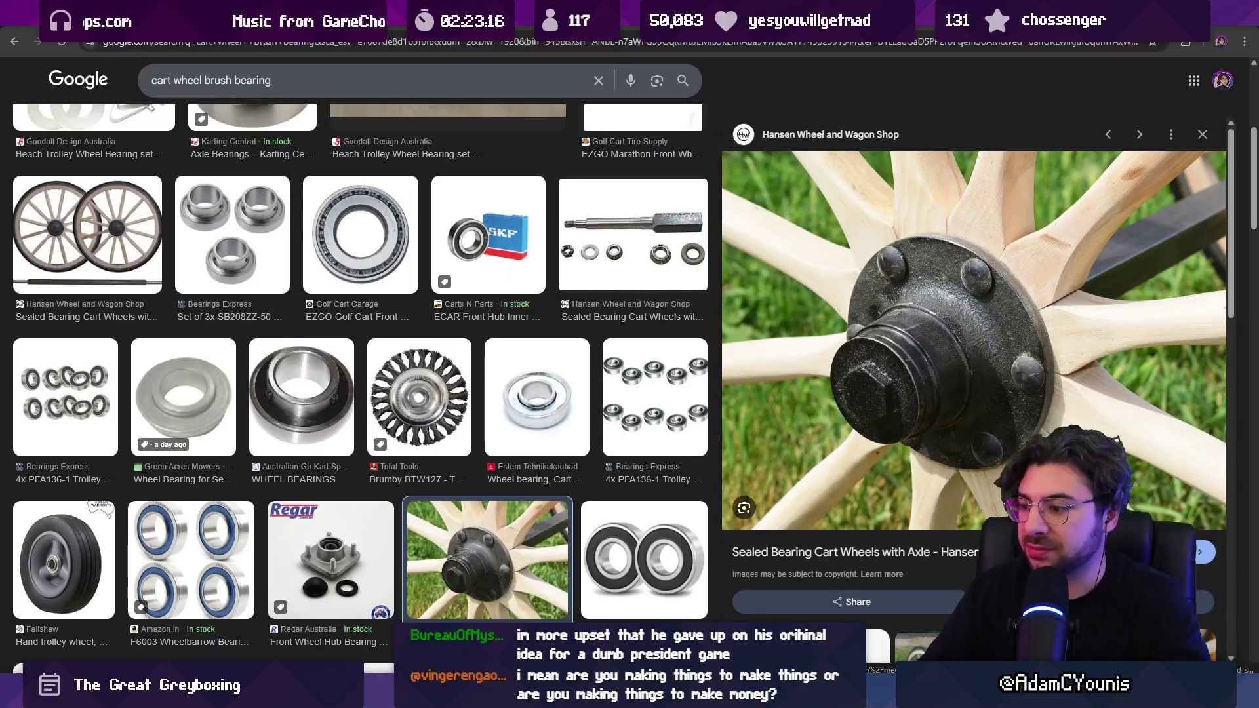
pyautogui.hotkey('alt', 'Tab')
pyautogui.scroll(1, 514, 258)
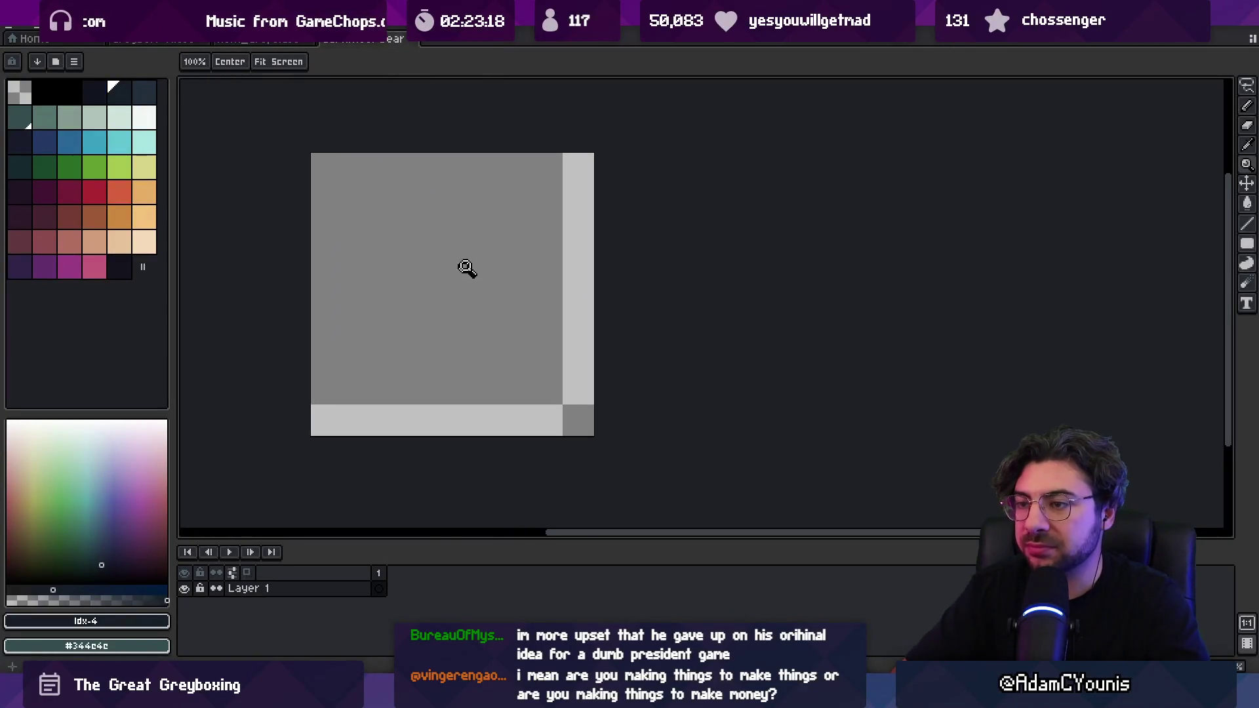
# - Paint a large grey-green round disc on the blank canvas with a 3px brush
pyautogui.press('b')
pyautogui.moveTo(333, 240); pyautogui.dragTo(310, 242)
pyautogui.click(70, 118)
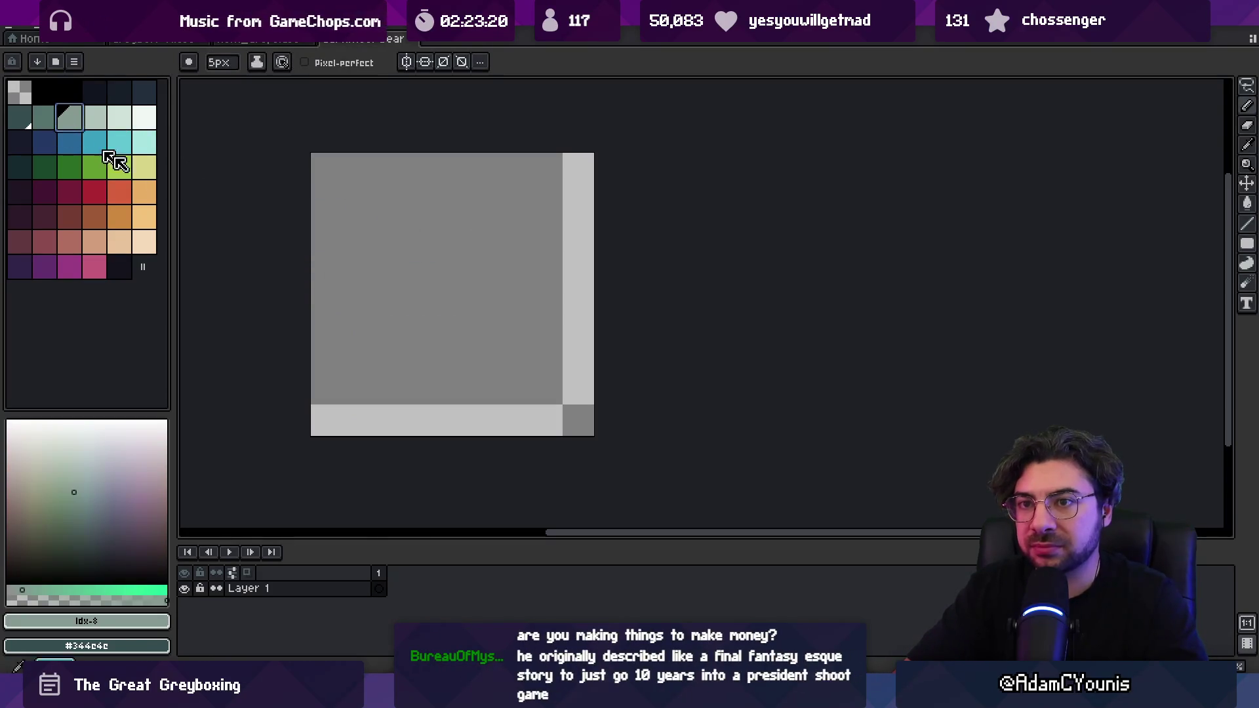
pyautogui.press('-')
pyautogui.press('-')
pyautogui.moveTo(380, 284)
pyautogui.mouseDown()
pyautogui.moveTo(430, 239)
pyautogui.moveTo(392, 371)
pyautogui.moveTo(452, 328)
pyautogui.moveTo(450, 272)
pyautogui.mouseUp()
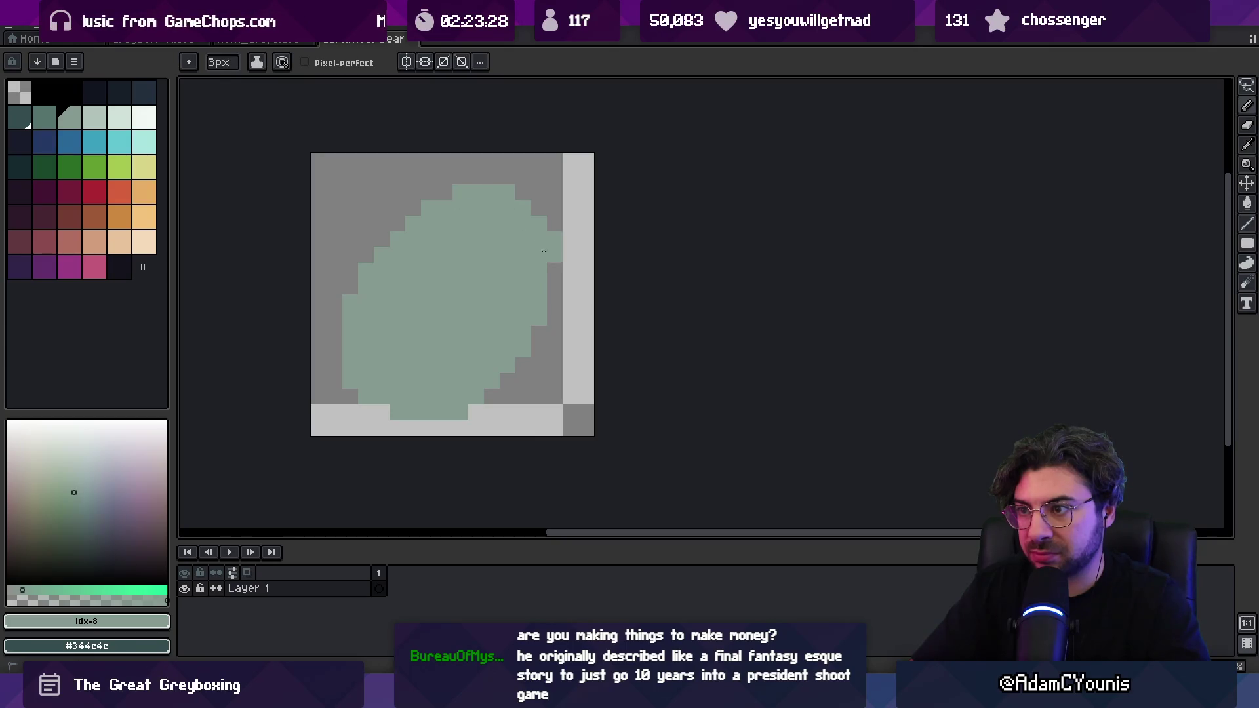
pyautogui.moveTo(510, 300); pyautogui.dragTo(466, 303)
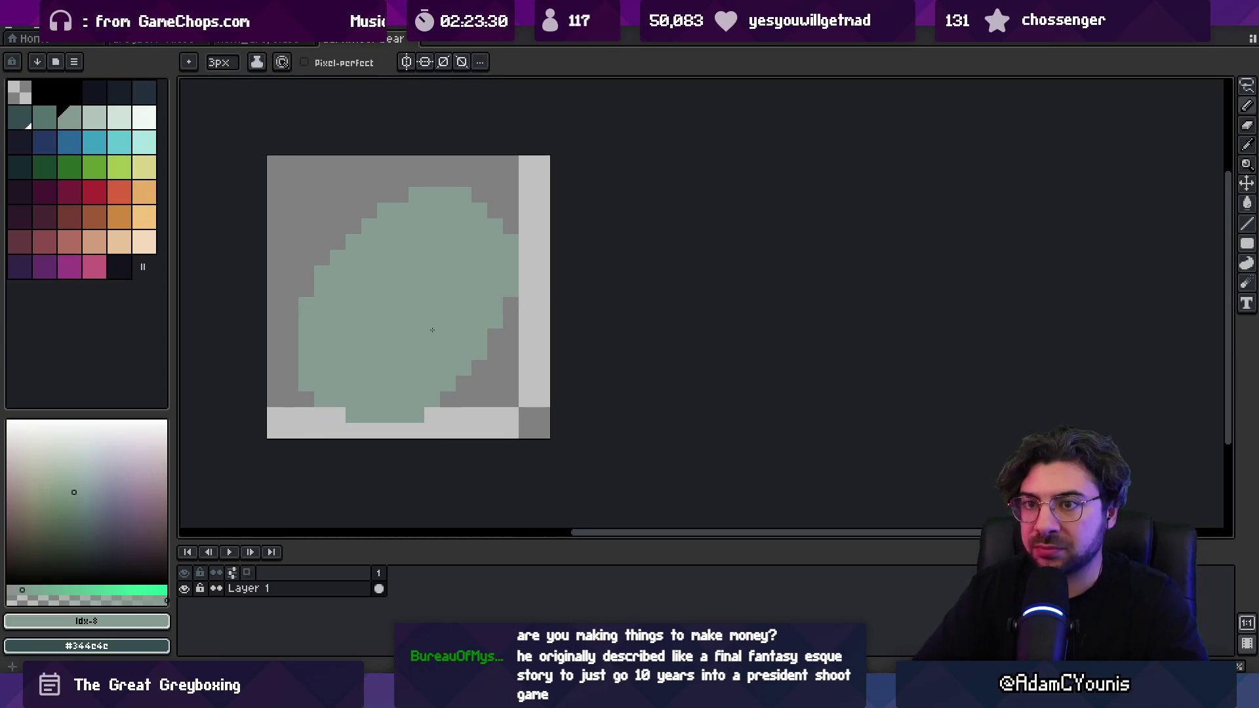
pyautogui.keyDown('alt'); pyautogui.click(443, 303); pyautogui.keyUp('alt')
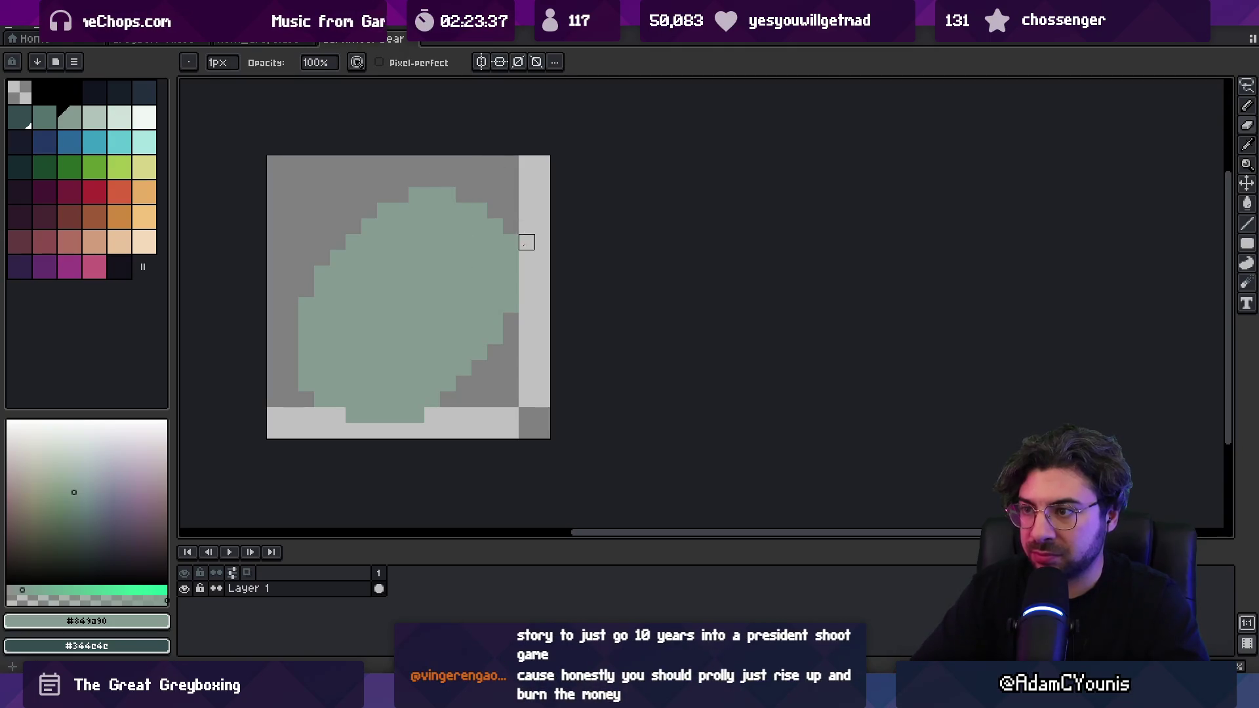
# - Draw a dark-green diagonal band and fill the disc's lower part dark green
pyautogui.click(49, 120)
pyautogui.click(413, 291)
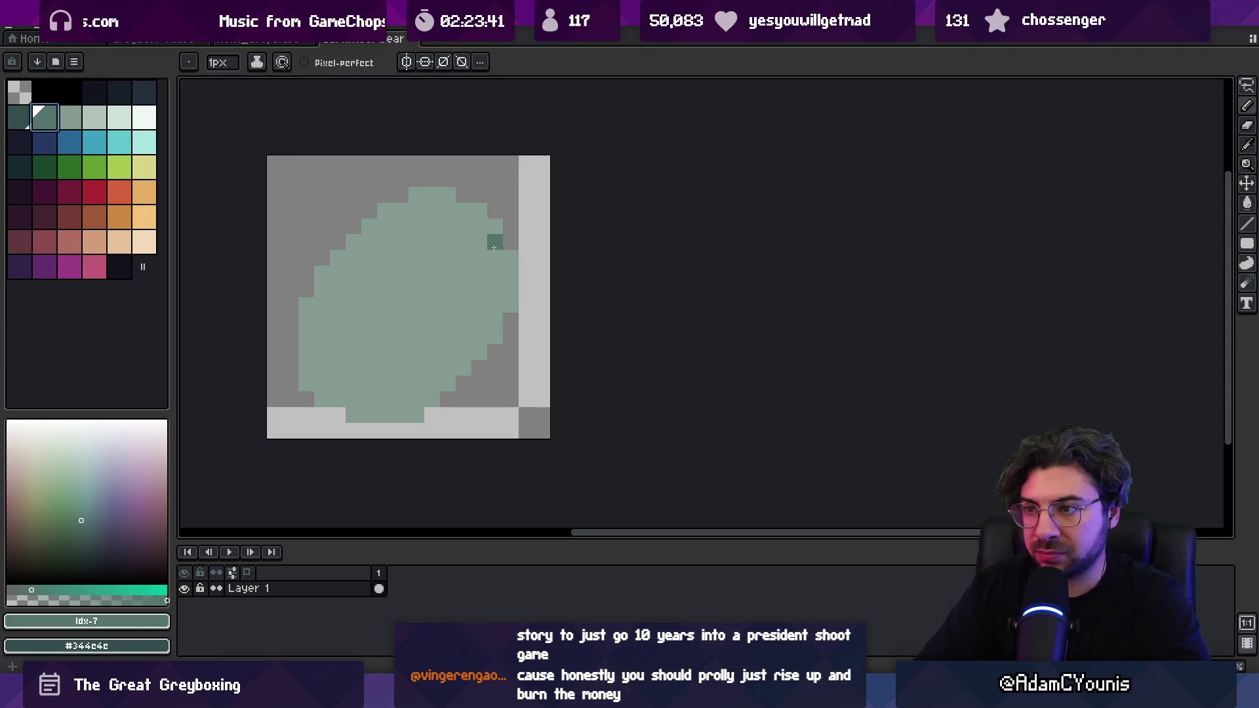
pyautogui.moveTo(425, 307); pyautogui.dragTo(364, 416)
pyautogui.press('g')
pyautogui.click(421, 360)
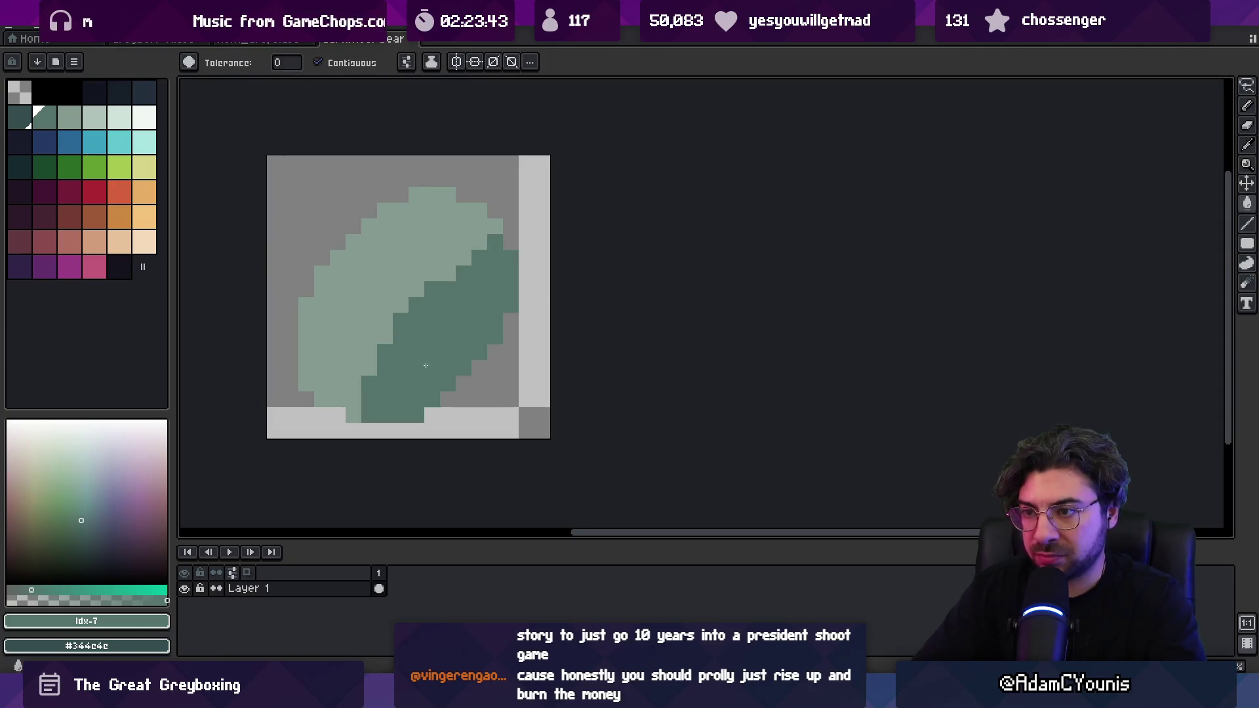
pyautogui.press('z')
pyautogui.scroll(-5, 391, 343)
pyautogui.scroll(3, 484, 308)
# - Touch up the band's edge using the grey-green and darker green shades
pyautogui.press('b')
pyautogui.keyDown('alt'); pyautogui.click(465, 345); pyautogui.keyUp('alt')
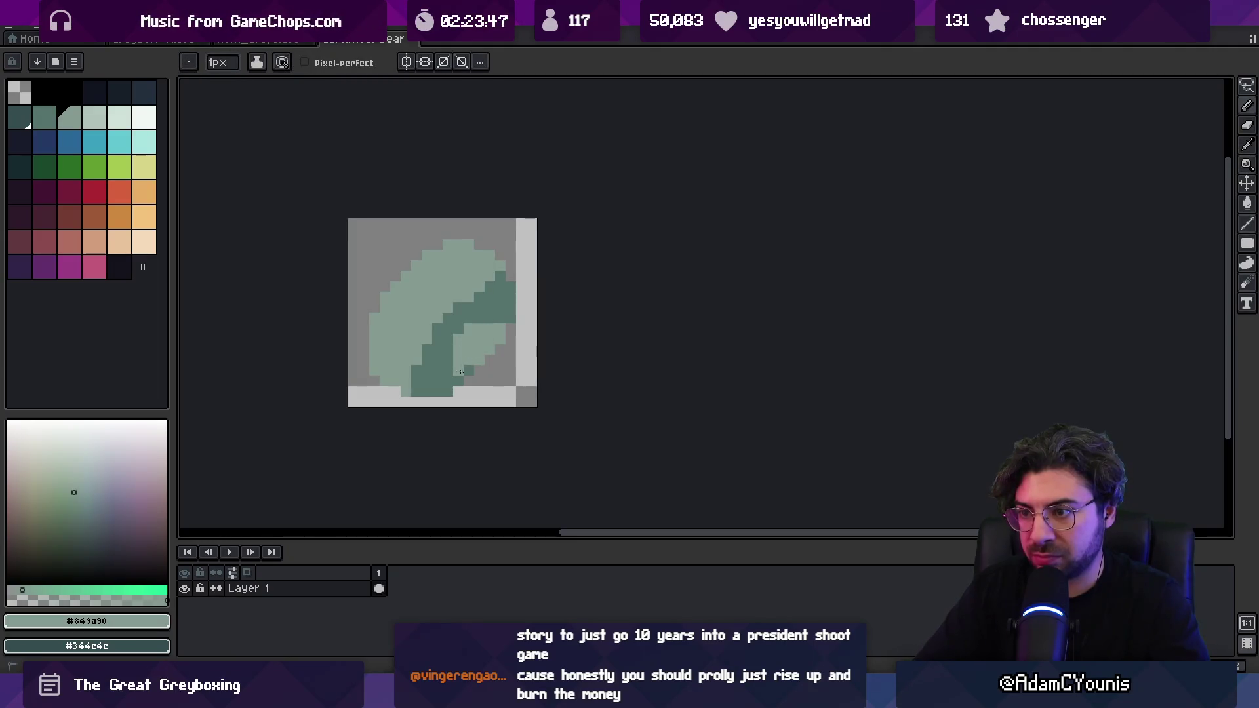
pyautogui.keyDown('alt'); pyautogui.click(499, 326); pyautogui.keyUp('alt')
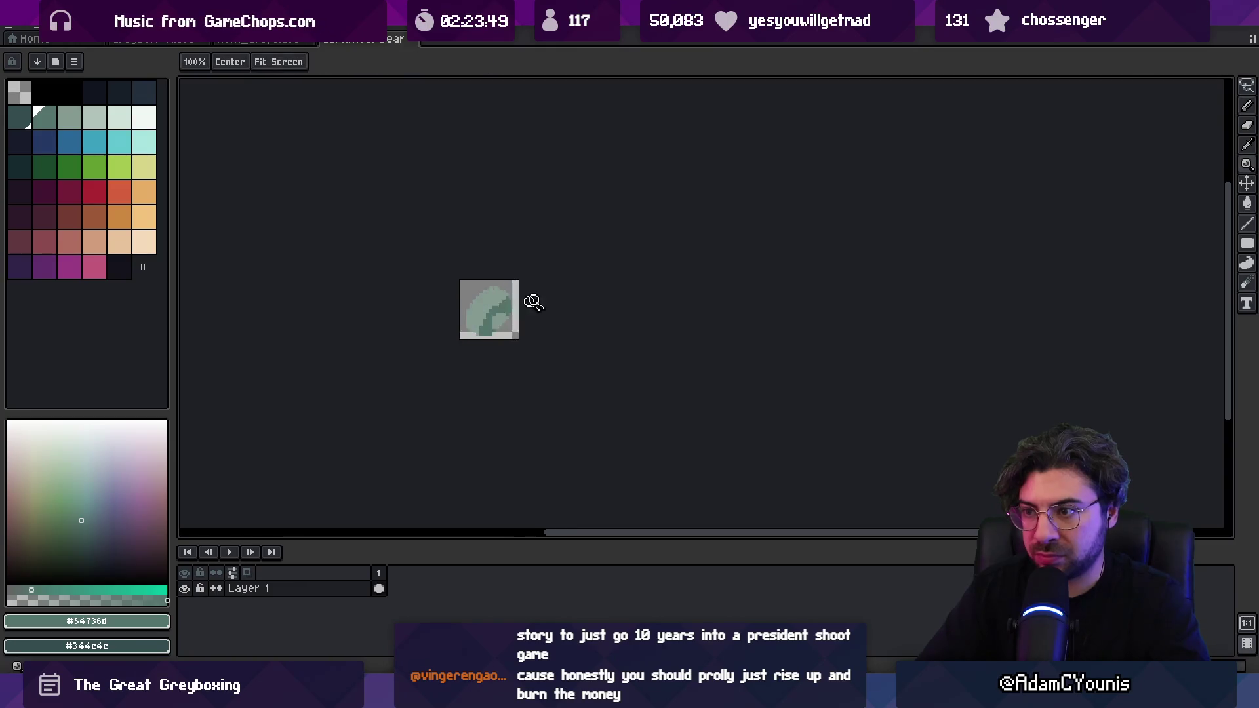
pyautogui.click(503, 315)
pyautogui.press('i')
pyautogui.press('b')
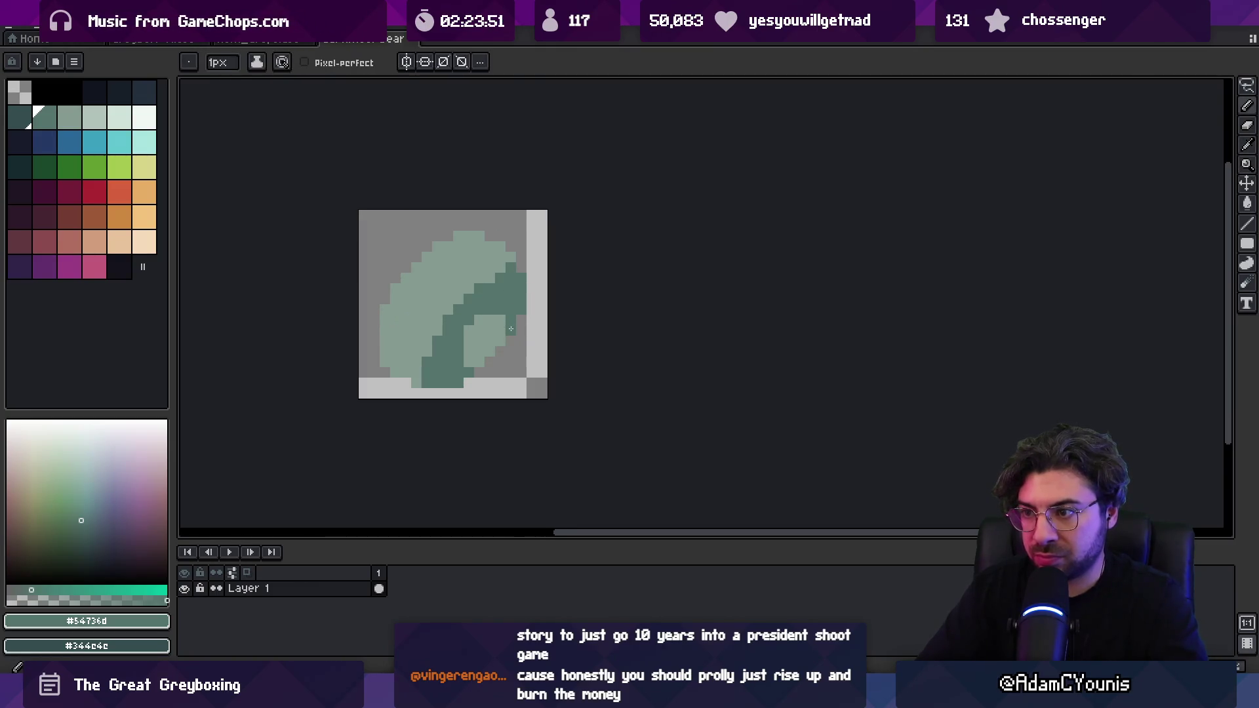
pyautogui.press('m')
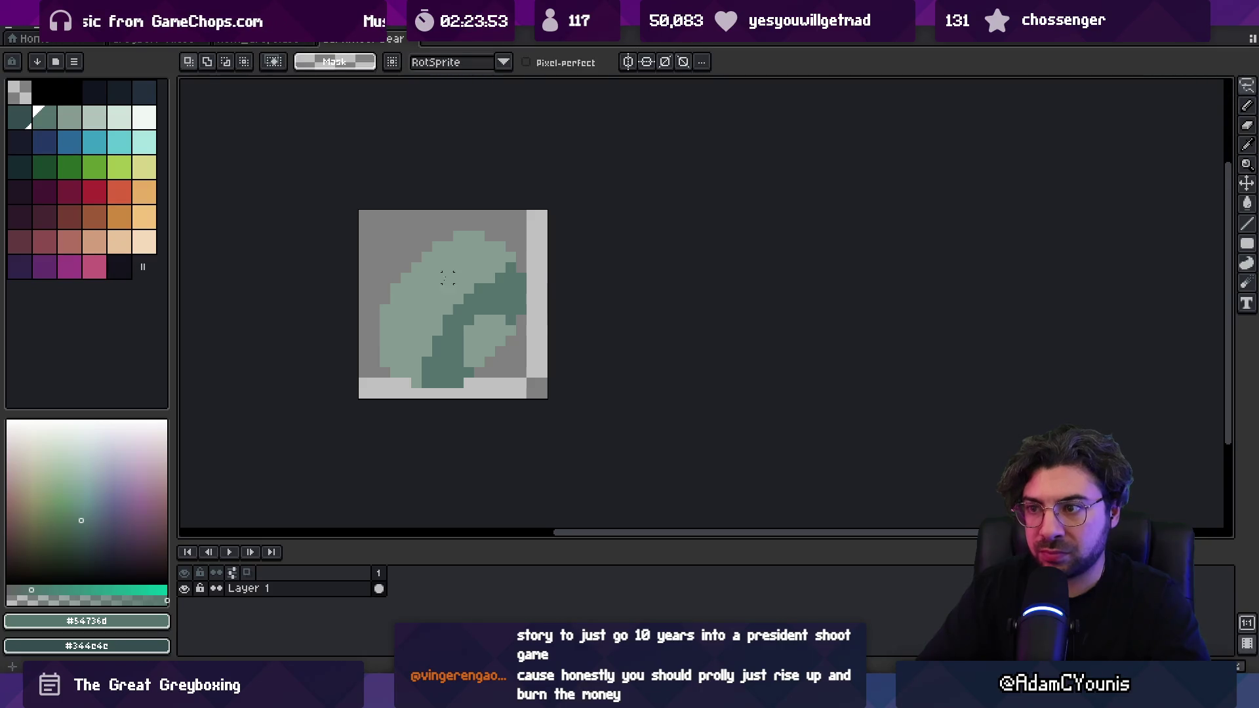
pyautogui.hotkey('shift', 'o')
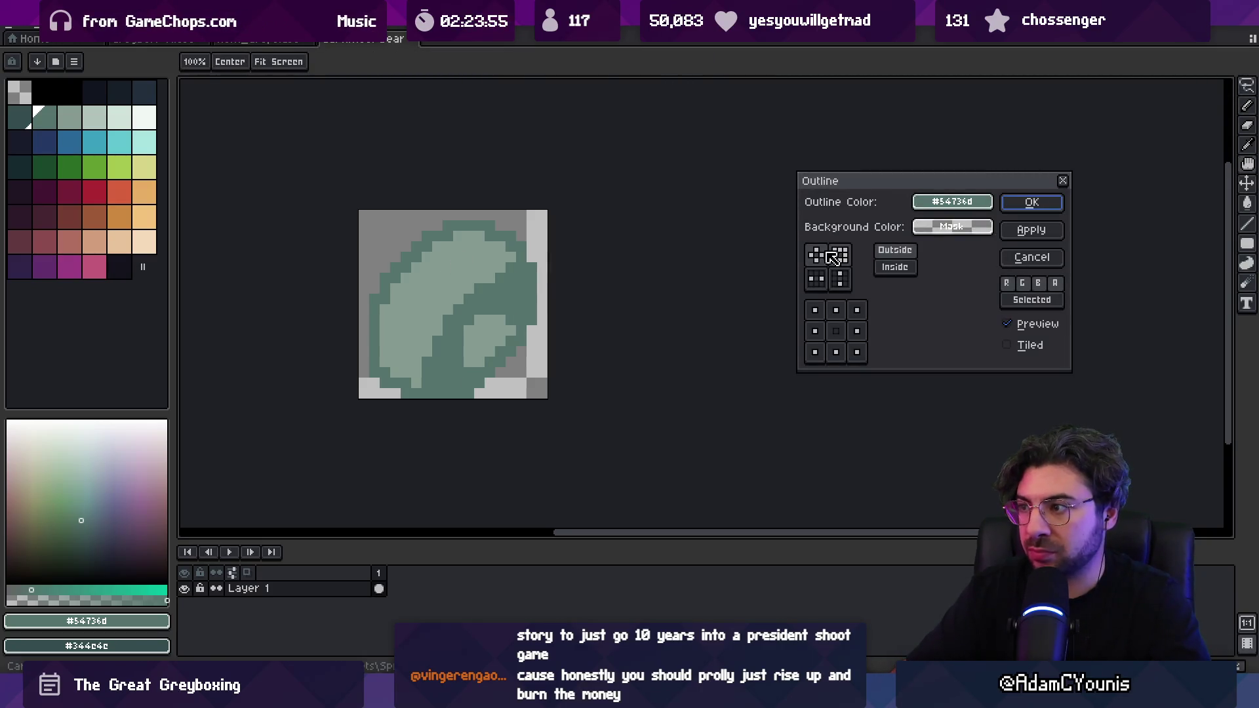
# - Apply a plus-shaped dark navy Outline to the bearing, then glance at the reference images
pyautogui.click(816, 255)
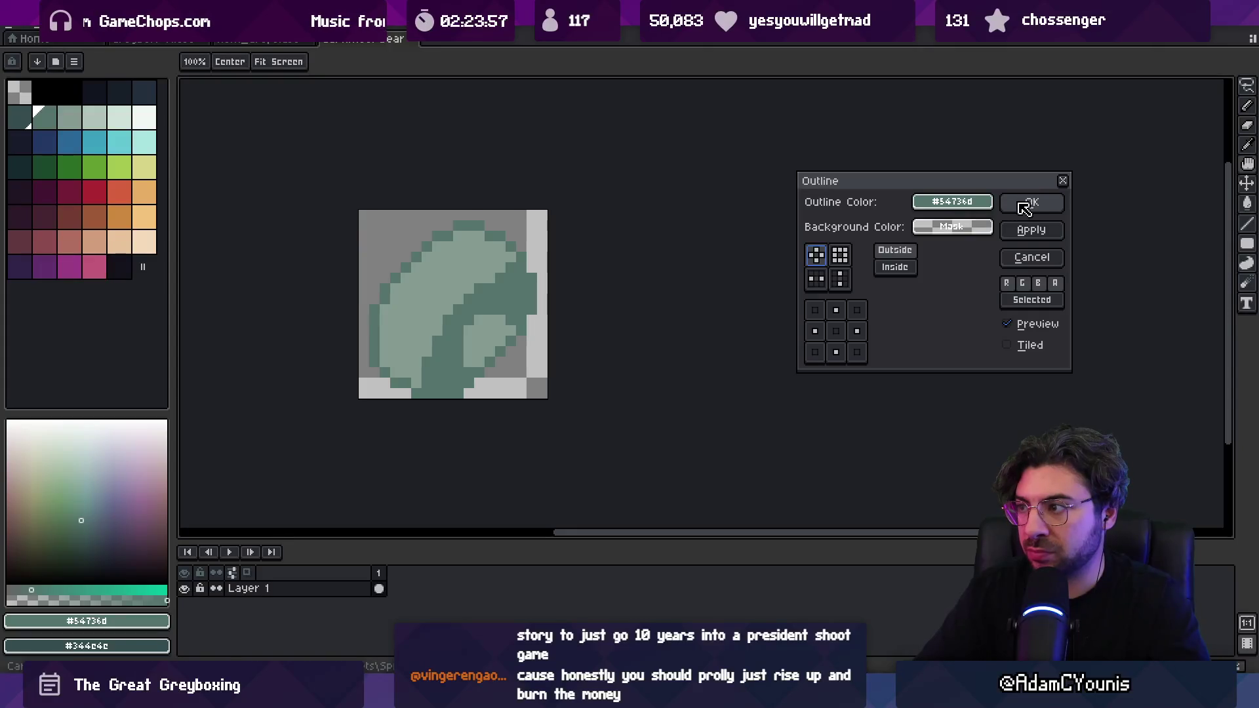
pyautogui.moveTo(951, 201); pyautogui.dragTo(119, 91)
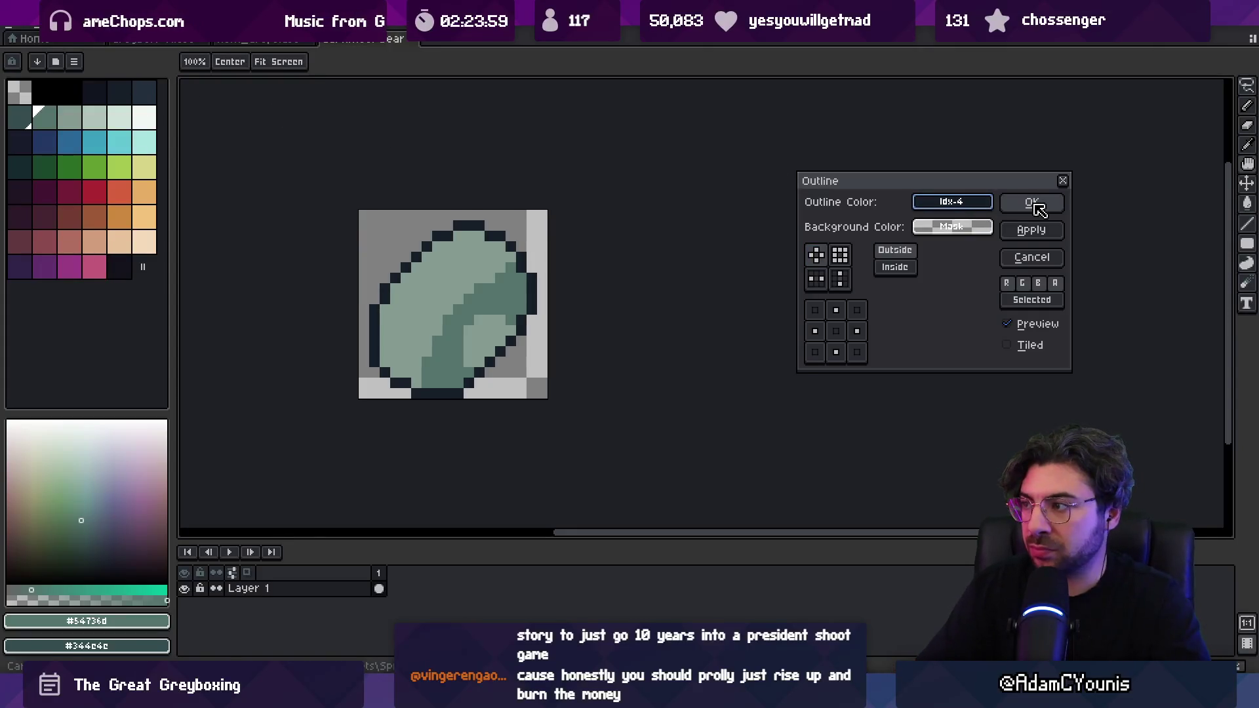
pyautogui.click(1032, 203)
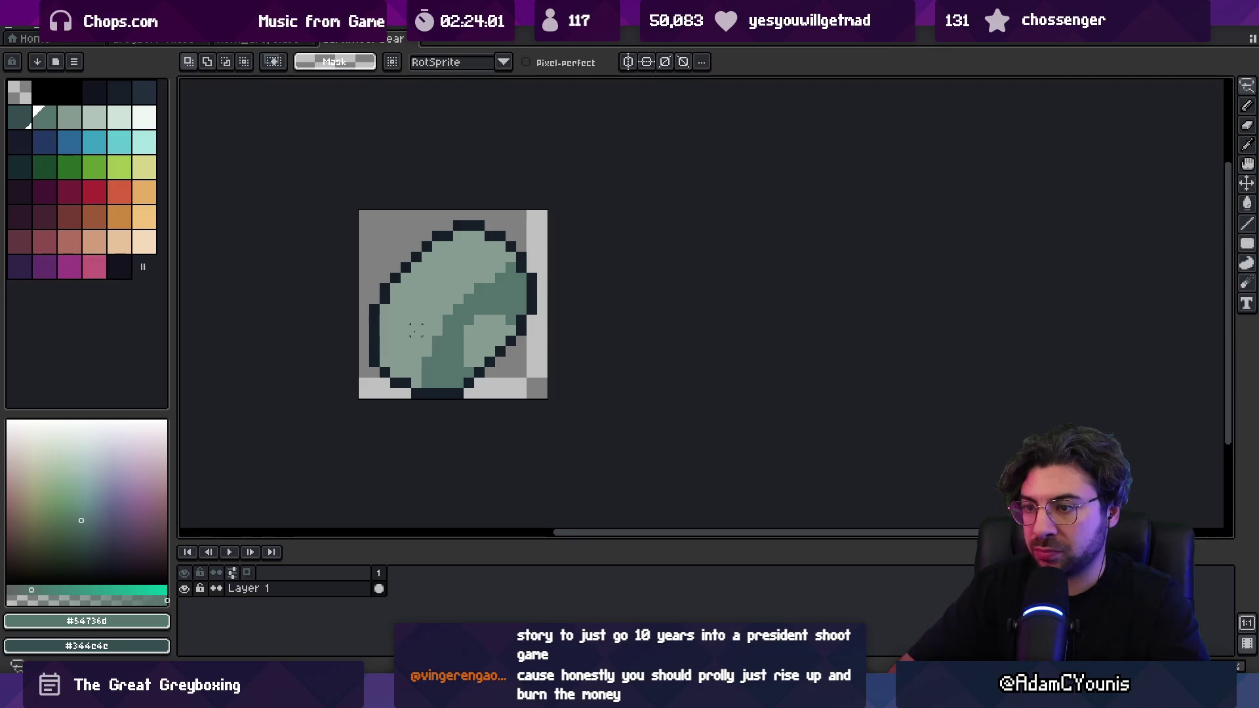
pyautogui.hotkey('ctrl', 's')
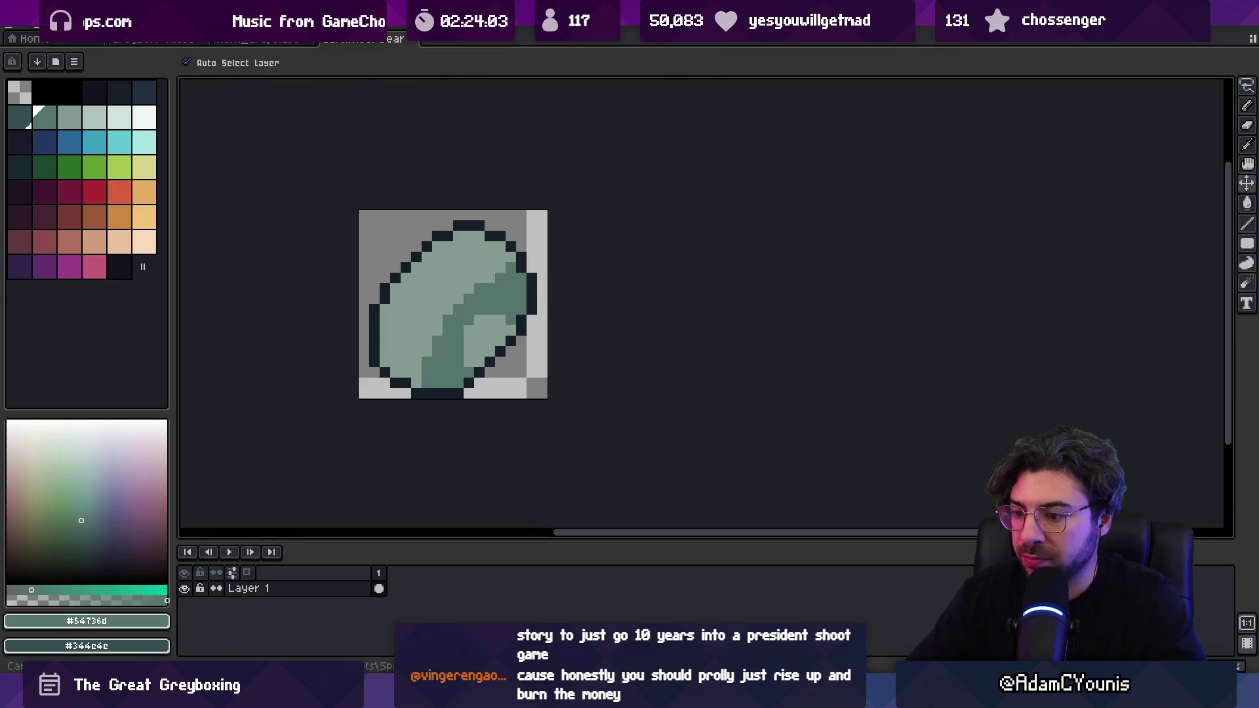
pyautogui.click(764, 603)
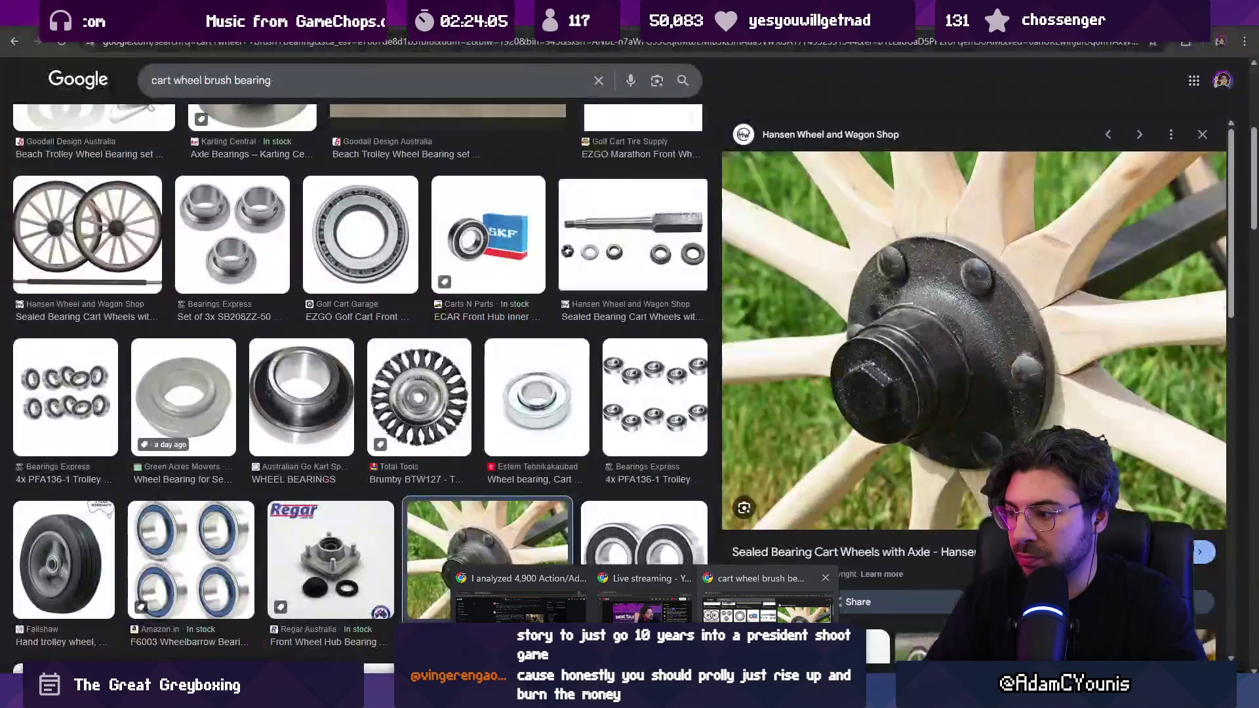
pyautogui.hotkey('alt', 'Tab')
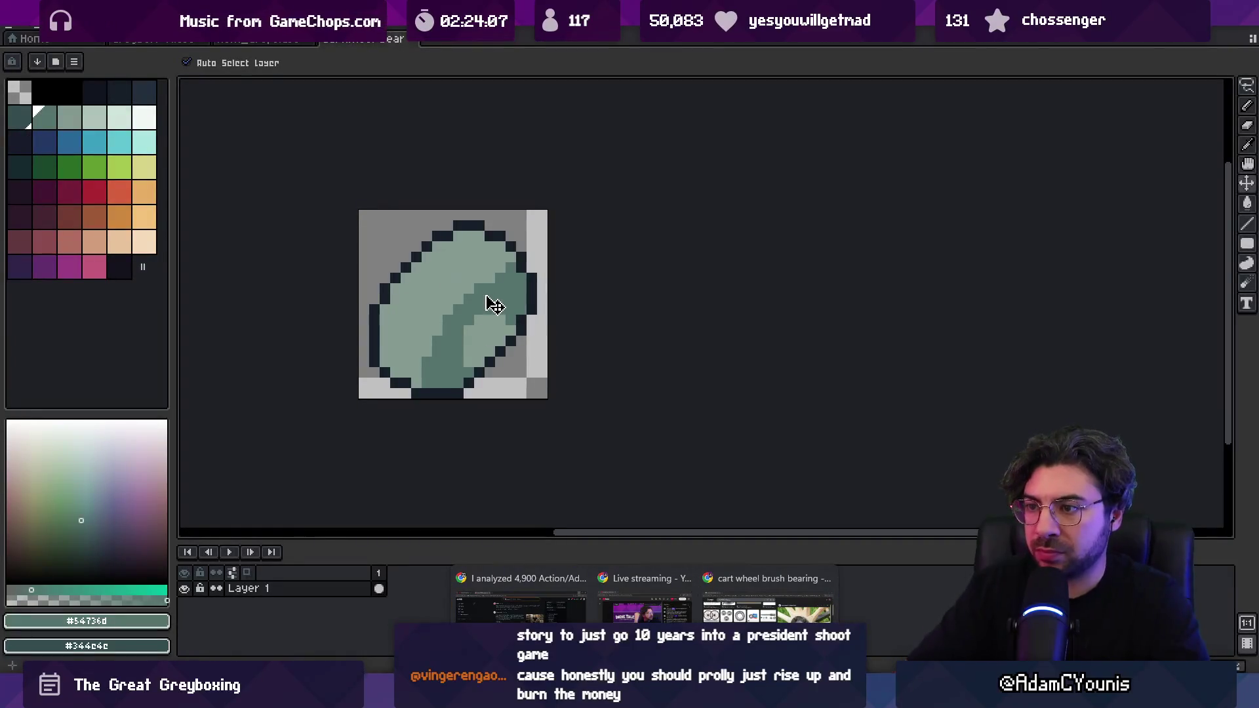
# - Paint darker green pixels into the bearing's shading band with the Pencil
pyautogui.press('b')
pyautogui.moveTo(490, 268); pyautogui.dragTo(485, 280)
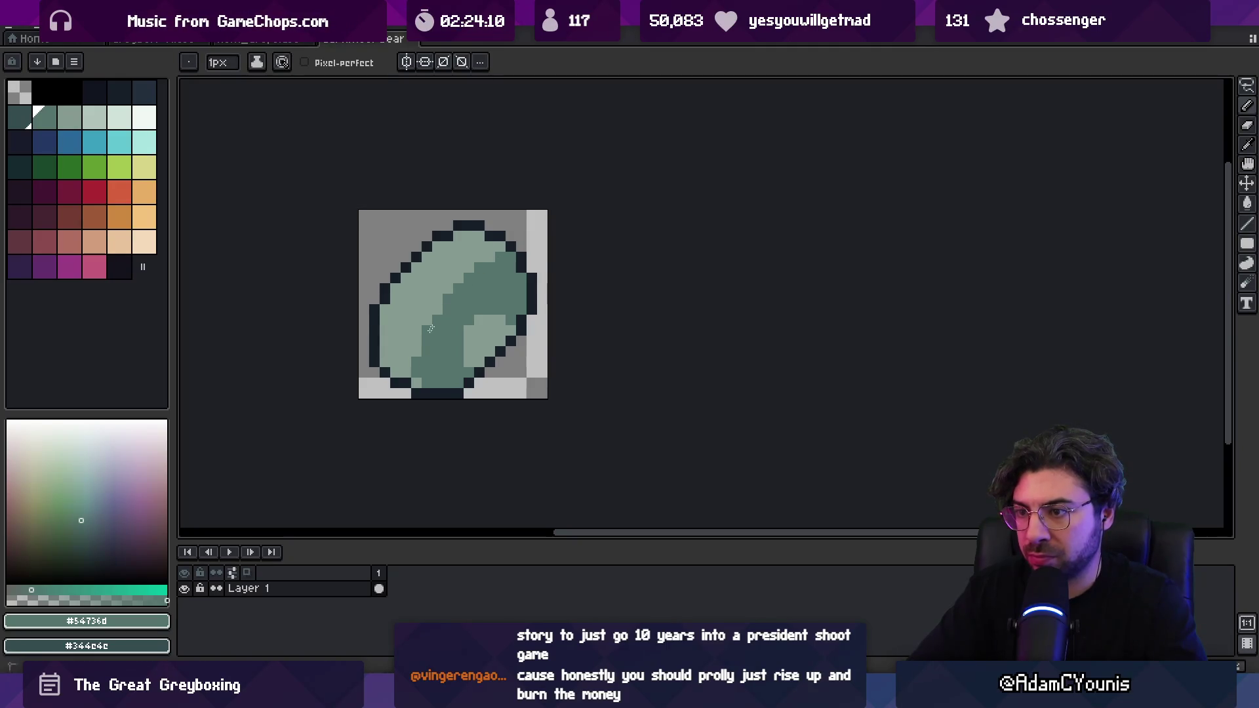
pyautogui.keyDown('alt'); pyautogui.click(415, 360); pyautogui.keyUp('alt')
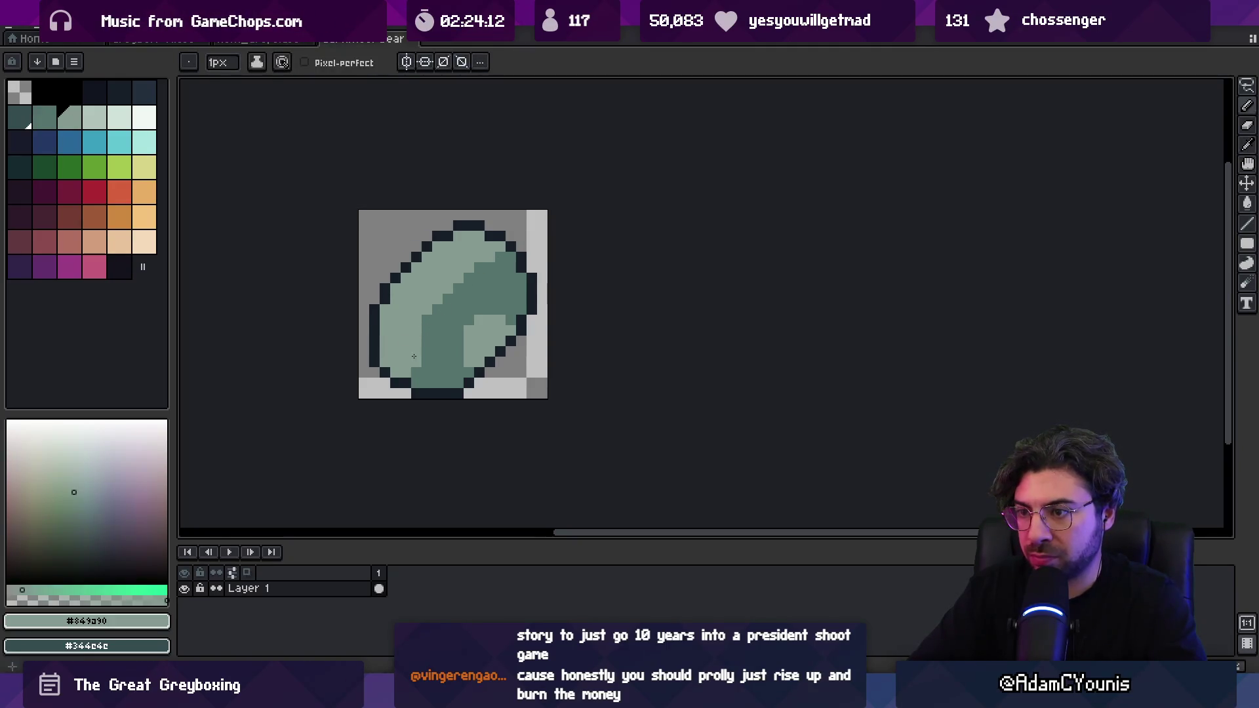
pyautogui.scroll(-6, 438, 299)
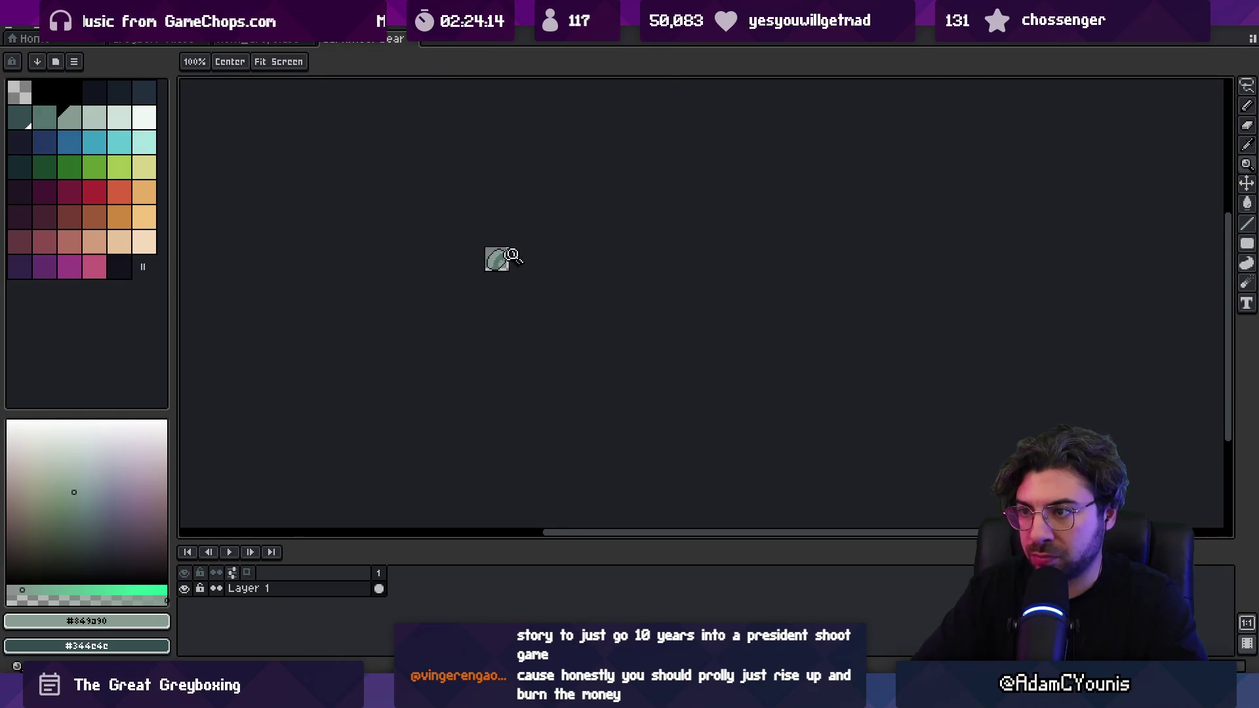
pyautogui.scroll(4, 508, 243)
pyautogui.keyDown('alt'); pyautogui.click(512, 239); pyautogui.keyUp('alt')
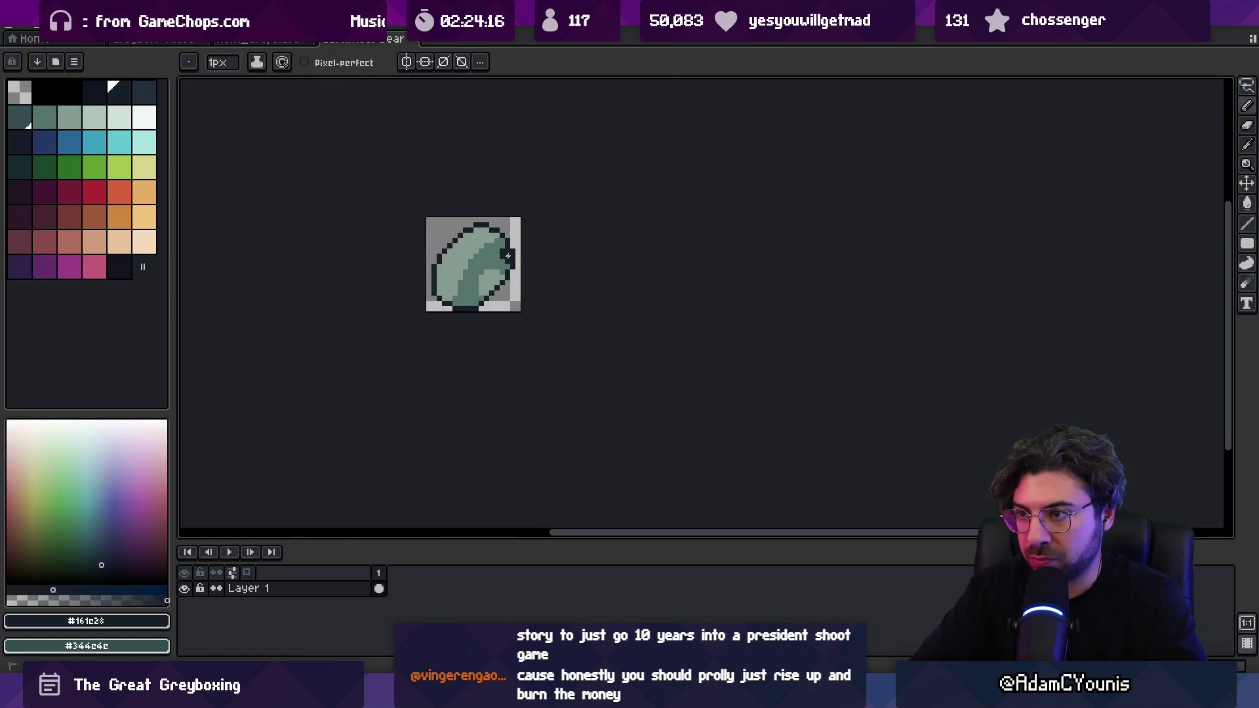
# - Erase and reshape part of the bearing's bottom outline row
pyautogui.press('e')
pyautogui.scroll(3, 512, 261)
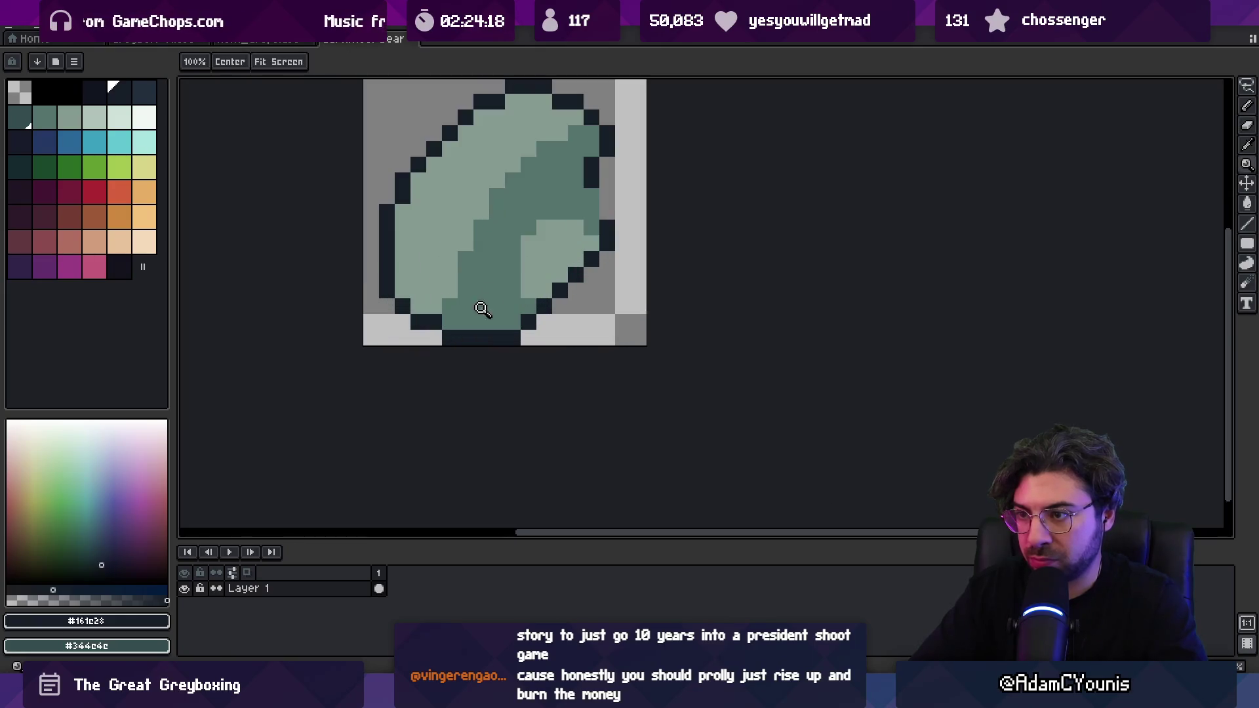
pyautogui.moveTo(513, 337)
pyautogui.mouseDown()
pyautogui.moveTo(466, 338)
pyautogui.moveTo(512, 322)
pyautogui.mouseUp()
pyautogui.click(450, 321)
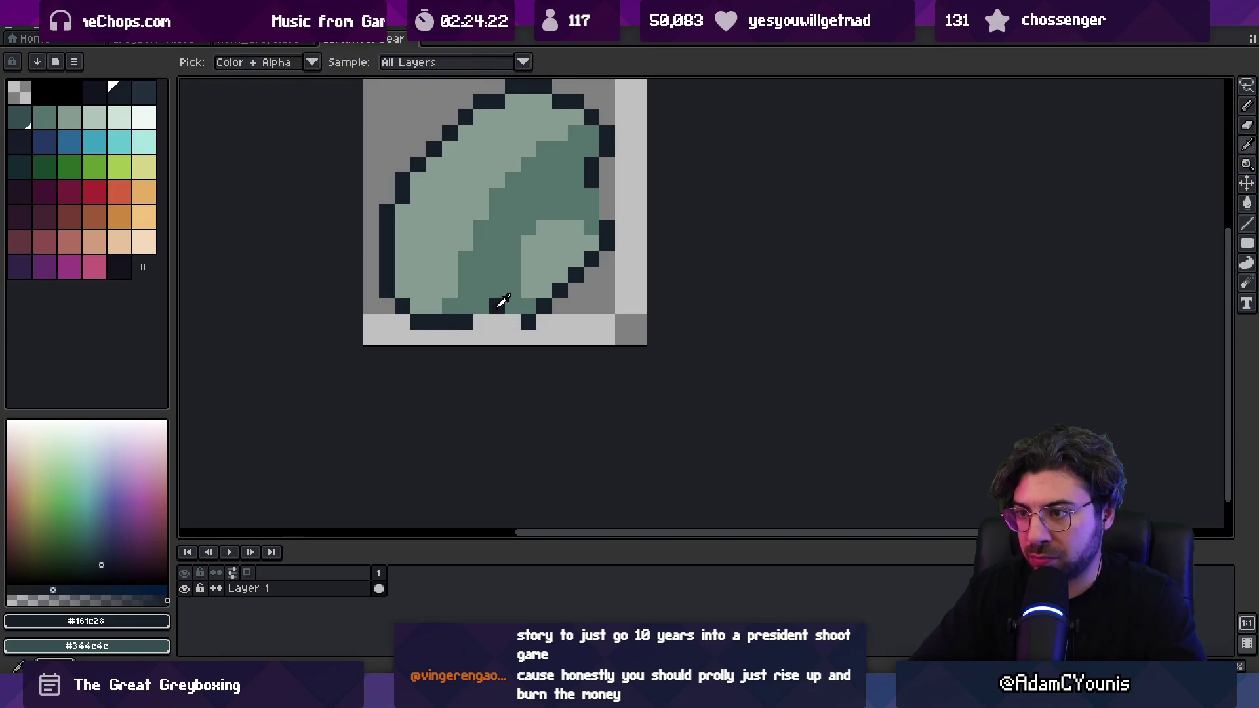
pyautogui.press('z')
pyautogui.scroll(-3, 480, 319)
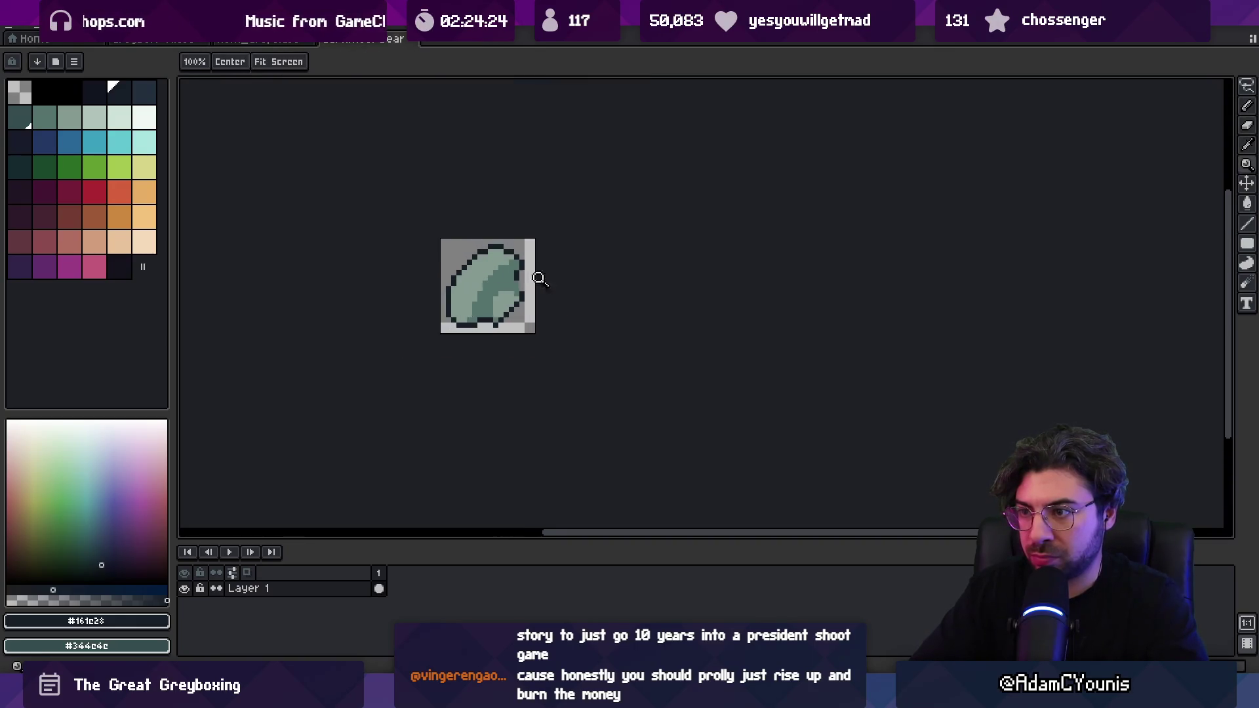
pyautogui.scroll(2, 539, 278)
# - Paint alternating light and darker green pixels to form diagonal stripes
pyautogui.press('b')
pyautogui.keyDown('alt'); pyautogui.click(499, 299); pyautogui.keyUp('alt')
pyautogui.click(498, 298)
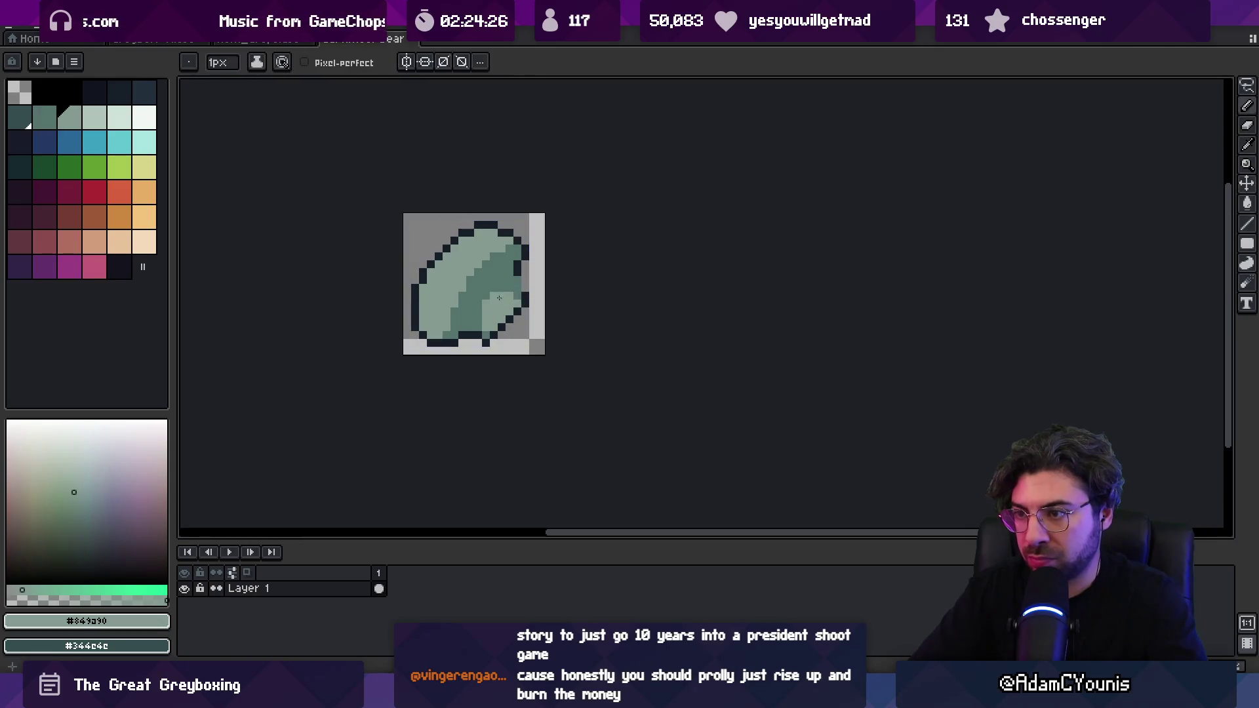
pyautogui.click(478, 311)
pyautogui.keyDown('alt'); pyautogui.click(505, 297); pyautogui.keyUp('alt')
pyautogui.click(492, 319)
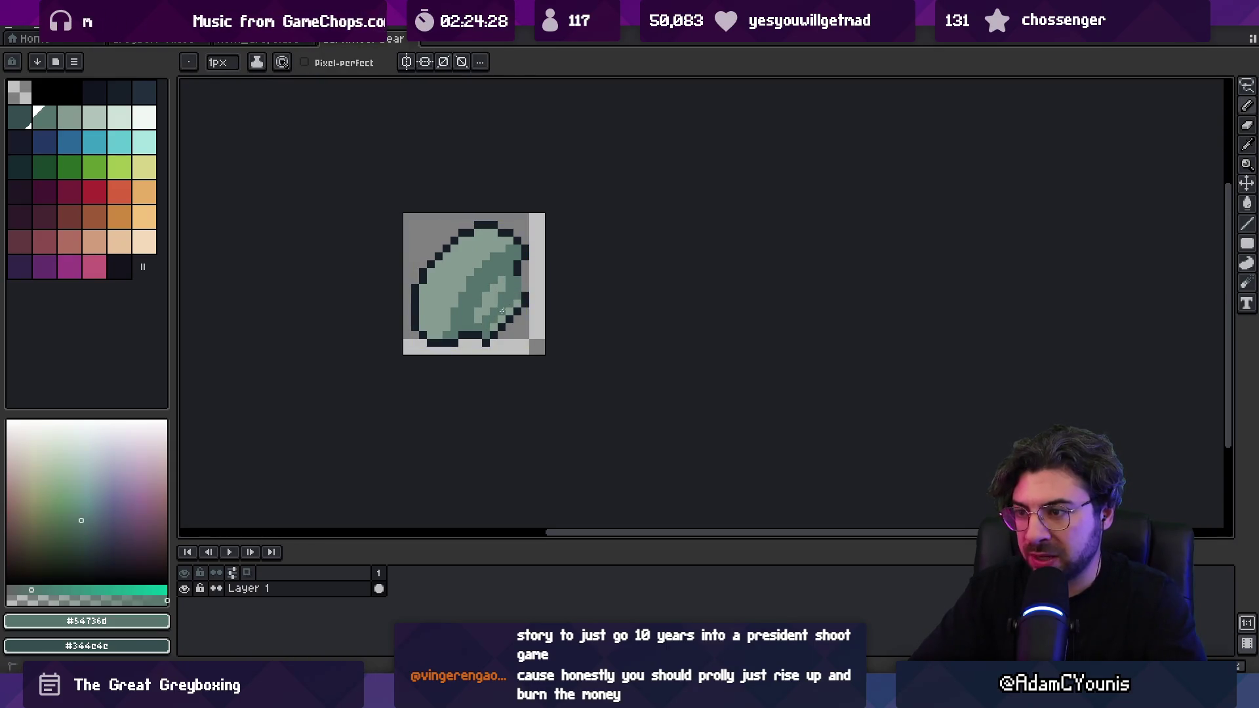
pyautogui.keyDown('alt'); pyautogui.click(499, 329); pyautogui.keyUp('alt')
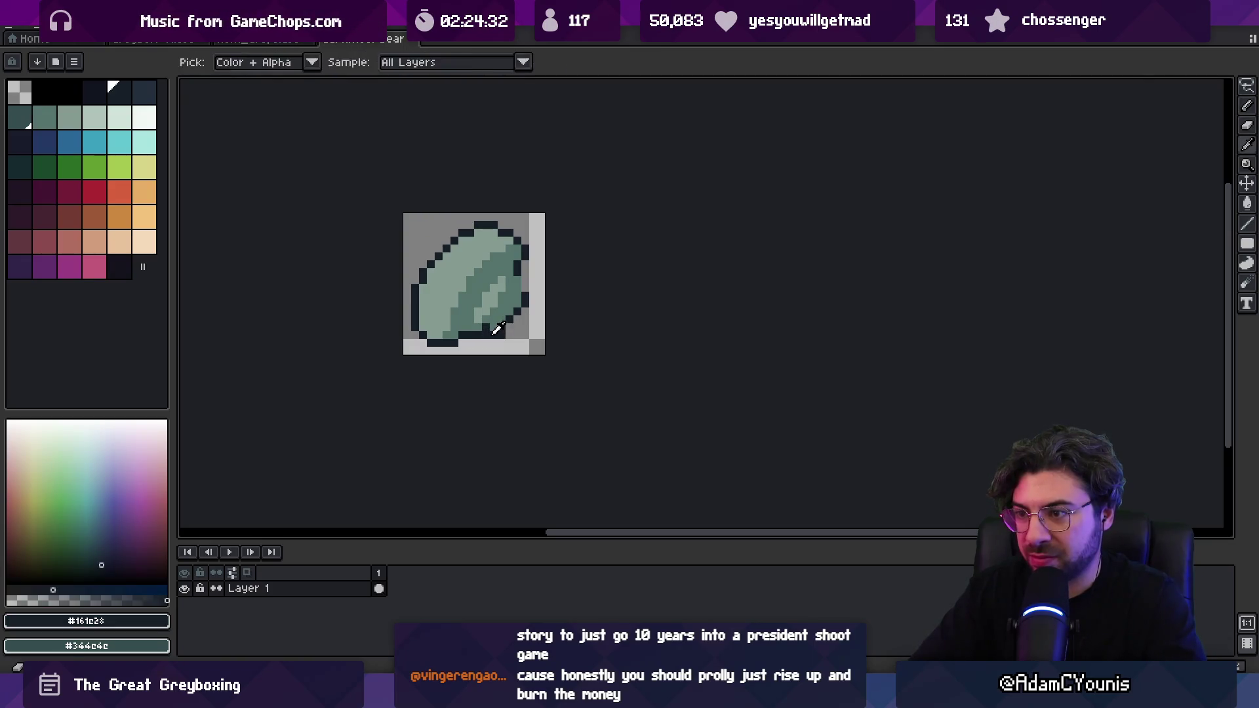
# - Zoom the view in and out to review the striped bearing
pyautogui.press('alt')
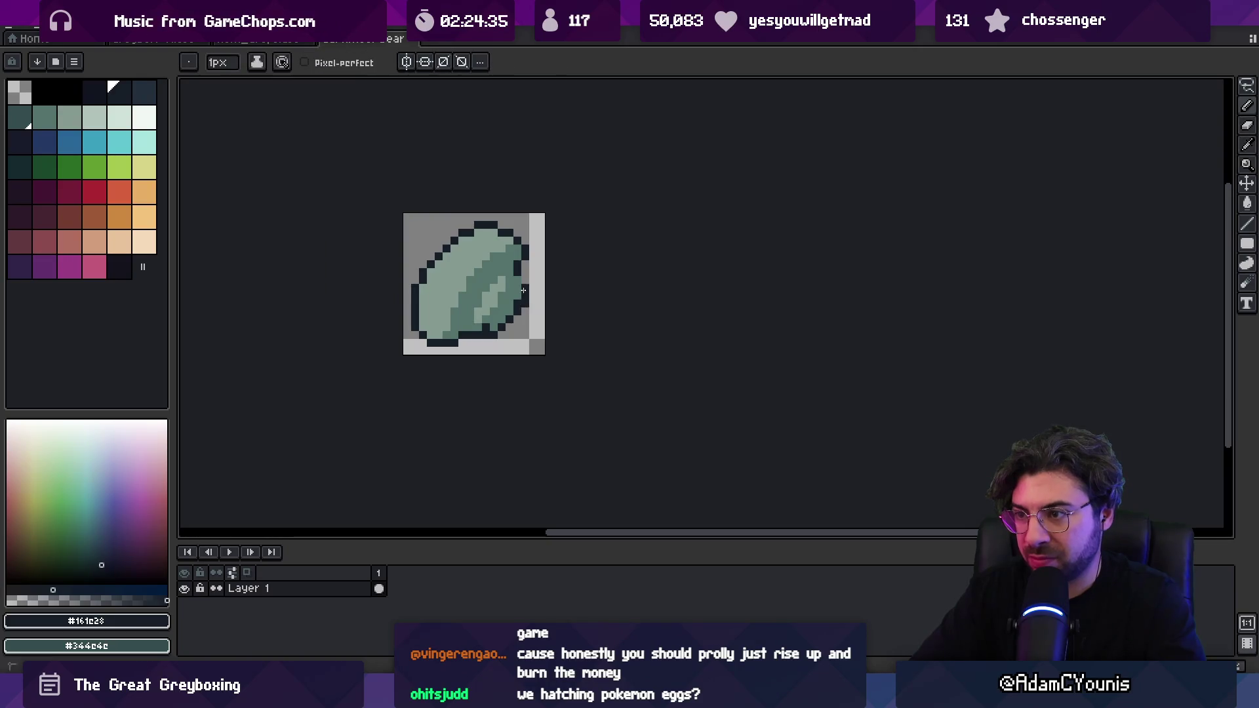
pyautogui.scroll(-4, 532, 275)
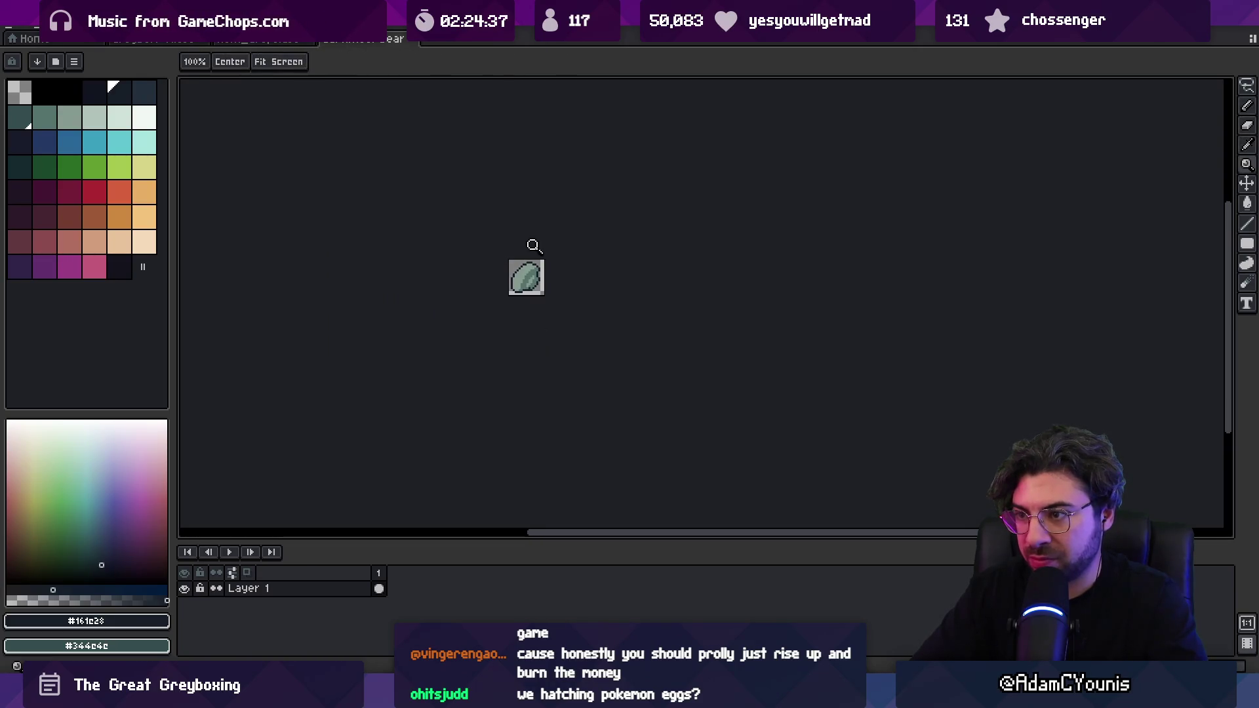
pyautogui.scroll(4, 548, 259)
pyautogui.press('alt')
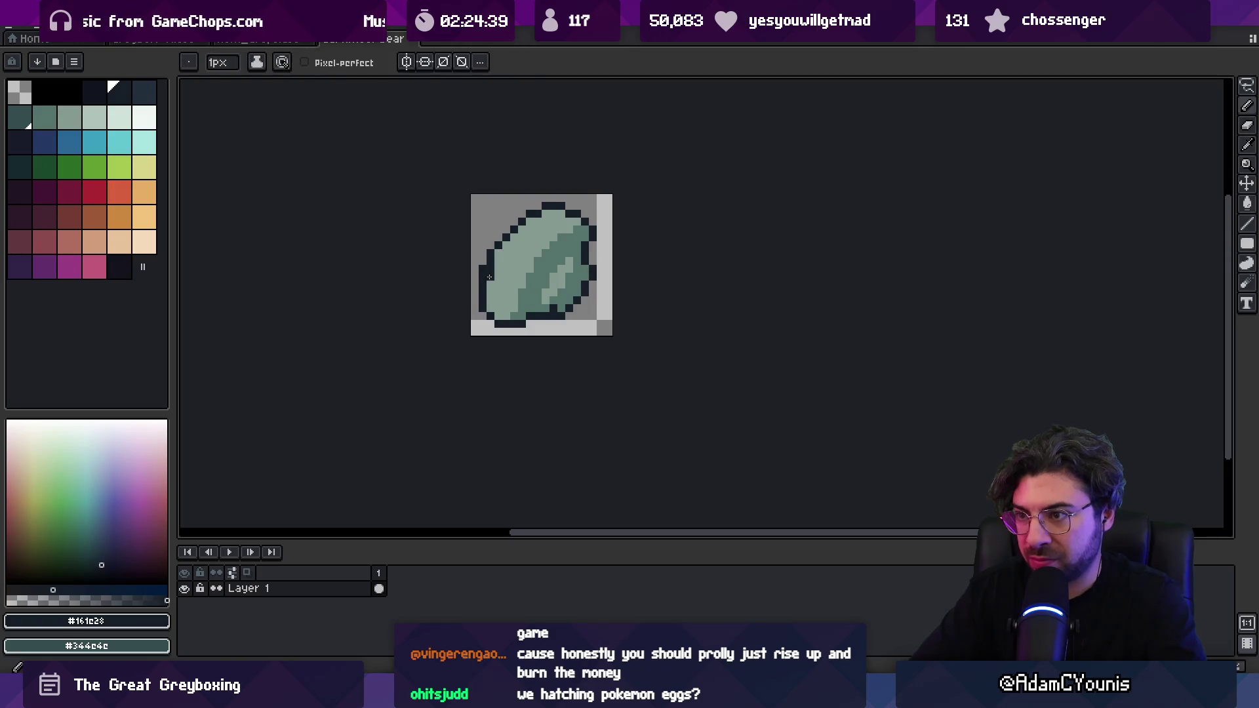
pyautogui.press('z')
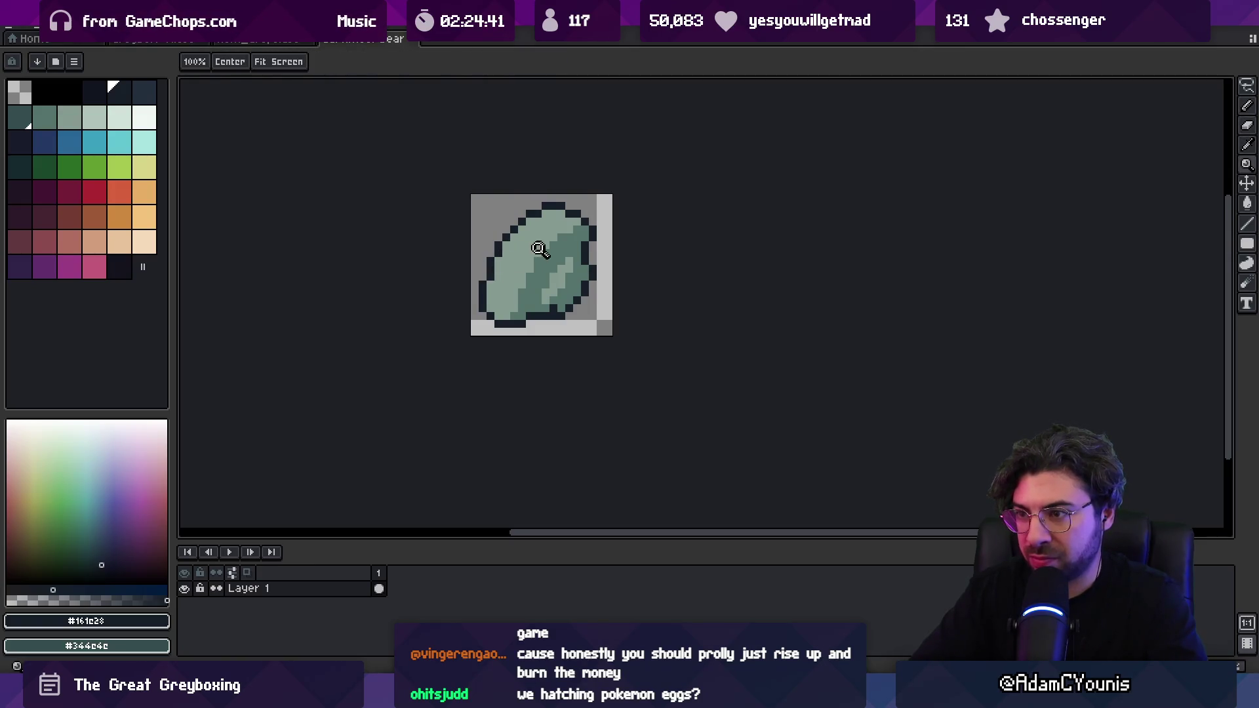
pyautogui.scroll(-5, 542, 244)
pyautogui.scroll(3, 551, 222)
pyautogui.scroll(2, 525, 258)
# - Eyedrop the light green, then the darker green, from the sprite
pyautogui.keyDown('alt'); pyautogui.click(507, 303); pyautogui.keyUp('alt')
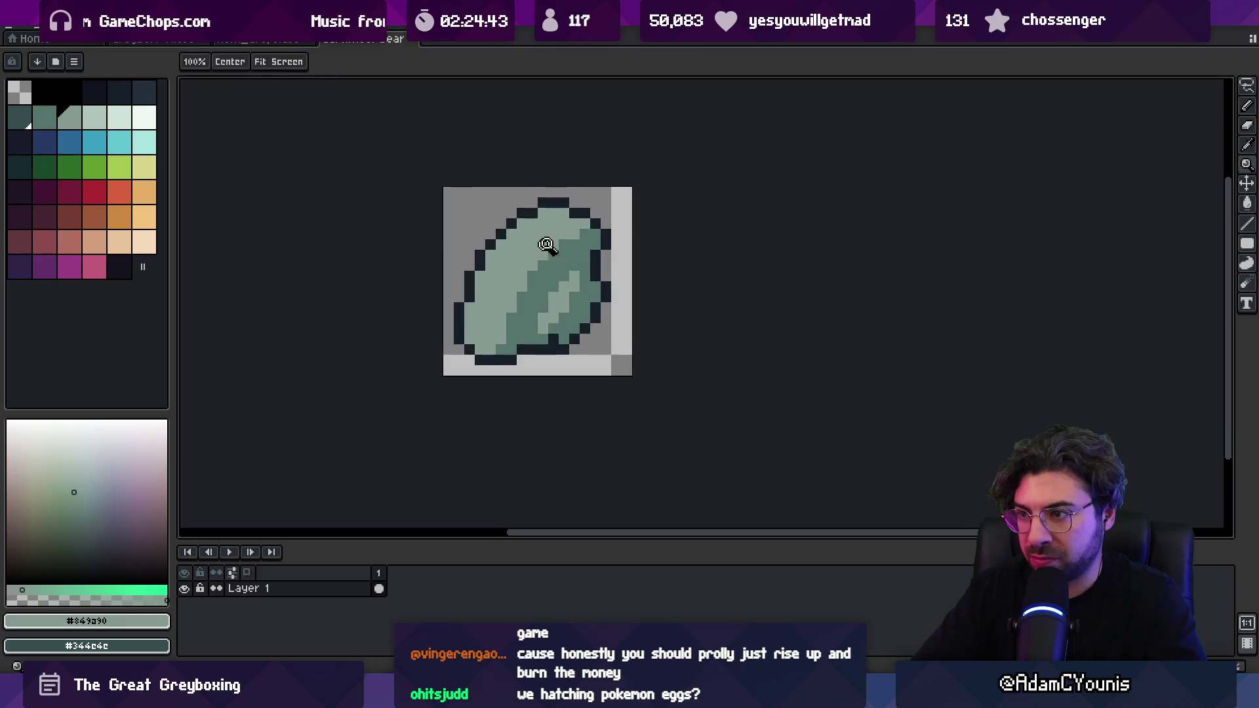
pyautogui.press('b')
pyautogui.scroll(-5, 553, 245)
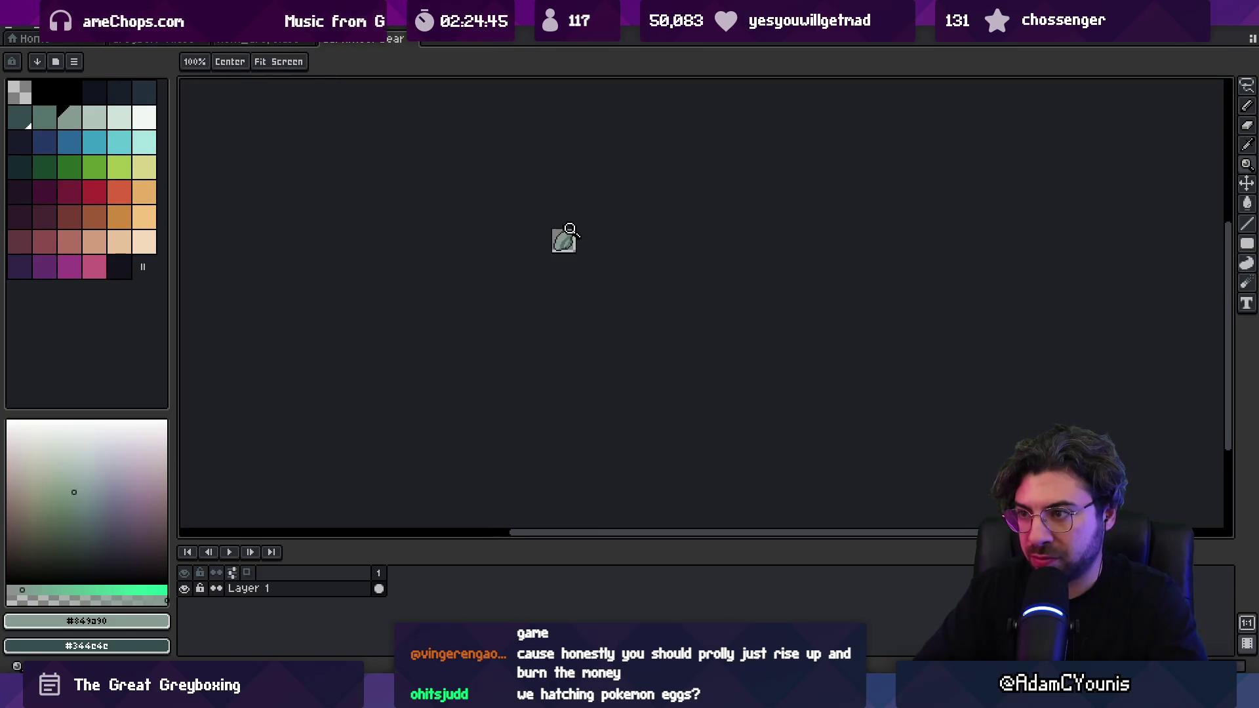
pyautogui.scroll(4, 563, 243)
pyautogui.press('alt')
pyautogui.keyDown('alt'); pyautogui.click(567, 252); pyautogui.keyUp('alt')
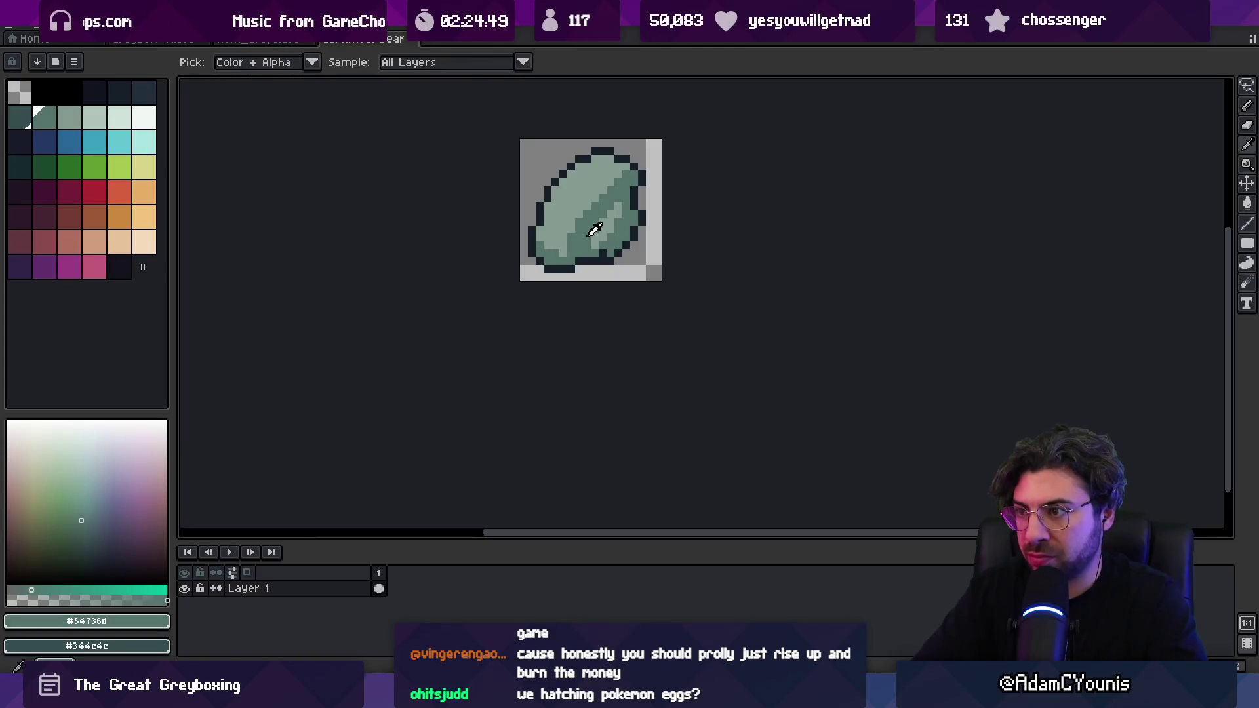
# - Draw a short dark outline line near the disc's lower left
pyautogui.keyDown('alt'); pyautogui.click(587, 260); pyautogui.keyUp('alt')
pyautogui.moveTo(571, 243); pyautogui.dragTo(569, 264)
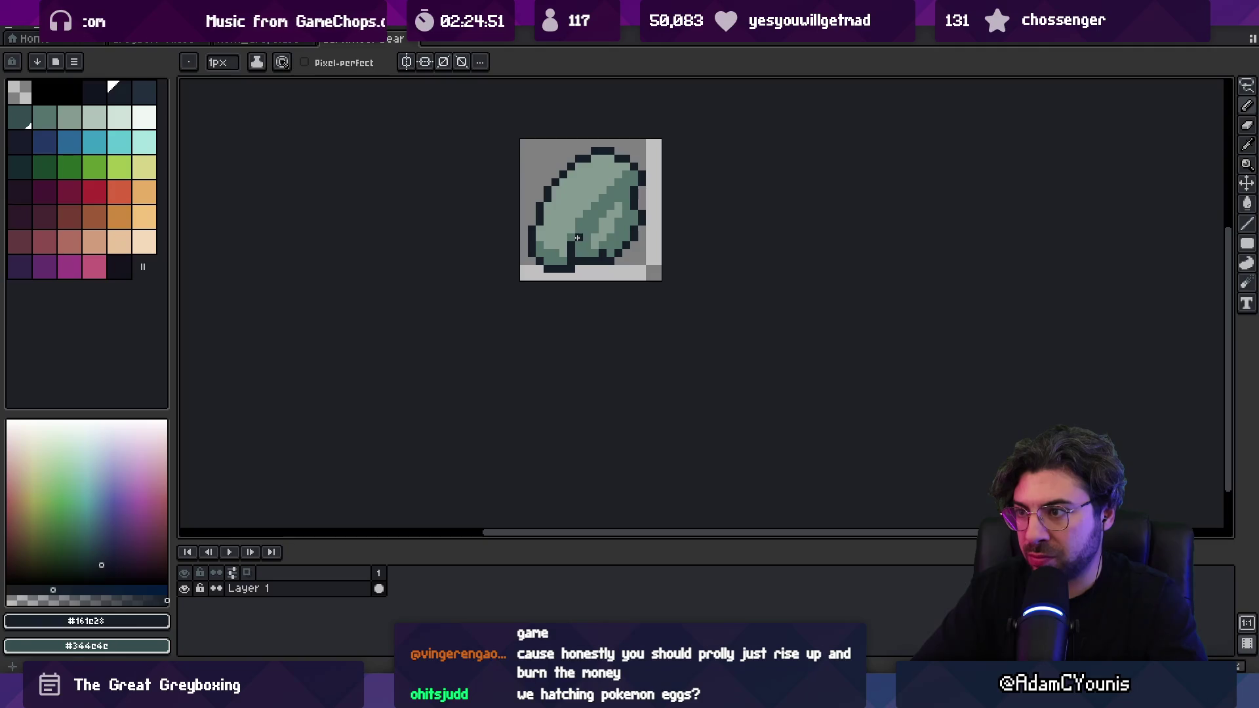
pyautogui.scroll(-3, 574, 223)
pyautogui.scroll(3, 573, 218)
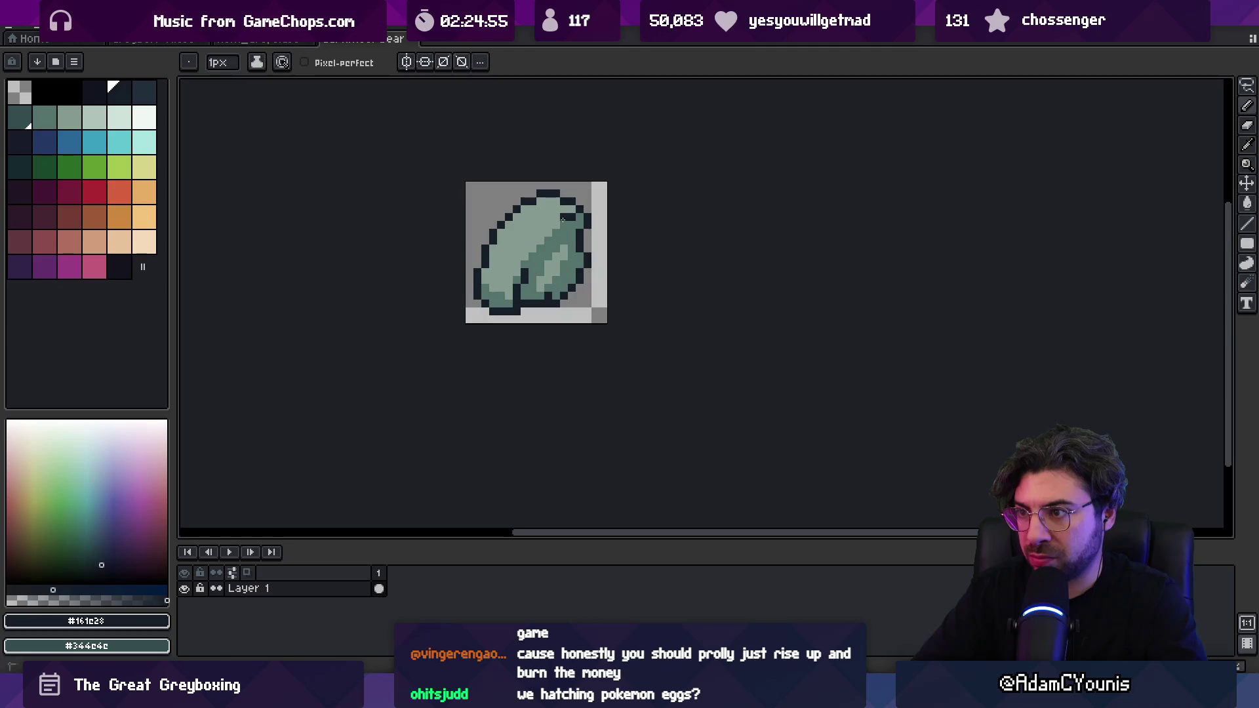
pyautogui.scroll(-3, 573, 223)
pyautogui.scroll(3, 573, 221)
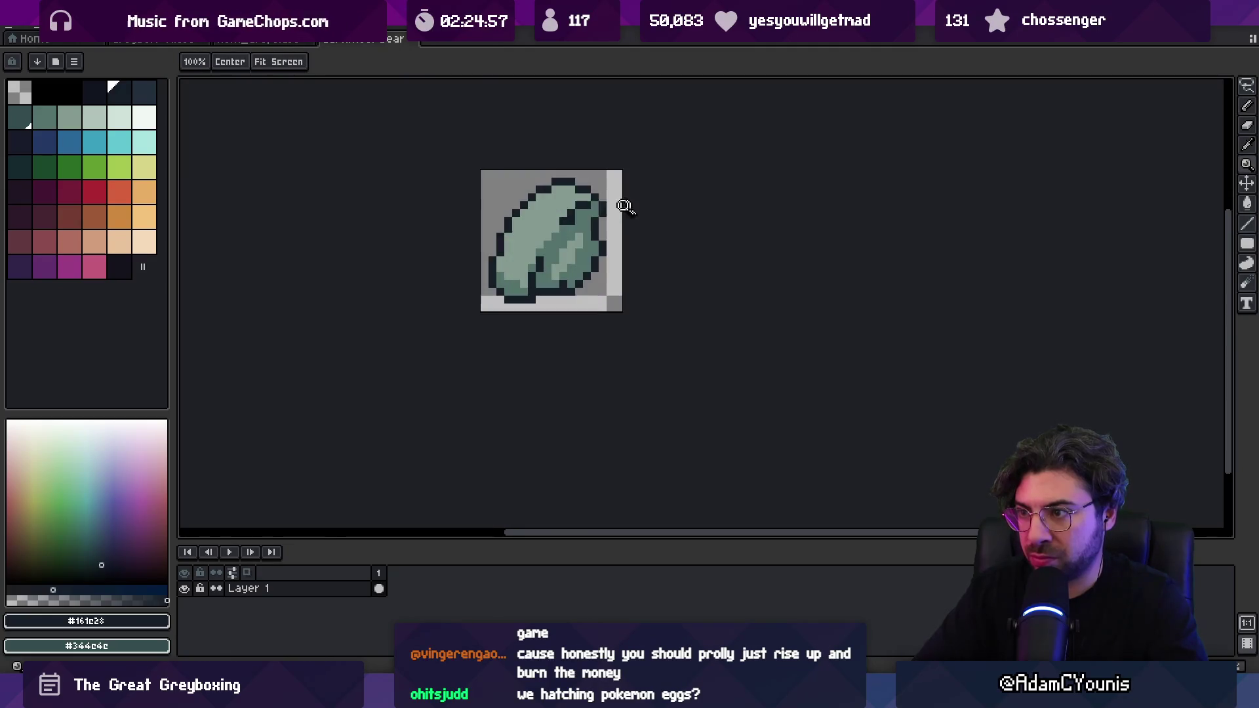
# - Sample the darker green and preview the sprite at its small size
pyautogui.keyDown('alt'); pyautogui.click(569, 200); pyautogui.keyUp('alt')
pyautogui.scroll(-3, 570, 203)
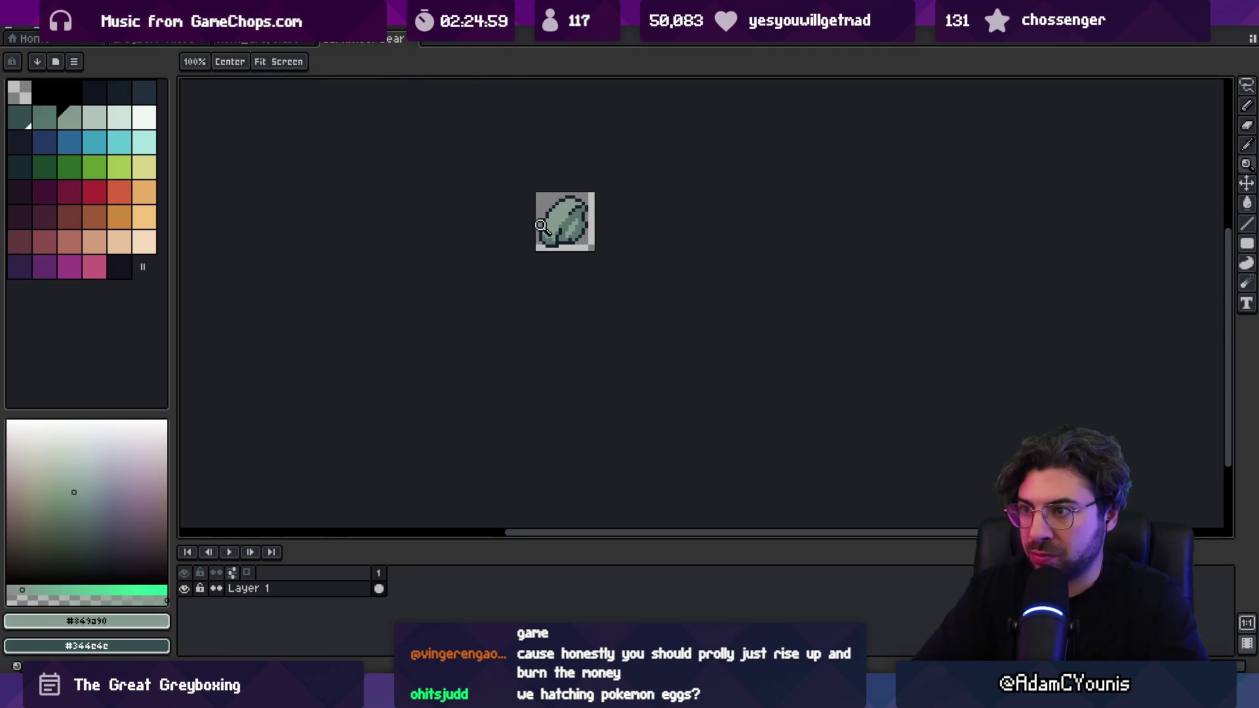
pyautogui.scroll(3, 547, 219)
pyautogui.press('z')
pyautogui.scroll(-4, 538, 236)
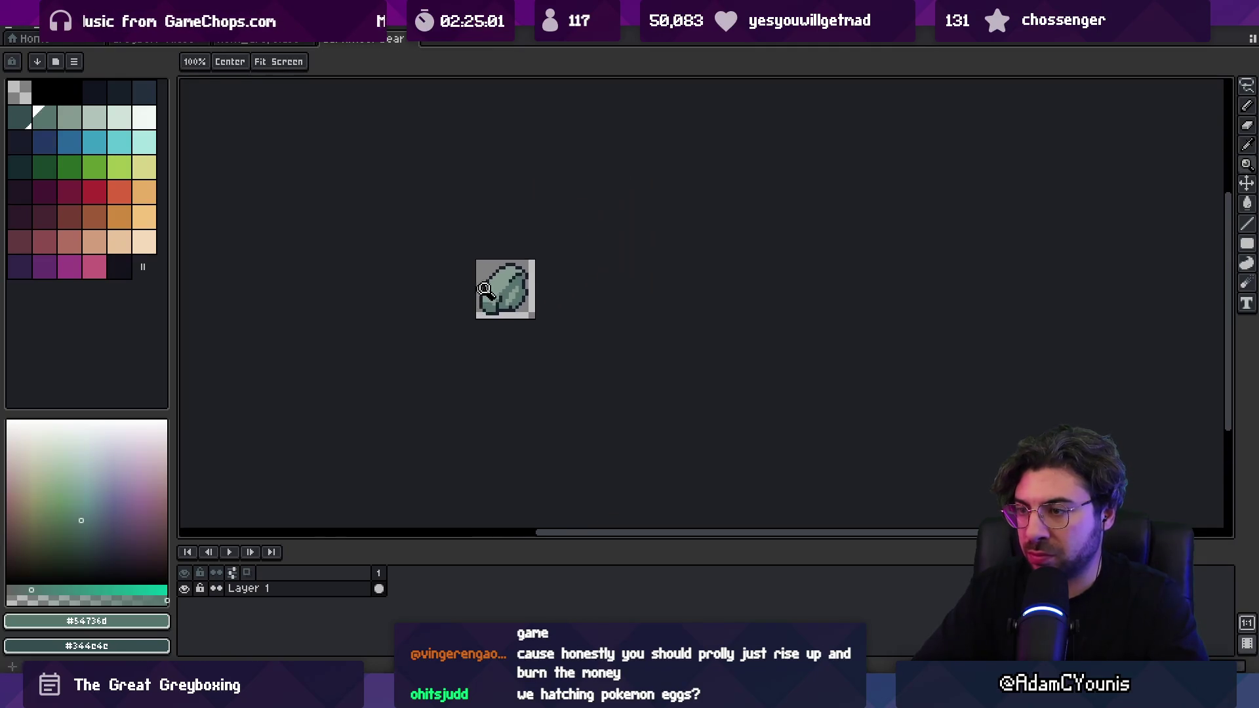
pyautogui.scroll(4, 534, 272)
# - Pick the dark outline colour from the sprite and recheck it zoomed out
pyautogui.press('b')
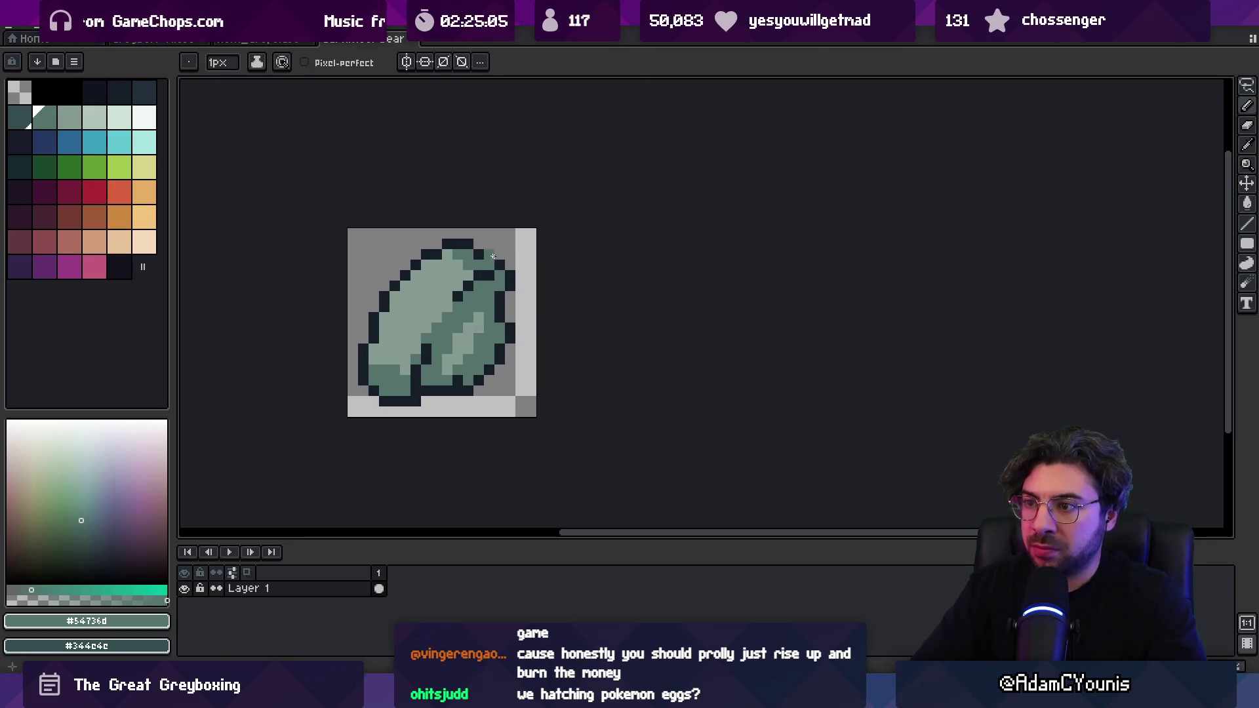
pyautogui.keyDown('alt'); pyautogui.click(500, 300); pyautogui.keyUp('alt')
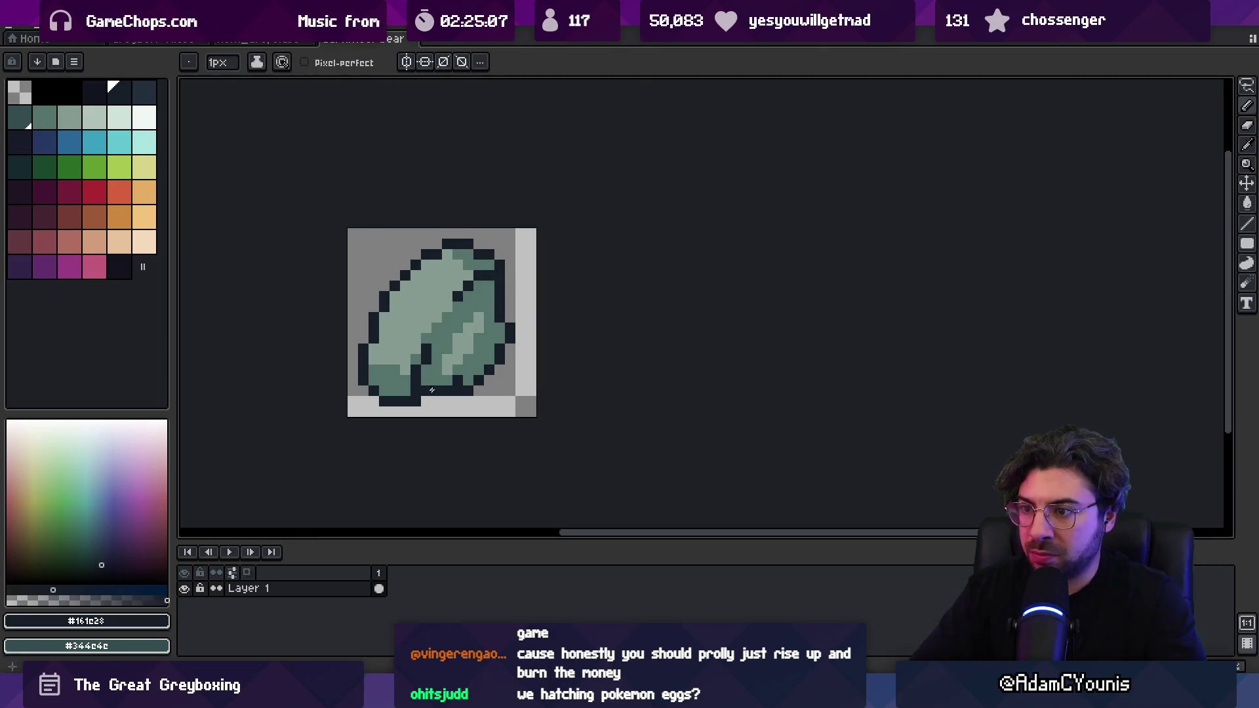
pyautogui.press('z')
pyautogui.scroll(-4, 426, 328)
pyautogui.scroll(4, 509, 325)
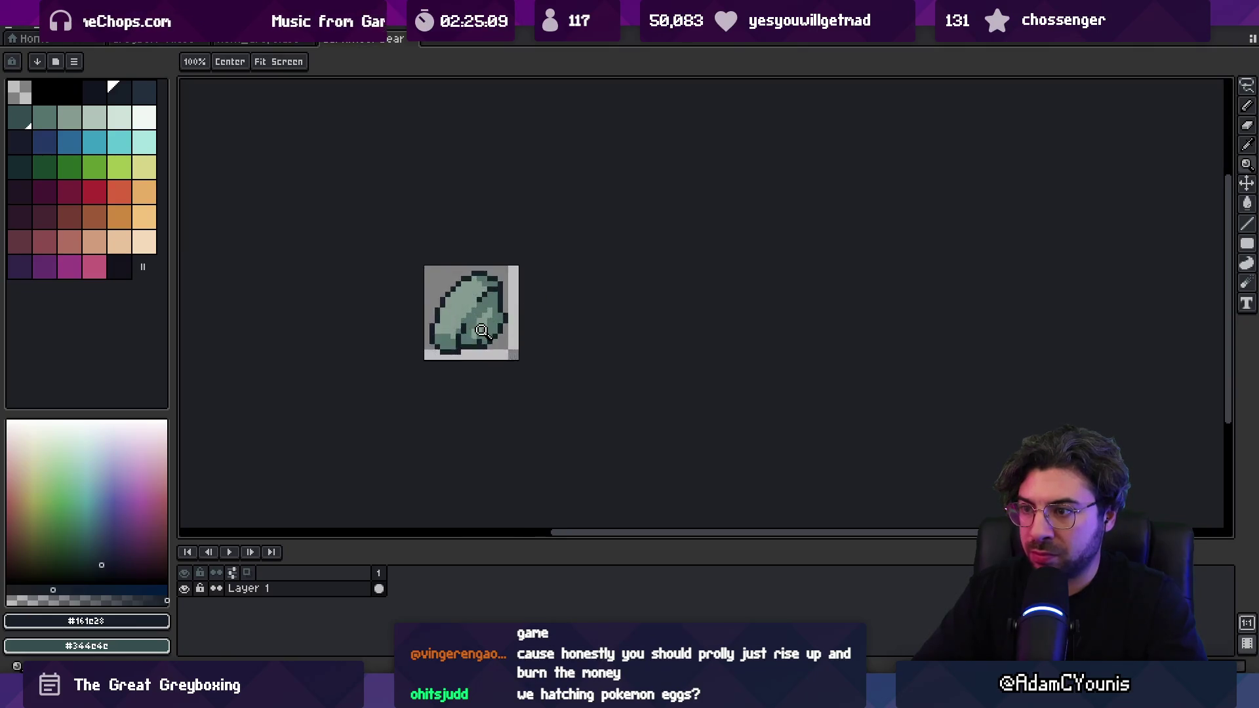
pyautogui.press('b')
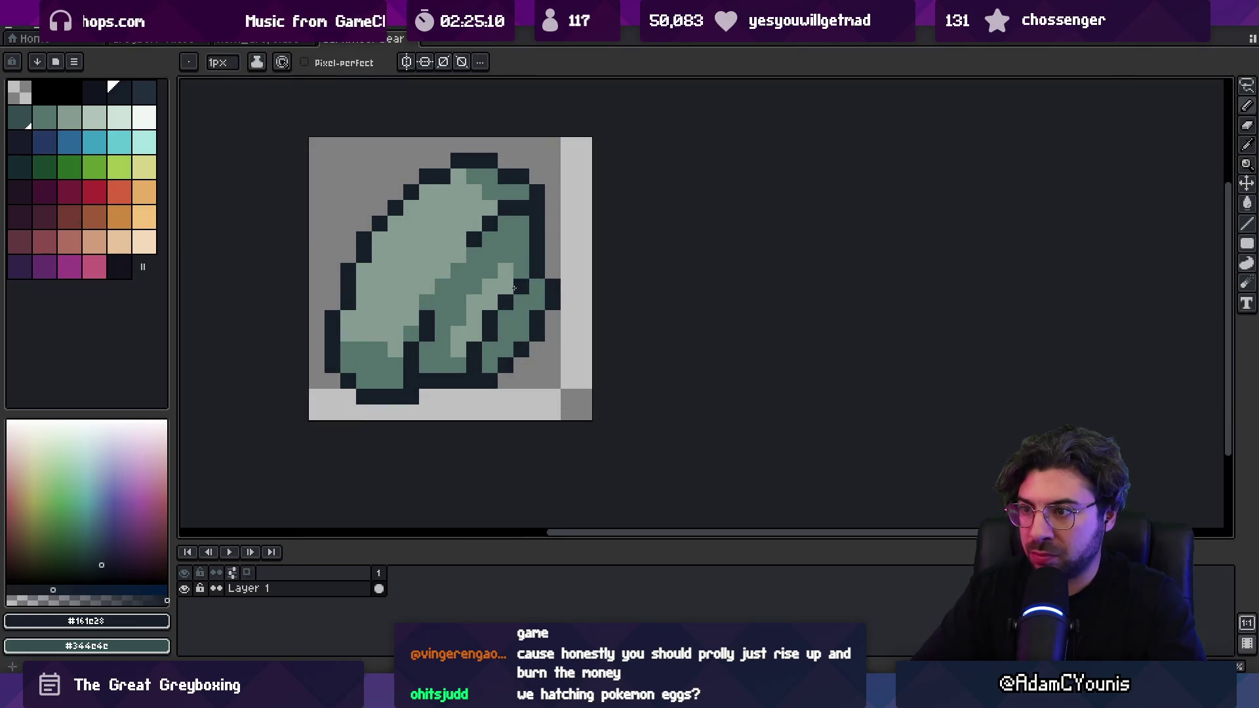
# - Repaint a right-edge outline pixel light green and check the result zoomed out
pyautogui.click(518, 272)
pyautogui.keyDown('alt'); pyautogui.click(476, 292); pyautogui.keyUp('alt')
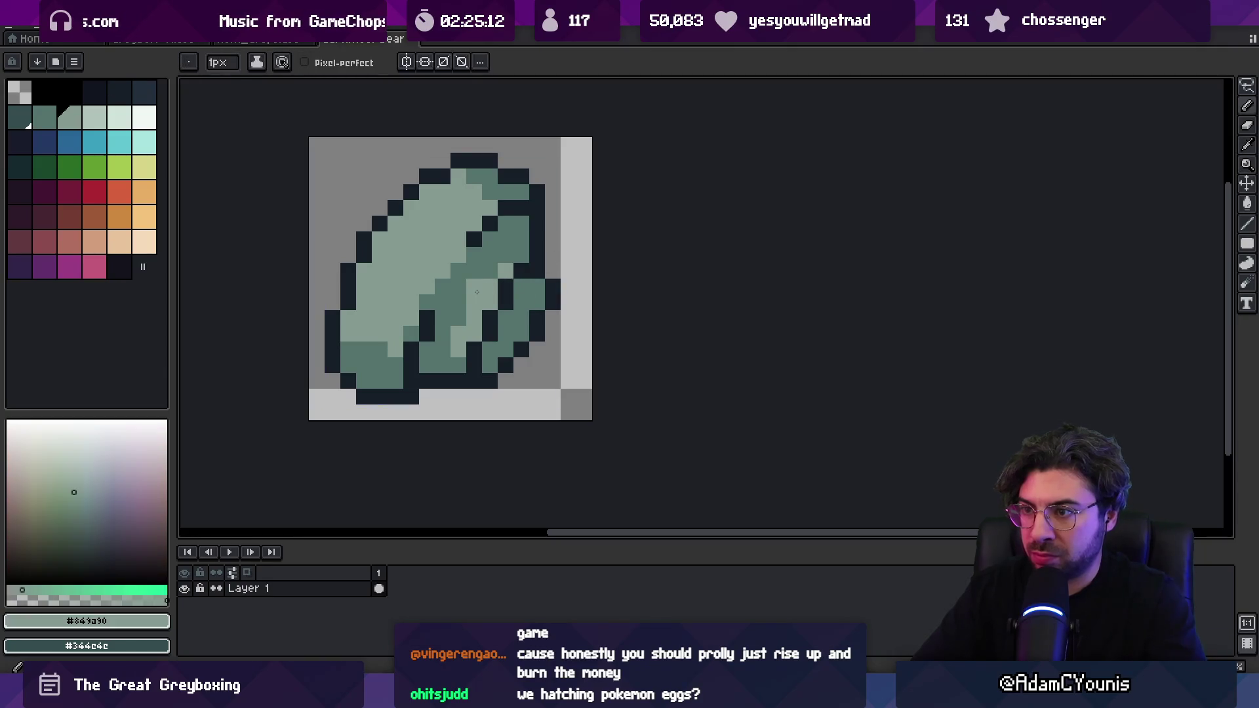
pyautogui.click(521, 270)
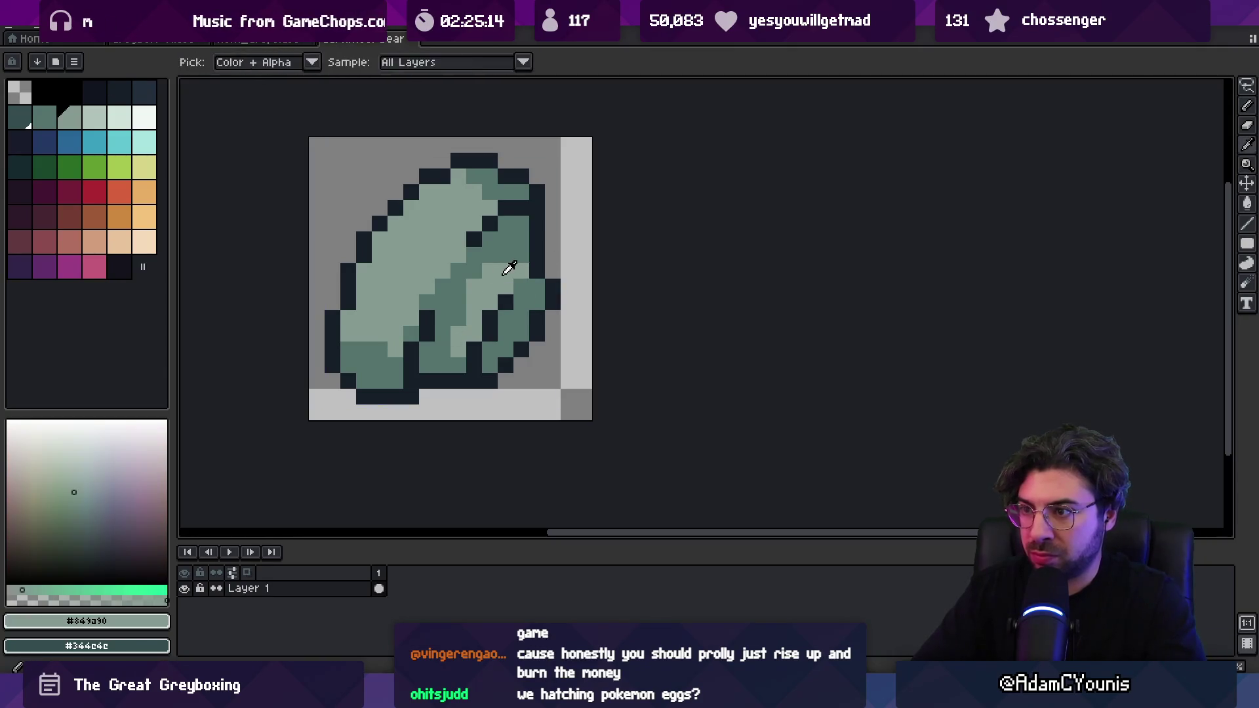
pyautogui.keyDown('alt'); pyautogui.click(526, 283); pyautogui.keyUp('alt')
pyautogui.press('z')
pyautogui.scroll(-7, 526, 283)
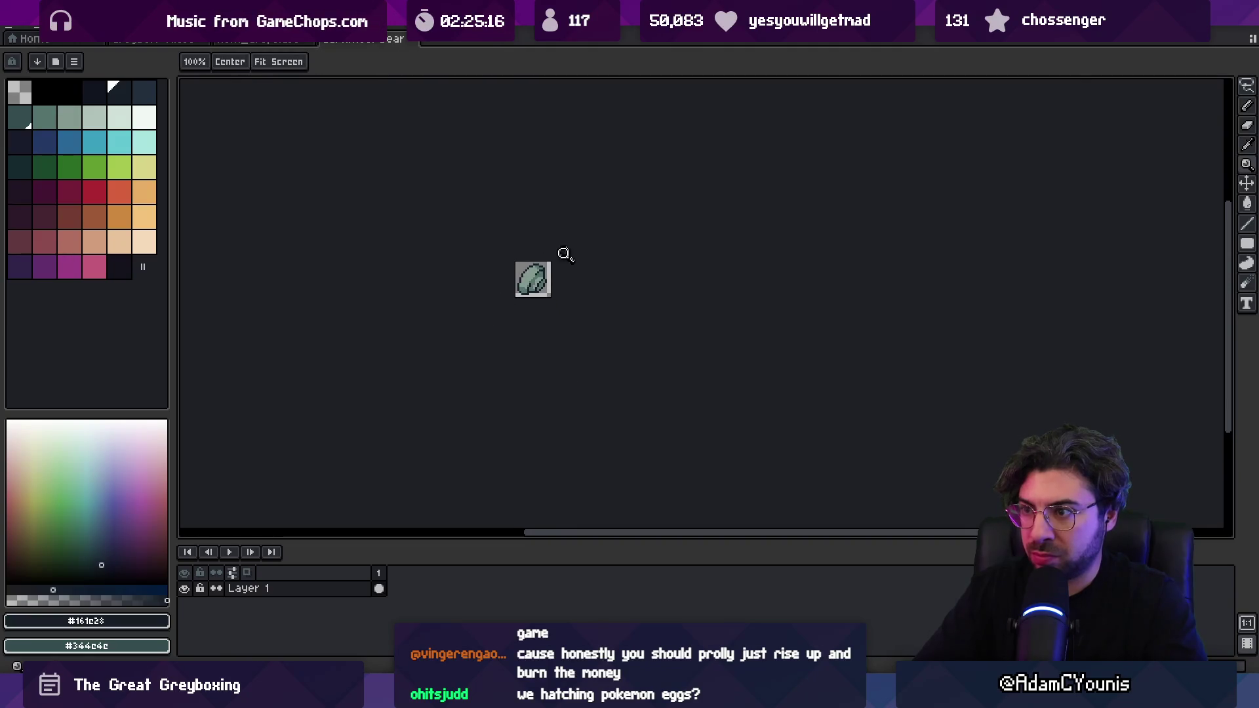
pyautogui.scroll(5, 560, 259)
pyautogui.scroll(1, 561, 262)
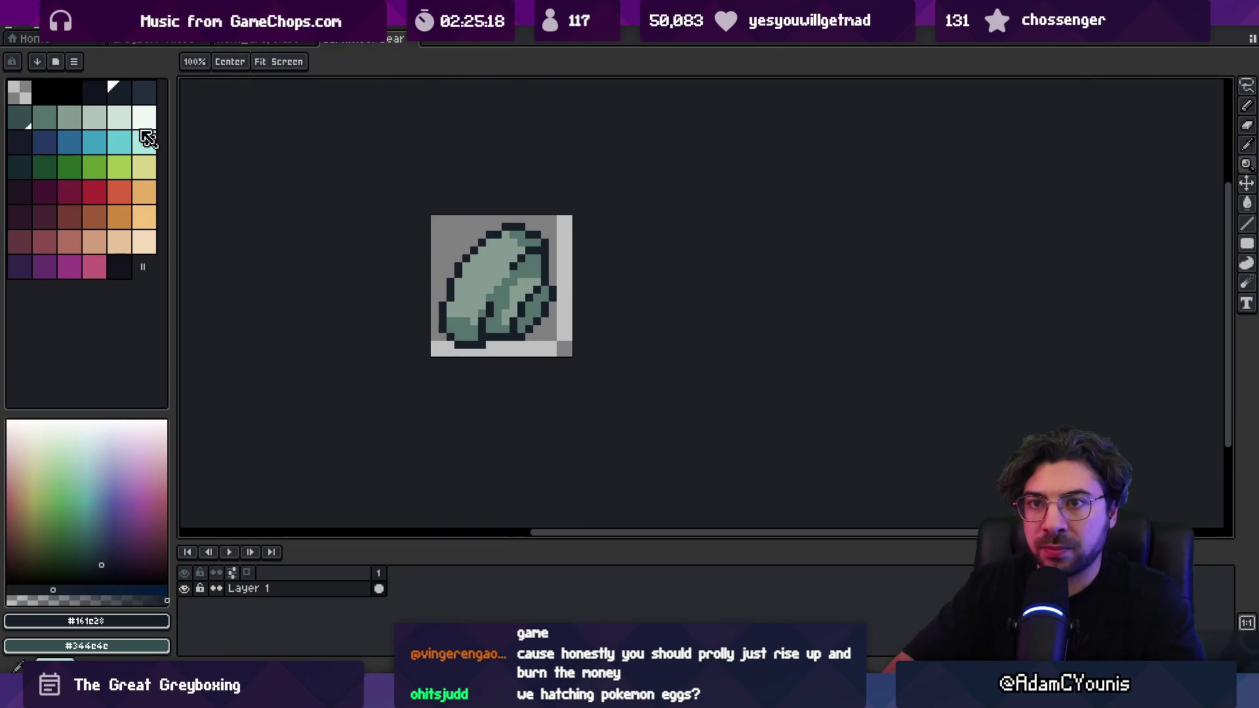
# - Fill the stone's right side with dark teal using the Paint Bucket
pyautogui.click(23, 117)
pyautogui.press('g')
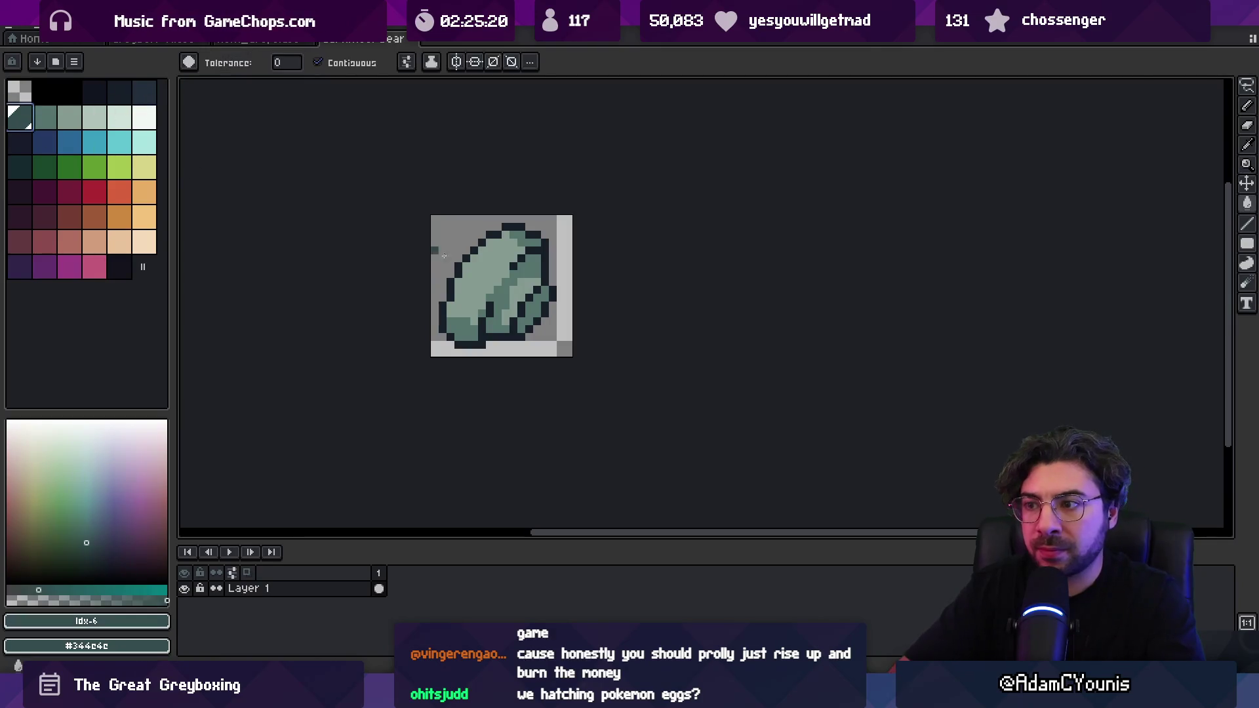
pyautogui.click(536, 303)
pyautogui.scroll(1, 538, 305)
pyautogui.press('b')
# - Add a dark outline pixel at the stone's bottom edge
pyautogui.keyDown('alt'); pyautogui.click(541, 295); pyautogui.keyUp('alt')
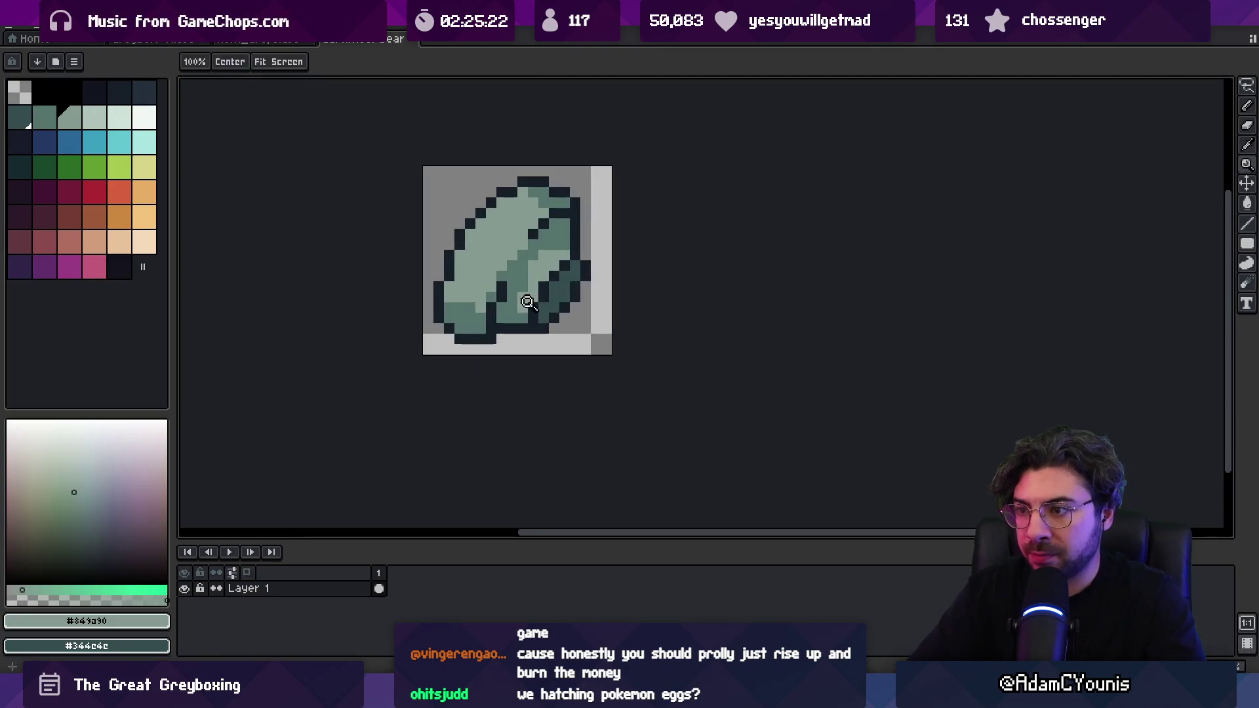
pyautogui.keyDown('alt'); pyautogui.click(560, 281); pyautogui.keyUp('alt')
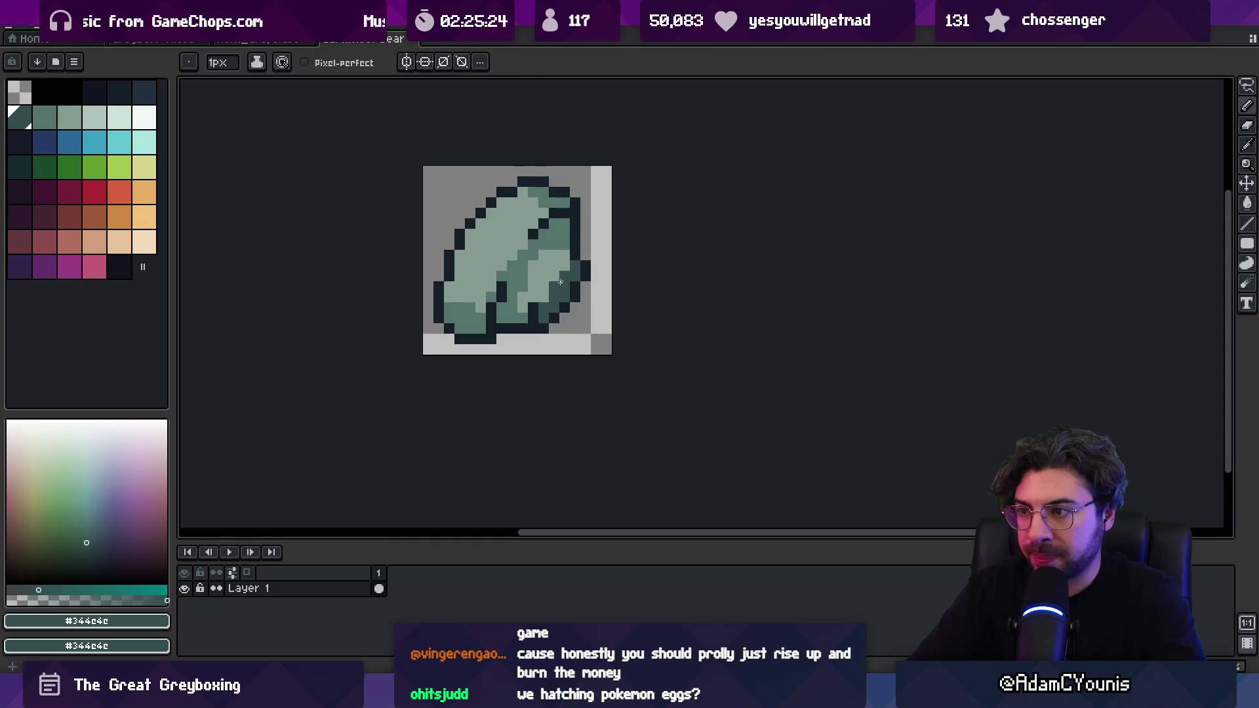
pyautogui.keyDown('alt'); pyautogui.click(563, 318); pyautogui.keyUp('alt')
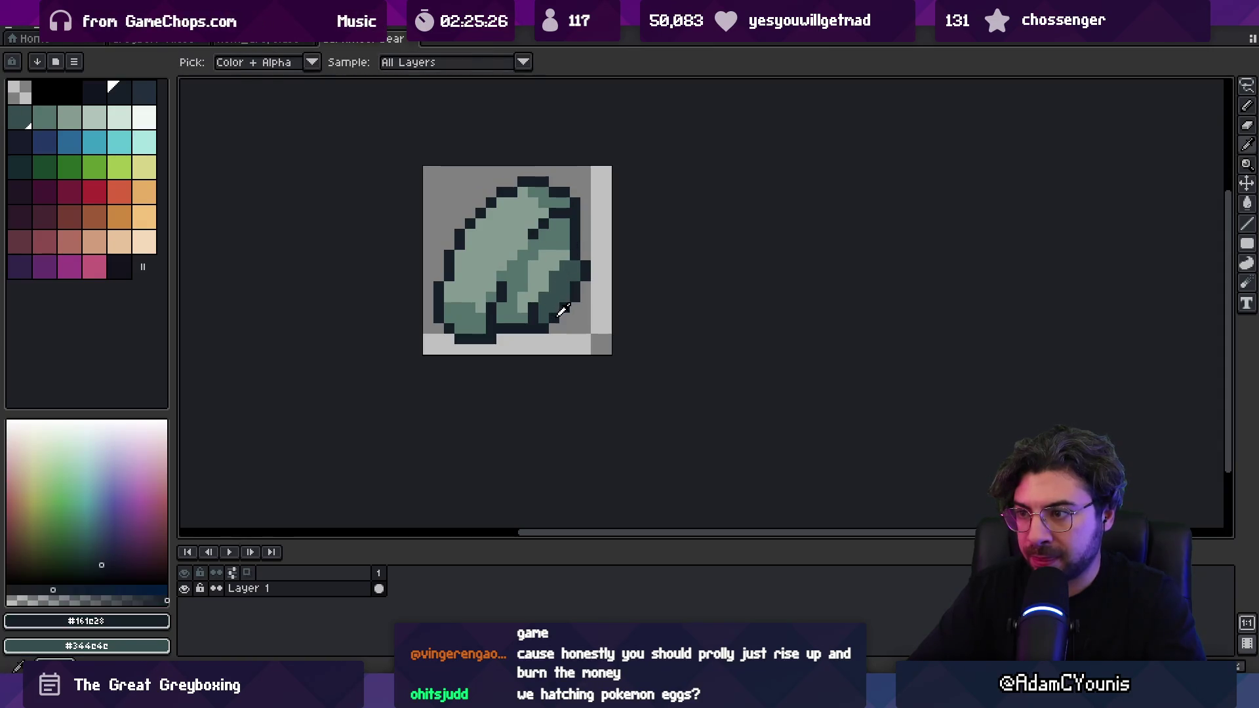
pyautogui.click(554, 328)
pyautogui.keyDown('alt'); pyautogui.click(555, 311); pyautogui.keyUp('alt')
pyautogui.keyDown('alt'); pyautogui.click(581, 257); pyautogui.keyUp('alt')
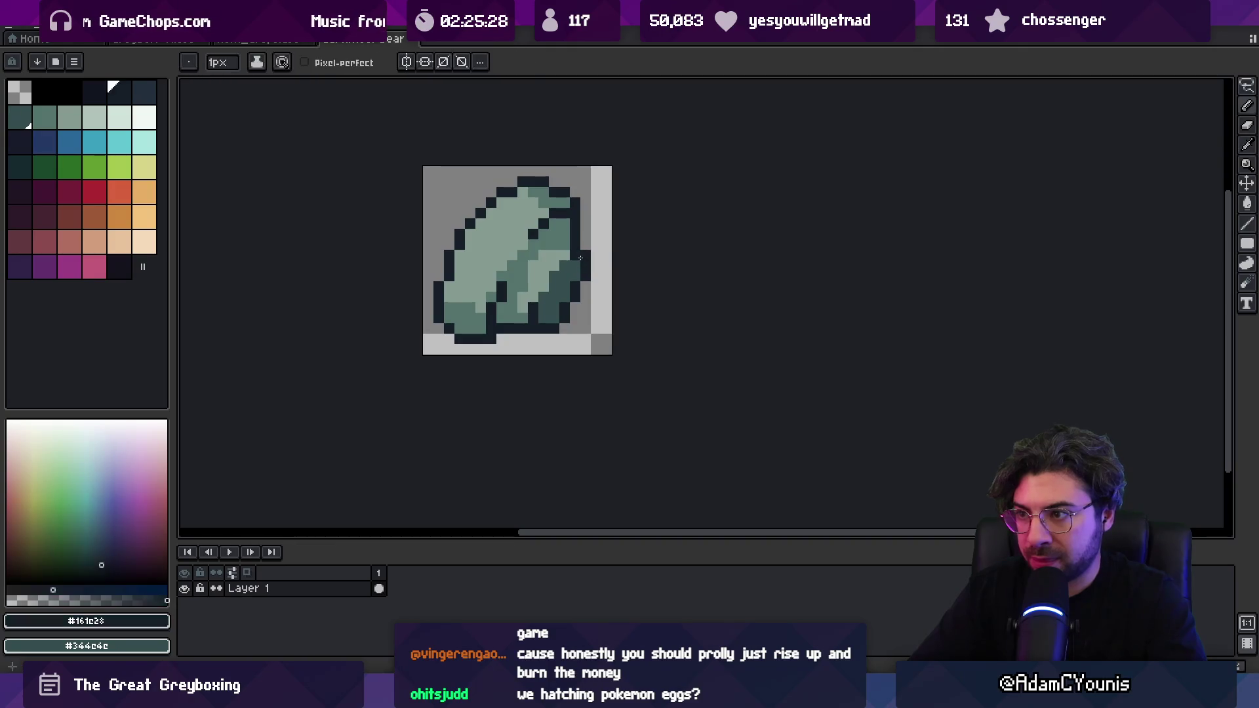
# - Zoom out and back in to review the shaded stone sprite
pyautogui.press('z')
pyautogui.scroll(-4, 580, 284)
pyautogui.scroll(2, 554, 280)
pyautogui.scroll(3, 553, 280)
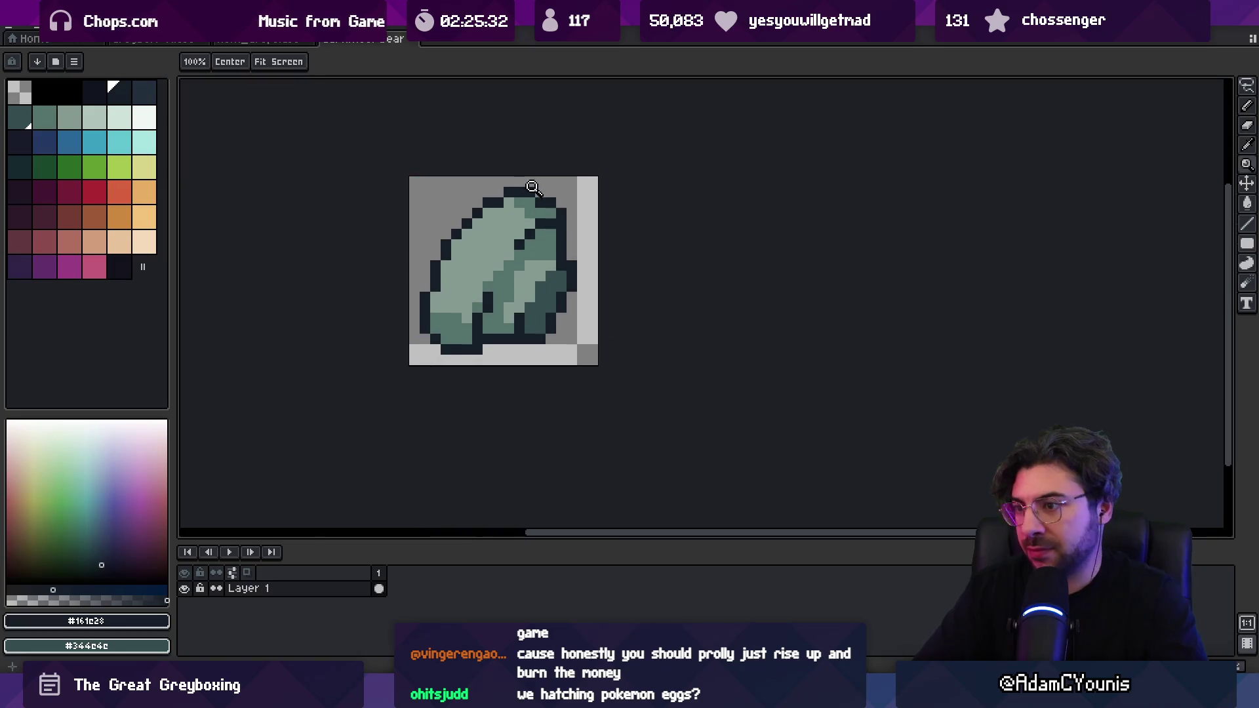
pyautogui.press('b')
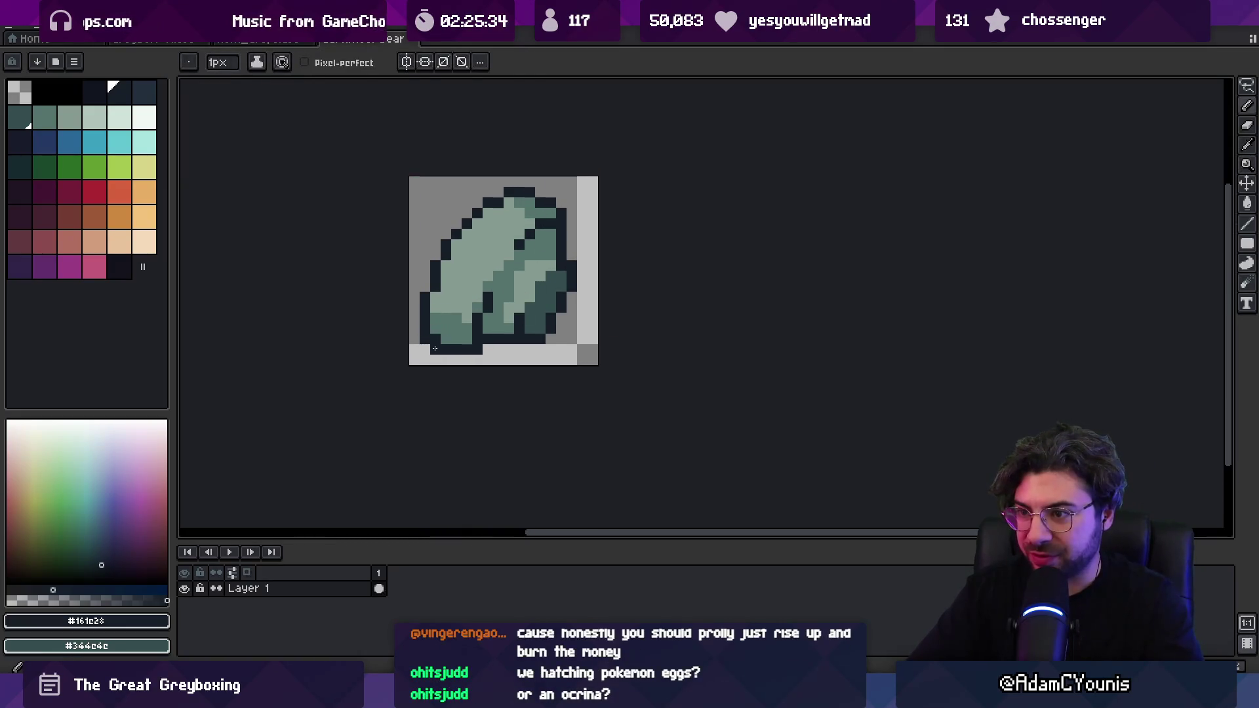
pyautogui.press('z')
pyautogui.scroll(-4, 459, 277)
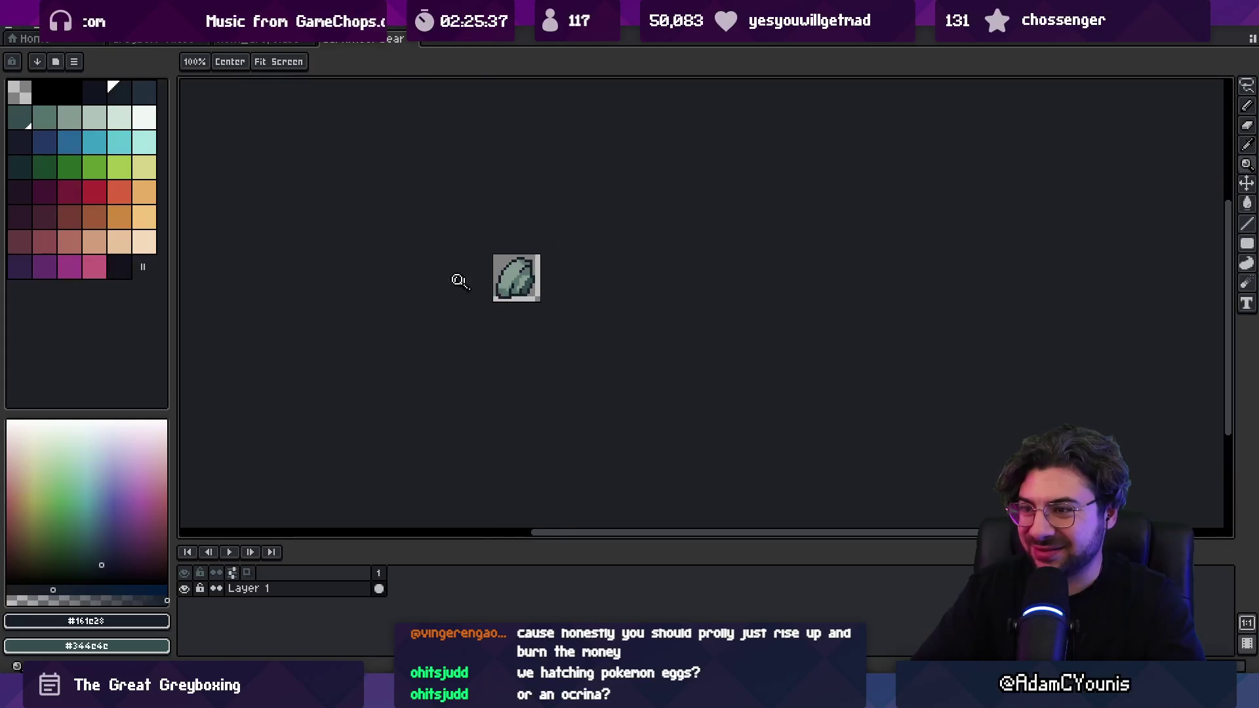
pyautogui.scroll(2, 590, 217)
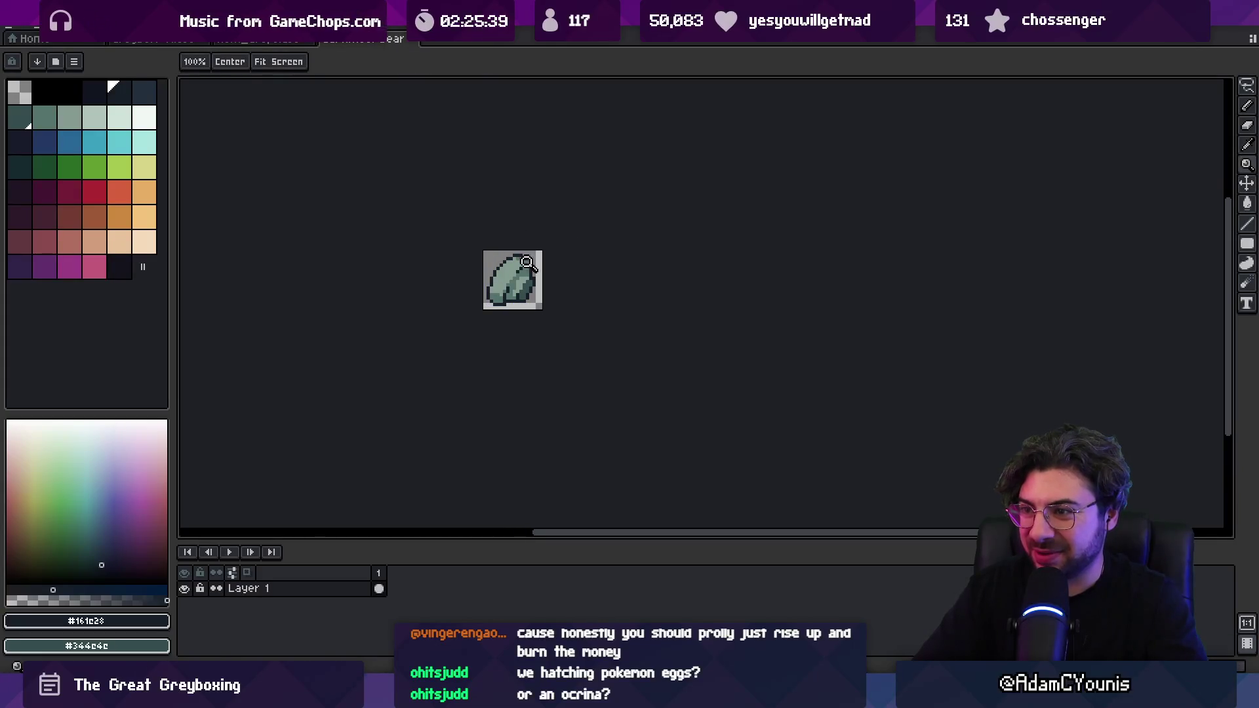
pyautogui.scroll(3, 533, 265)
pyautogui.press('b')
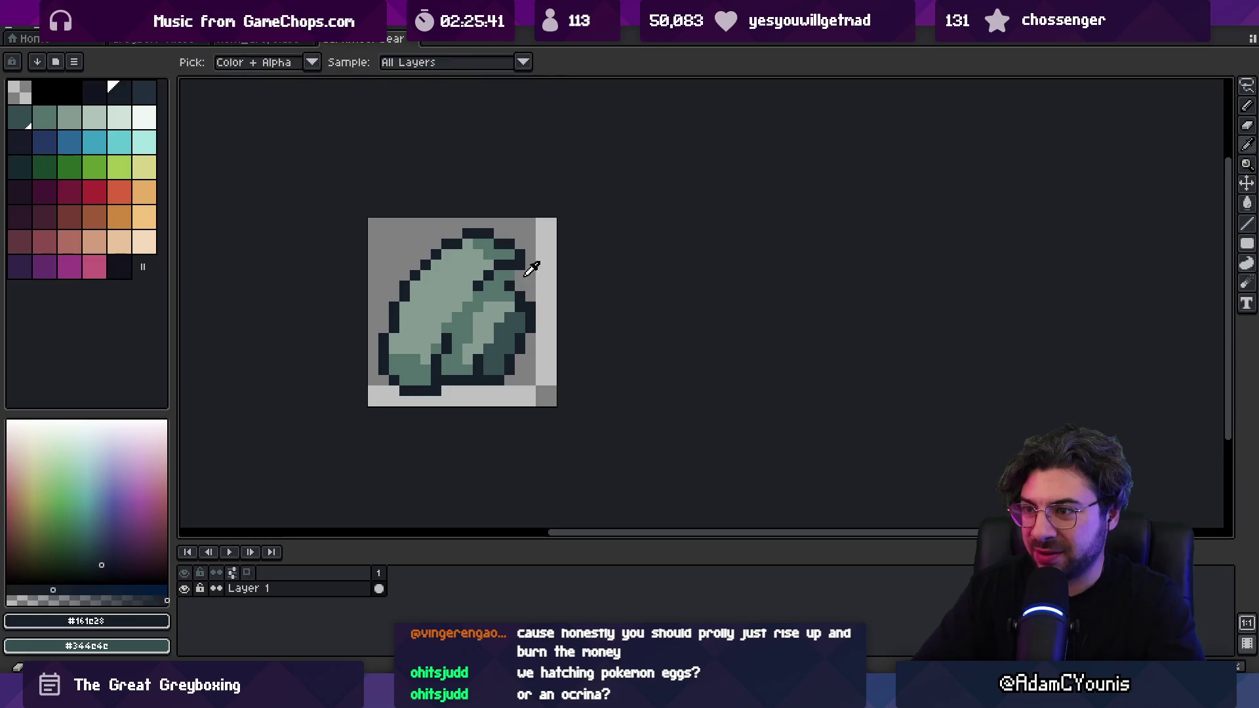
# - Erase the bearing drawing, leaving Layer 1 blank
pyautogui.press('e')
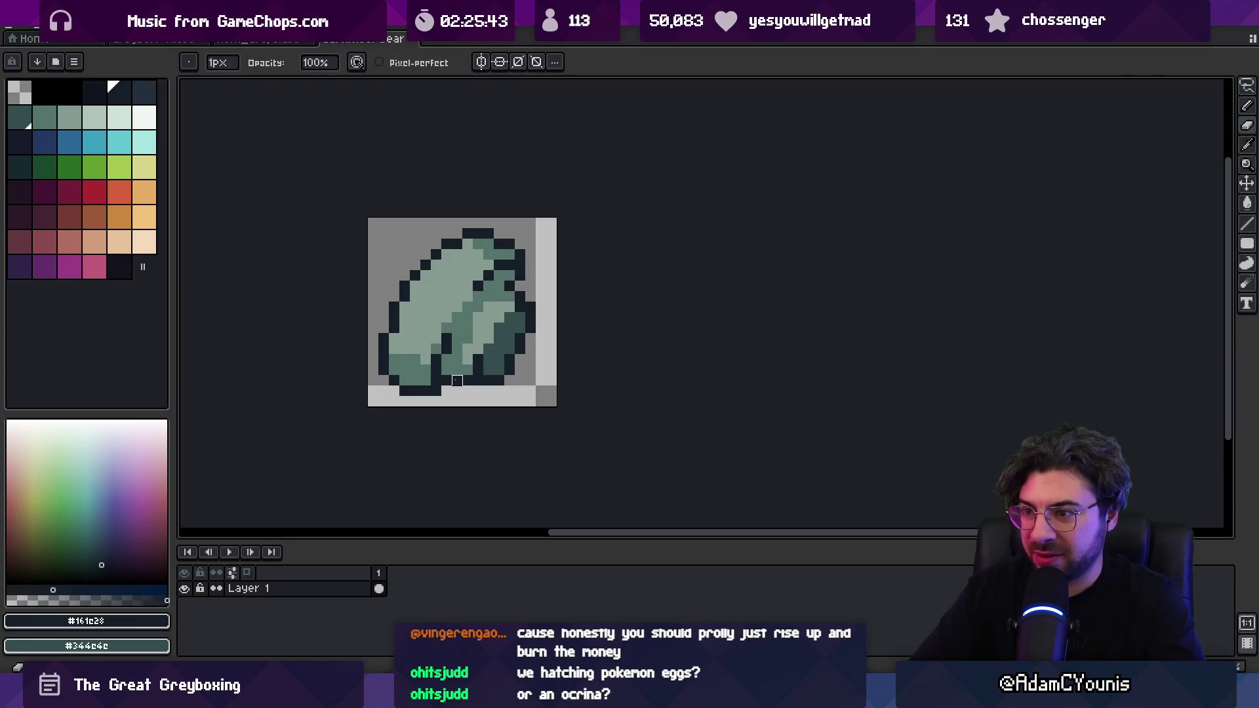
pyautogui.press('z')
pyautogui.scroll(-3, 498, 315)
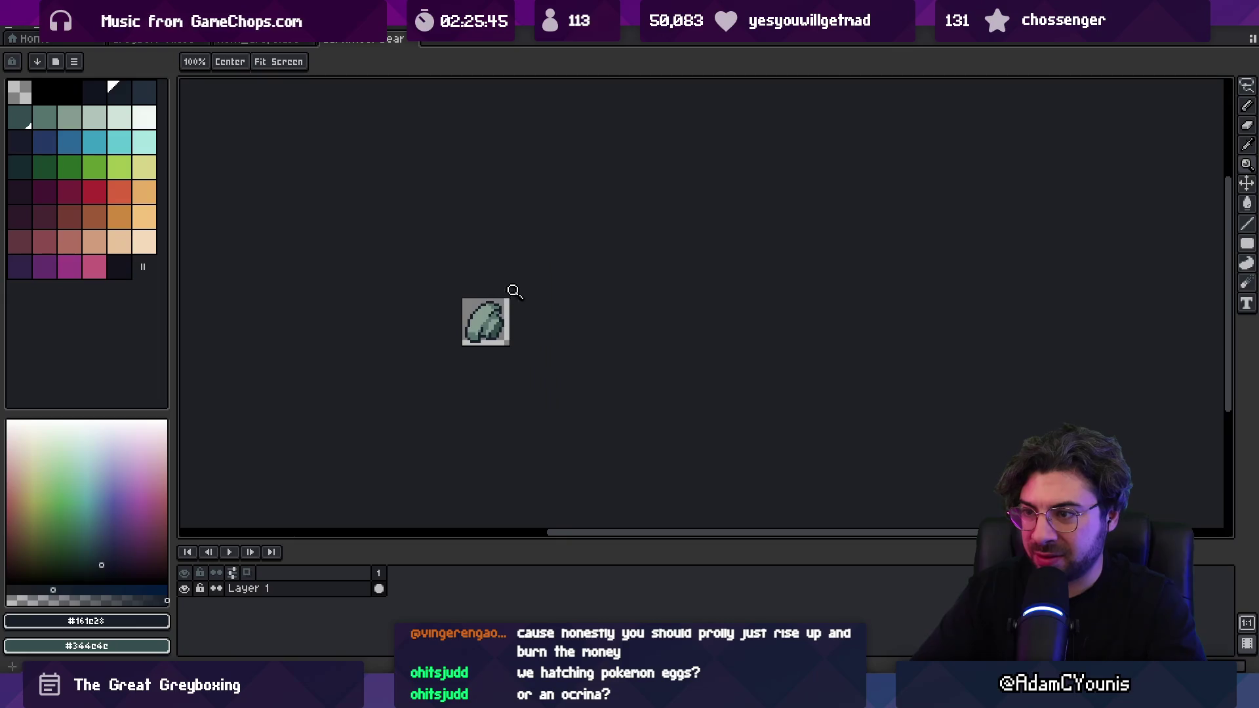
pyautogui.scroll(-1, 514, 277)
pyautogui.scroll(3, 515, 288)
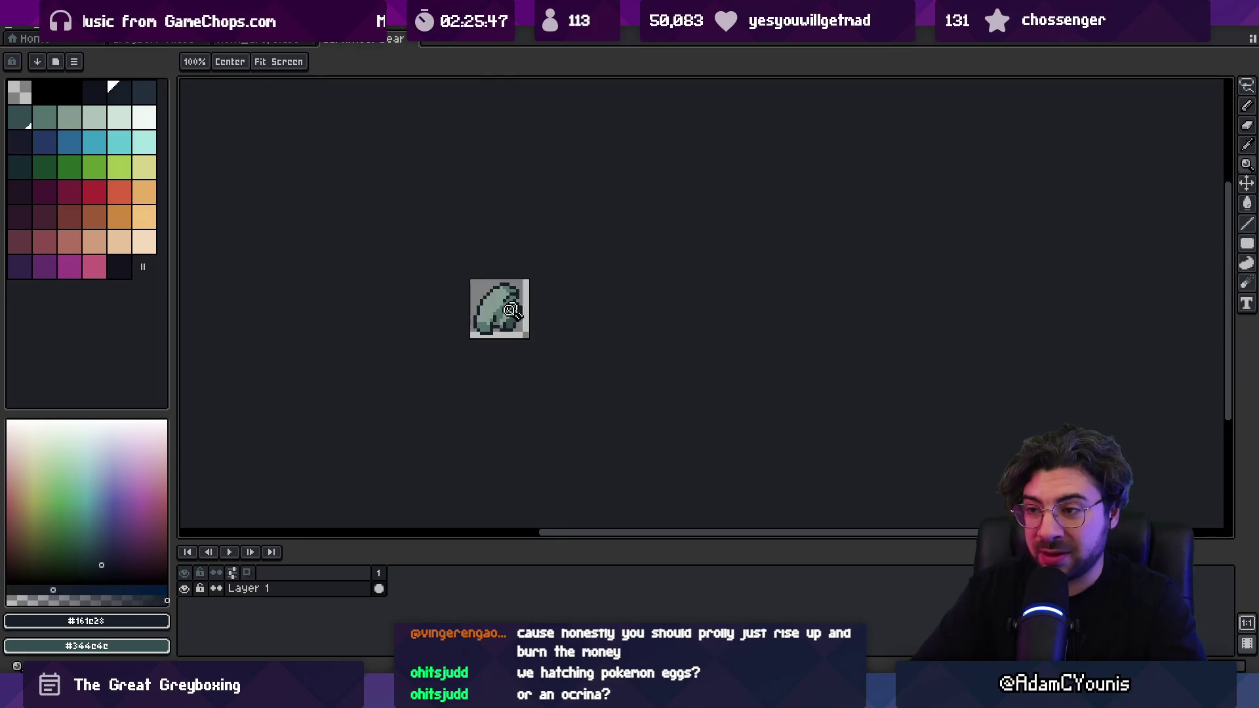
pyautogui.press('b')
pyautogui.scroll(2, 502, 305)
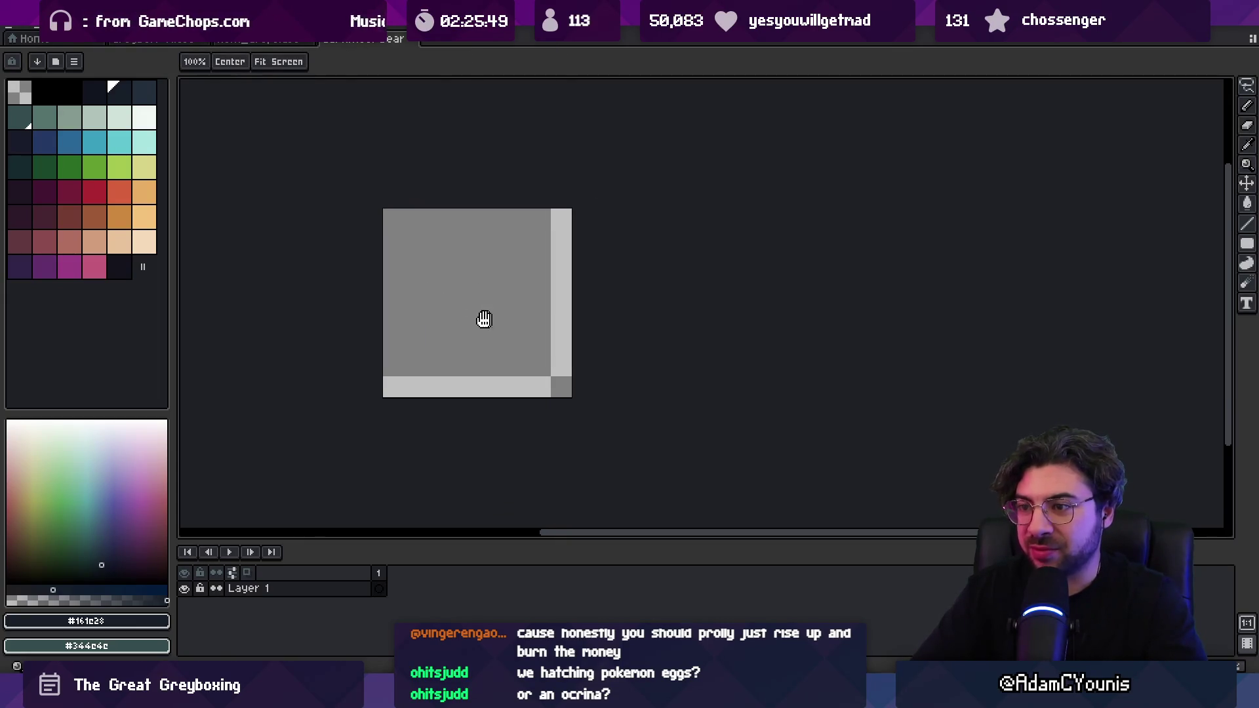
# - Paint a round green disc on the blank canvas with a 14px round brush
pyautogui.press('p')
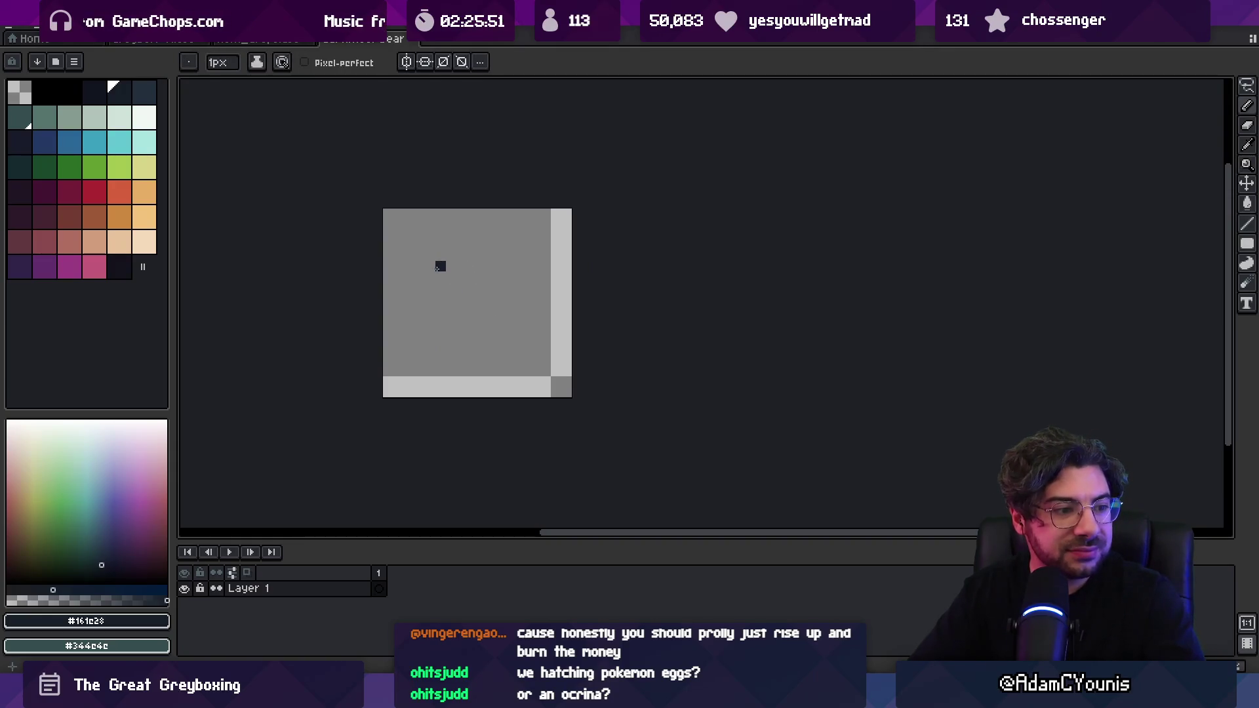
pyautogui.moveTo(446, 292); pyautogui.dragTo(518, 292)
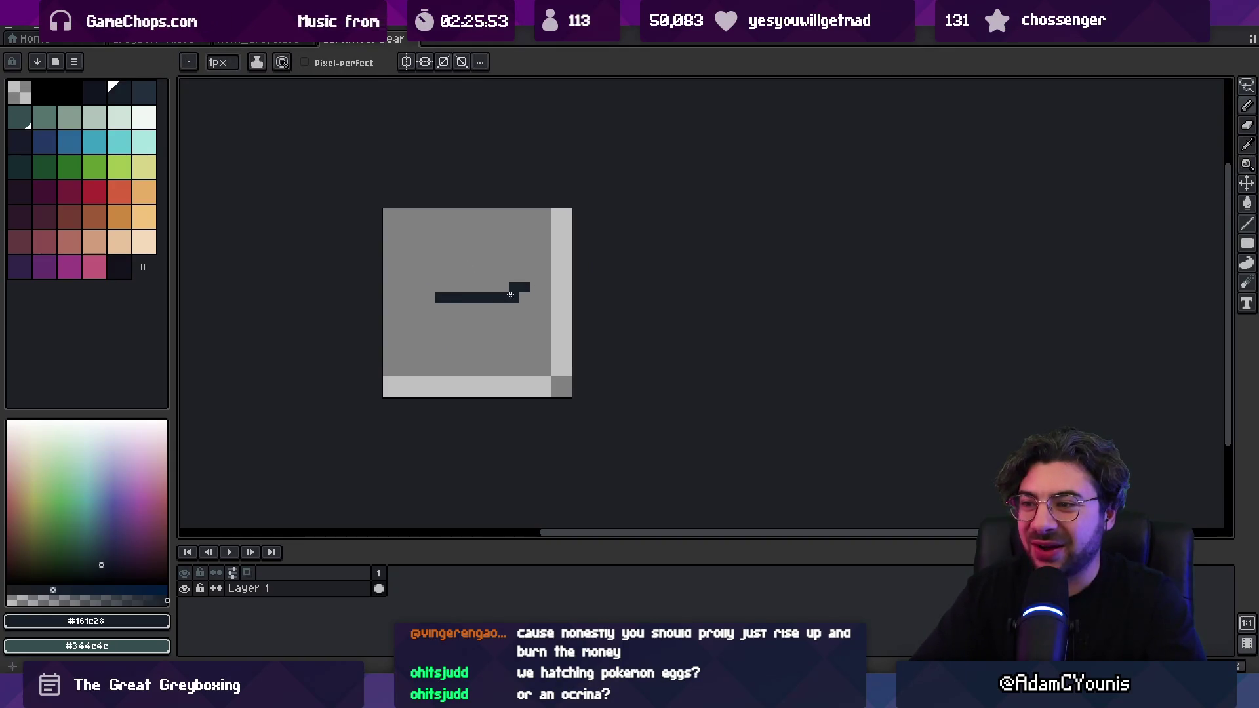
pyautogui.hotkey('ctrl', 'z')
pyautogui.click(43, 118)
pyautogui.click(69, 118)
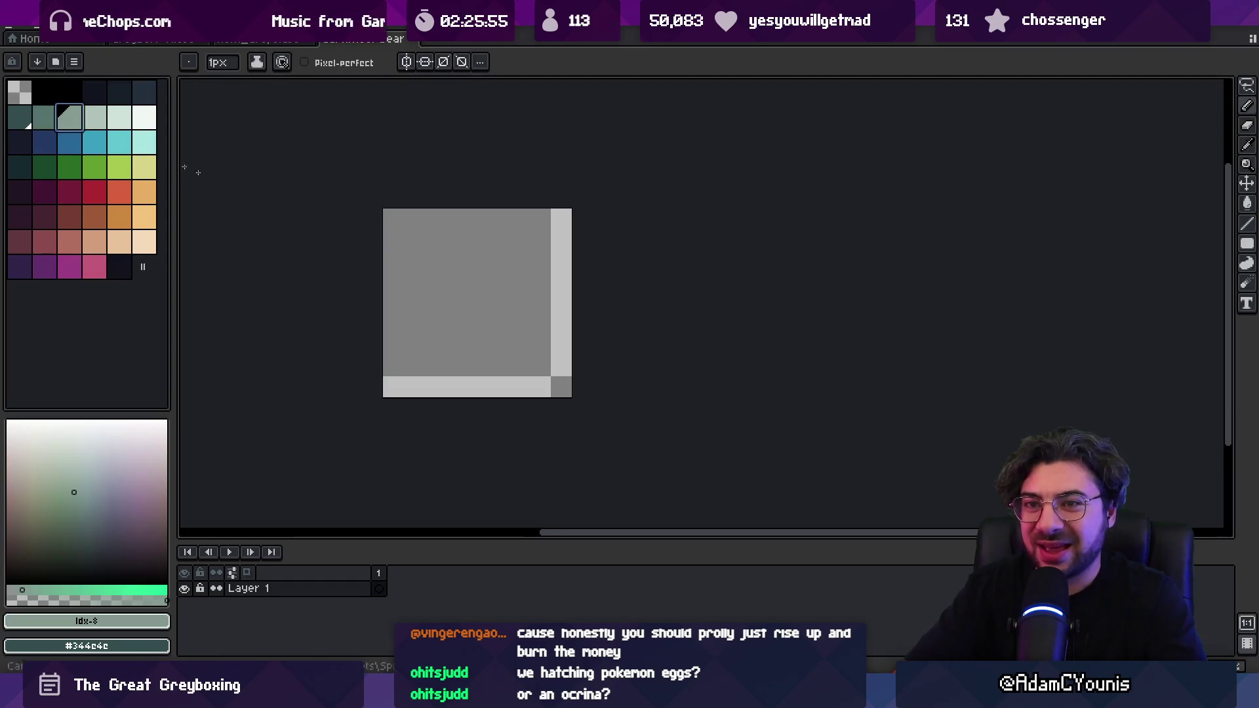
pyautogui.press('b')
pyautogui.click(44, 118)
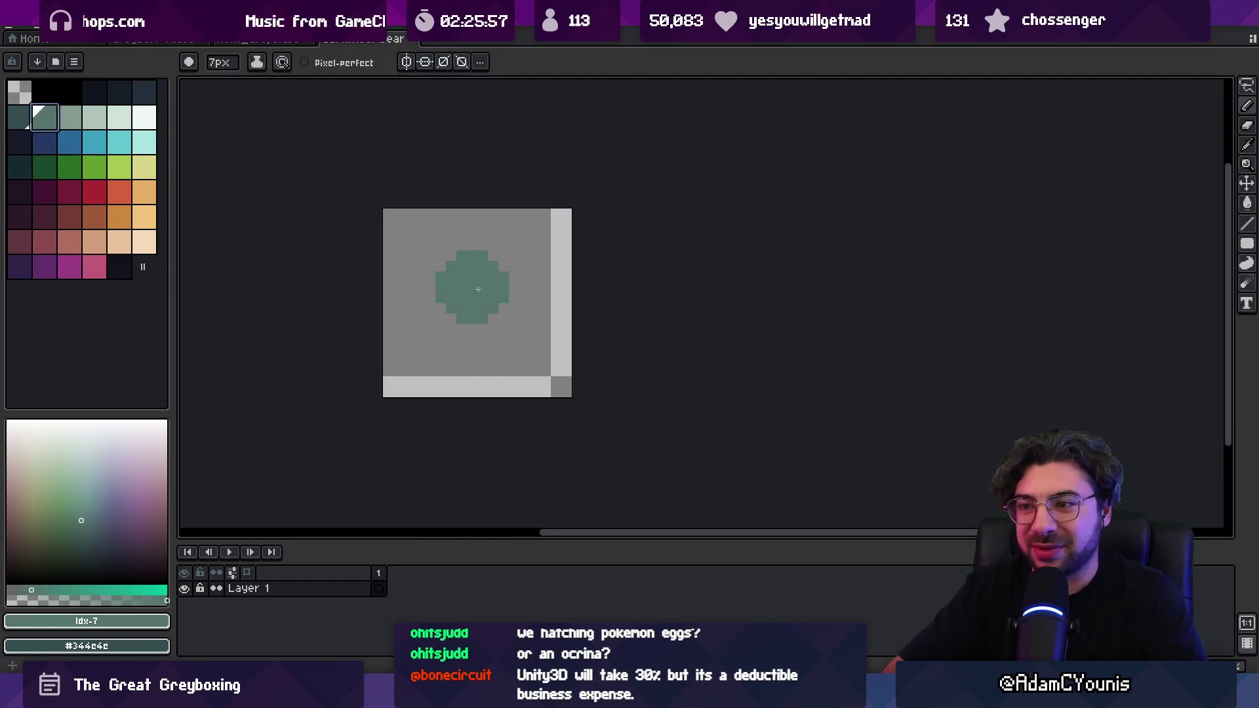
pyautogui.scroll(6, 478, 306)
pyautogui.scroll(1, 481, 305)
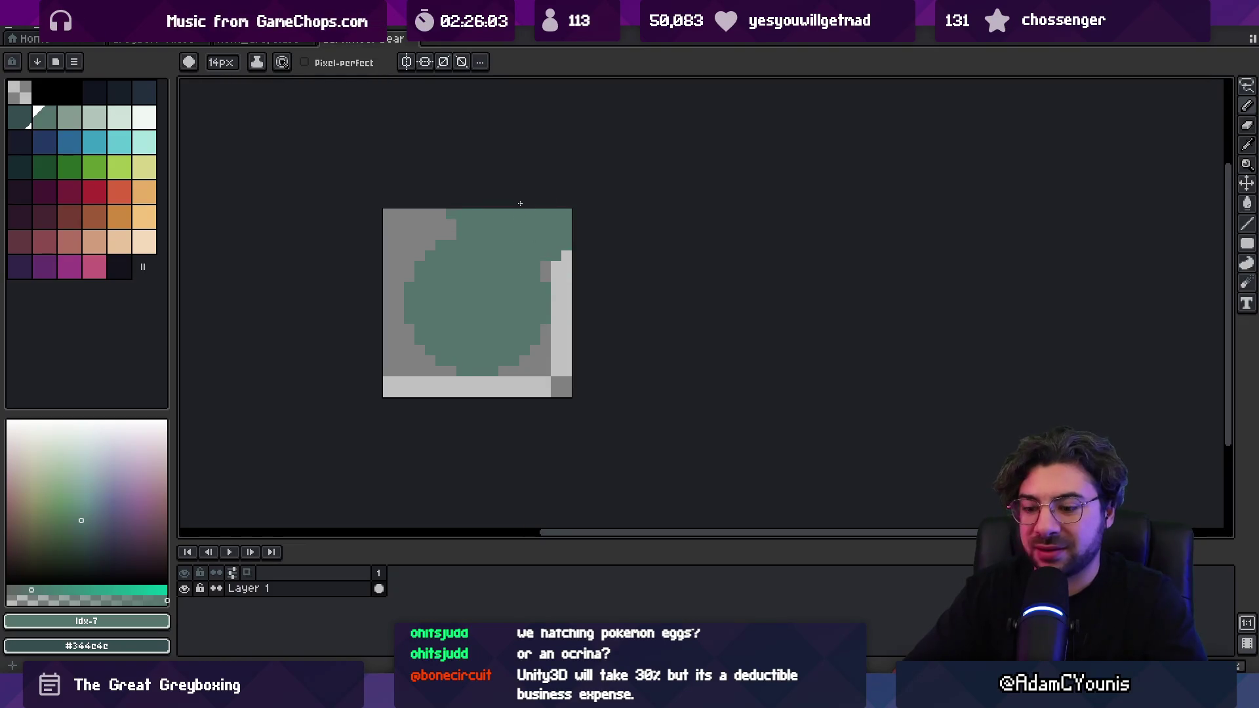
# - Outline the disc in dark navy with the Outline effect (Shift+O)
pyautogui.hotkey('shift', 'o')
pyautogui.click(122, 91)
pyautogui.click(1016, 203)
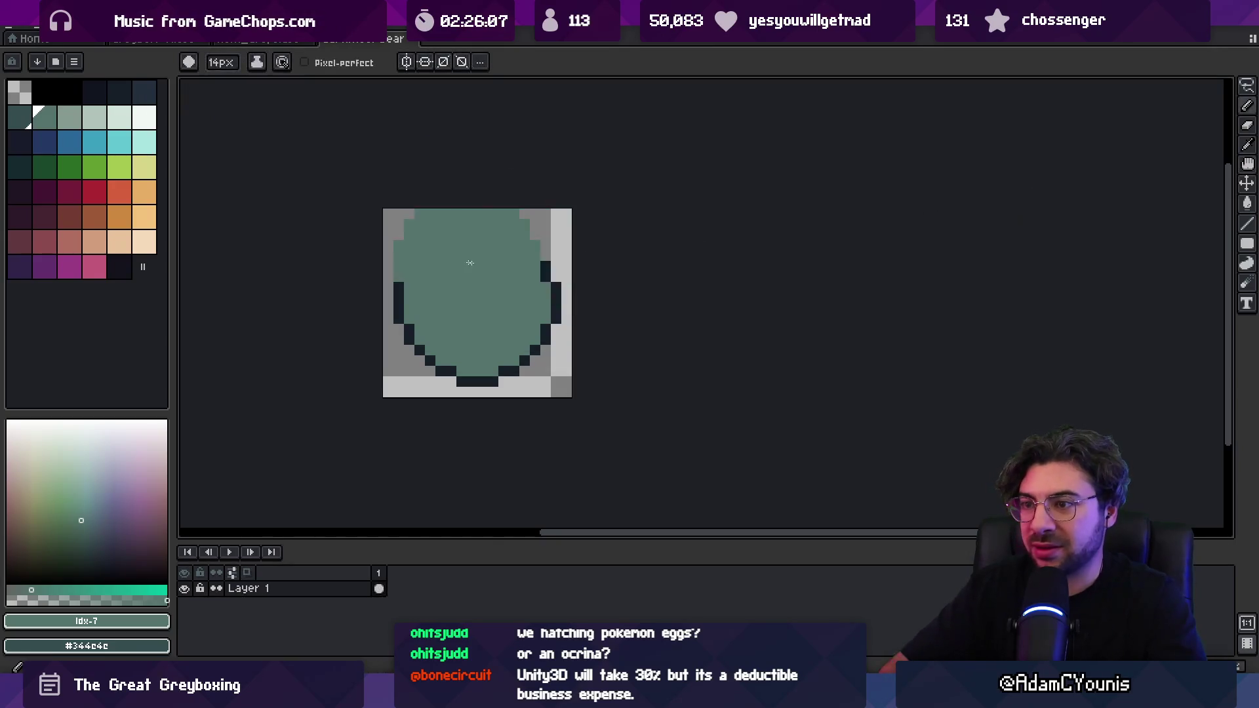
pyautogui.click(69, 118)
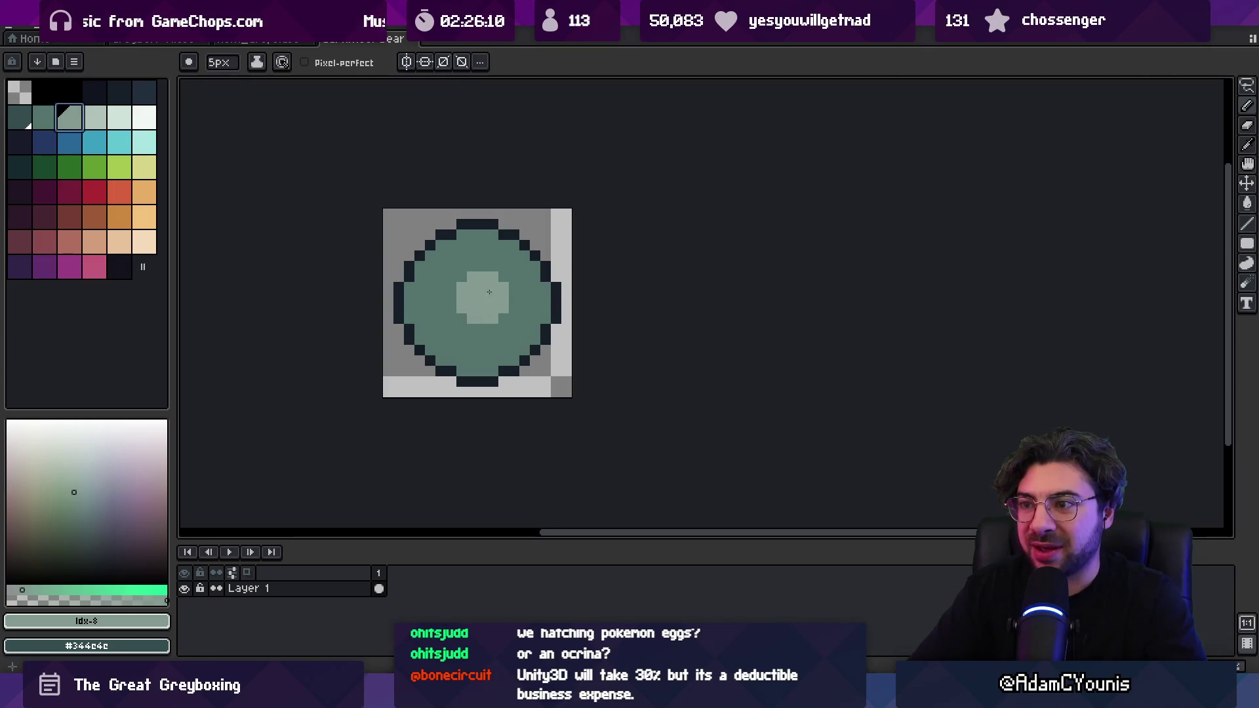
# - Paint light pixels on the disc's upper-left edge with a 1px brush and pick the darker green swatch
pyautogui.press('-')
pyautogui.press('-')
pyautogui.moveTo(420, 277); pyautogui.dragTo(420, 267)
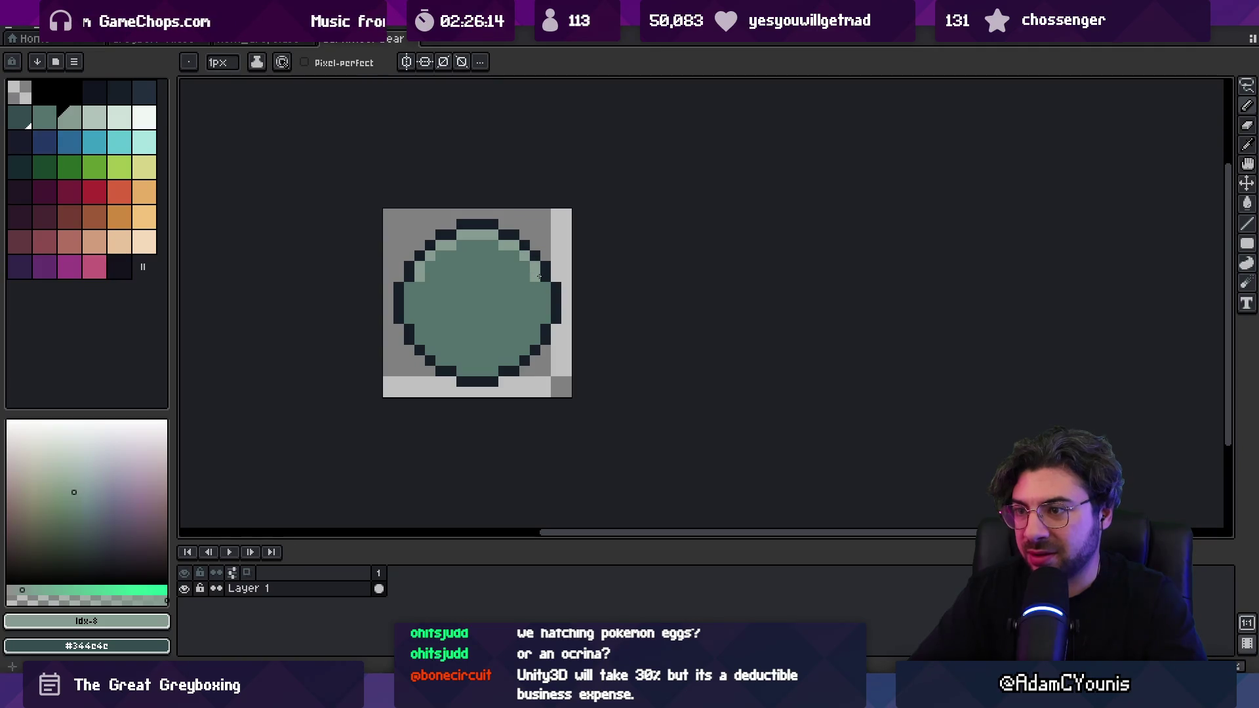
pyautogui.click(409, 288)
pyautogui.keyDown('alt'); pyautogui.click(409, 288); pyautogui.keyUp('alt')
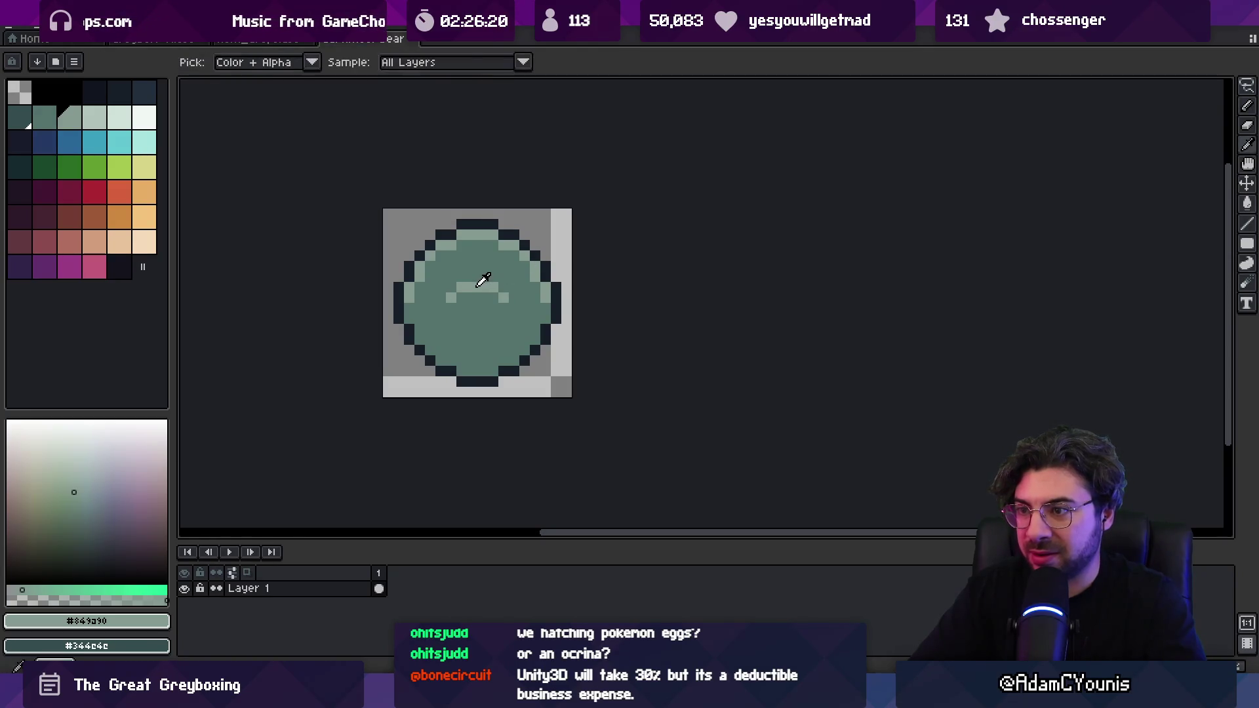
pyautogui.press('alt')
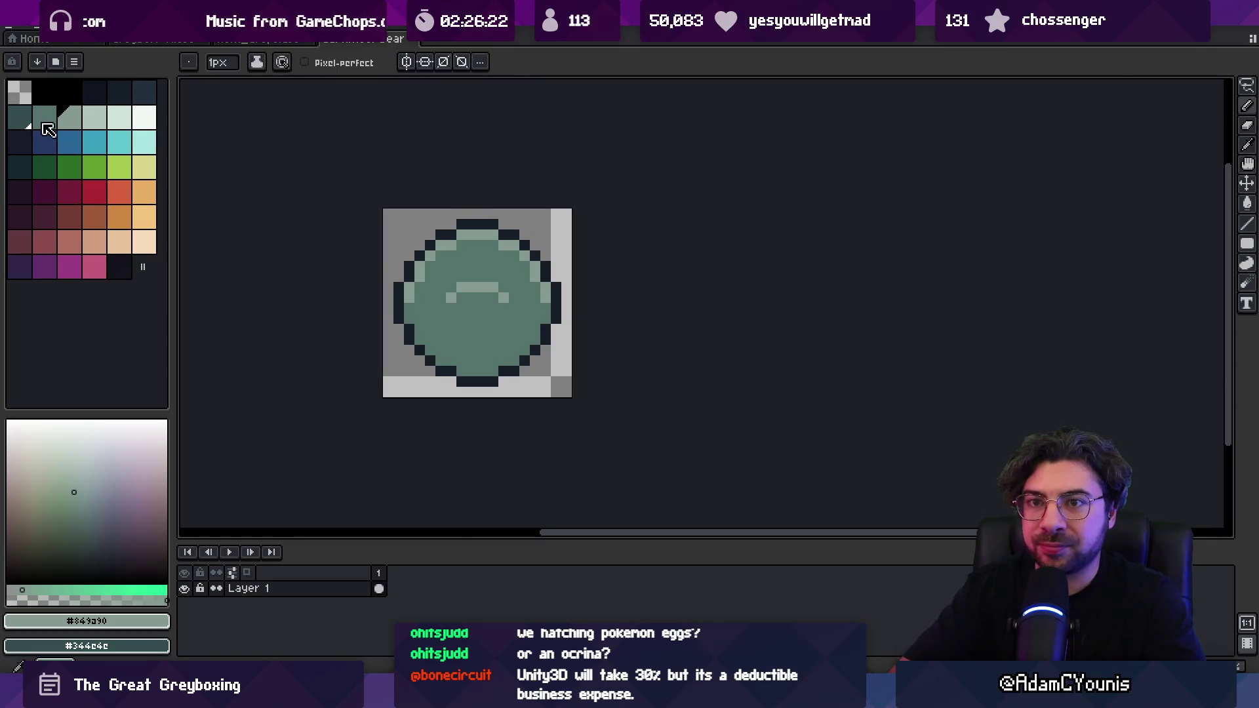
pyautogui.click(41, 122)
pyautogui.press('ctrl')
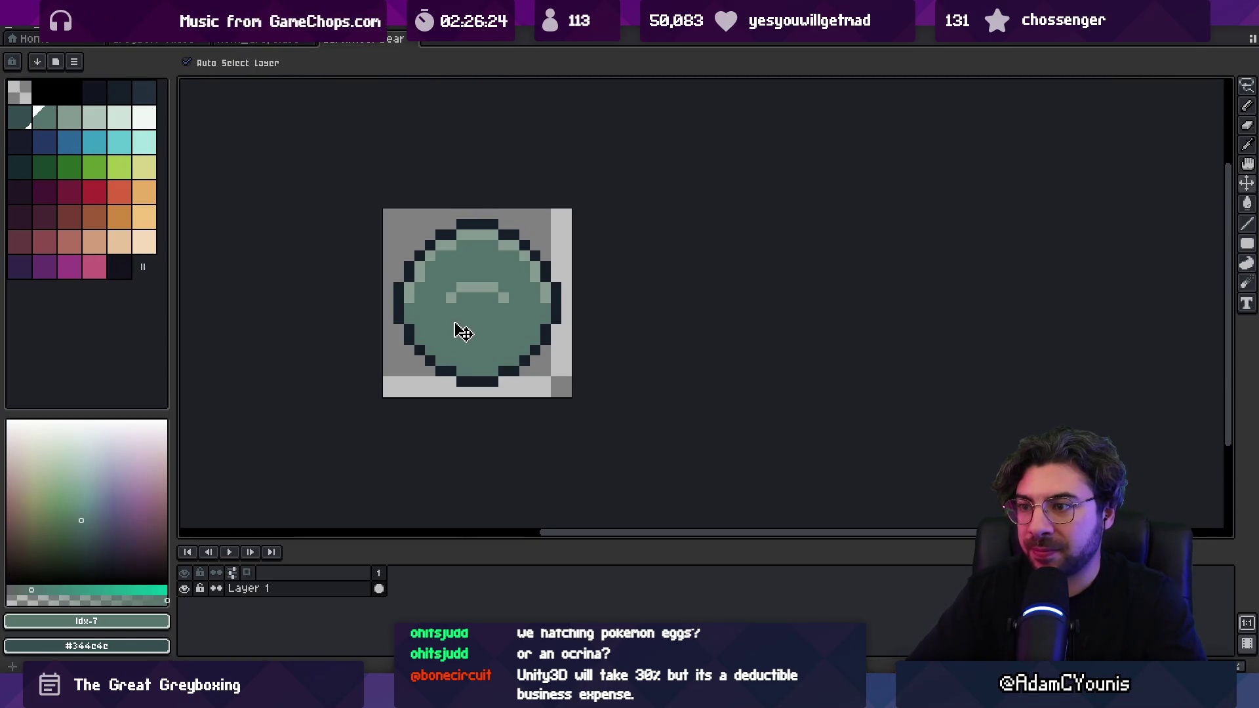
pyautogui.click(19, 116)
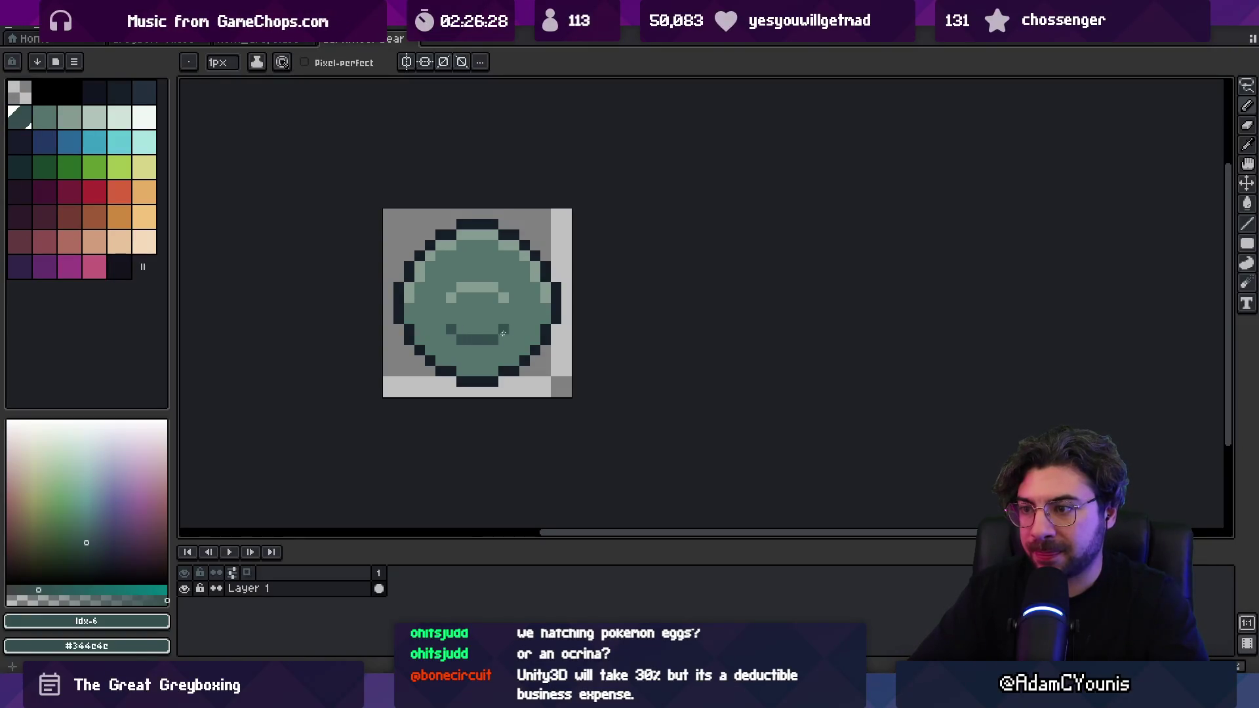
pyautogui.scroll(-4, 502, 336)
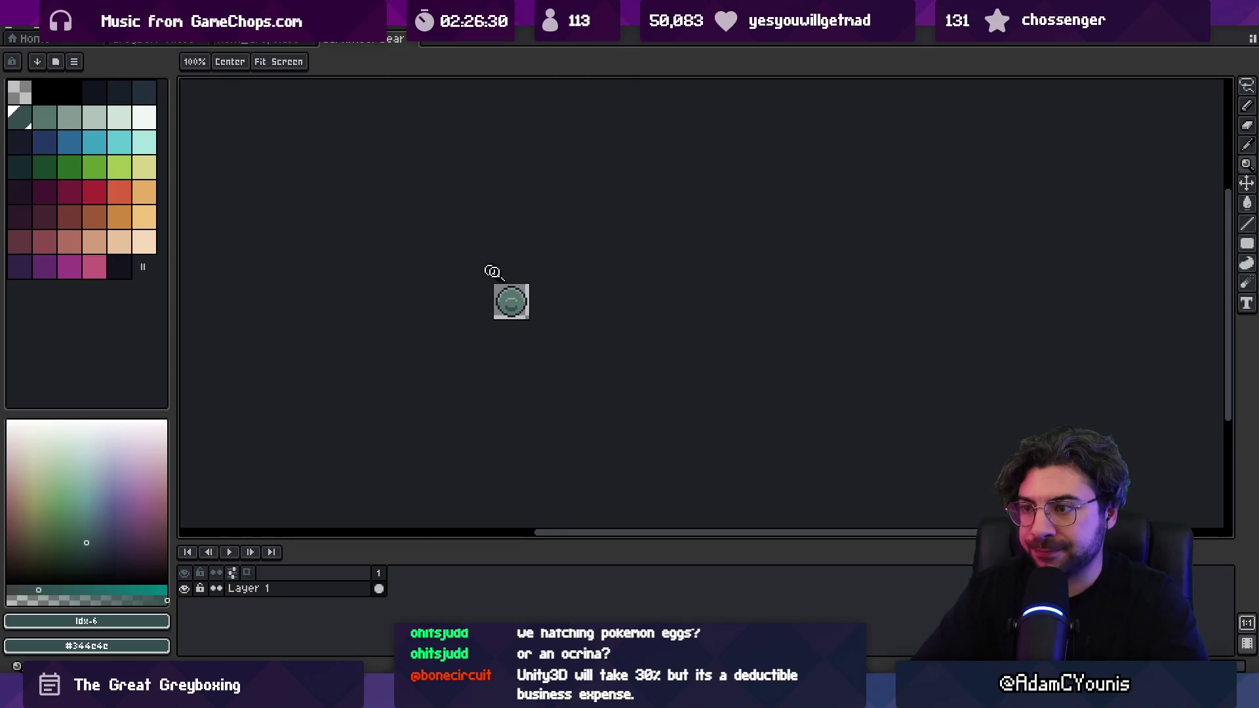
# - Sample the light green from the disc for the centre shading
pyautogui.scroll(4, 524, 288)
pyautogui.press('m')
pyautogui.keyDown('alt'); pyautogui.click(508, 246); pyautogui.keyUp('alt')
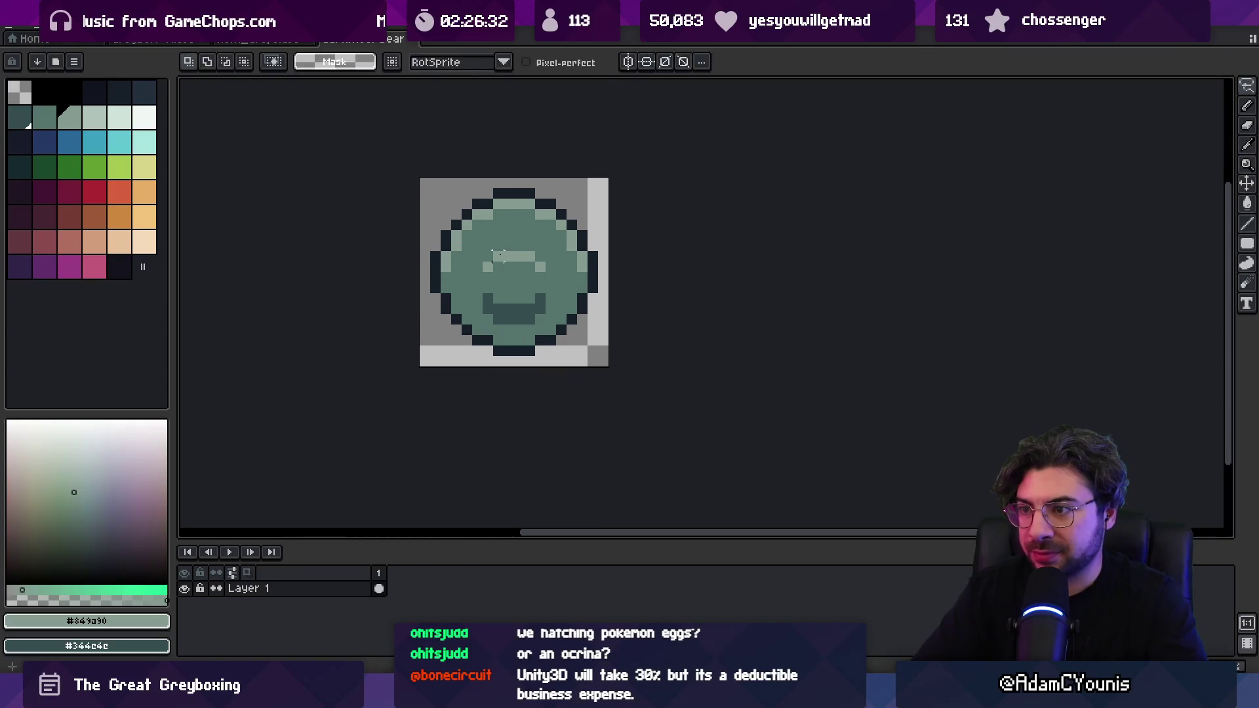
pyautogui.press('b')
pyautogui.scroll(-3, 515, 246)
pyautogui.scroll(3, 525, 256)
pyautogui.press('alt')
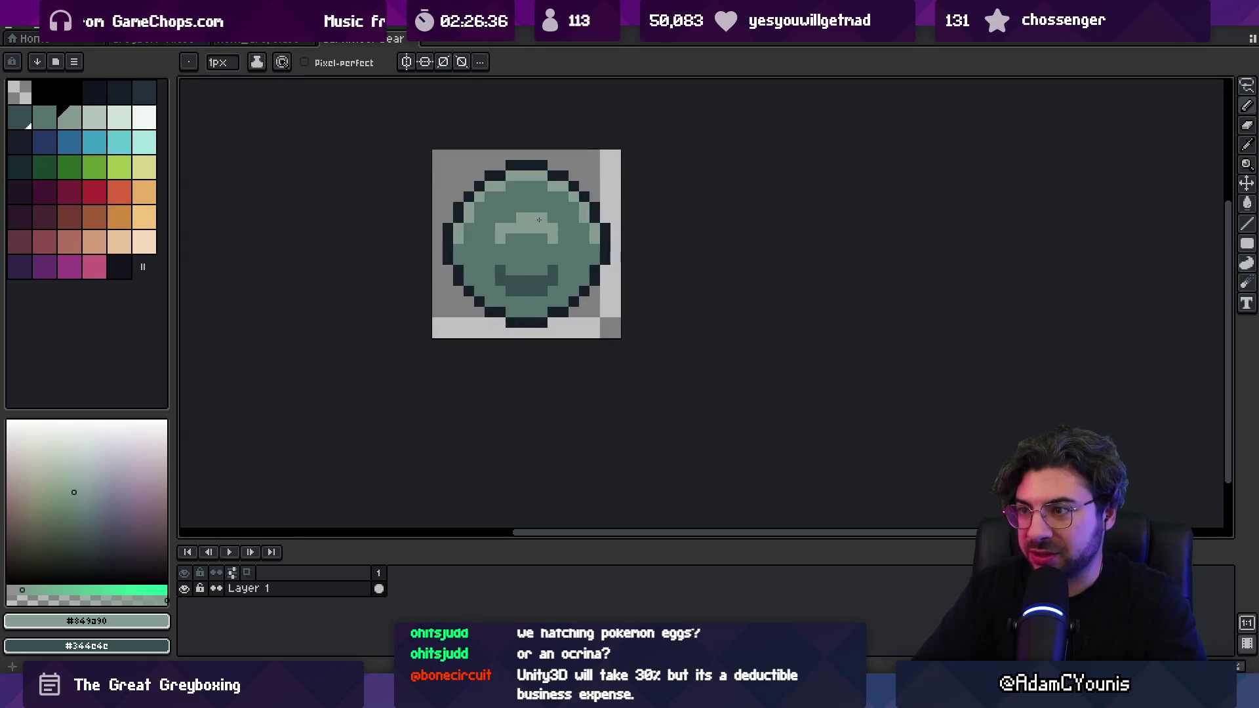
pyautogui.scroll(1, 561, 225)
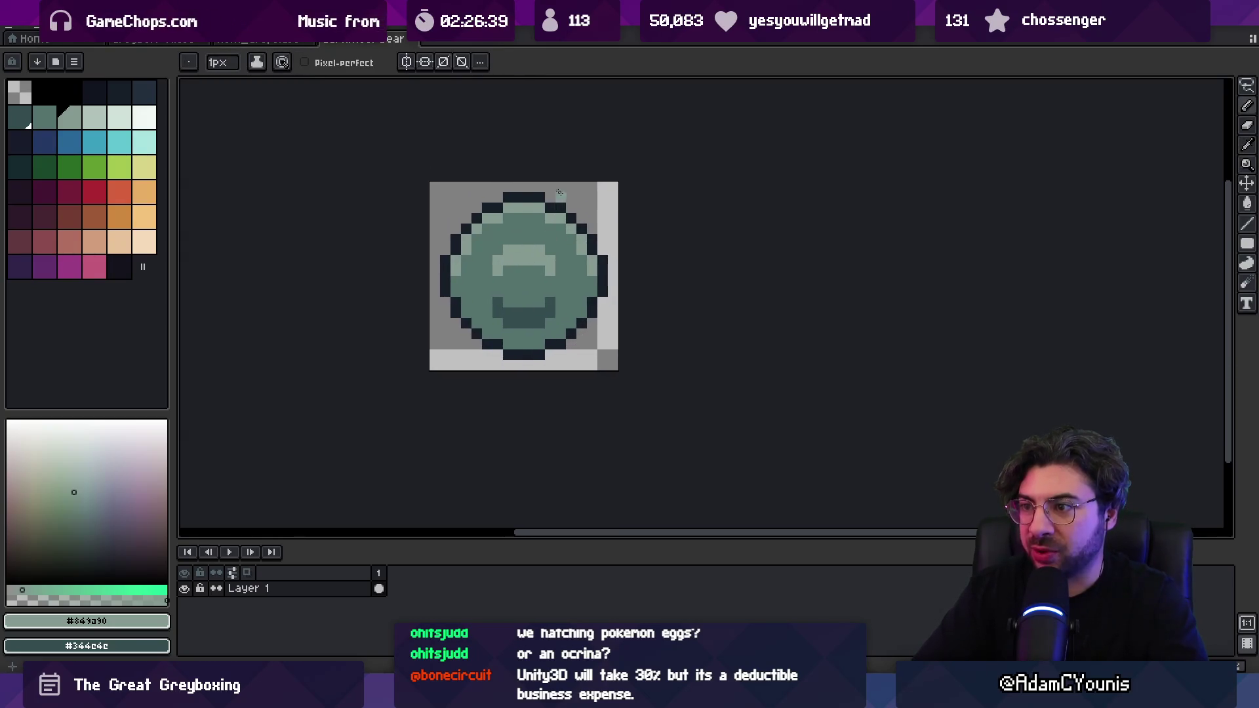
# - Move a narrow centre strip, then shift the disc's lower half down one pixel
pyautogui.press('m')
pyautogui.moveTo(518, 250)
pyautogui.mouseDown()
pyautogui.moveTo(509, 322)
pyautogui.moveTo(558, 237)
pyautogui.mouseUp()
pyautogui.click(528, 311)
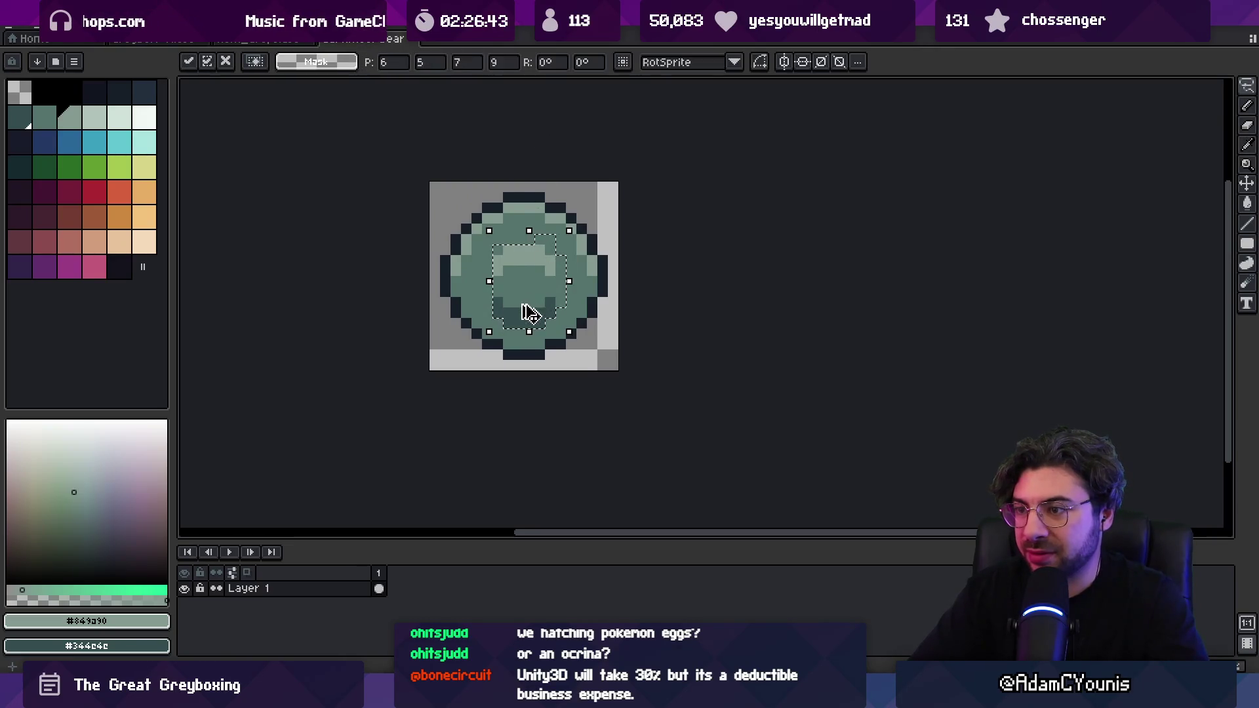
pyautogui.hotkey('ctrl', 'd')
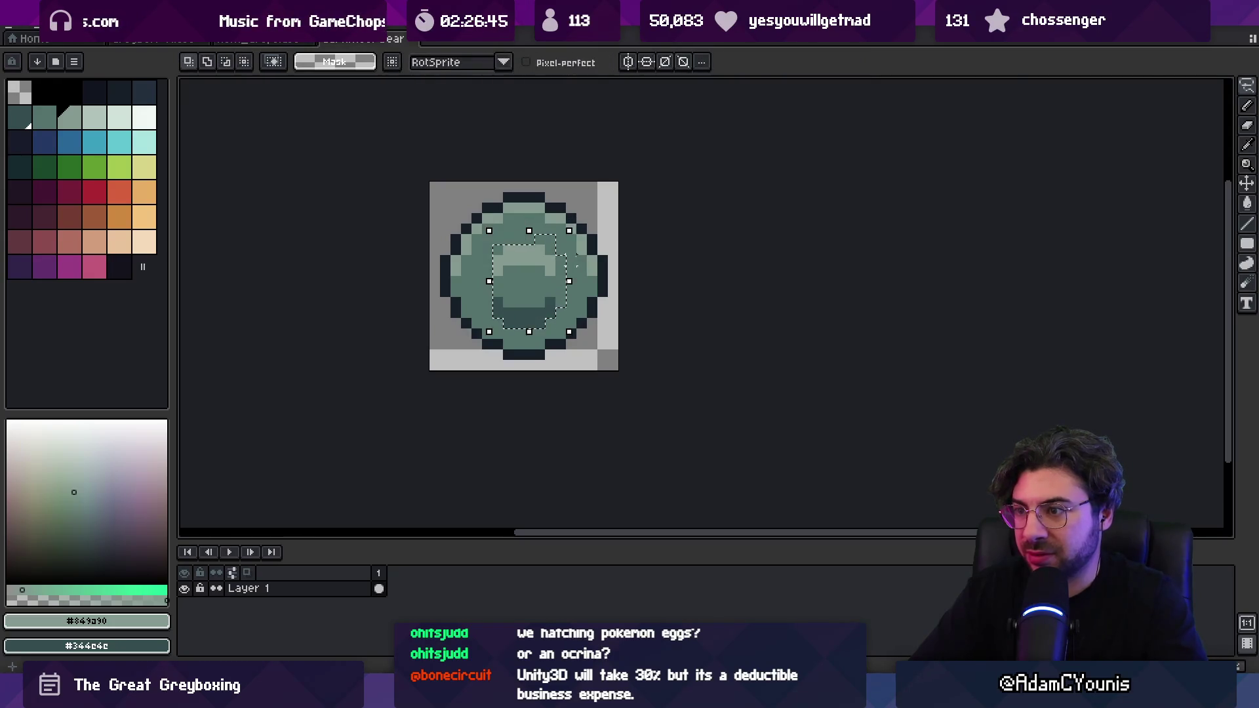
pyautogui.moveTo(434, 292)
pyautogui.mouseDown()
pyautogui.moveTo(610, 292)
pyautogui.moveTo(440, 338)
pyautogui.mouseUp()
pyautogui.click(507, 320)
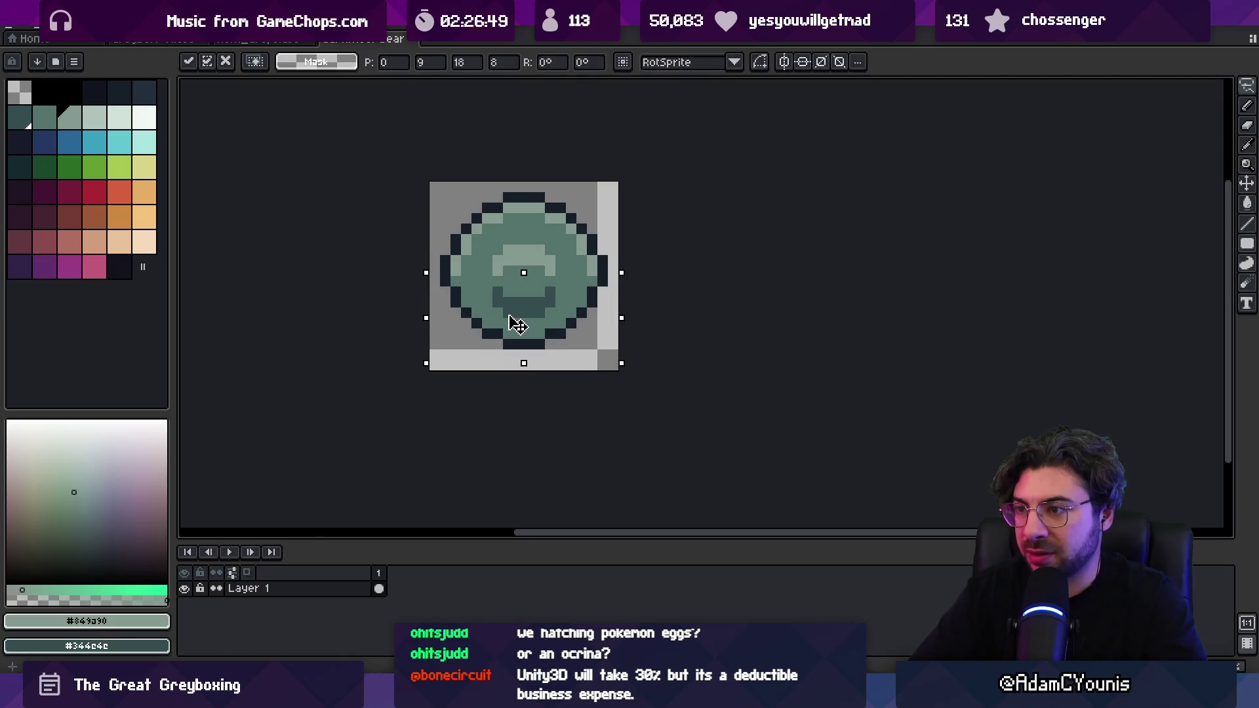
pyautogui.press('Down')
pyautogui.press('b')
# - Paint a light highlight pixel on the raised centre and preview it small
pyautogui.keyDown('alt'); pyautogui.click(508, 270); pyautogui.keyUp('alt')
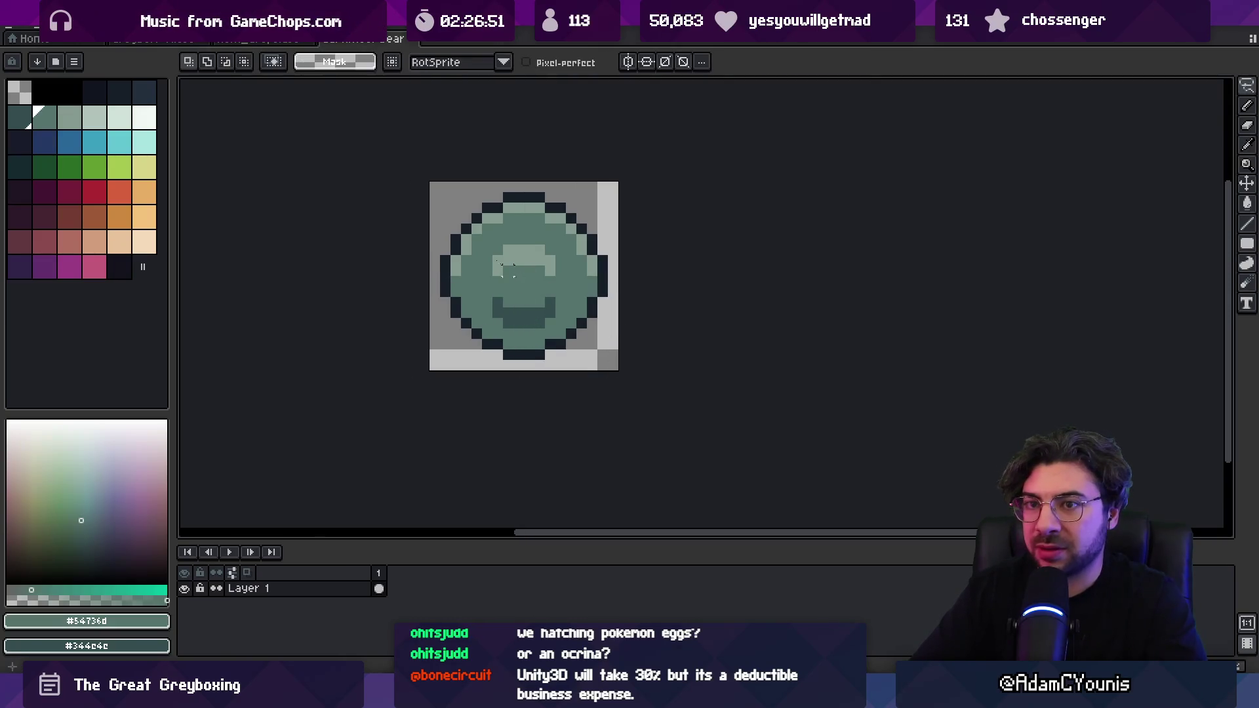
pyautogui.click(105, 120)
pyautogui.click(527, 245)
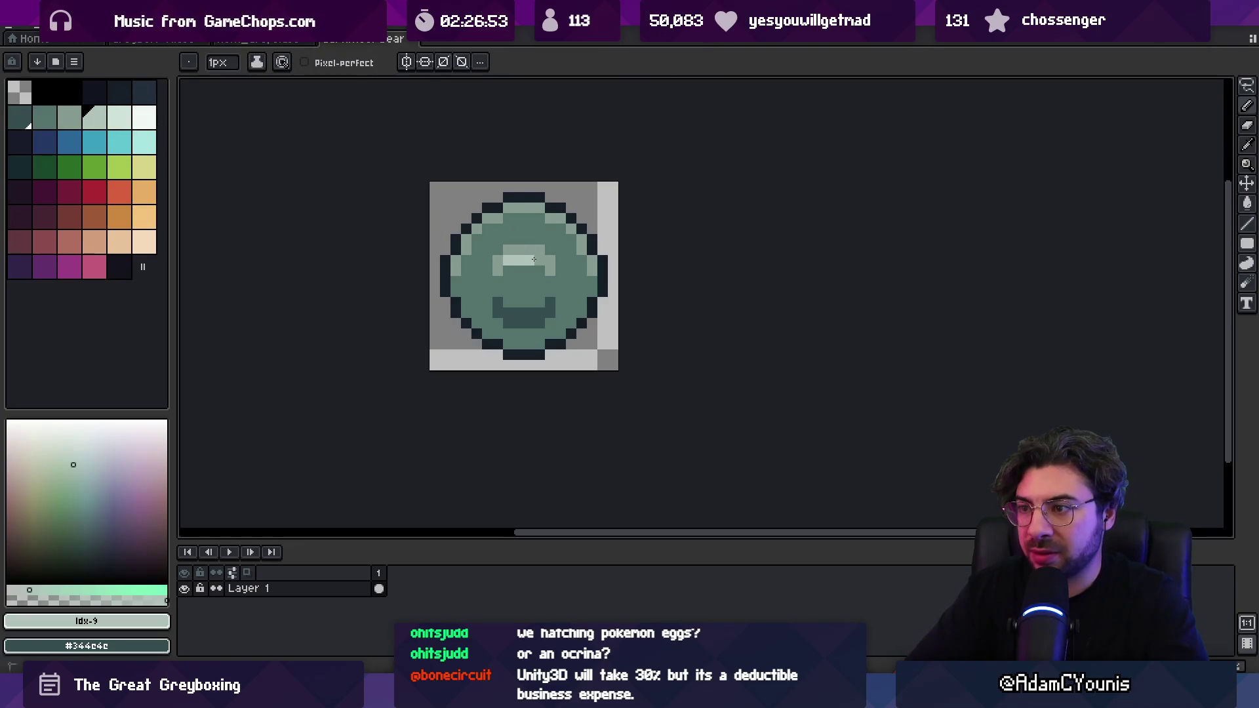
pyautogui.press('z')
pyautogui.scroll(-5, 524, 259)
pyautogui.click(528, 258)
pyautogui.scroll(5, 528, 257)
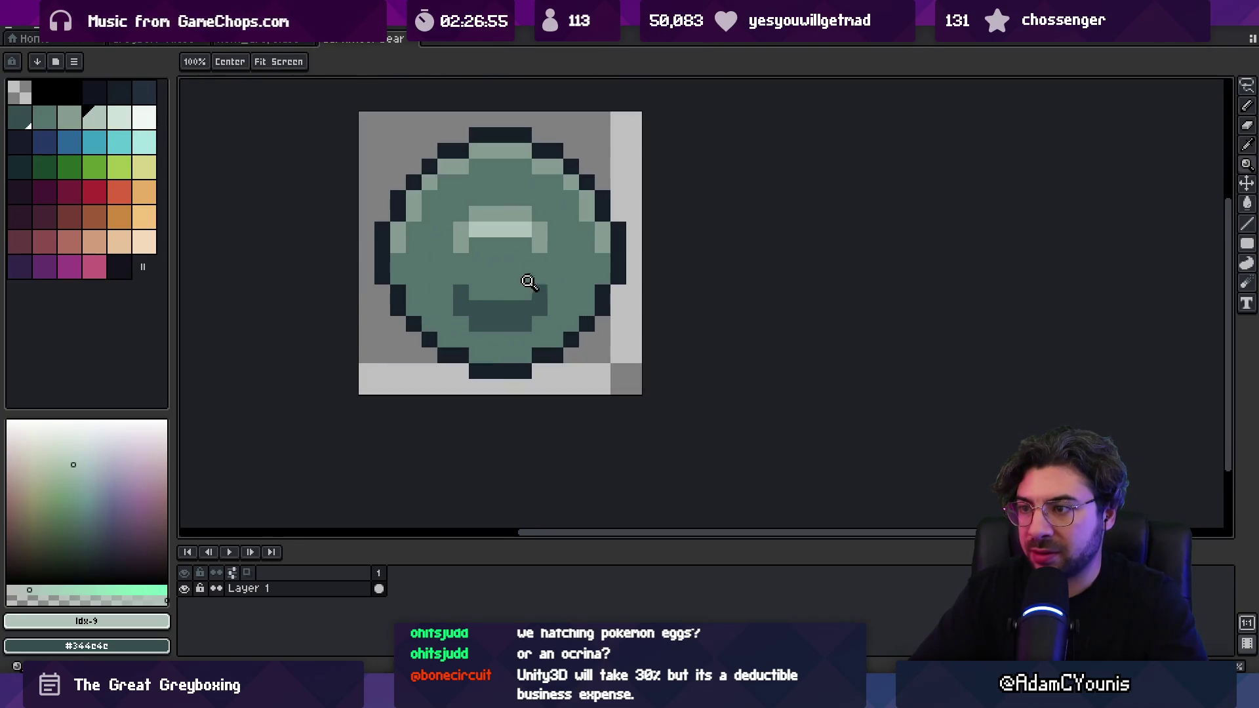
# - Sample the dark green from the disc and recheck the sprite zoomed out
pyautogui.press('b')
pyautogui.keyDown('alt'); pyautogui.click(543, 266); pyautogui.keyUp('alt')
pyautogui.press('z')
pyautogui.scroll(-6, 491, 267)
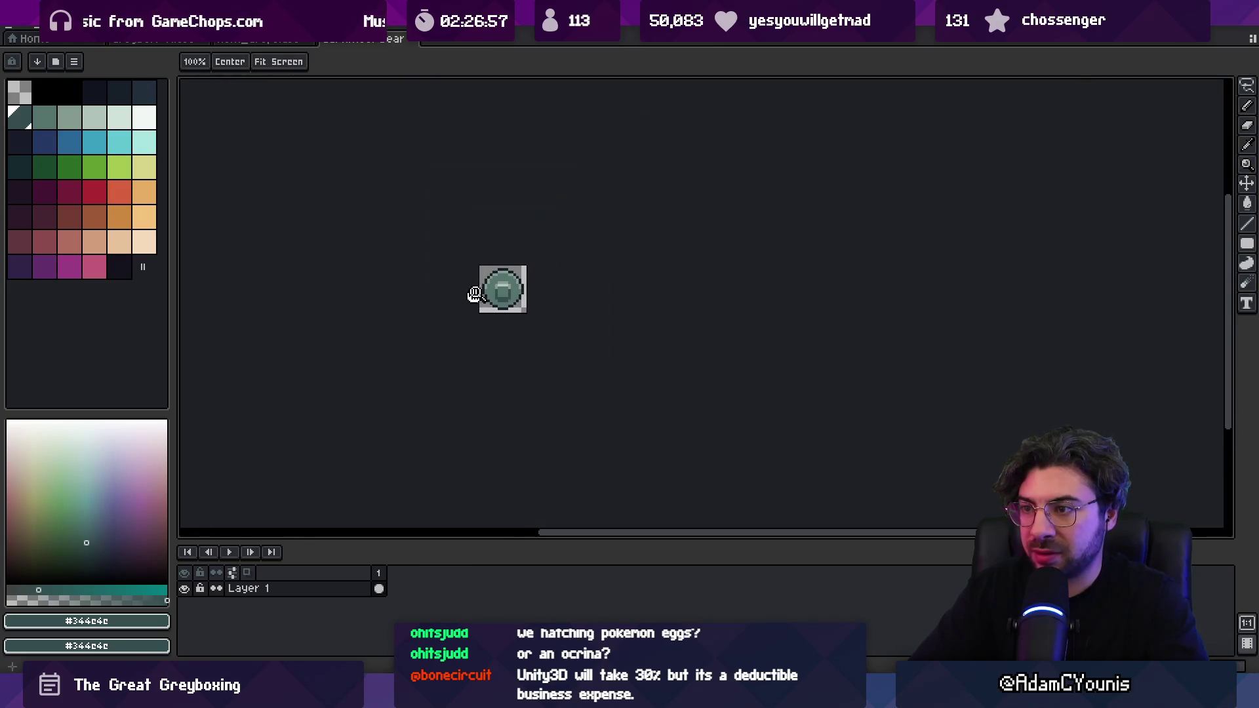
pyautogui.scroll(6, 513, 282)
pyautogui.press('b')
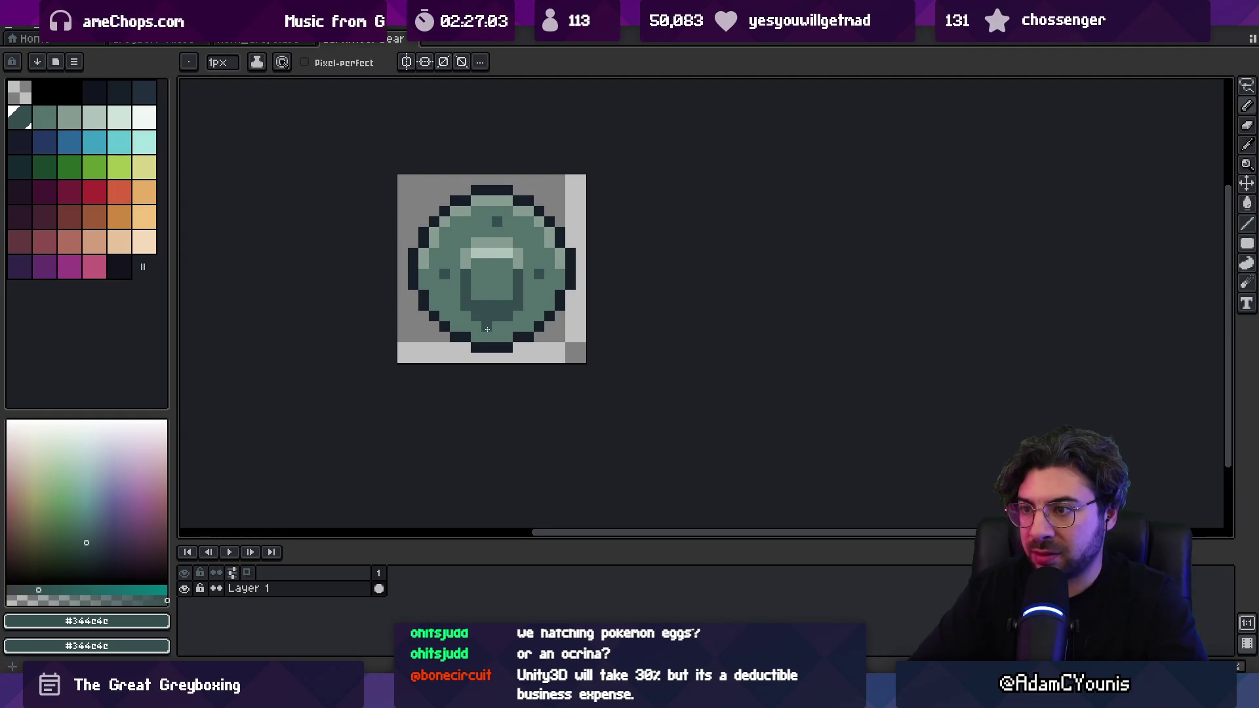
# - Preview the sprite small, then repaint a dark center pixel in mid green
pyautogui.press('z')
pyautogui.scroll(-6, 533, 265)
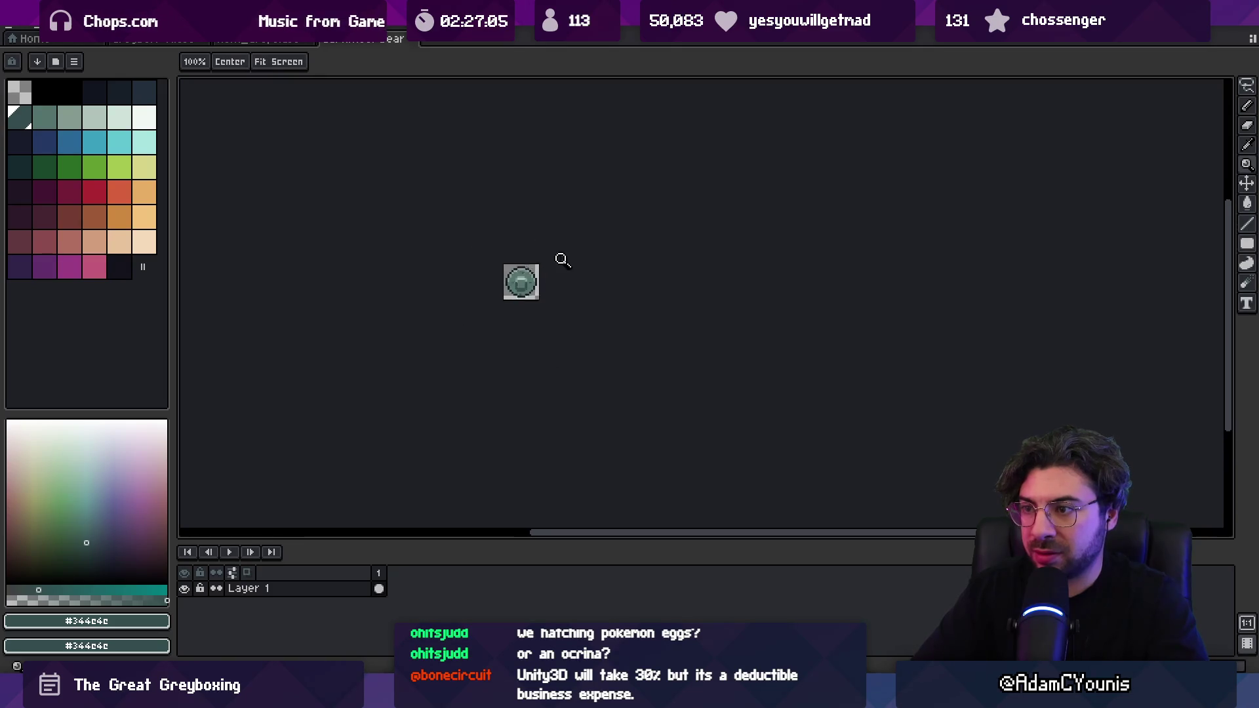
pyautogui.scroll(6, 532, 289)
pyautogui.press('b')
pyautogui.keyDown('alt'); pyautogui.click(523, 357); pyautogui.keyUp('alt')
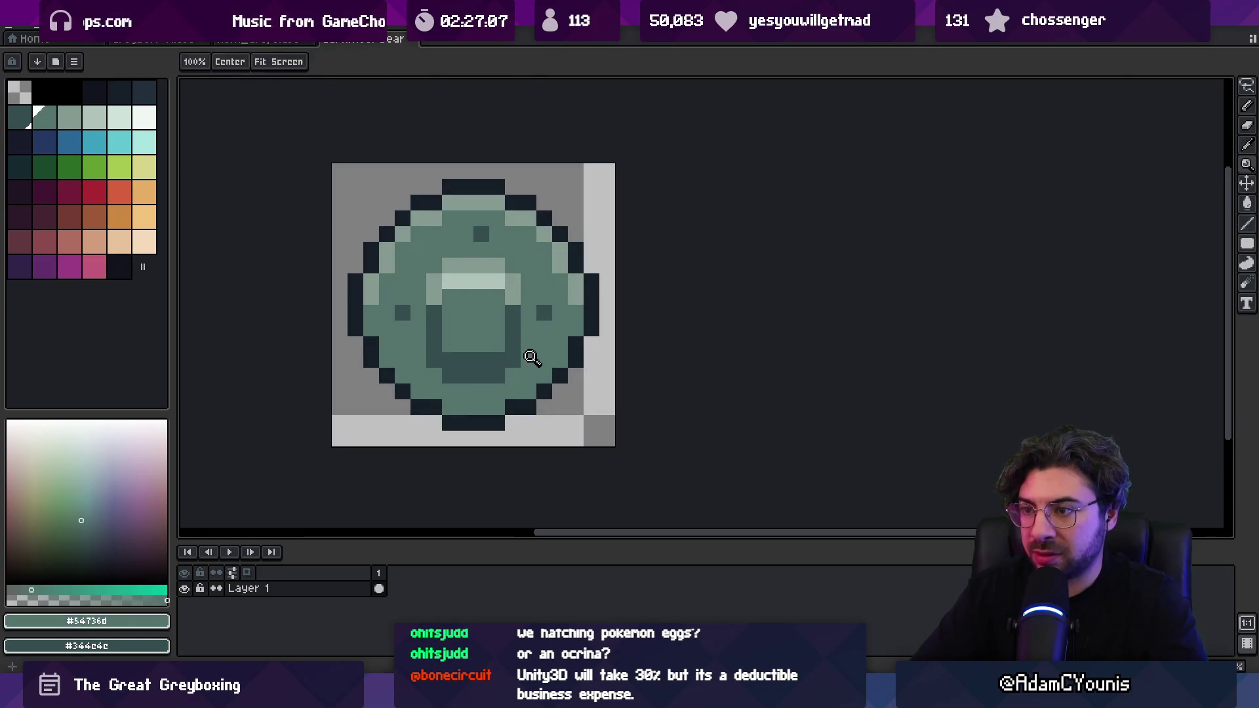
pyautogui.click(481, 375)
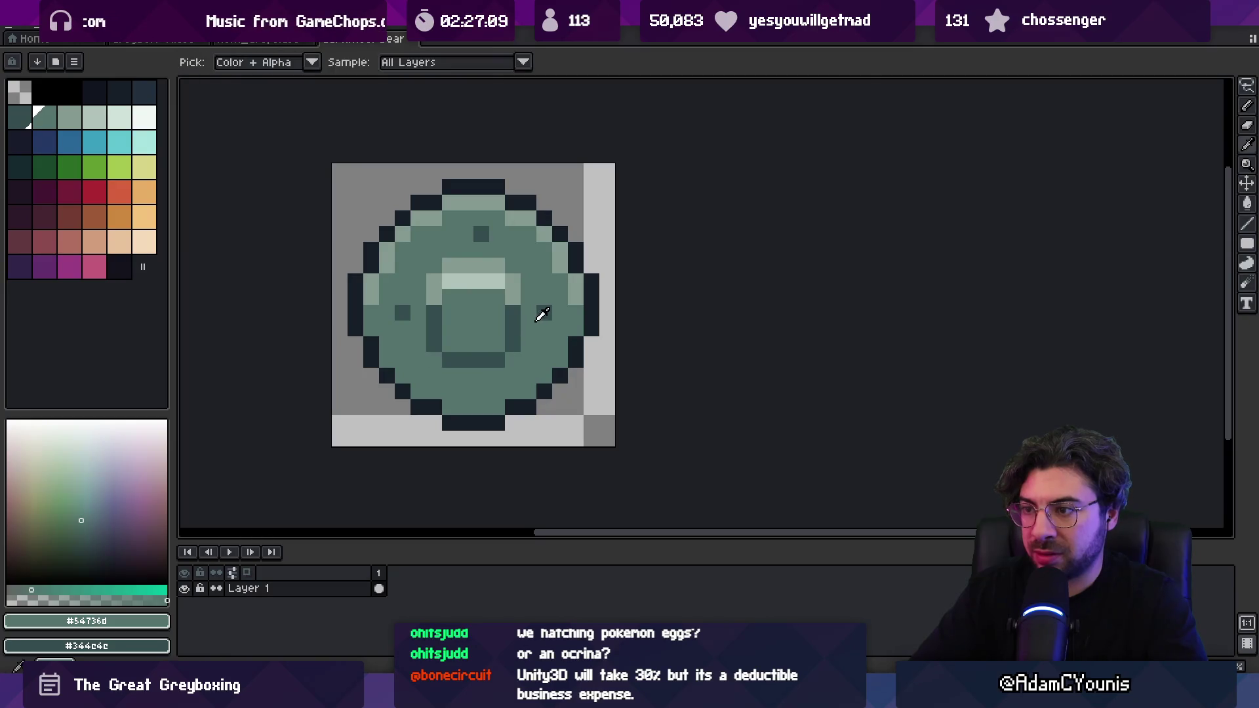
# - Add dark green dots below the center and on the disc's right side
pyautogui.keyDown('alt'); pyautogui.click(541, 313); pyautogui.keyUp('alt')
pyautogui.click(481, 392)
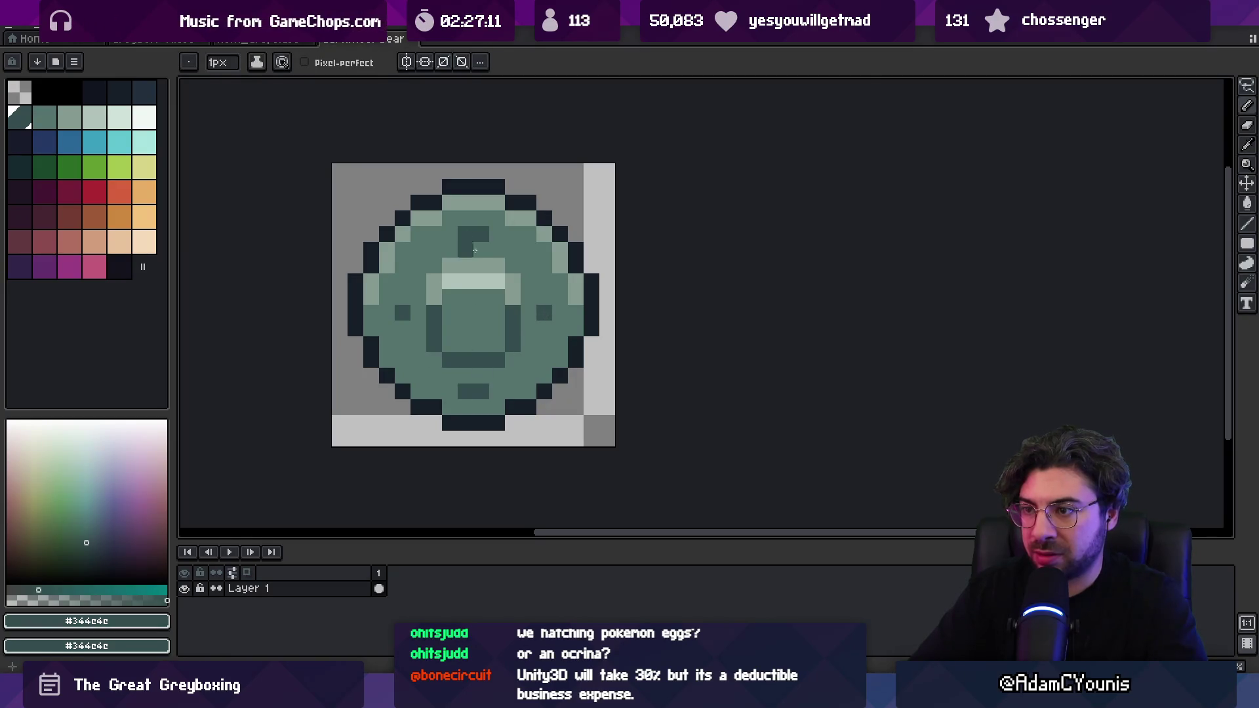
pyautogui.scroll(-3, 475, 250)
pyautogui.scroll(2, 452, 276)
pyautogui.click(567, 302)
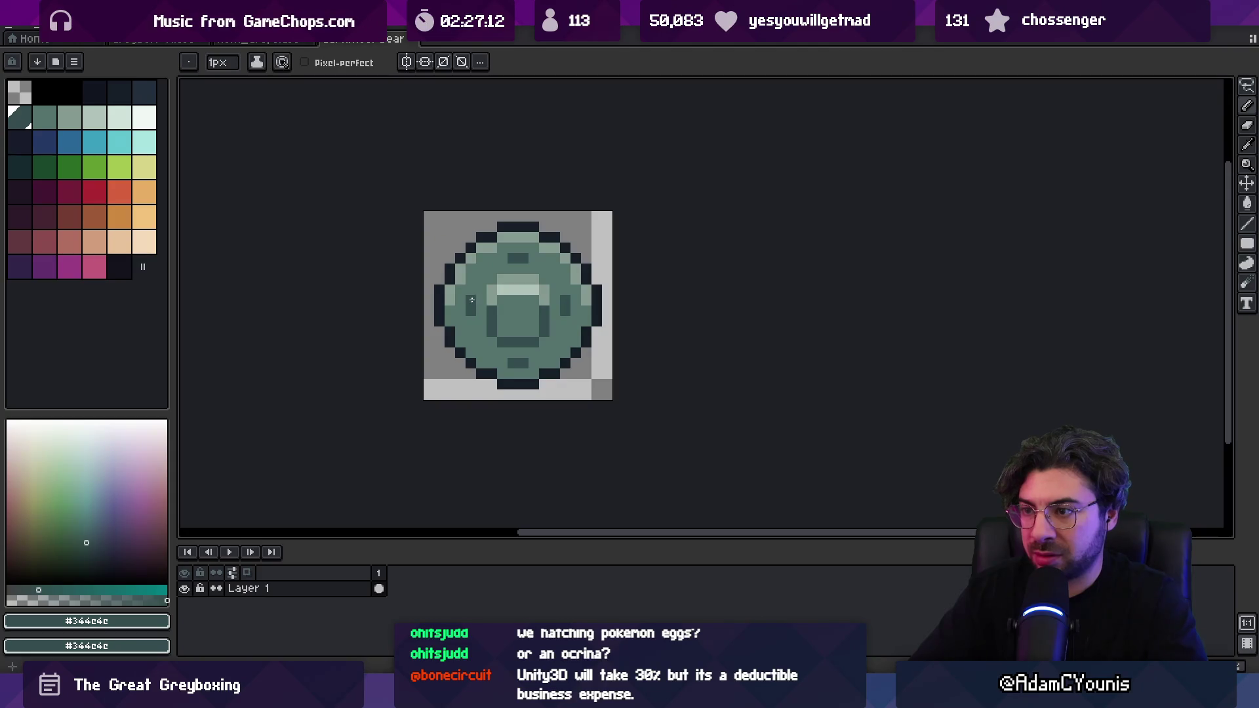
# - Preview the sprite again and pick up the light highlight green for the hub's arch
pyautogui.press('z')
pyautogui.scroll(-4, 459, 261)
pyautogui.scroll(5, 518, 282)
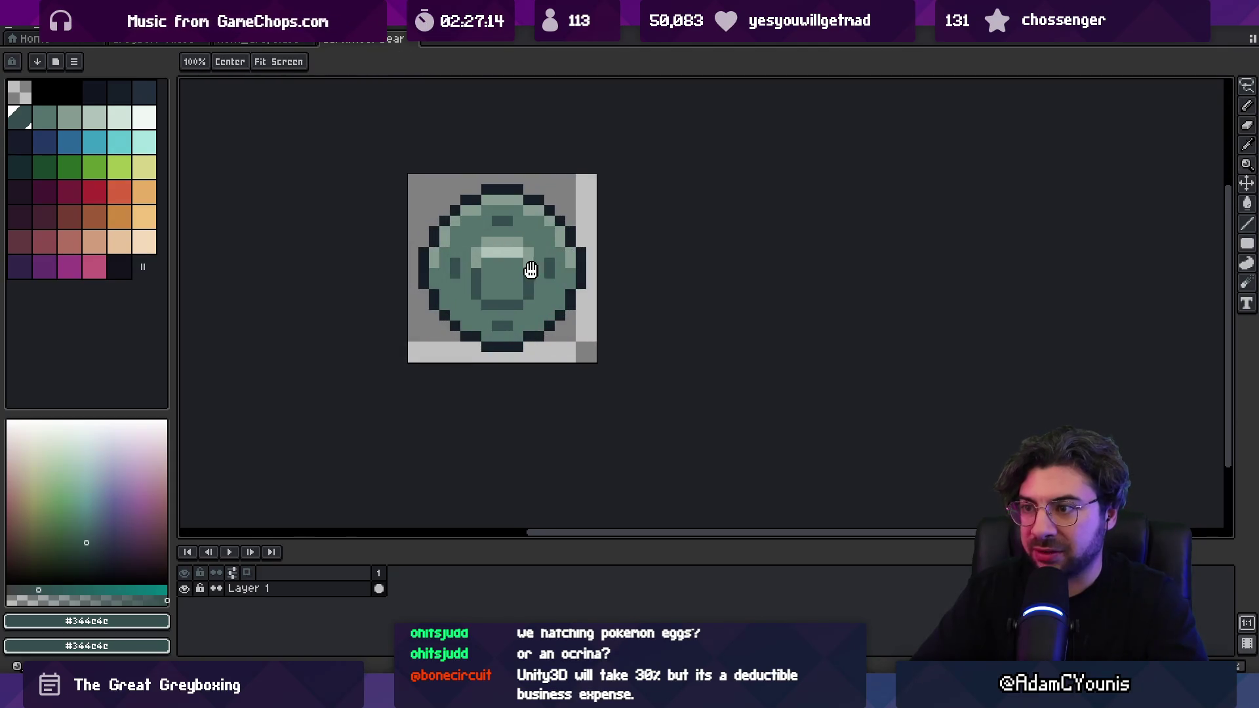
pyautogui.press('i')
pyautogui.press('z')
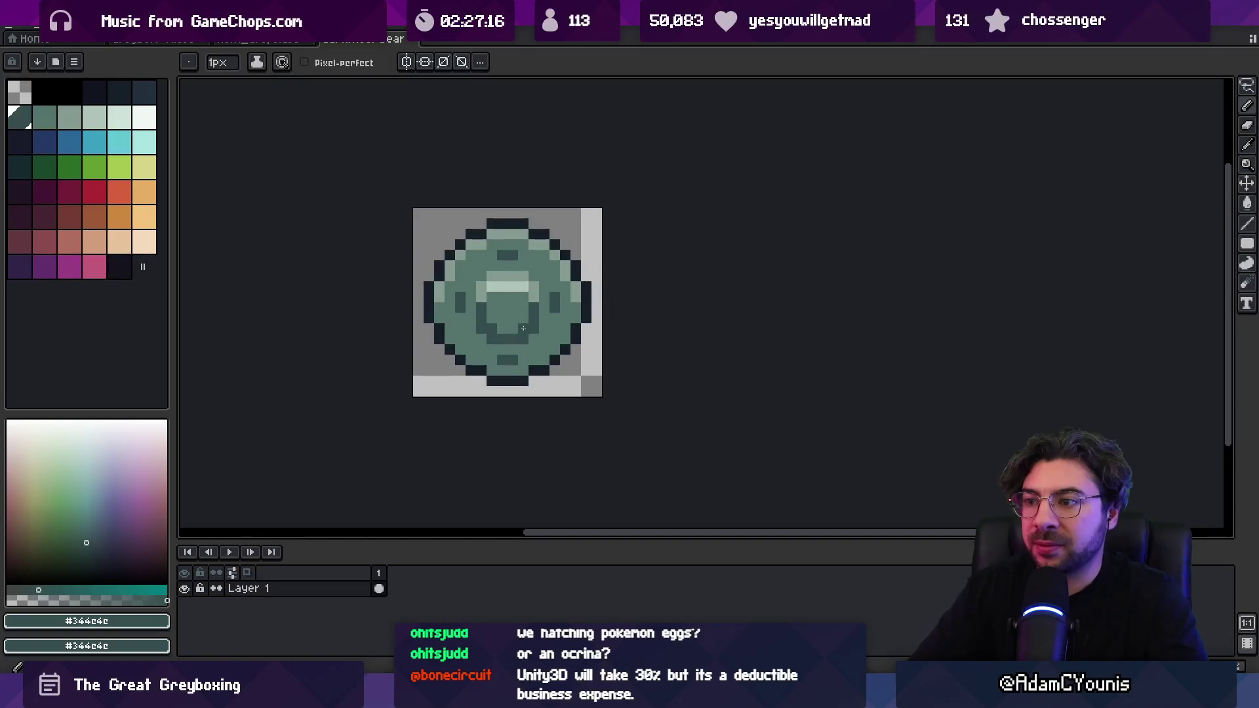
pyautogui.scroll(-4, 518, 308)
pyautogui.scroll(4, 564, 303)
pyautogui.press('b')
pyautogui.keyDown('alt'); pyautogui.click(537, 301); pyautogui.keyUp('alt')
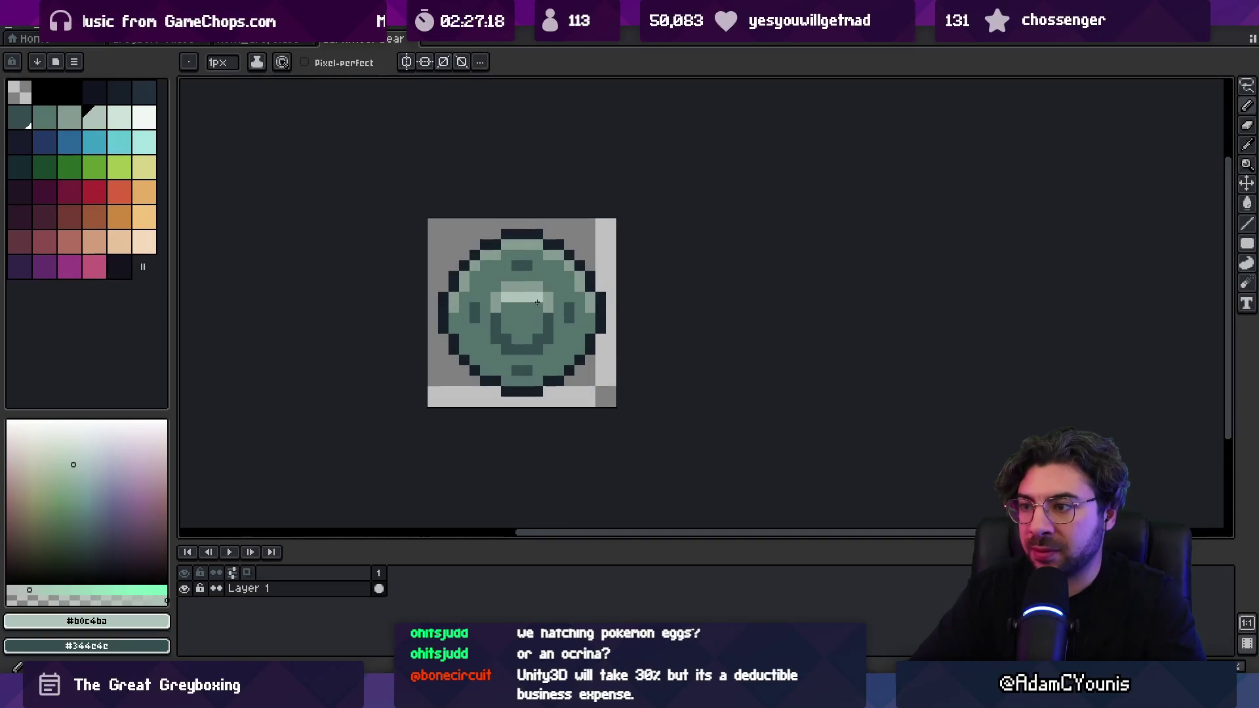
# - Sample the mid-light green from the sprite and check it at small size
pyautogui.press('z')
pyautogui.scroll(-4, 544, 293)
pyautogui.scroll(4, 549, 296)
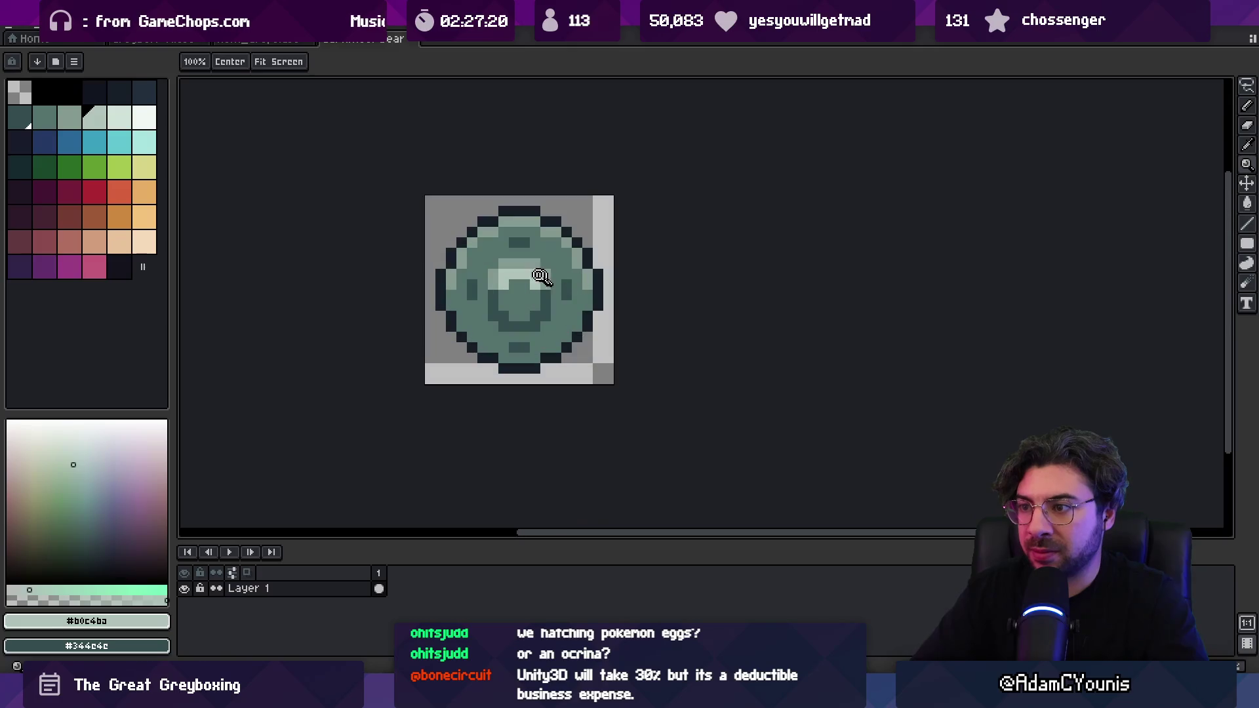
pyautogui.press('b')
pyautogui.keyDown('alt'); pyautogui.click(501, 276); pyautogui.keyUp('alt')
pyautogui.press('z')
pyautogui.scroll(-4, 535, 270)
pyautogui.scroll(4, 587, 239)
# - Switch to the darkest navy for shading the hub's lower part and preview the result
pyautogui.keyDown('alt'); pyautogui.click(575, 261); pyautogui.keyUp('alt')
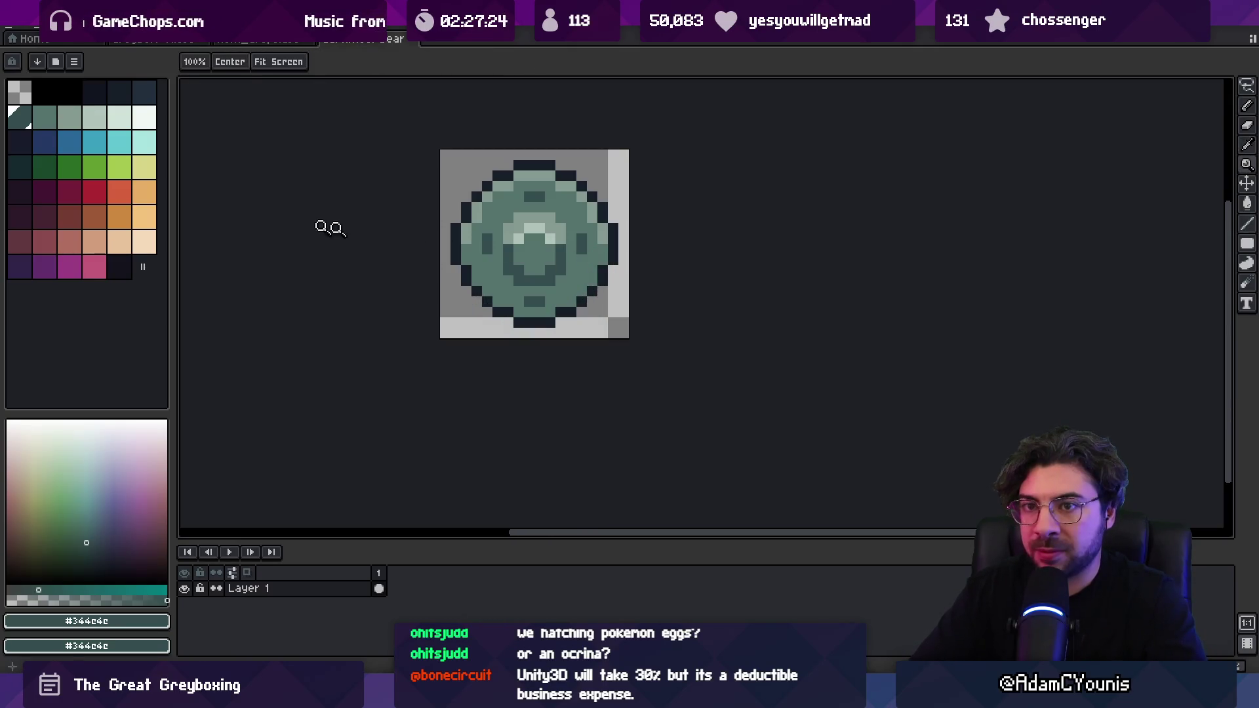
pyautogui.click(146, 88)
pyautogui.press('b')
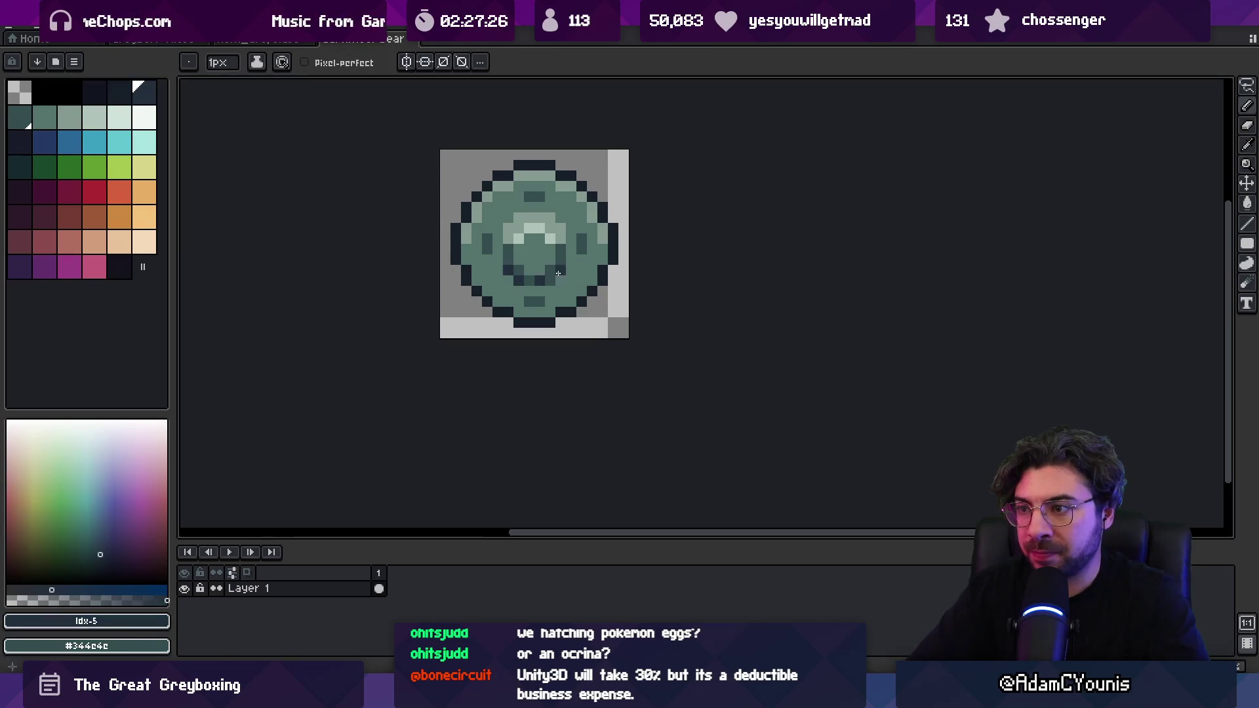
pyautogui.press('z')
pyautogui.scroll(-5, 564, 255)
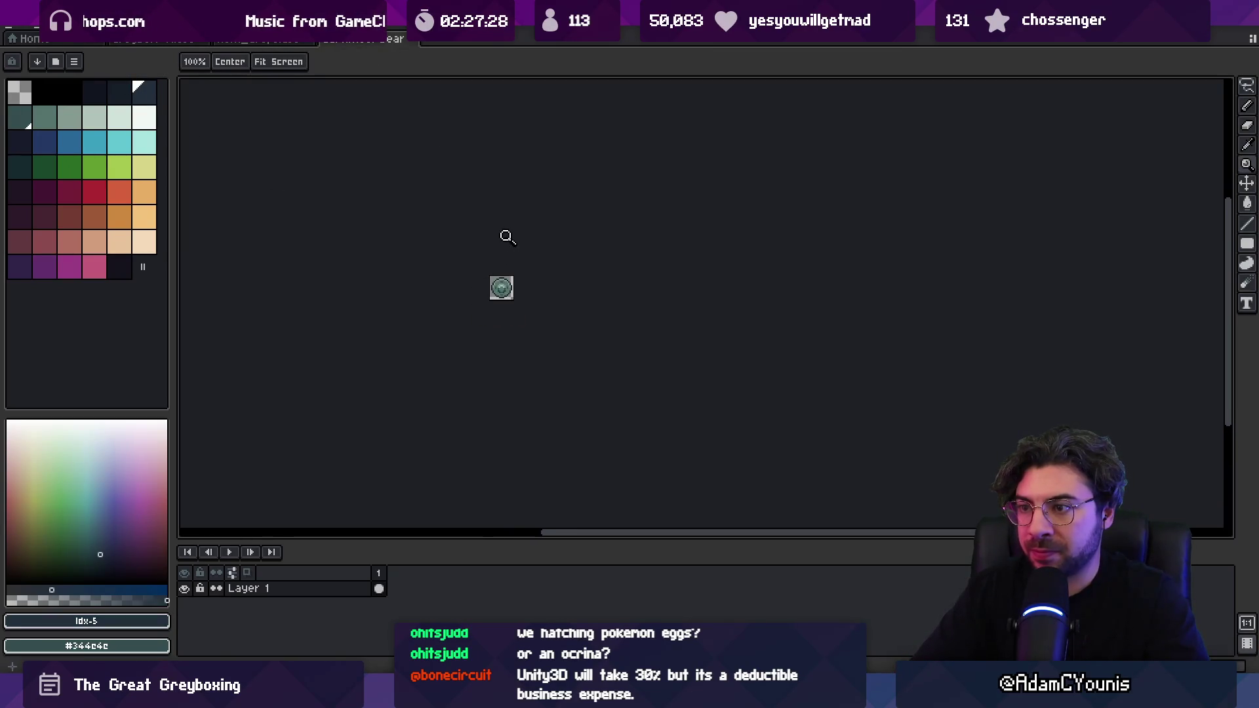
pyautogui.scroll(4, 518, 274)
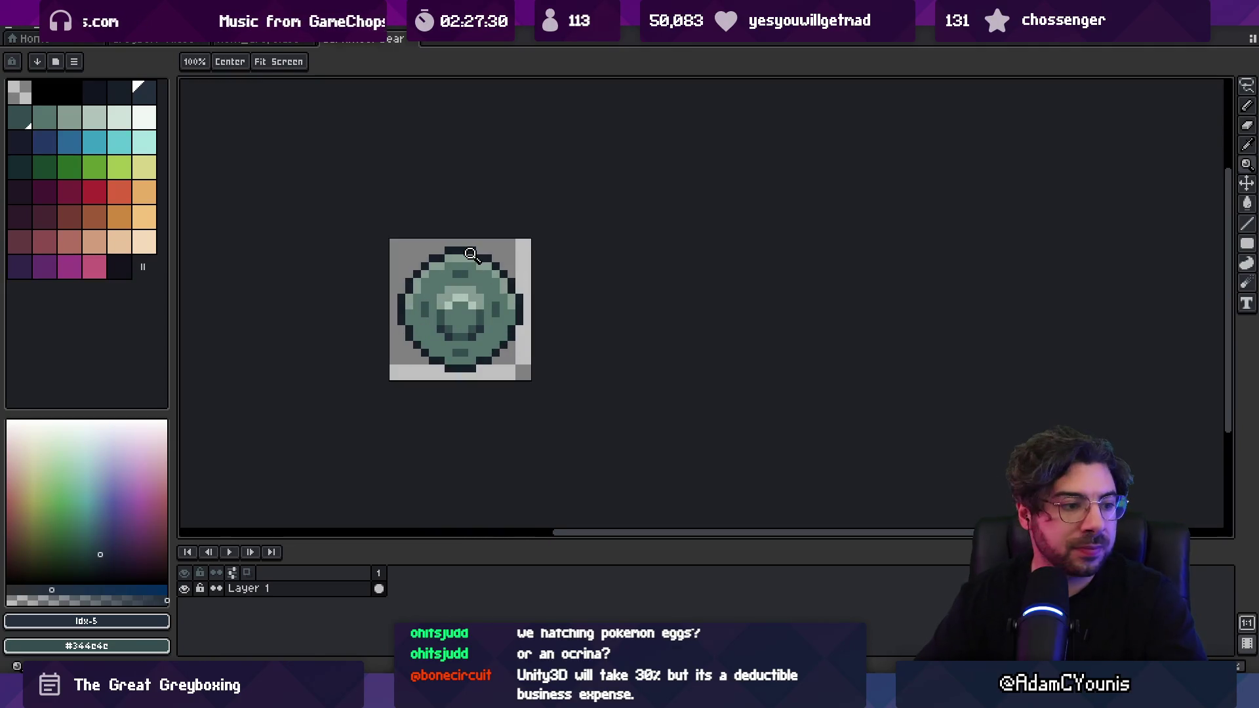
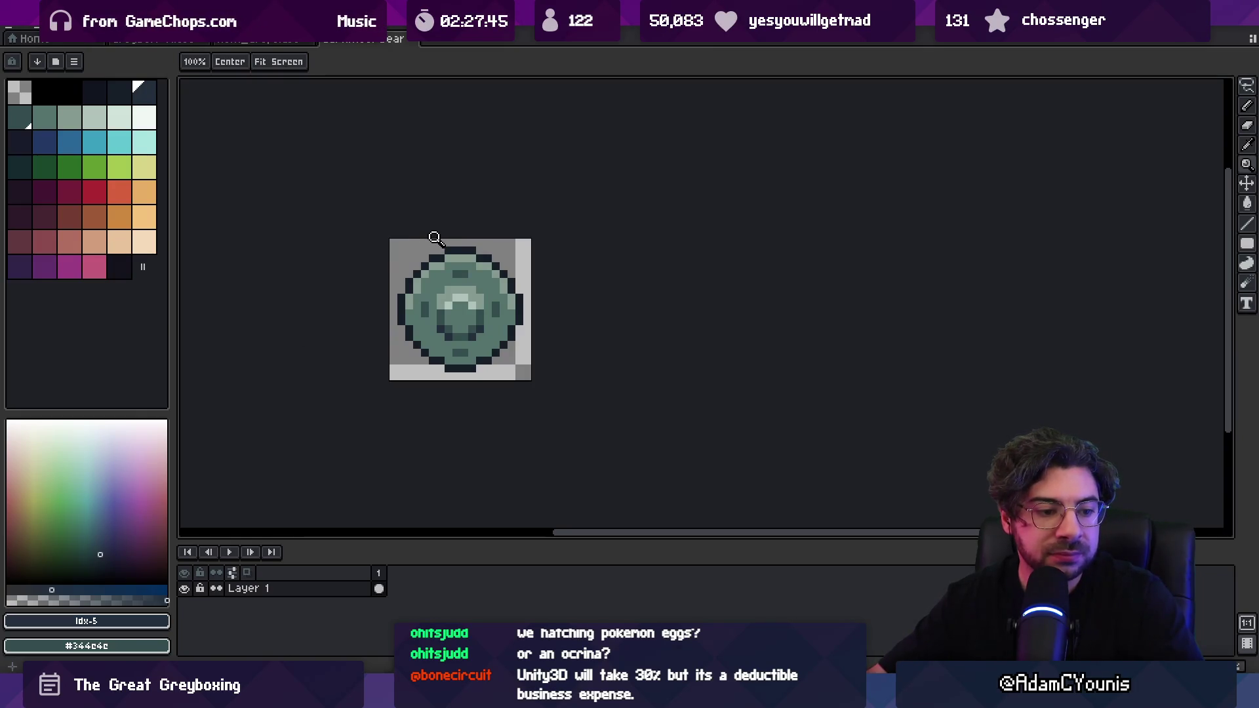
# - Pick the dark outline colour from the bearing sprite and go back to the pencil
pyautogui.scroll(-3, 493, 278)
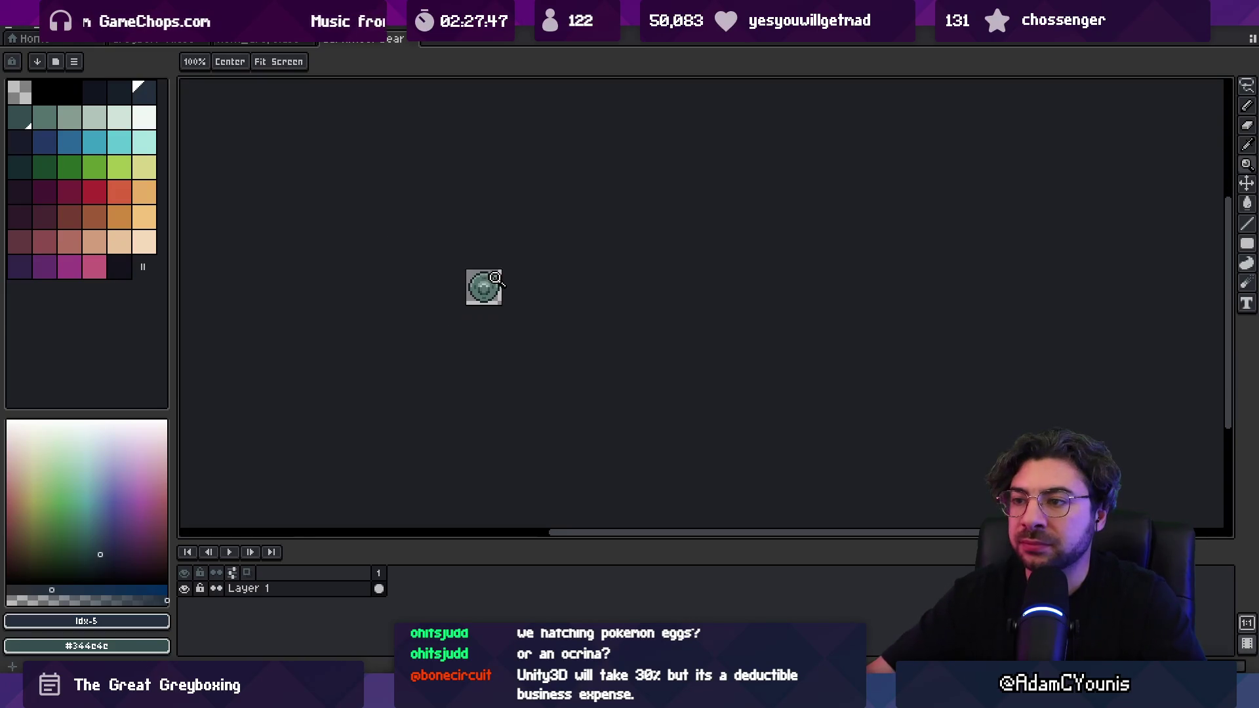
pyautogui.scroll(3, 481, 307)
pyautogui.press('b')
pyautogui.keyDown('alt'); pyautogui.click(571, 366); pyautogui.keyUp('alt')
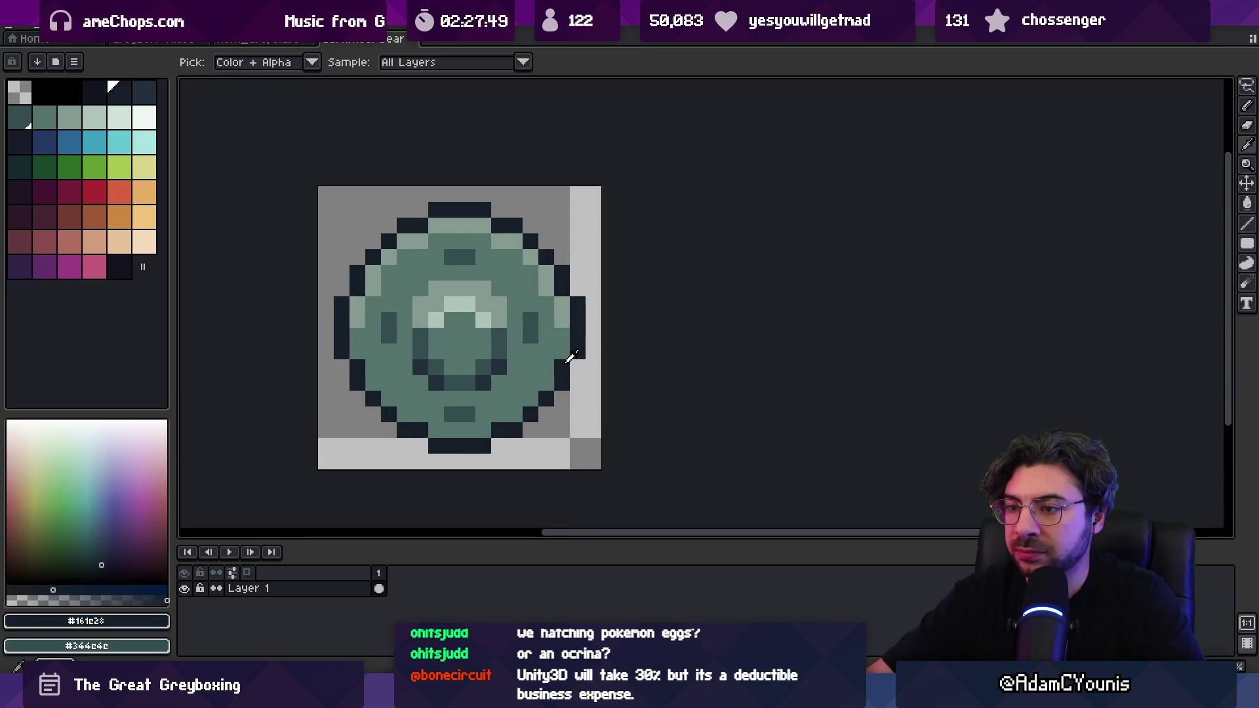
pyautogui.scroll(-2, 478, 314)
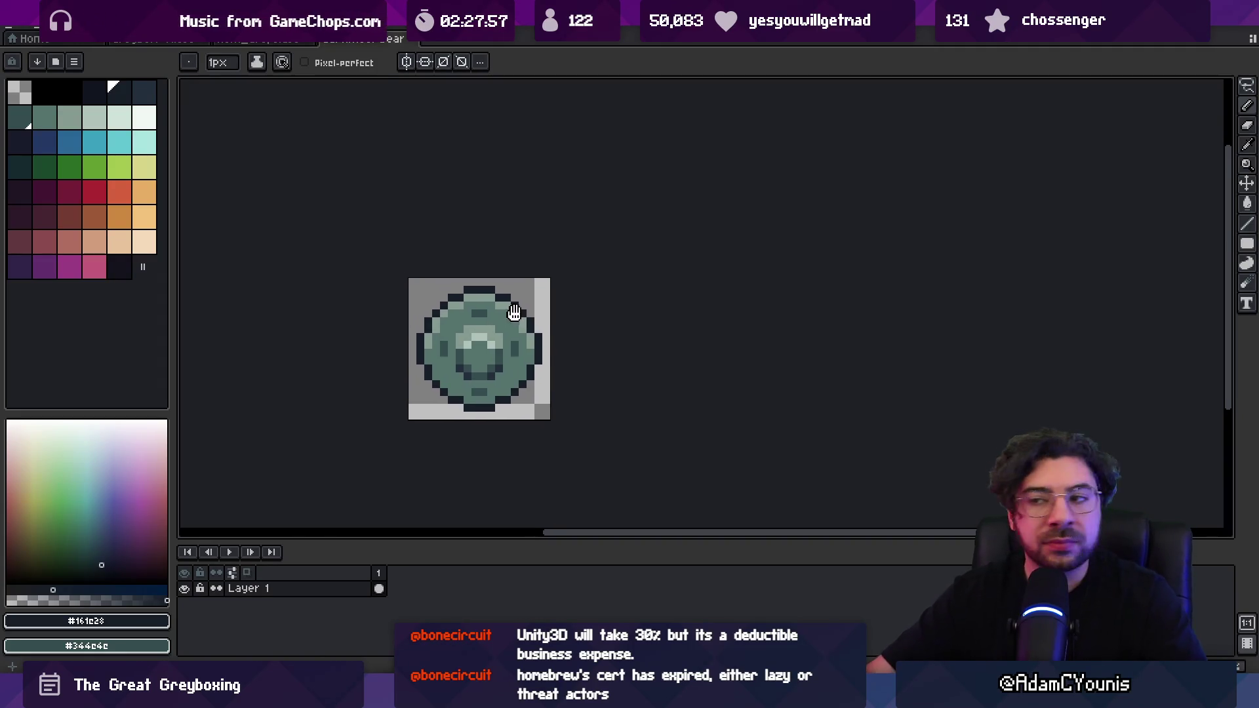
# - Export the bearing sprite as Cartwheel Bearing.png, then move over to Unity
pyautogui.press('m')
pyautogui.press('b')
pyautogui.hotkey('ctrl', 'alt', 'shift', 's')
pyautogui.click(580, 352)
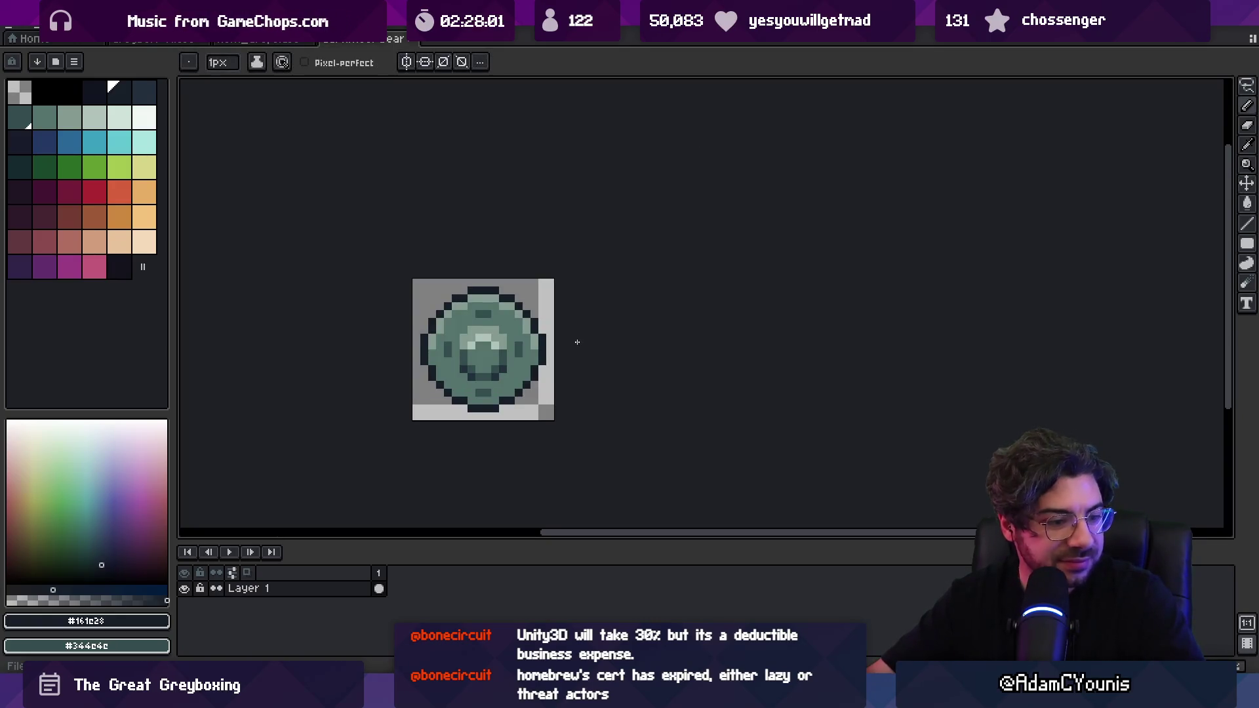
pyautogui.moveTo(413, 696)
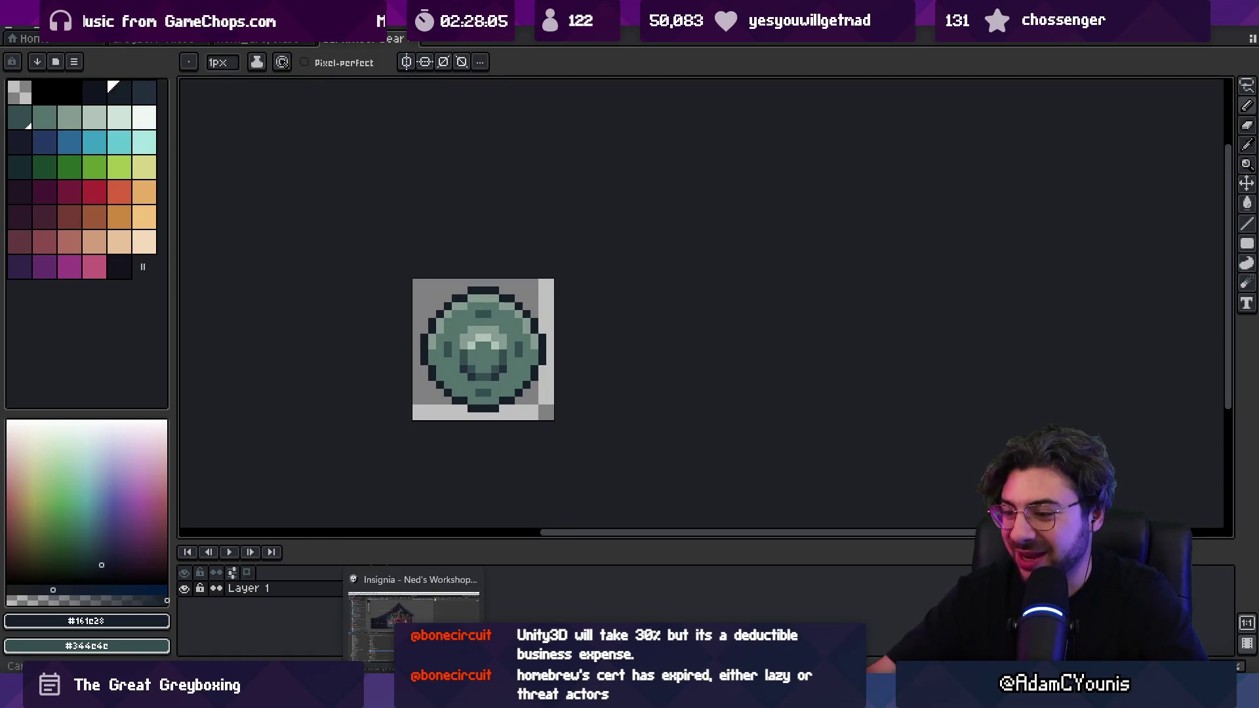
pyautogui.click(414, 623)
# - Search the Project for 'cartwheel' and select the Cartwheel Bearing item asset
pyautogui.click(442, 402)
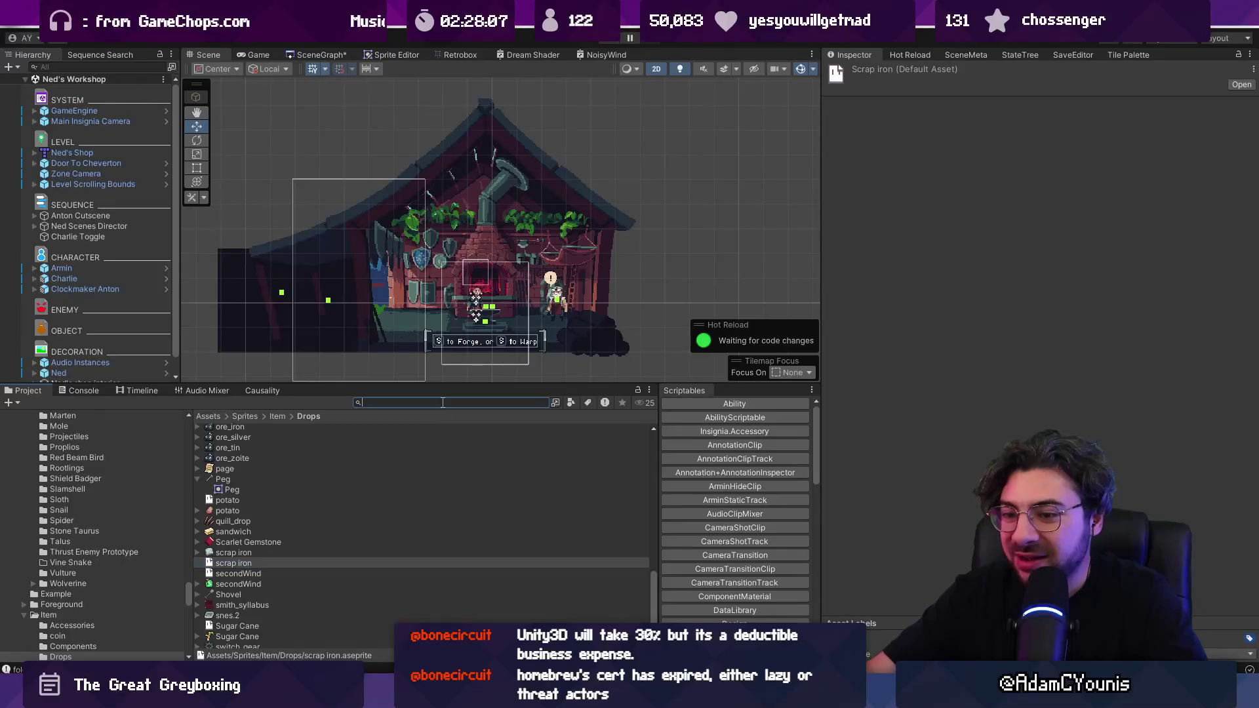
pyautogui.write('e')
pyautogui.press('BackSpace')
pyautogui.press('BackSpace')
pyautogui.press('BackSpace')
pyautogui.write('cartwheel')
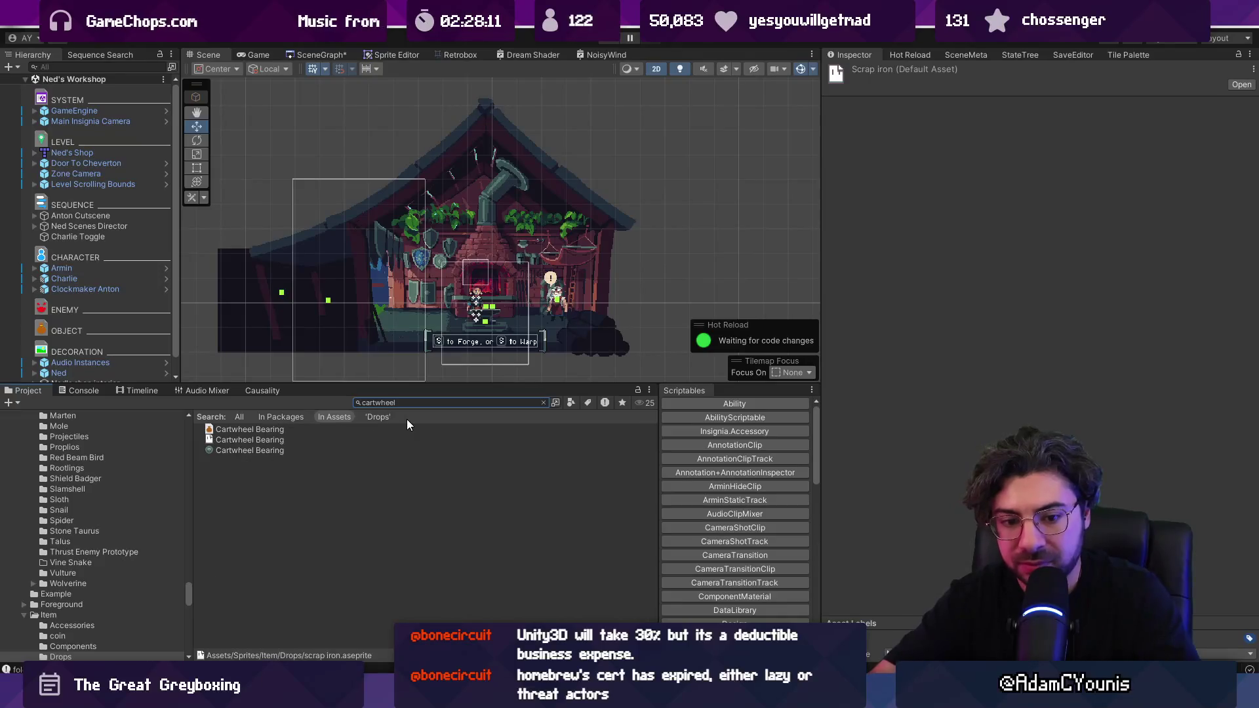
pyautogui.click(285, 430)
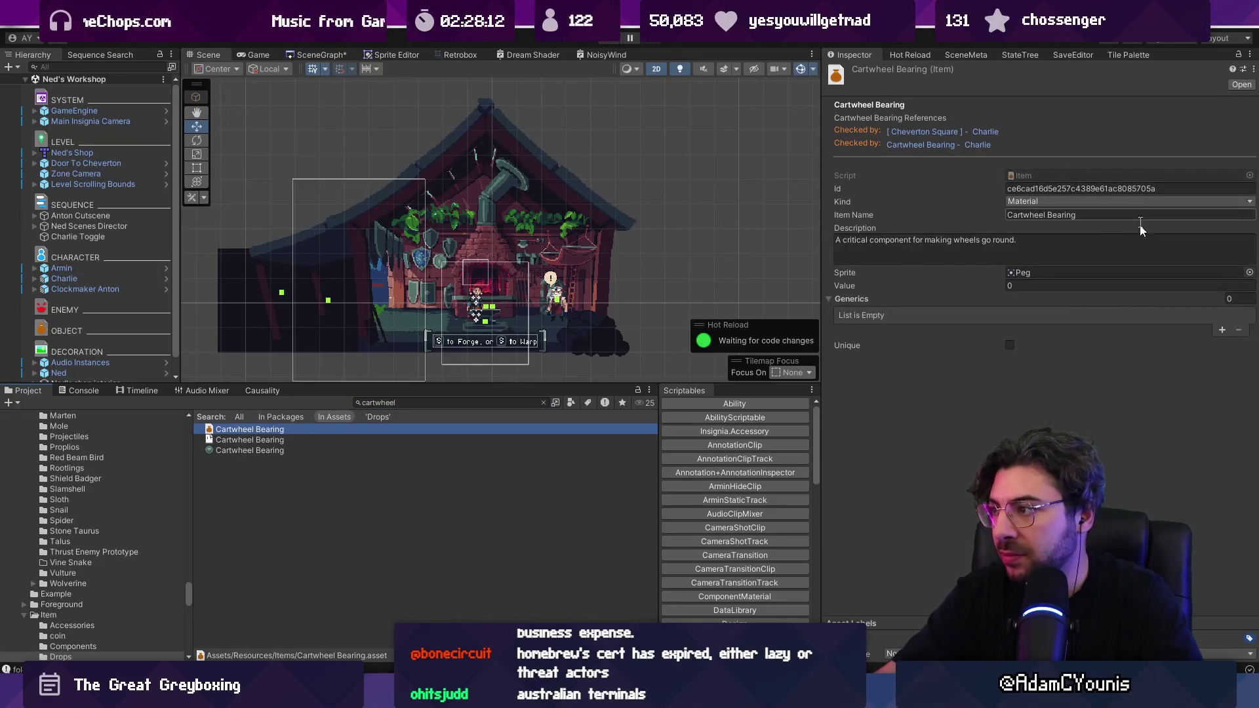
pyautogui.click(1248, 273)
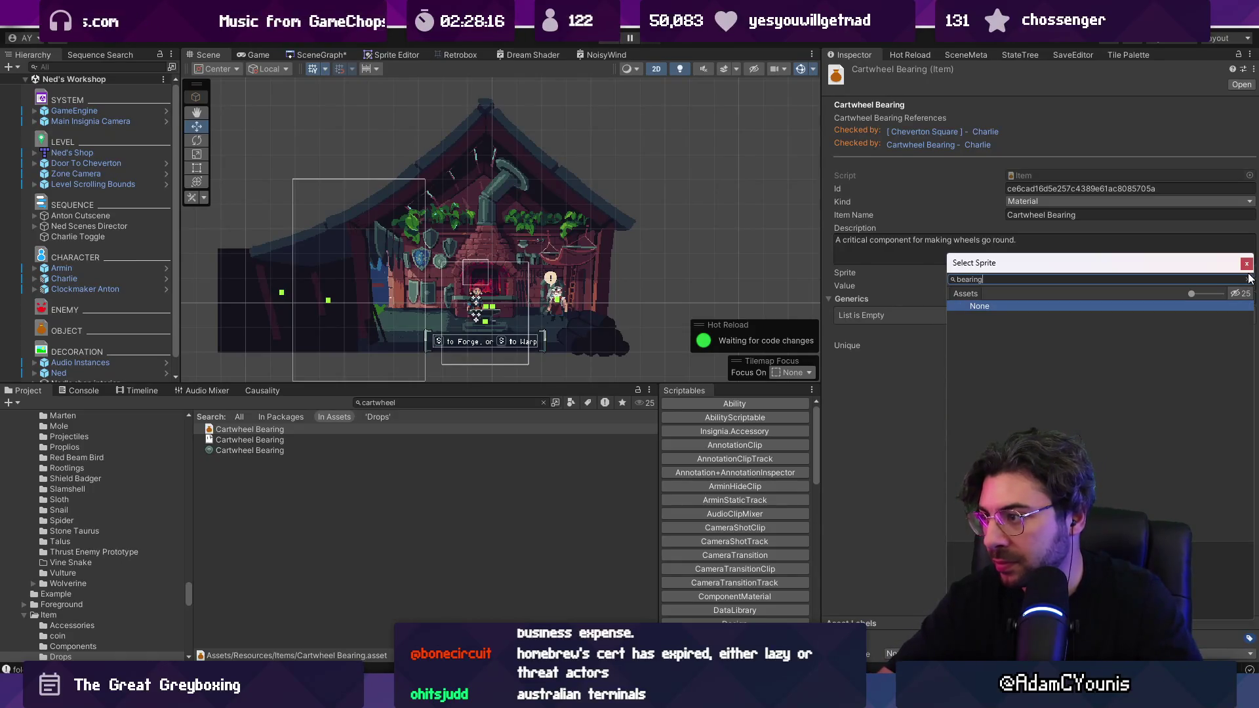
# - Set the Cartwheel Bearing image's Sprite Mode to Single and apply the import settings
pyautogui.click(393, 450)
pyautogui.click(1068, 144)
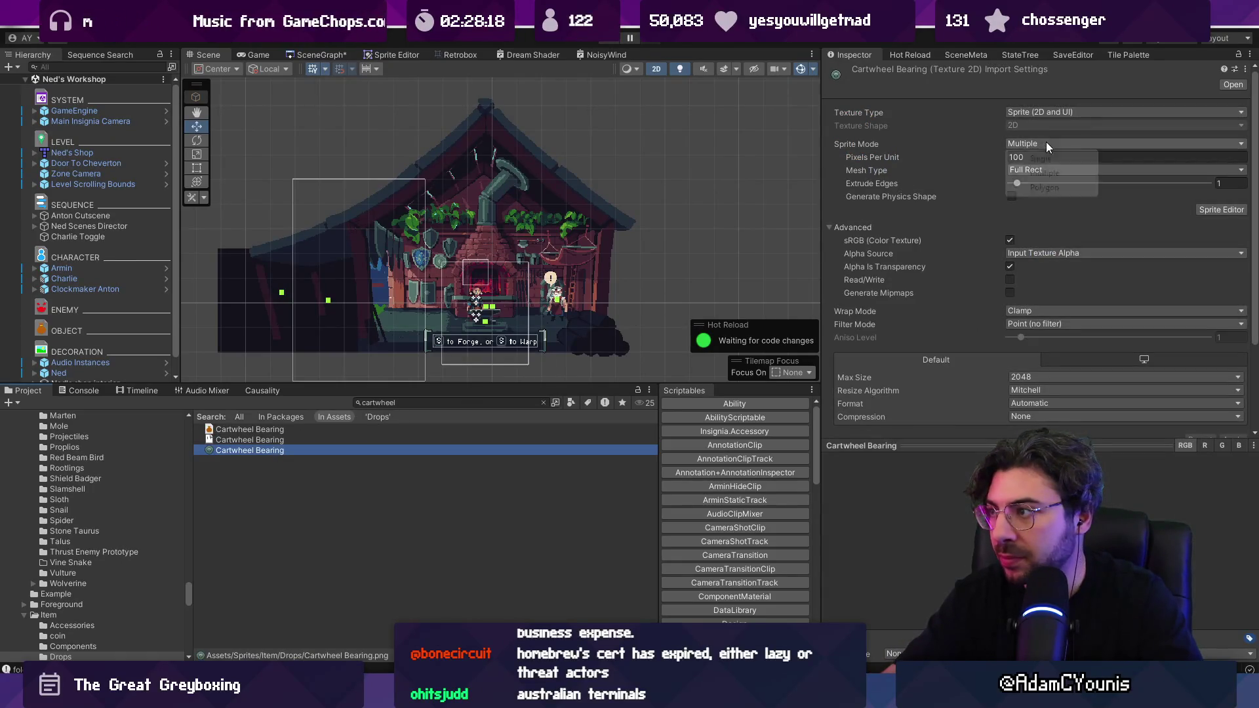
pyautogui.click(1049, 159)
pyautogui.scroll(-3, 1123, 344)
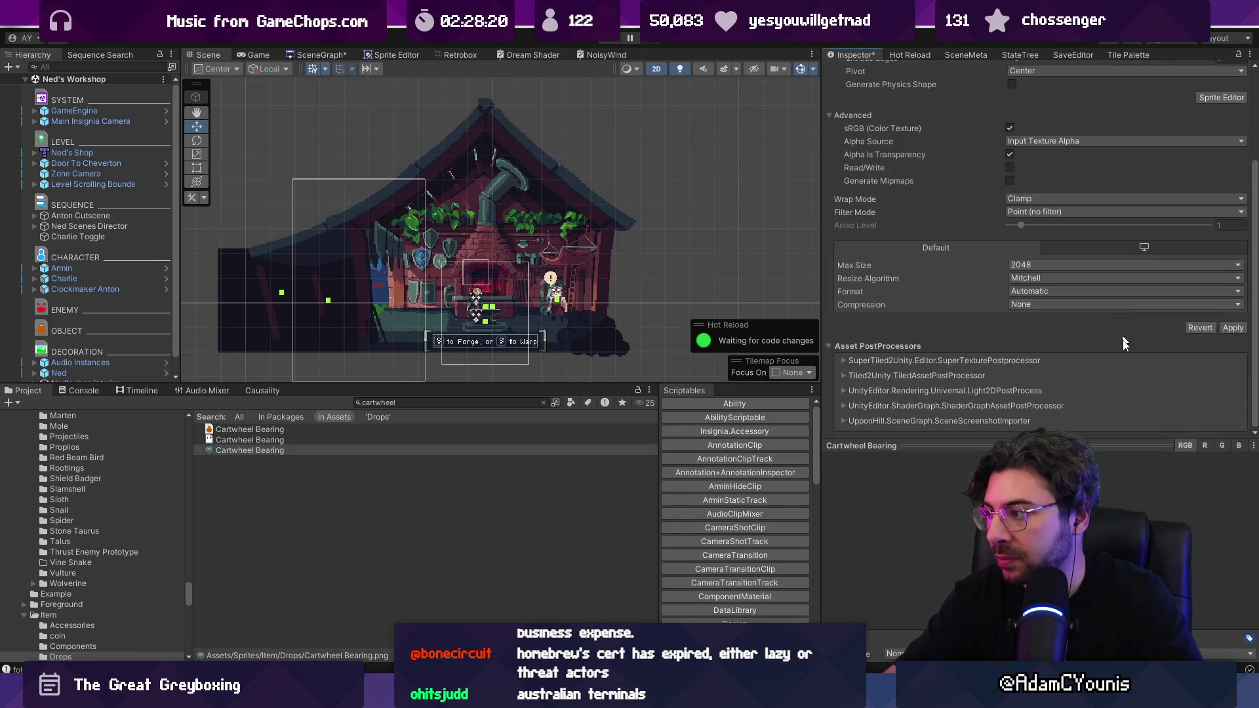
pyautogui.click(1233, 328)
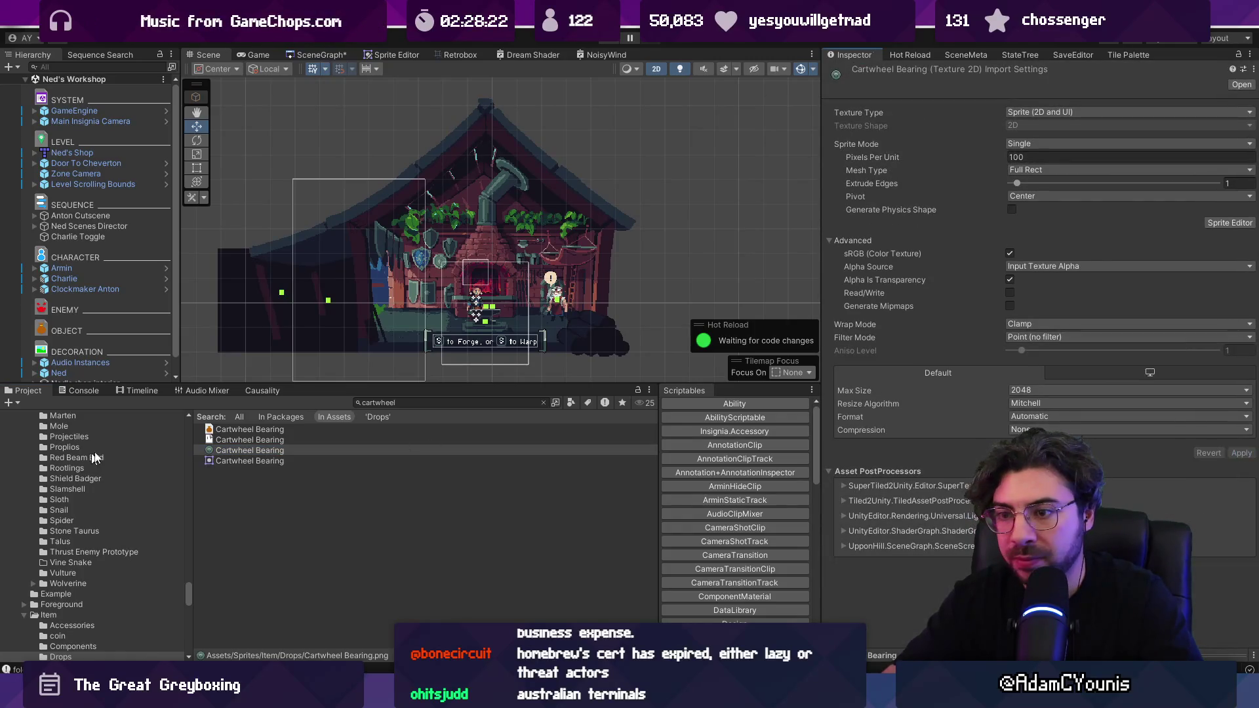
# - Drag the Cartwheel Bearing sprite into the item's Sprite field, replacing Peg
pyautogui.click(236, 429)
pyautogui.moveTo(247, 453); pyautogui.dragTo(1094, 227)
pyautogui.moveTo(1036, 287); pyautogui.dragTo(1028, 275)
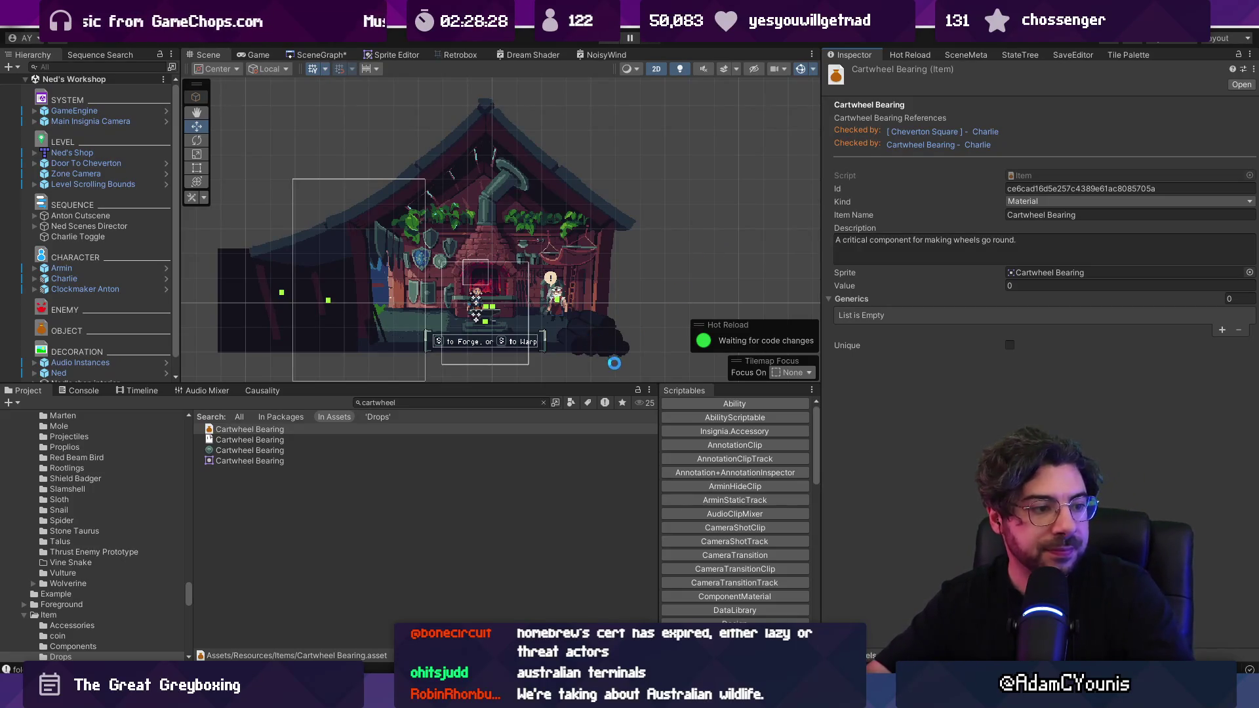
pyautogui.moveTo(479, 386); pyautogui.dragTo(482, 478)
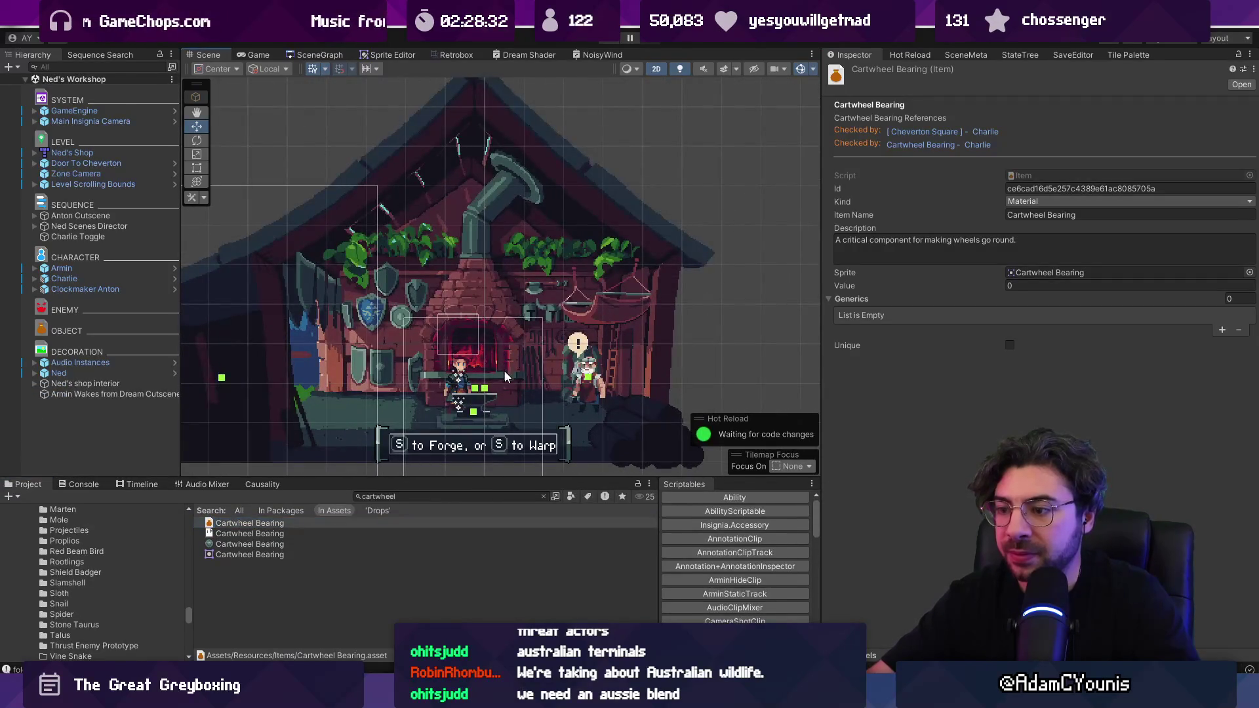
# - Glance at the quest synopsis document, then return to the Unity editor
pyautogui.hotkey('alt', 'Tab')
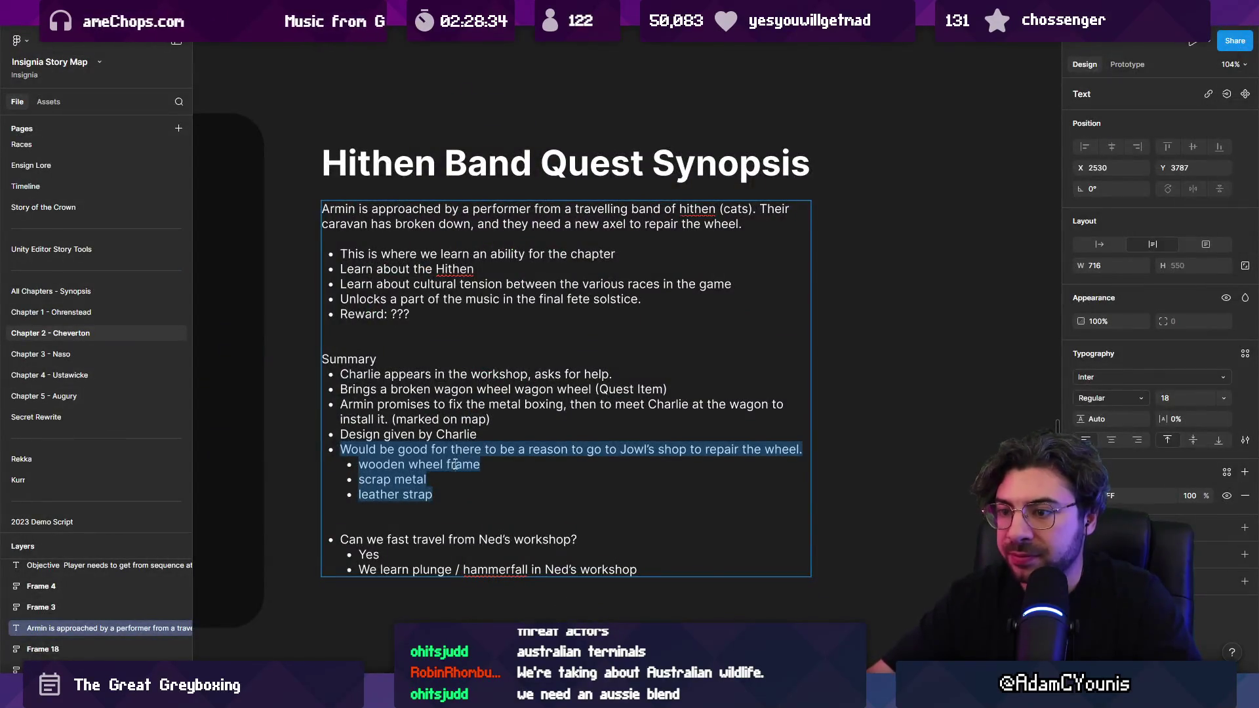
pyautogui.click(502, 477)
pyautogui.hotkey('alt', 'Tab')
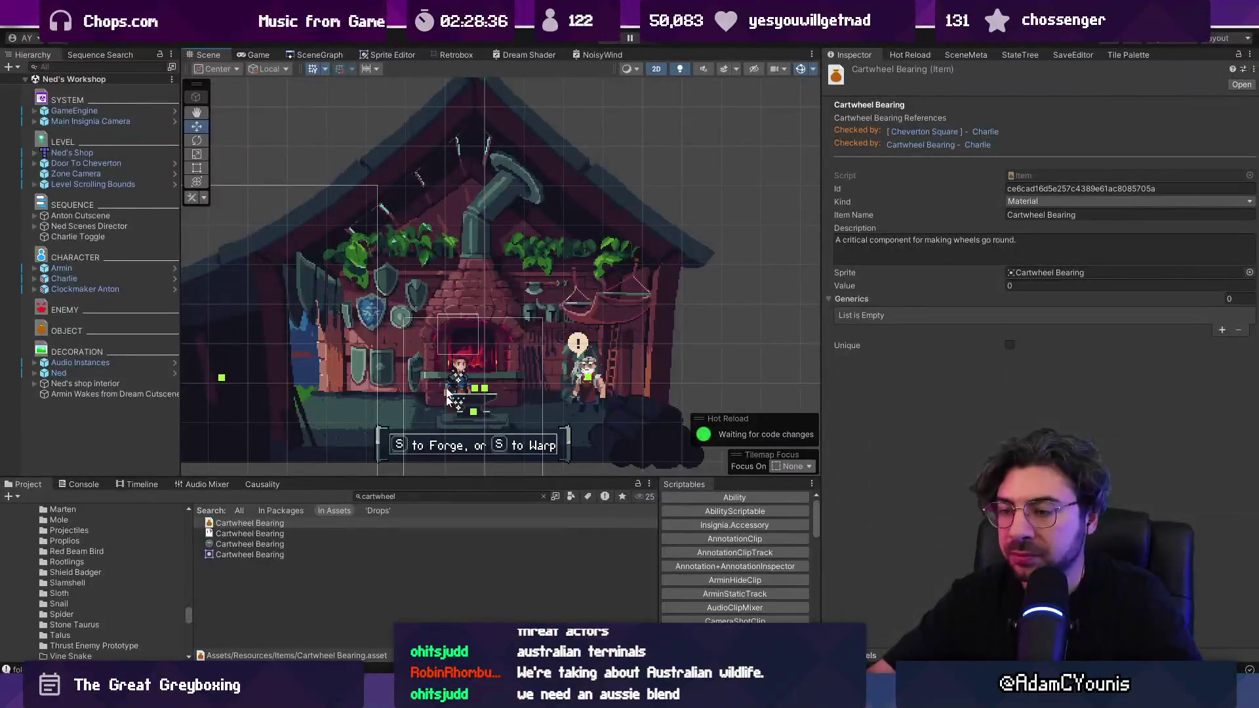
# - Open Cheverton Shops from the SceneGraph and drag GameEngine left to X -10.13
pyautogui.scroll(-2, 426, 262)
pyautogui.click(320, 55)
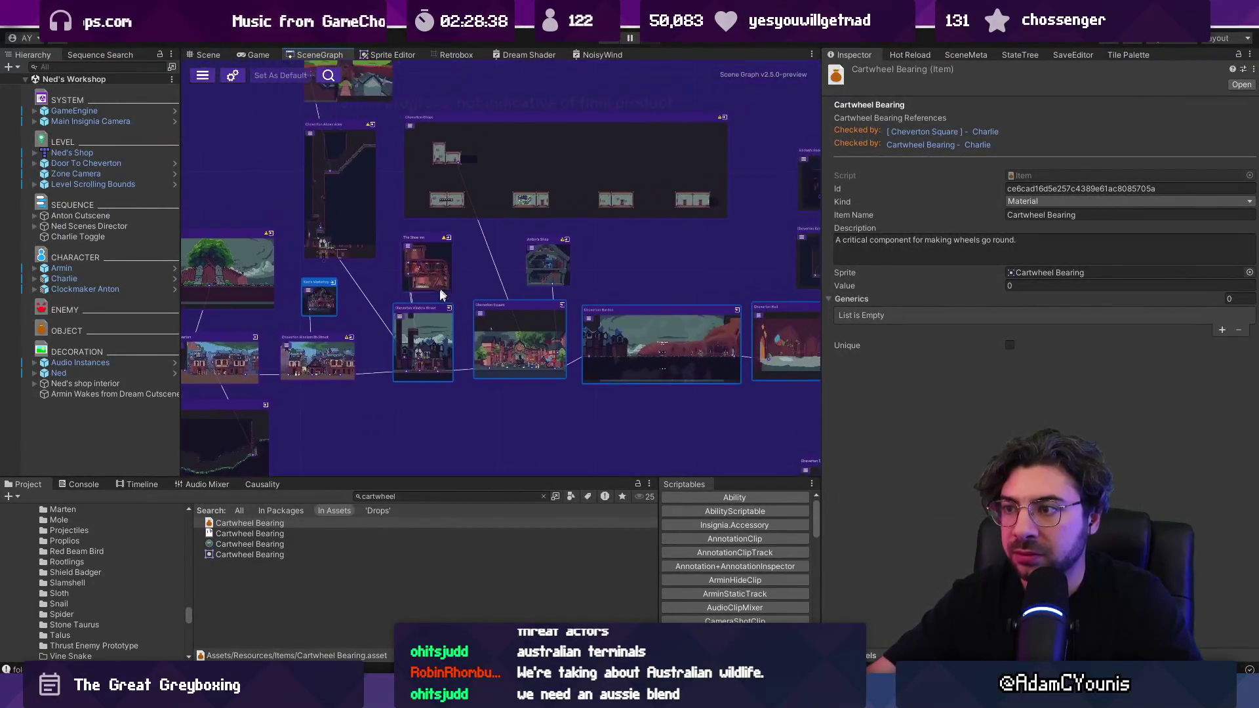
pyautogui.scroll(5, 357, 205)
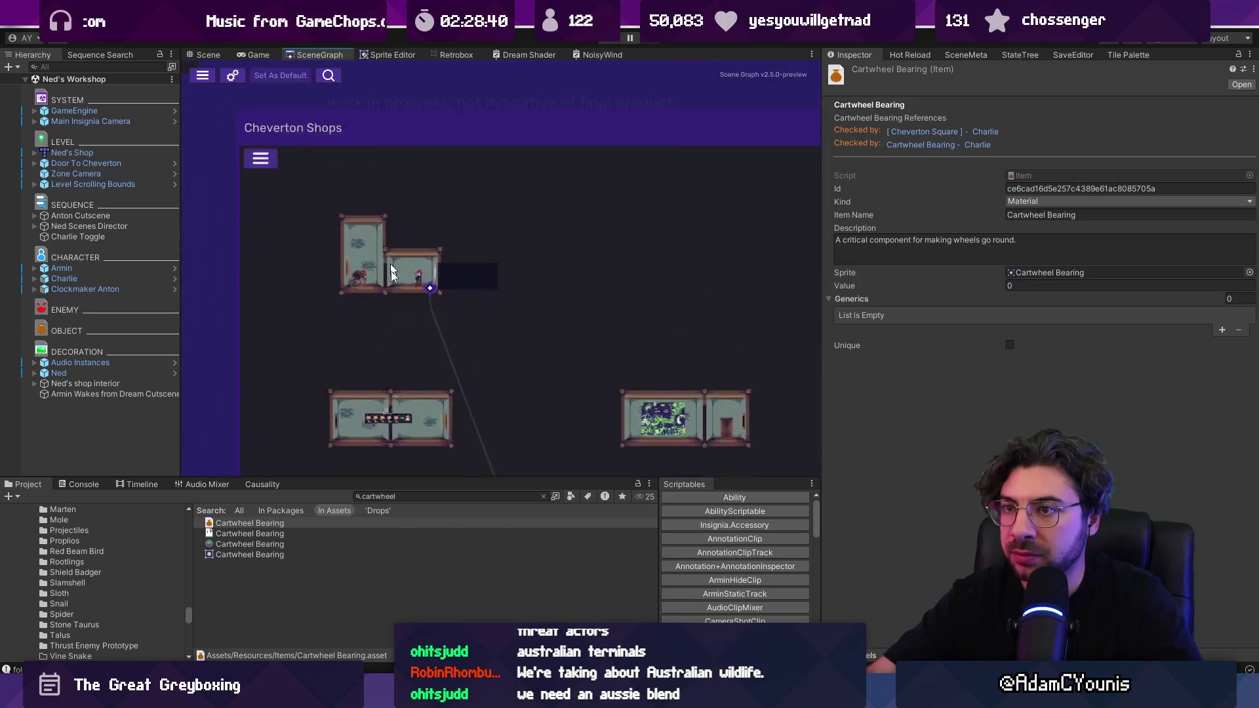
pyautogui.doubleClick(398, 290)
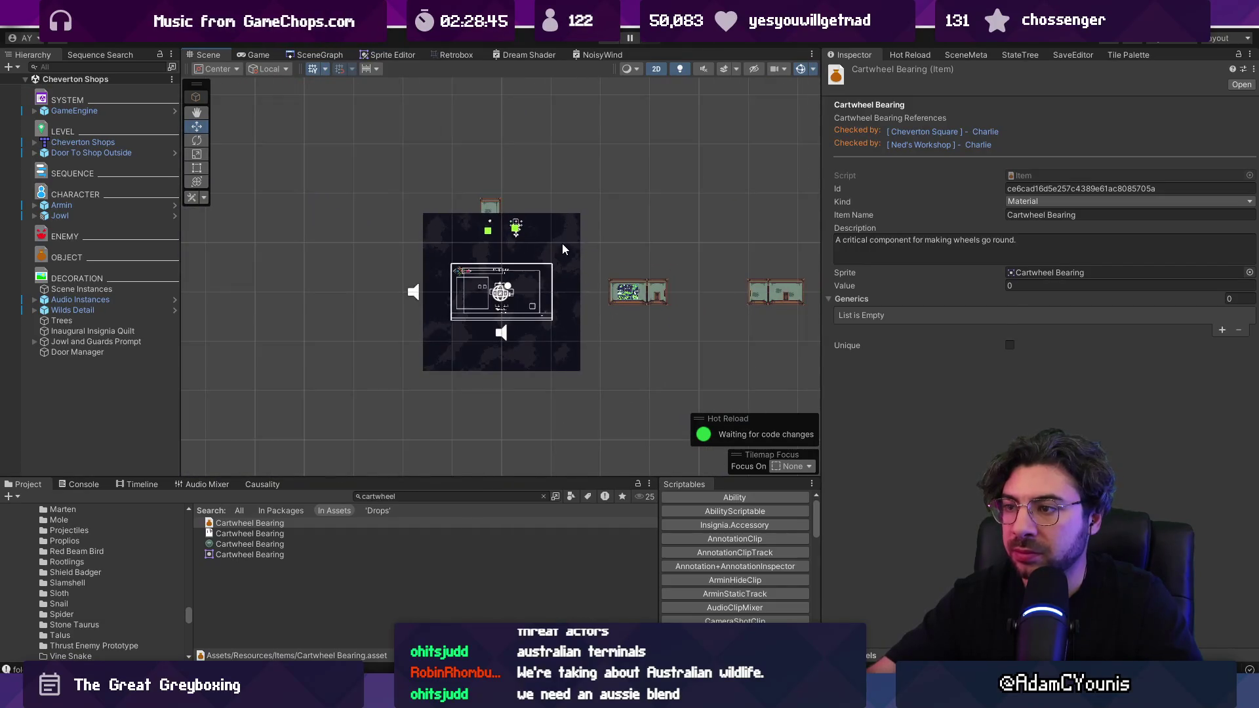
pyautogui.moveTo(558, 295); pyautogui.dragTo(399, 295)
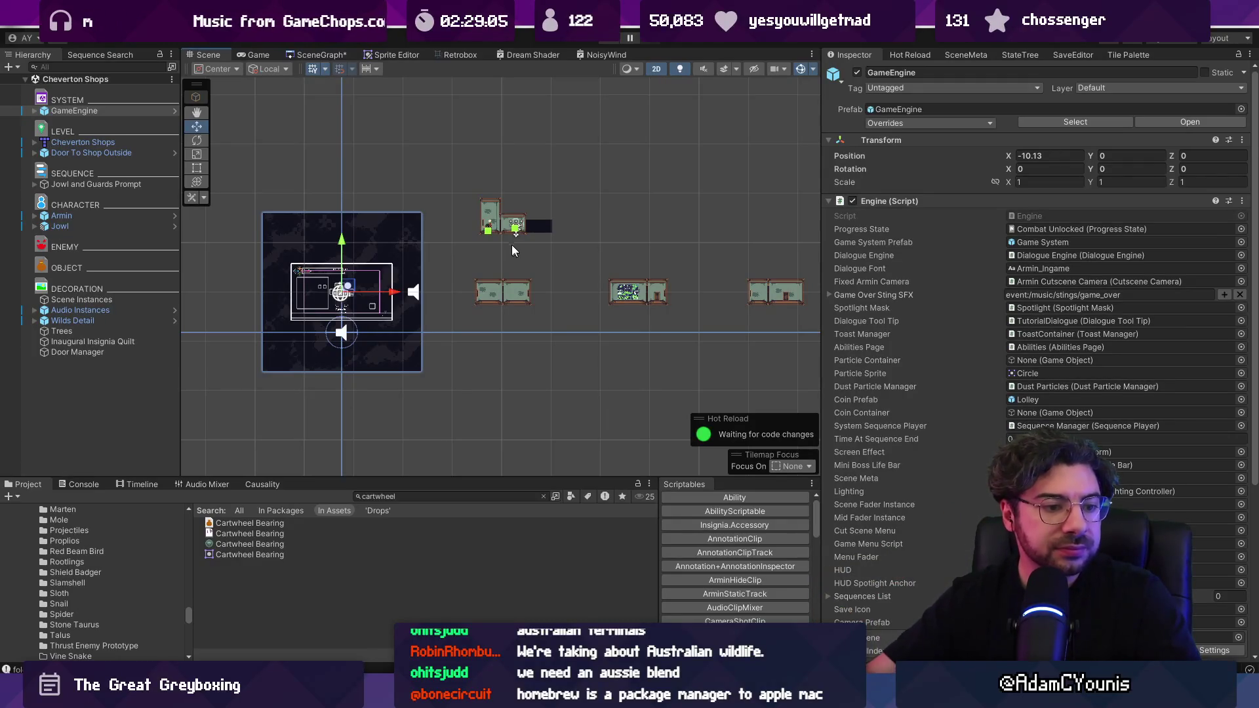
pyautogui.scroll(8, 539, 189)
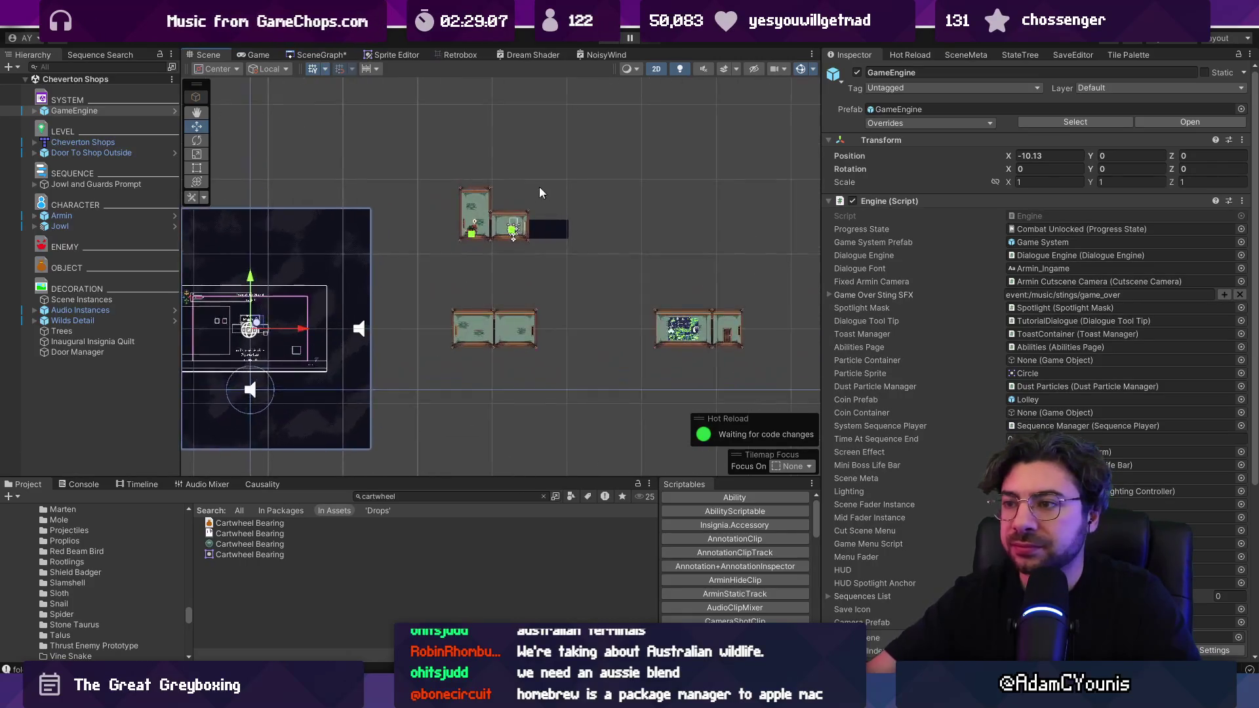
pyautogui.scroll(-3, 394, 289)
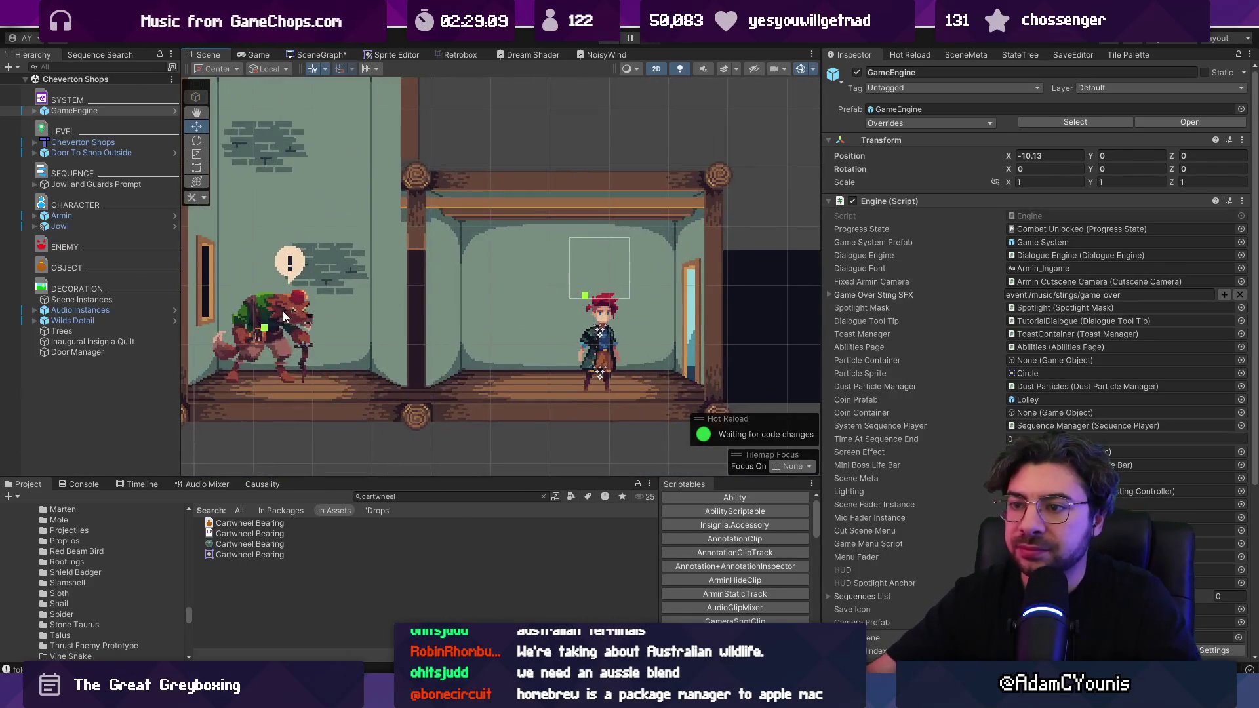
# - With Jowl selected, play the scene, advance all 10 Meet Jowl lines, then stop
pyautogui.click(282, 311)
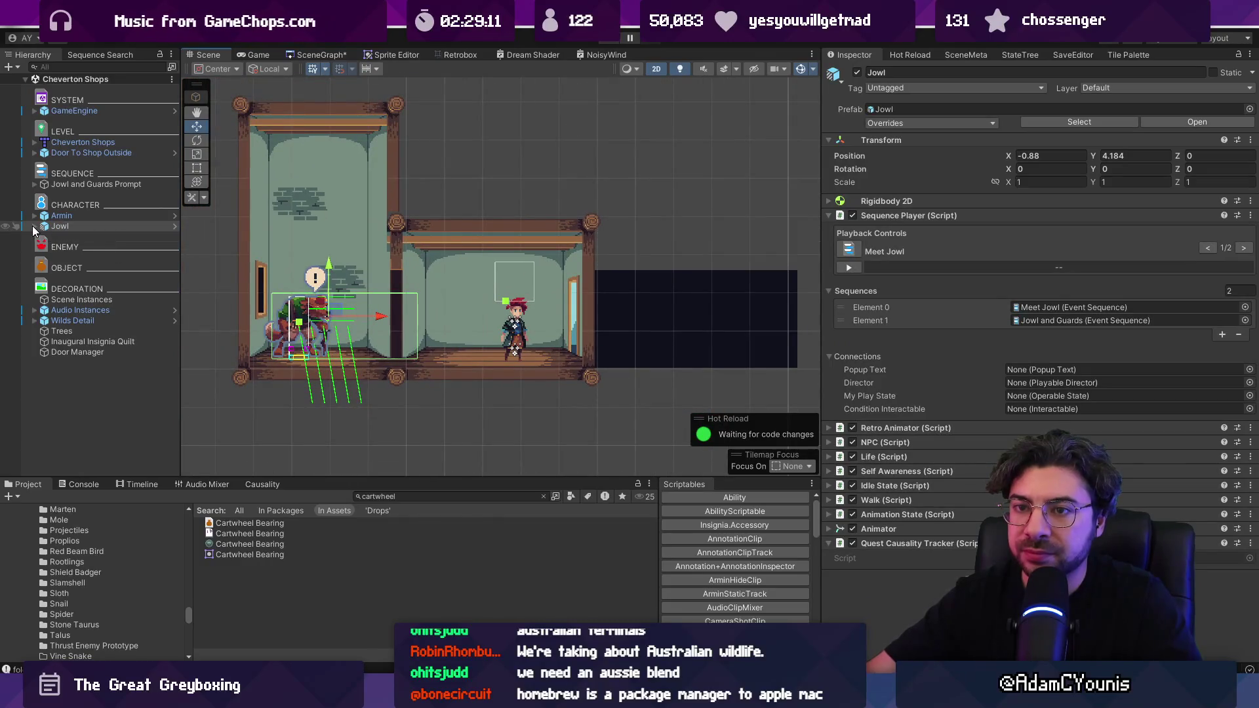
pyautogui.click(33, 225)
pyautogui.click(609, 40)
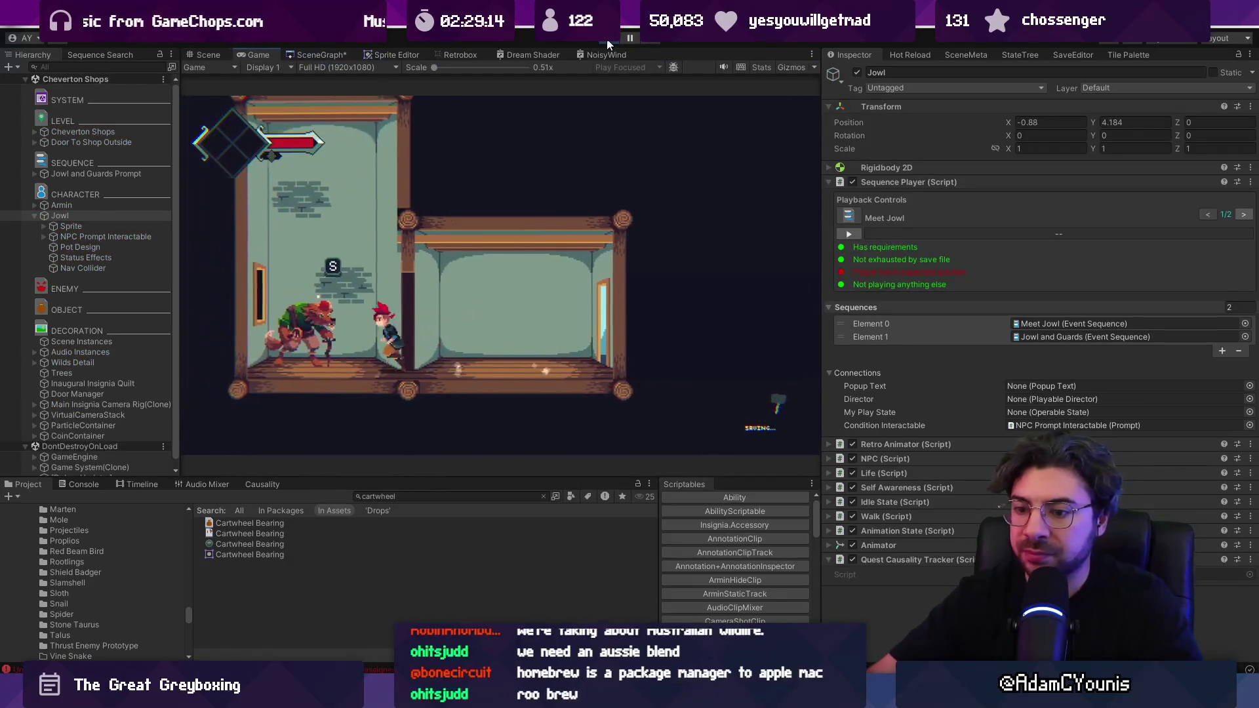
pyautogui.press('s')
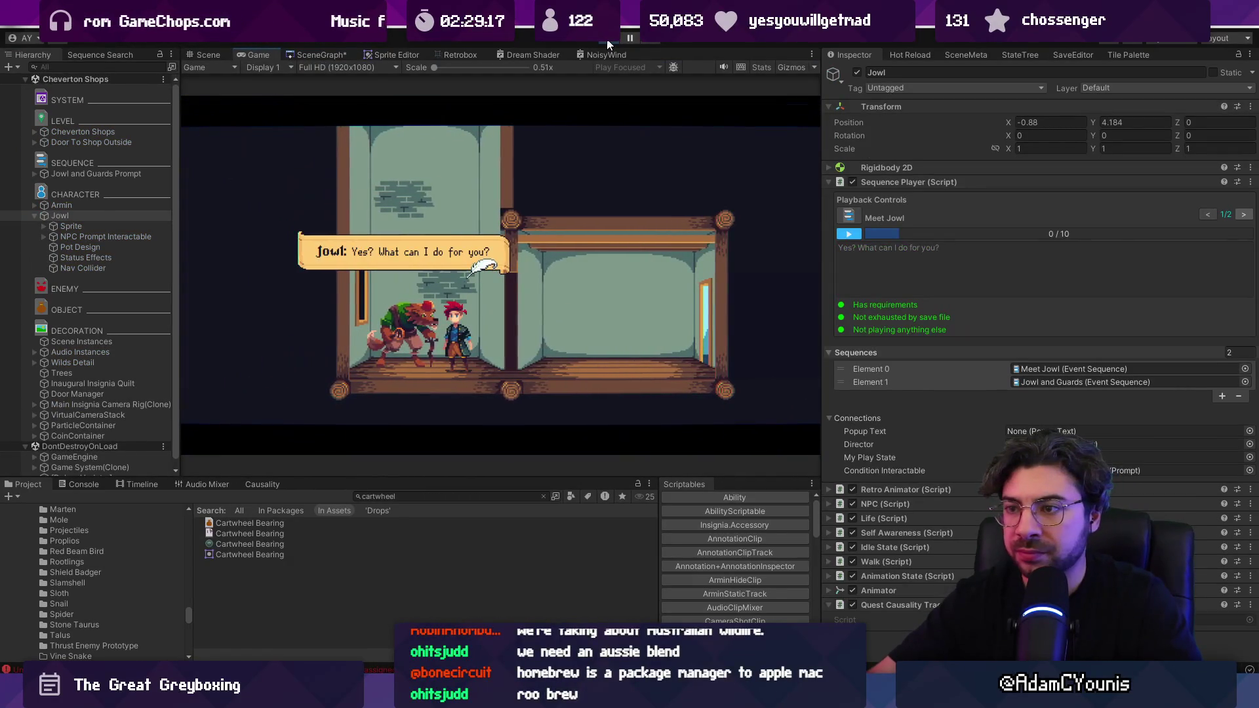
pyautogui.press('space')
pyautogui.press('space')
pyautogui.press('space')
pyautogui.press('space')
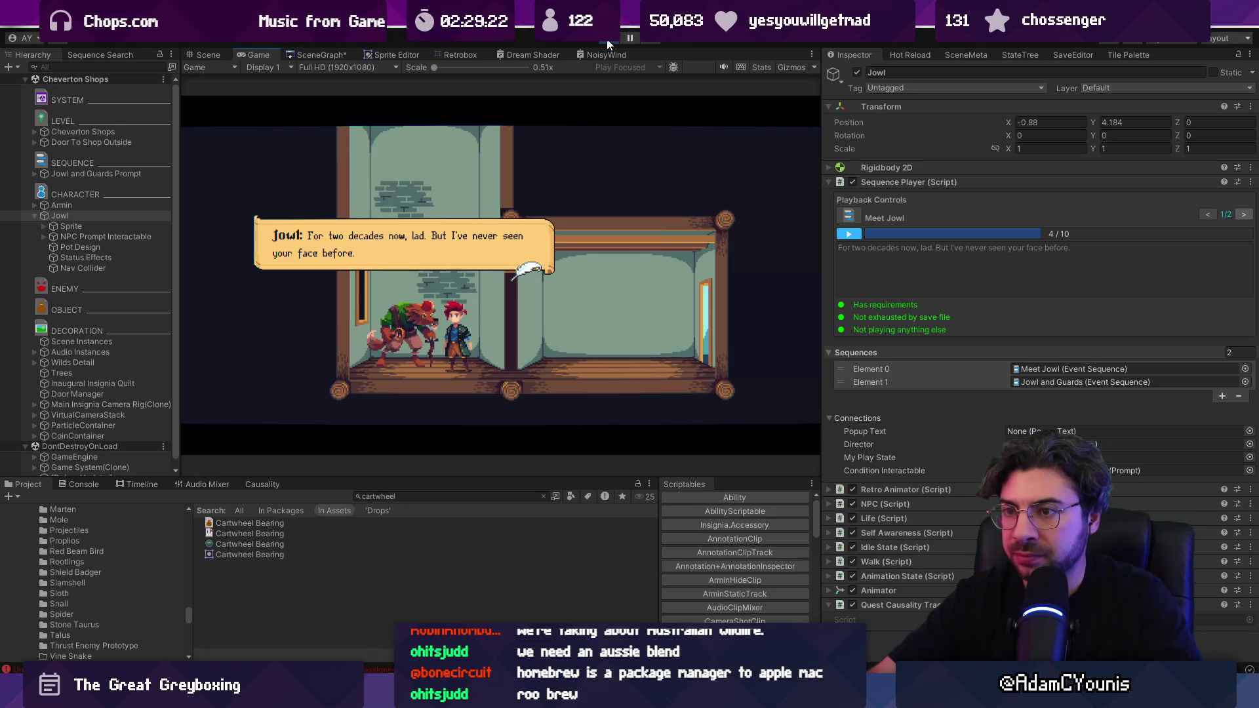
pyautogui.press('space')
pyautogui.press('space')
pyautogui.press('space')
pyautogui.press('space')
pyautogui.press('space')
pyautogui.press('space')
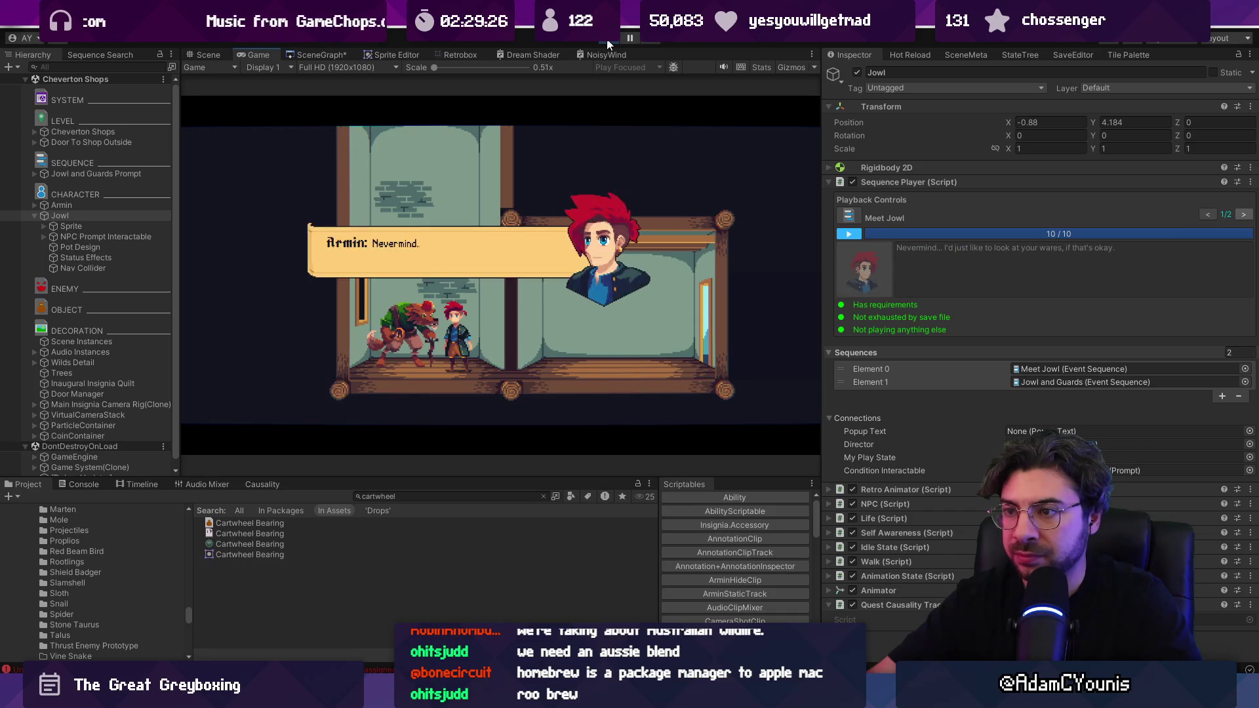
pyautogui.press('space')
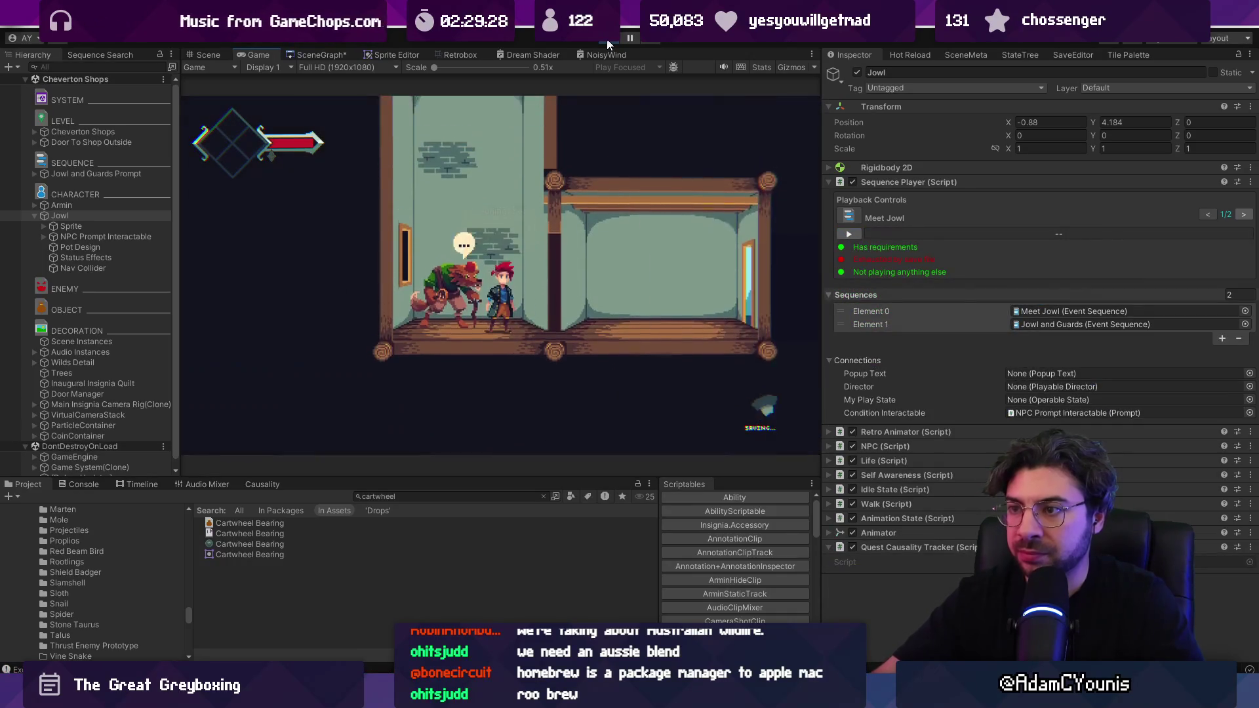
pyautogui.click(607, 40)
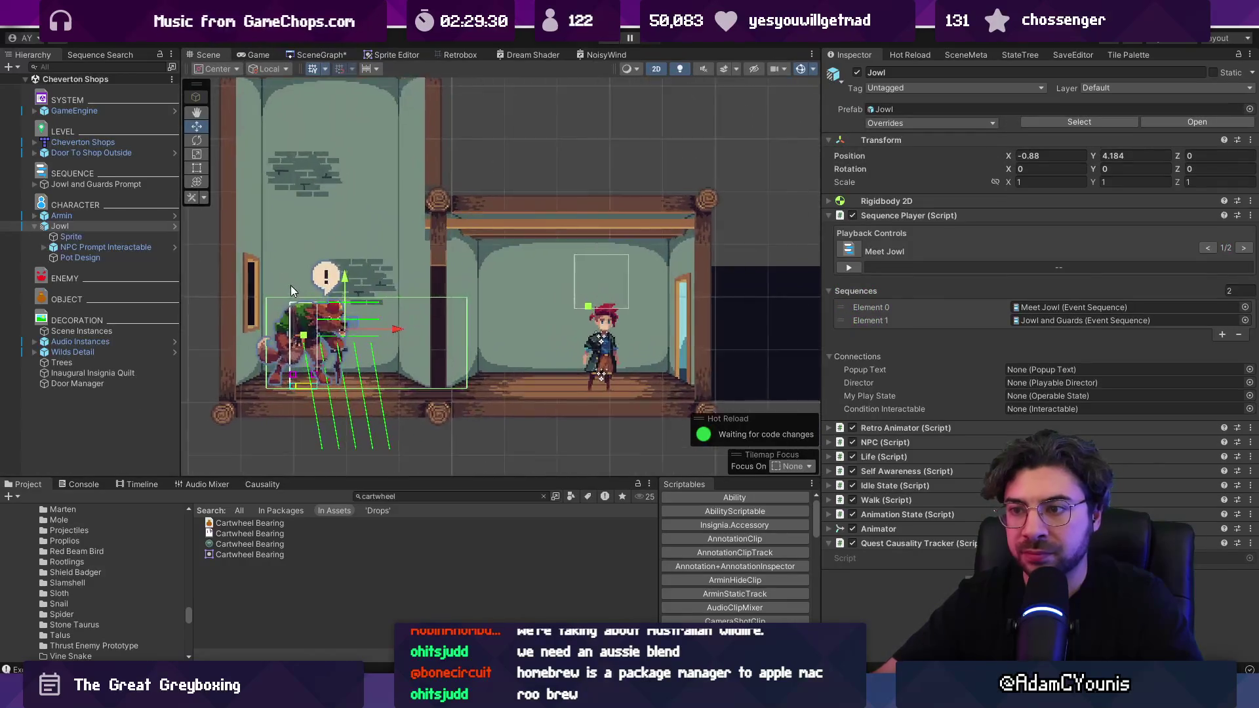
# - Search 'little merchant menu', drop the Wrapper prefab between Armin and Jowl, and expand it
pyautogui.scroll(2, 295, 289)
pyautogui.click(902, 215)
pyautogui.click(903, 215)
pyautogui.click(468, 495)
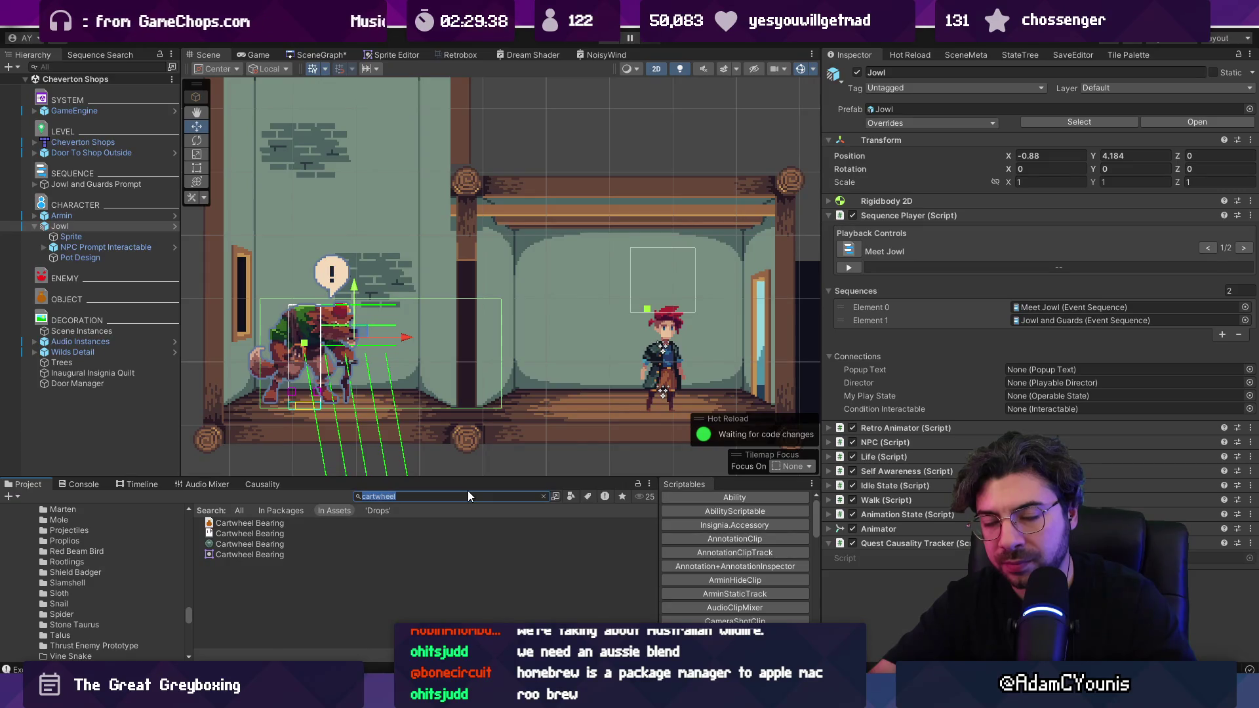
pyautogui.write('little ')
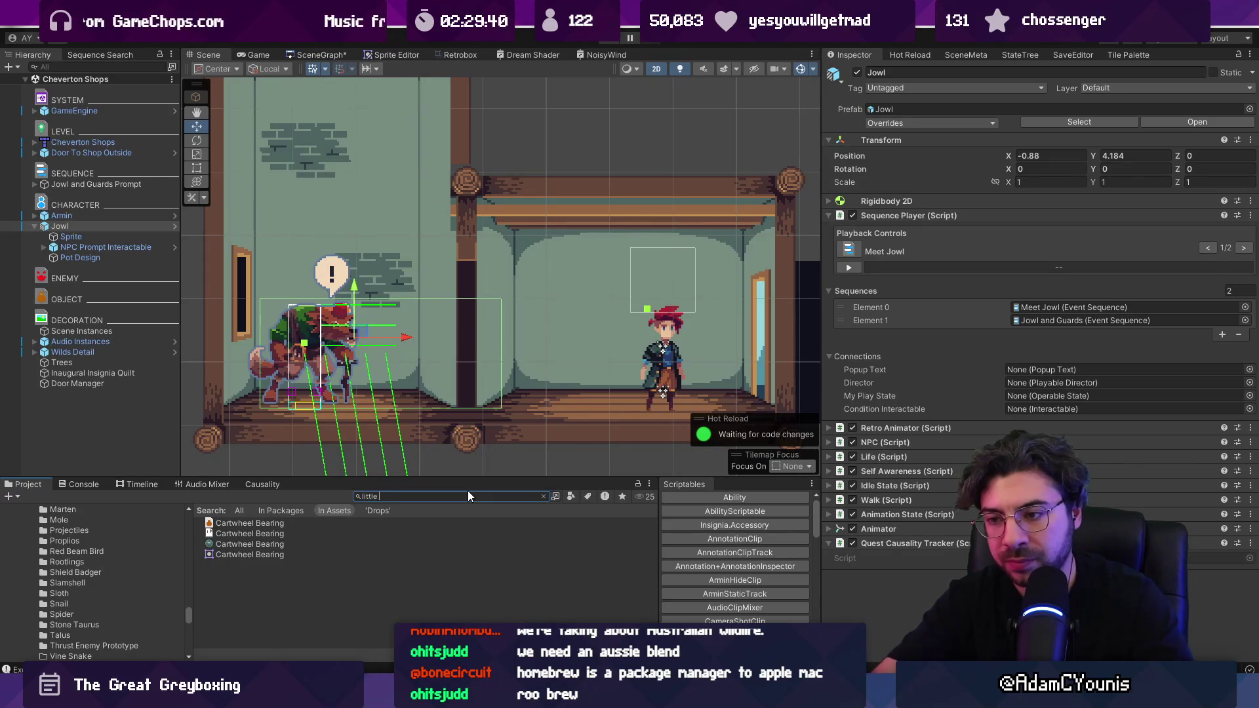
pyautogui.write('merchant menu')
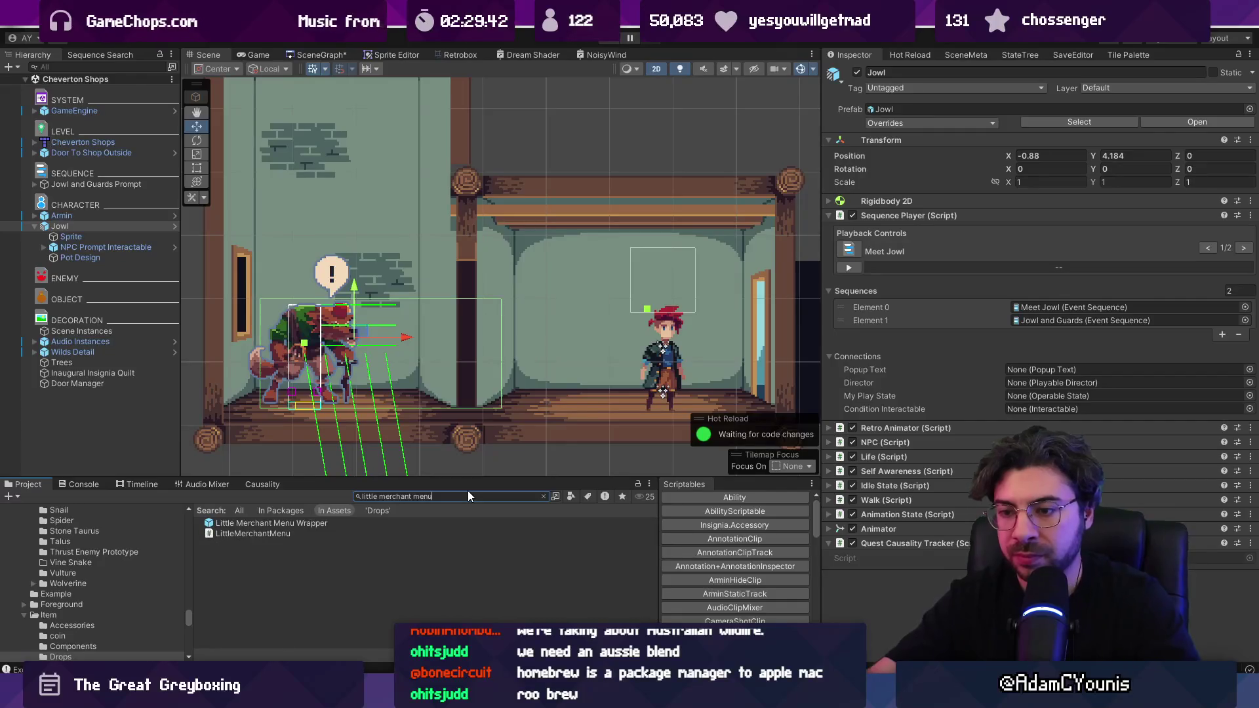
pyautogui.moveTo(210, 344)
pyautogui.mouseDown()
pyautogui.moveTo(131, 224)
pyautogui.moveTo(99, 220)
pyautogui.mouseUp()
pyautogui.click(99, 218)
pyautogui.click(106, 227)
pyautogui.click(109, 234)
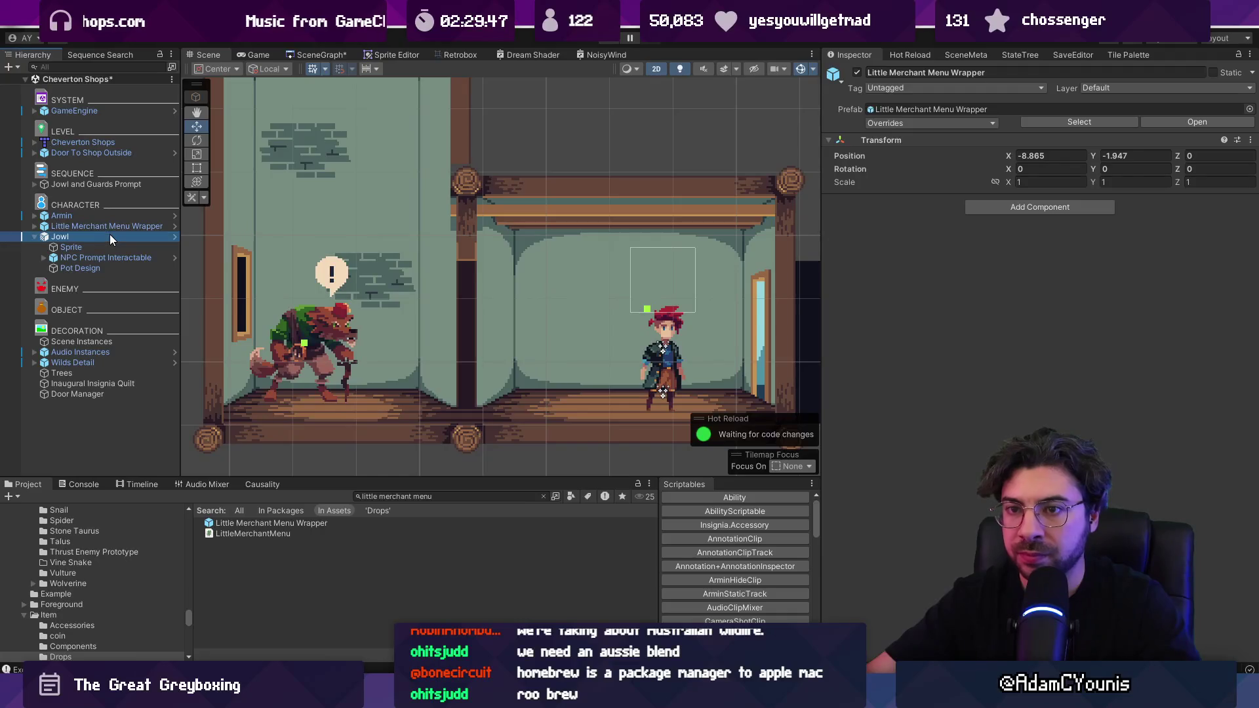
pyautogui.click(113, 226)
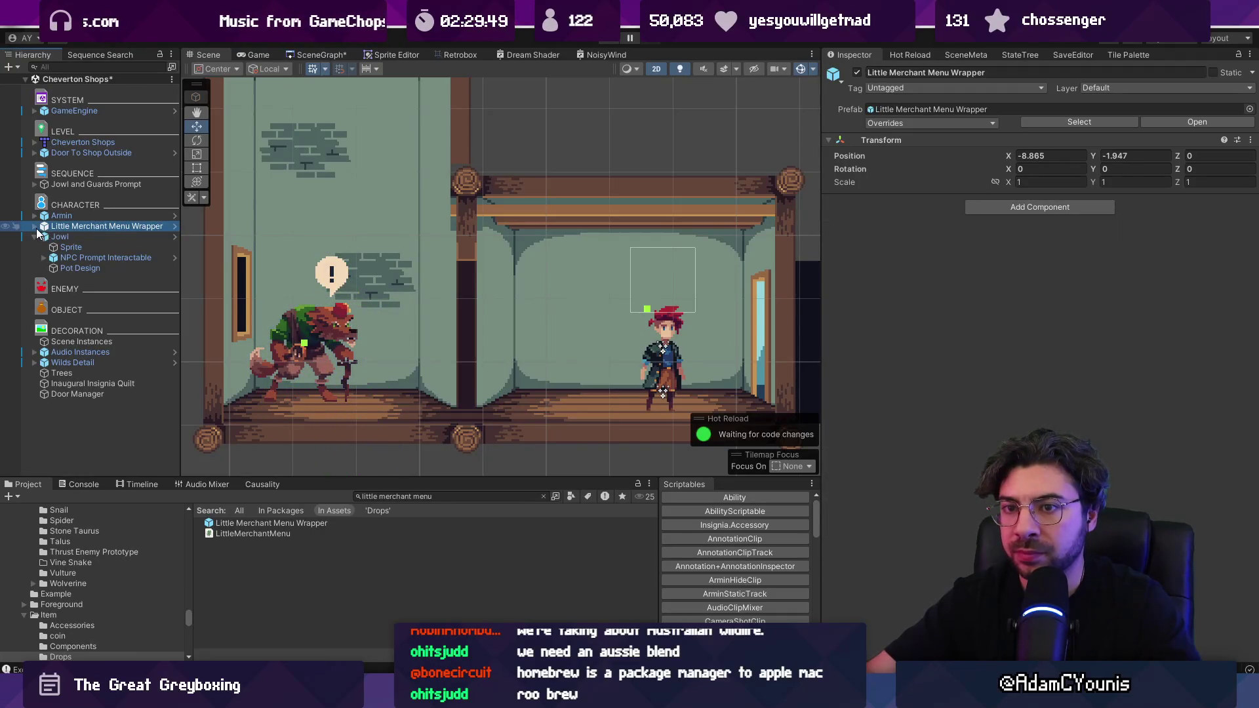
pyautogui.press('Right')
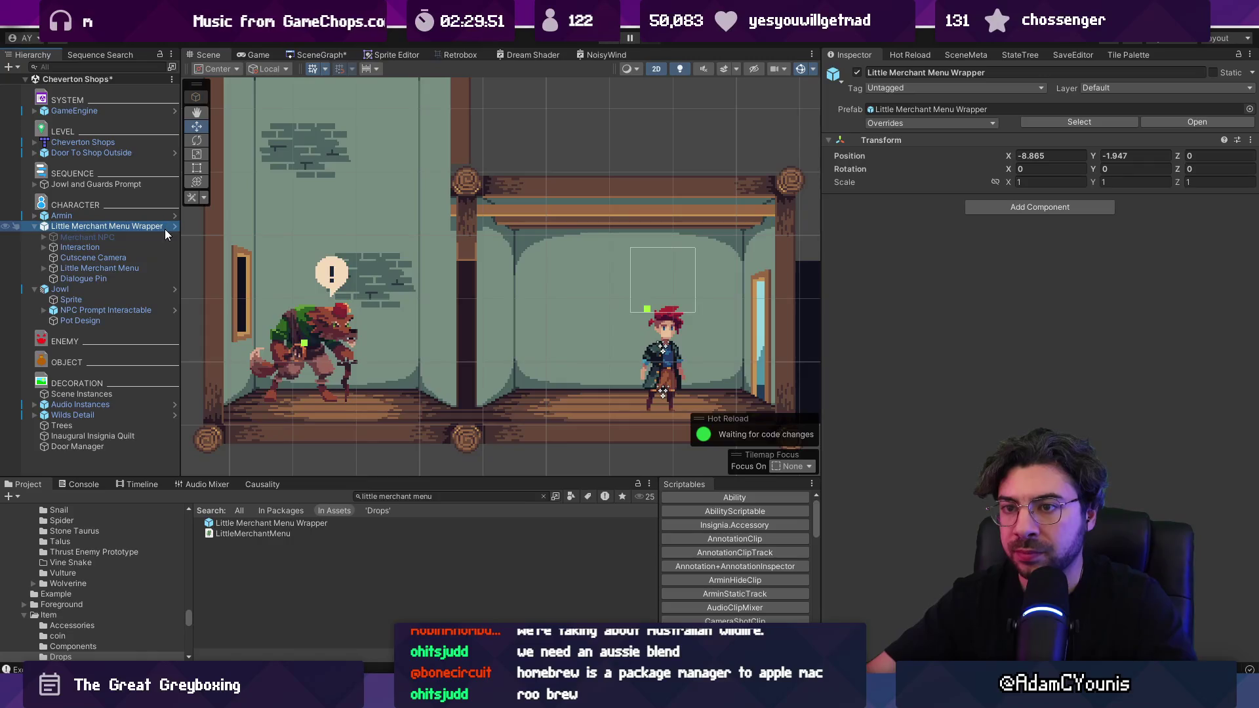
# - Inspect the Merchant NPC, Interaction and Little Merchant Menu children's components
pyautogui.click(109, 246)
pyautogui.click(114, 237)
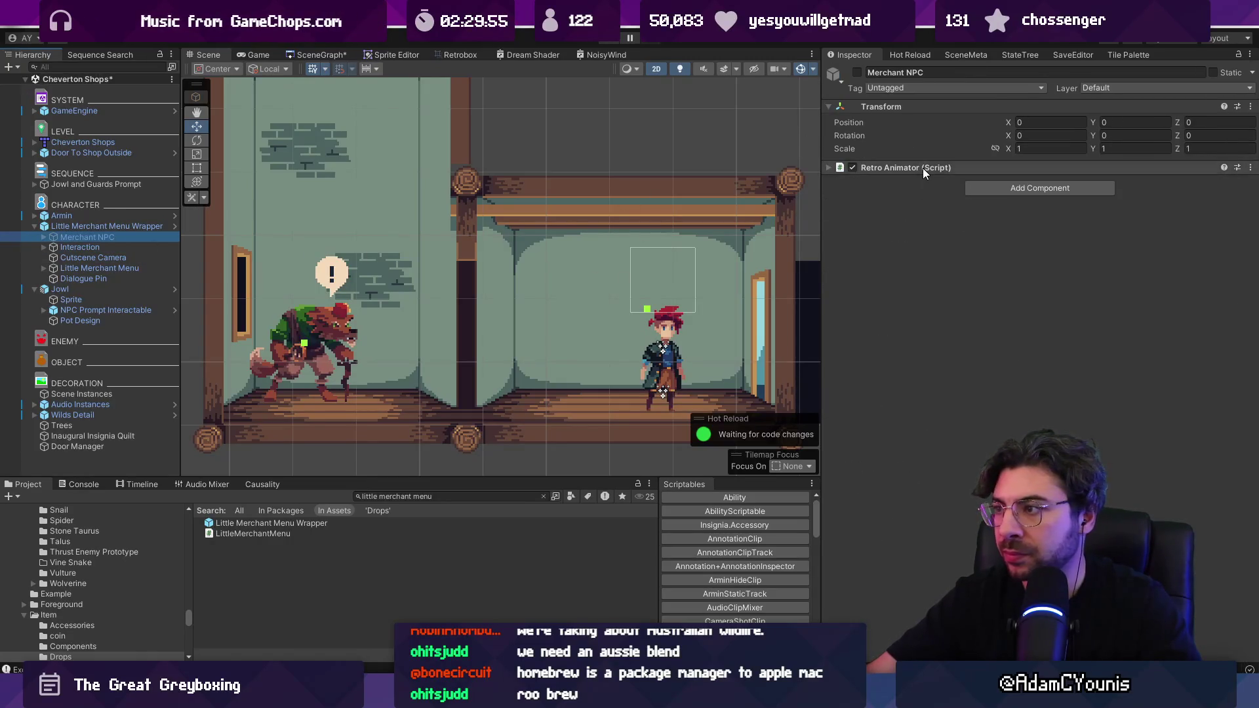
pyautogui.click(923, 168)
pyautogui.click(116, 246)
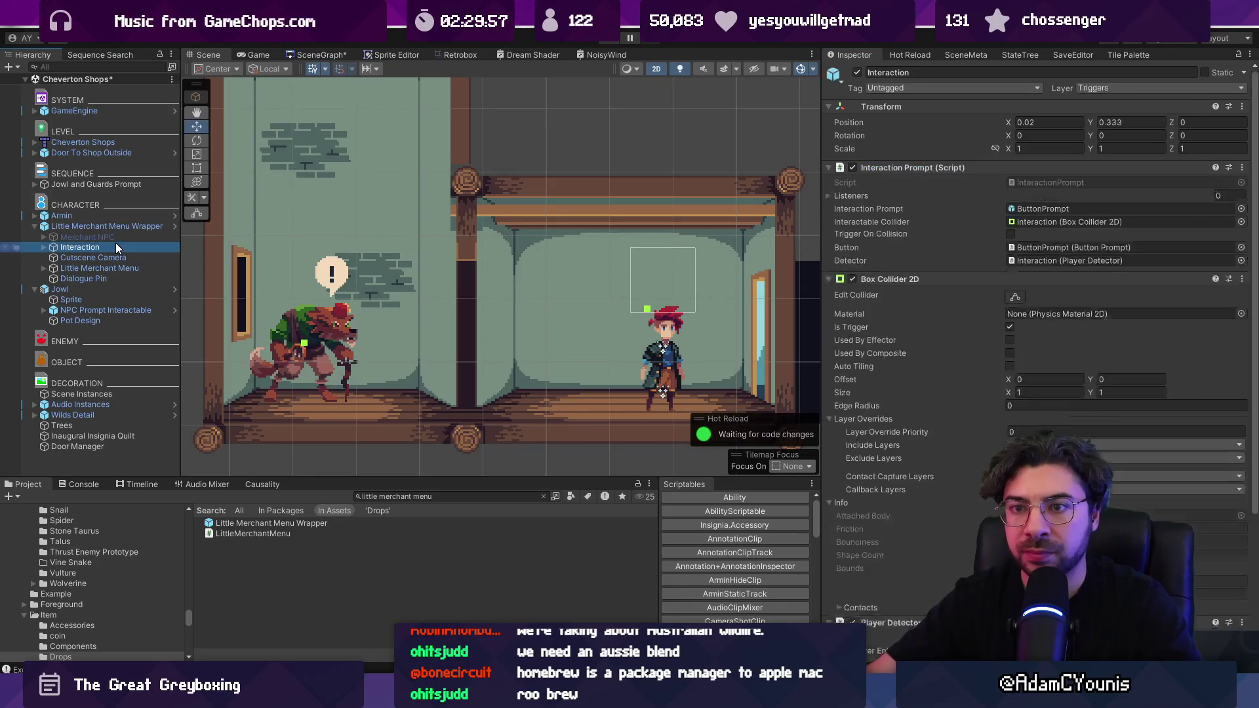
pyautogui.scroll(-5, 955, 387)
pyautogui.scroll(5, 915, 388)
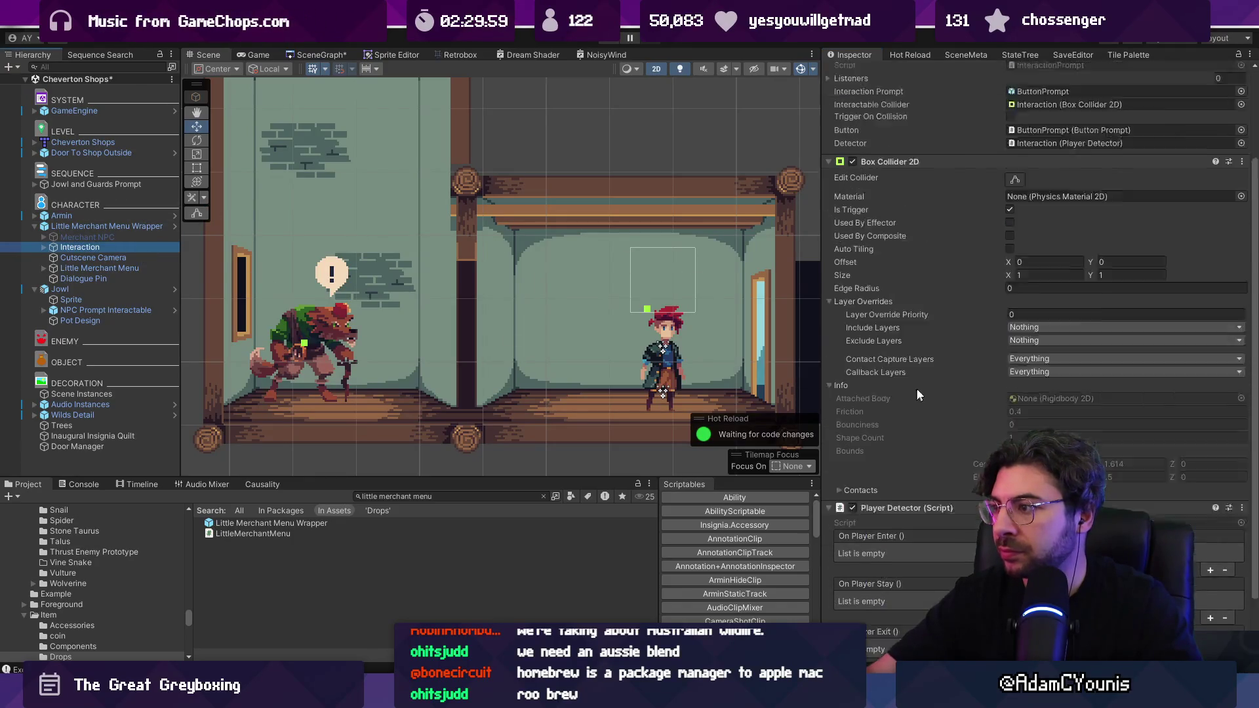
pyautogui.click(915, 278)
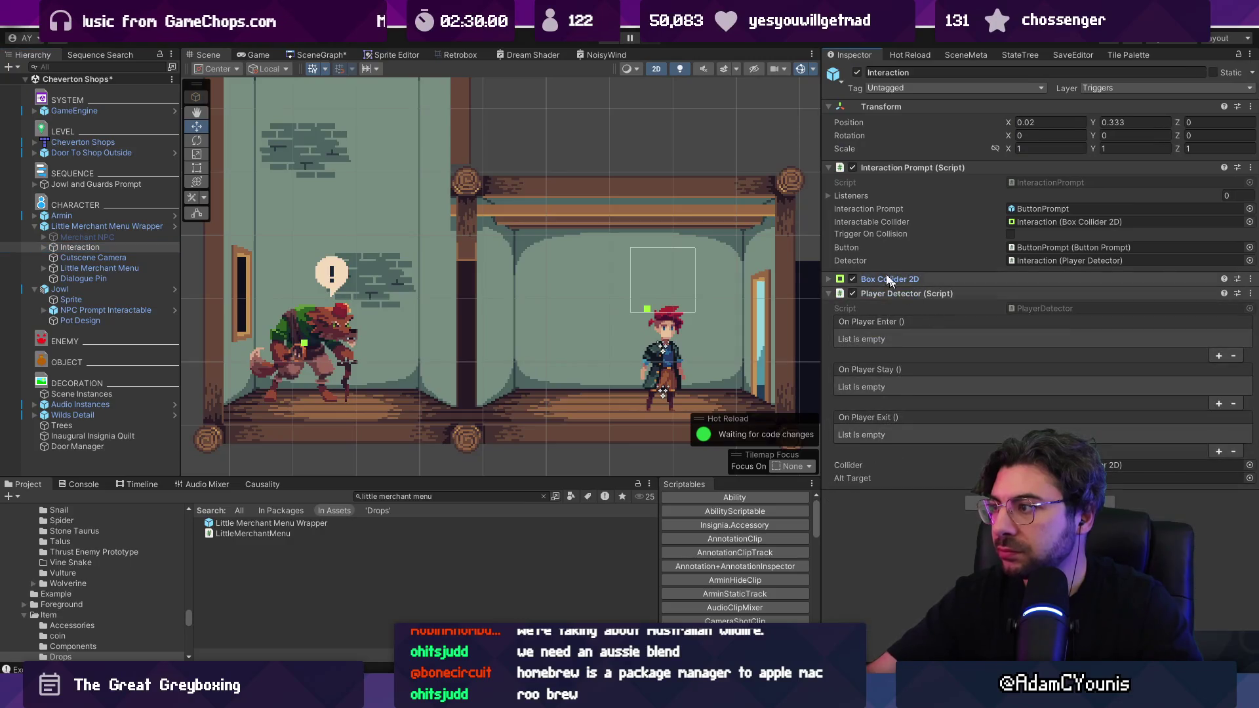
pyautogui.click(107, 268)
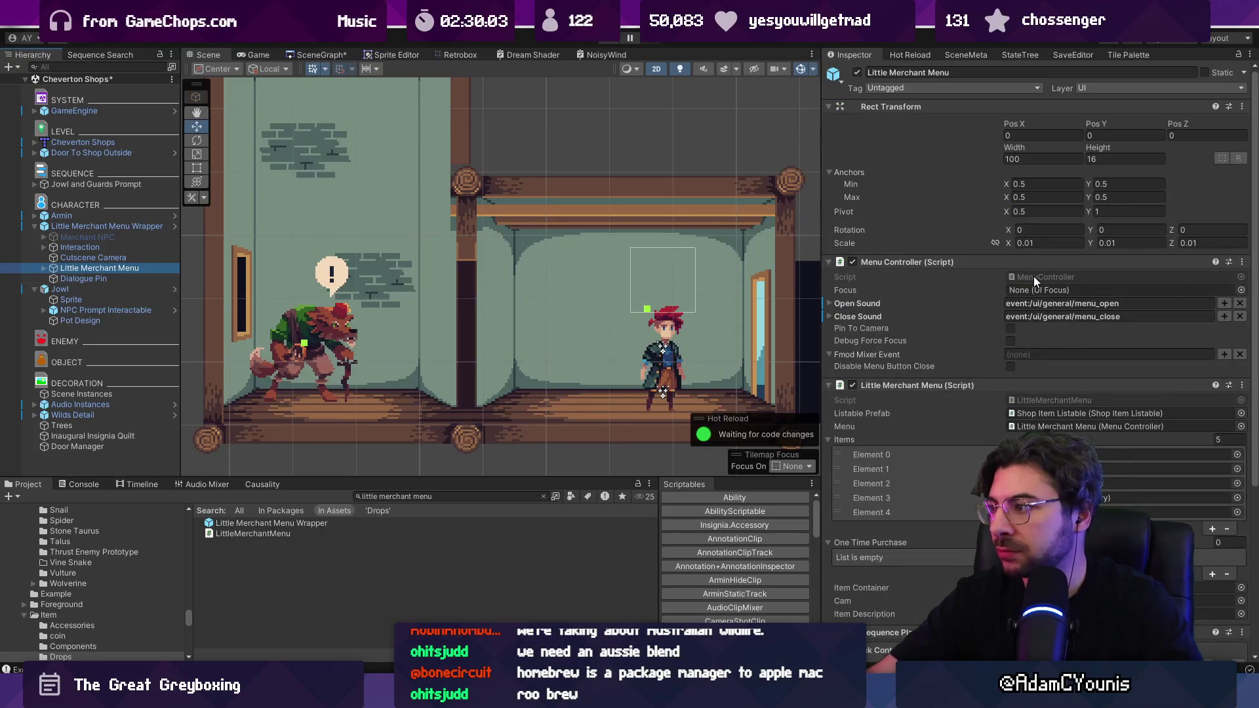
# - Search LittleMerchantMenu.cs for 'open(' and review the method and listablePrefab field
pyautogui.doubleClick(1017, 297)
pyautogui.scroll(-5, 601, 344)
pyautogui.hotkey('ctrl', 'f')
pyautogui.write('open(')
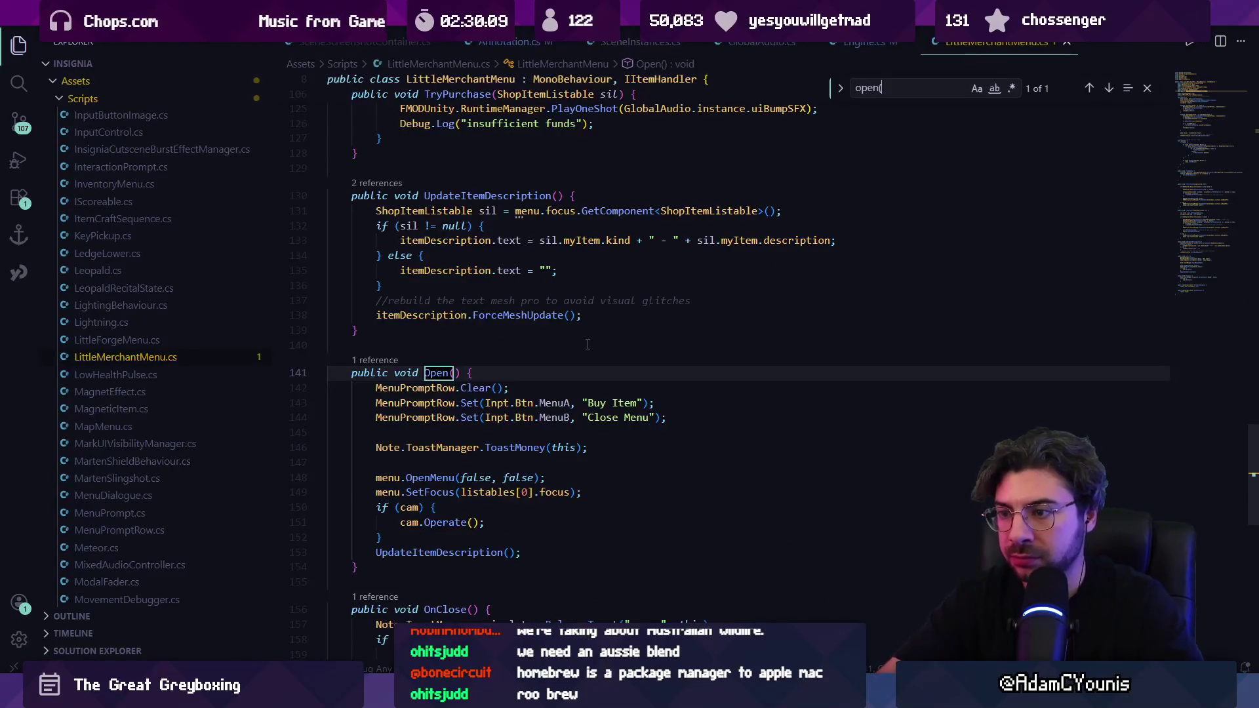
pyautogui.press('Escape')
pyautogui.scroll(15, 587, 343)
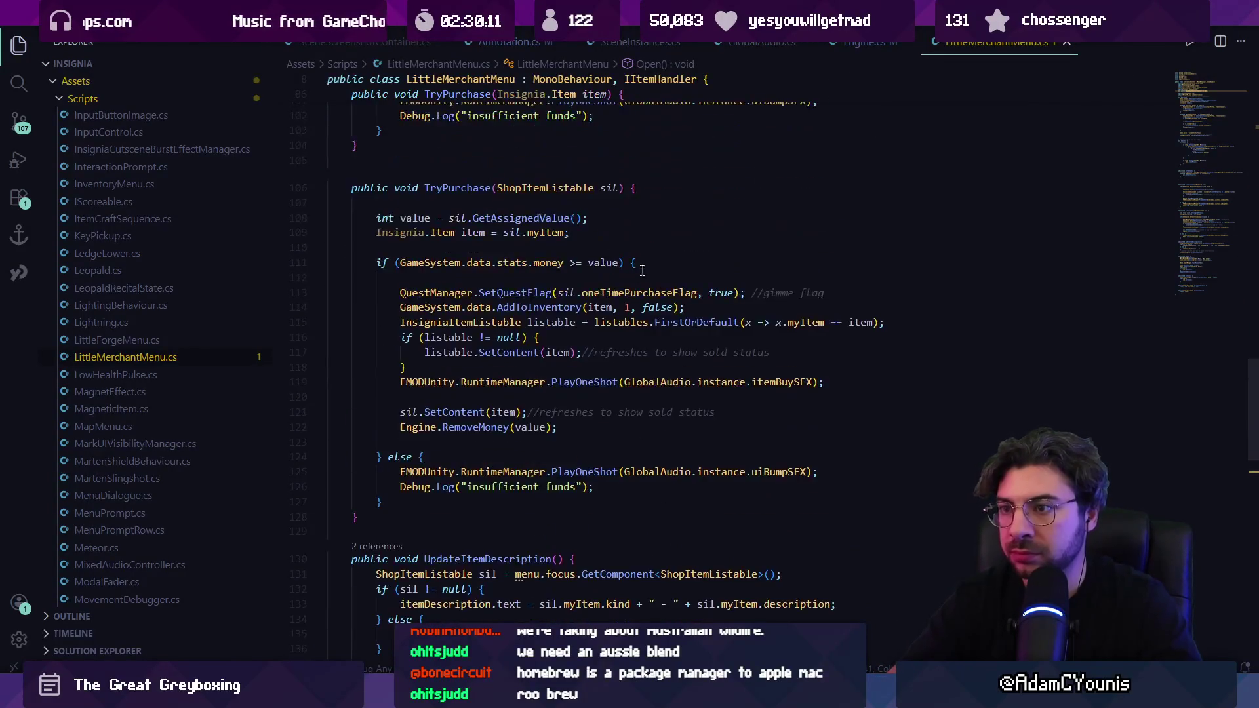
pyautogui.scroll(5, 652, 268)
pyautogui.hotkey('ctrl', 'f')
pyautogui.write('even')
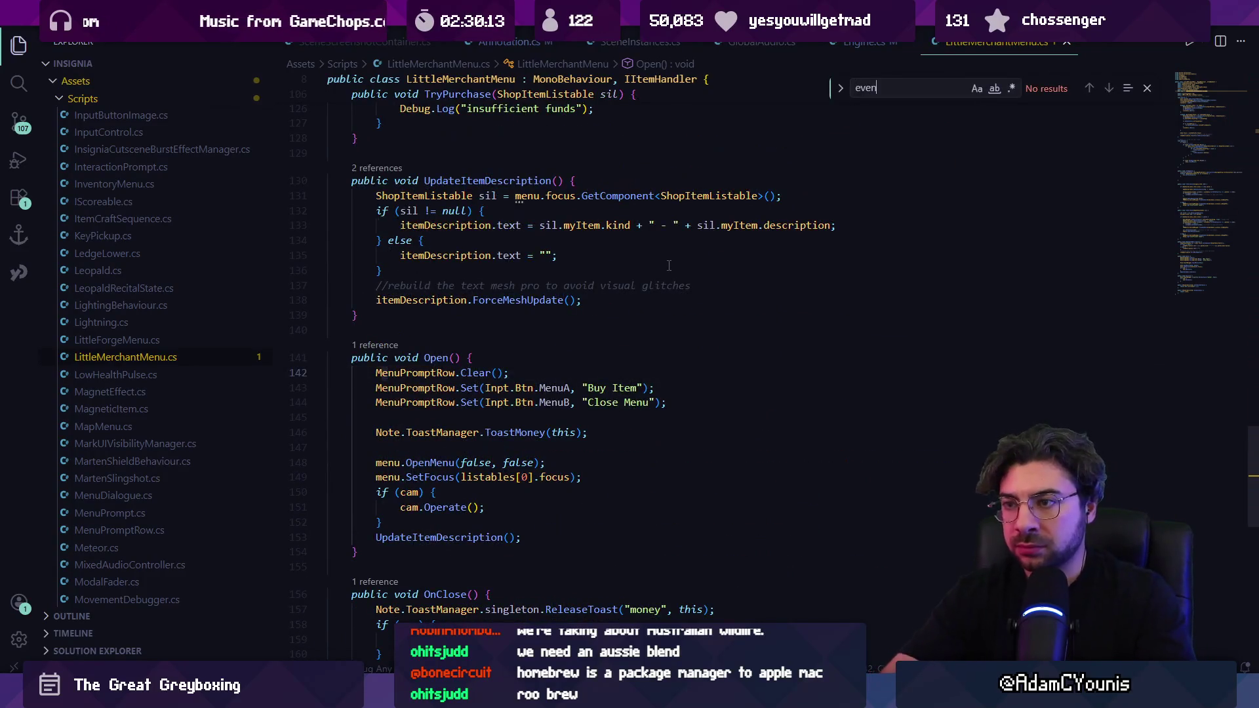
pyautogui.press('Escape')
pyautogui.scroll(20, 754, 264)
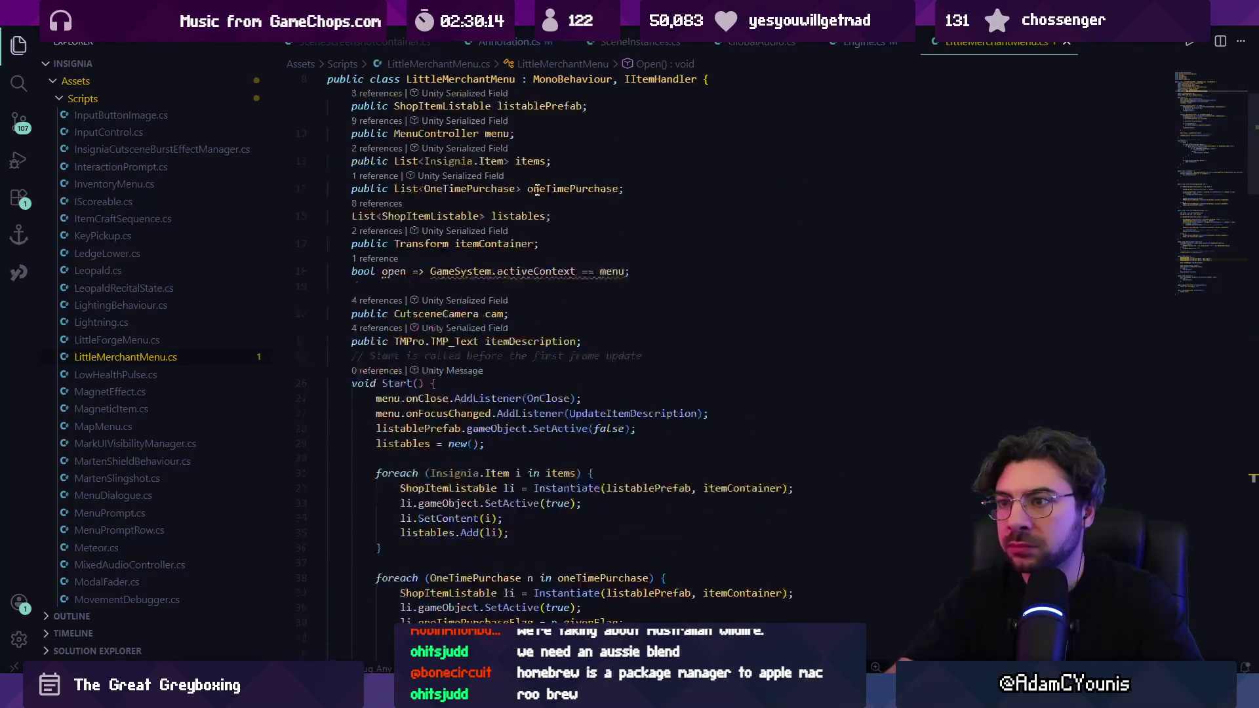
pyautogui.click(654, 227)
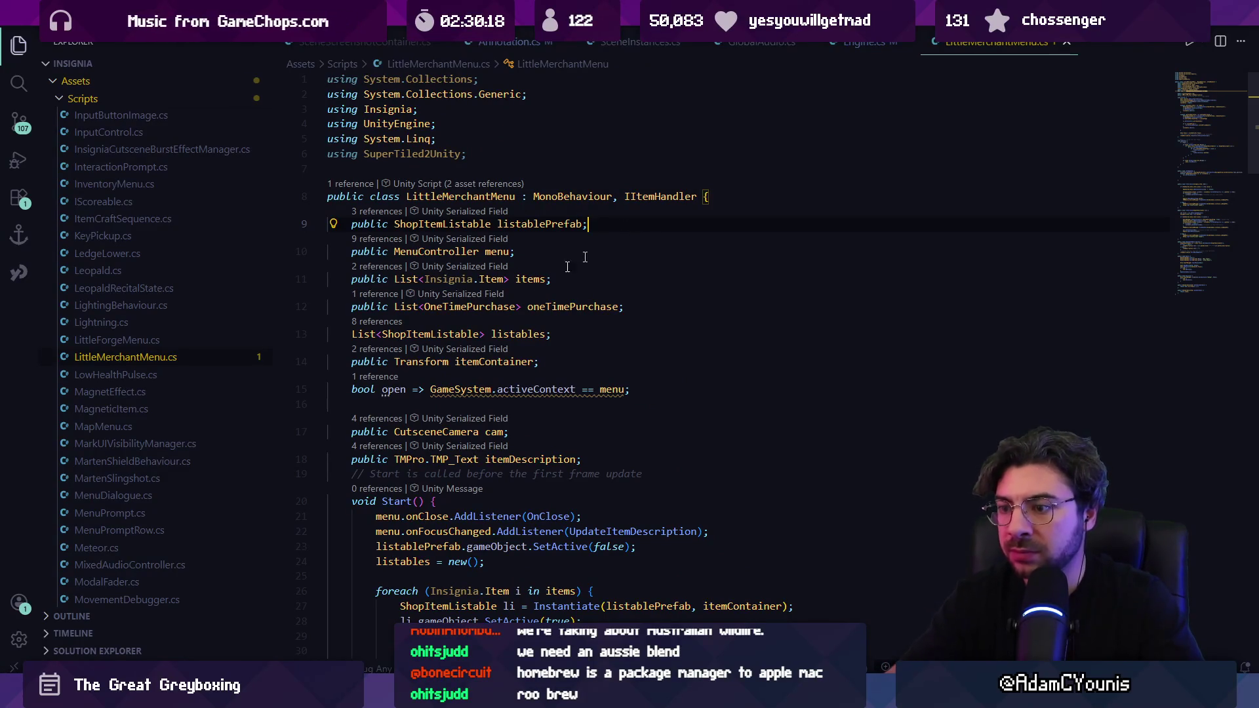
pyautogui.hotkey('alt', 'Tab')
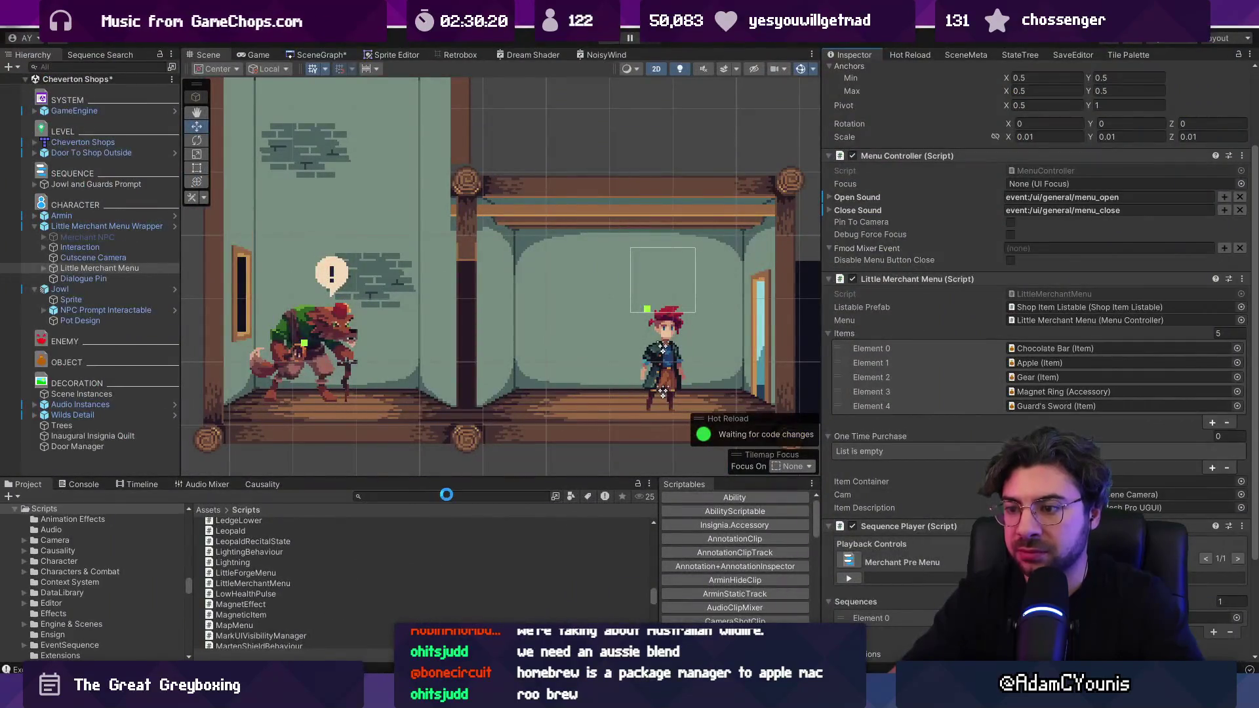
# - Search 'berta', open the Berta prefab, and view her Berta_02 sequence lines
pyautogui.click(446, 496)
pyautogui.write('ber')
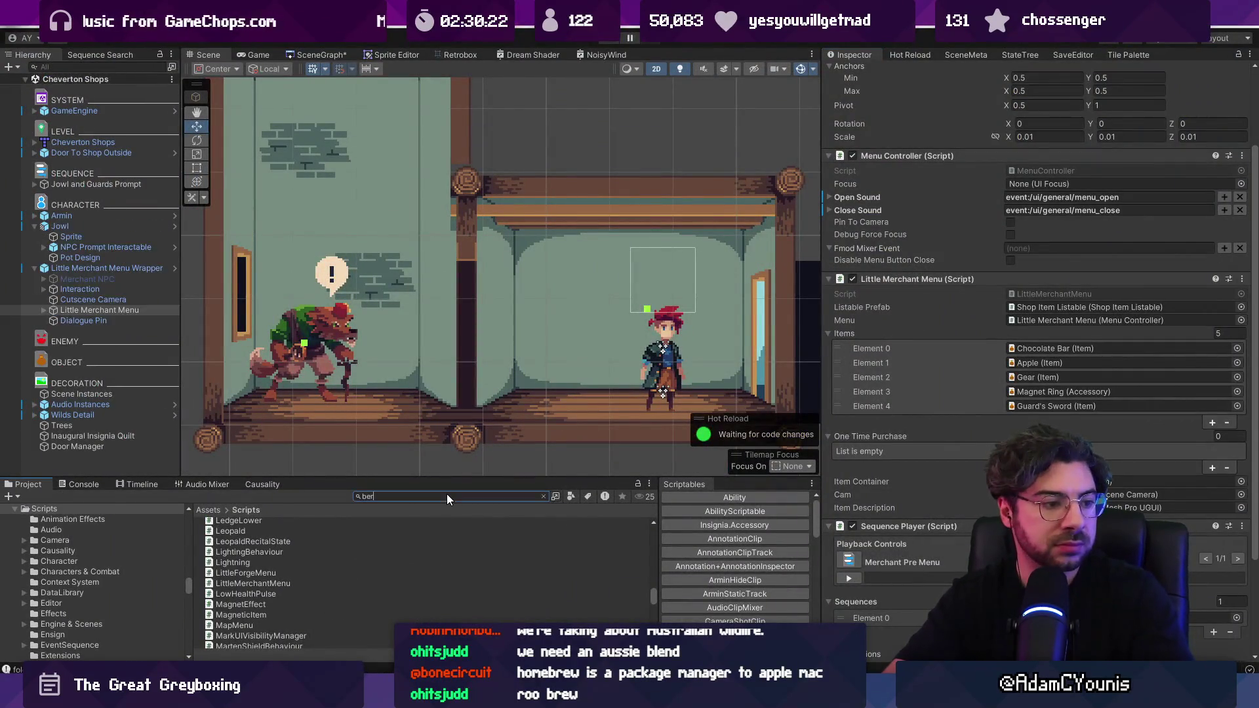
pyautogui.write('ta')
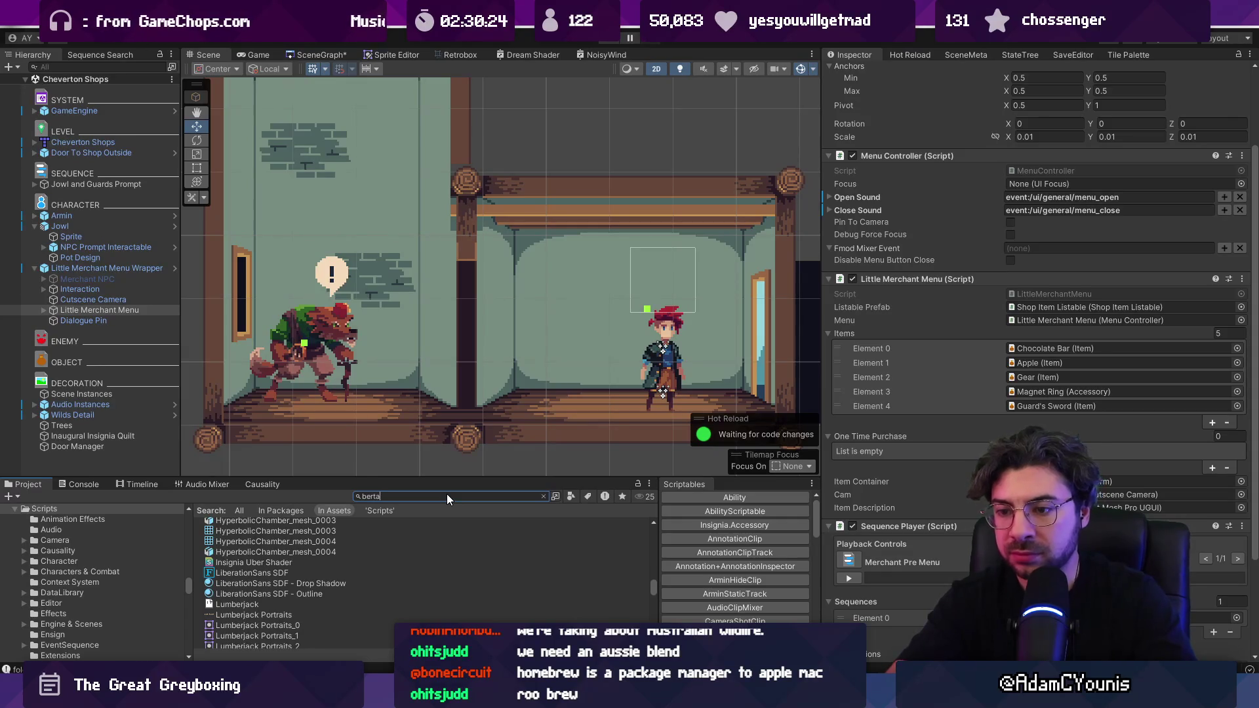
pyautogui.doubleClick(232, 552)
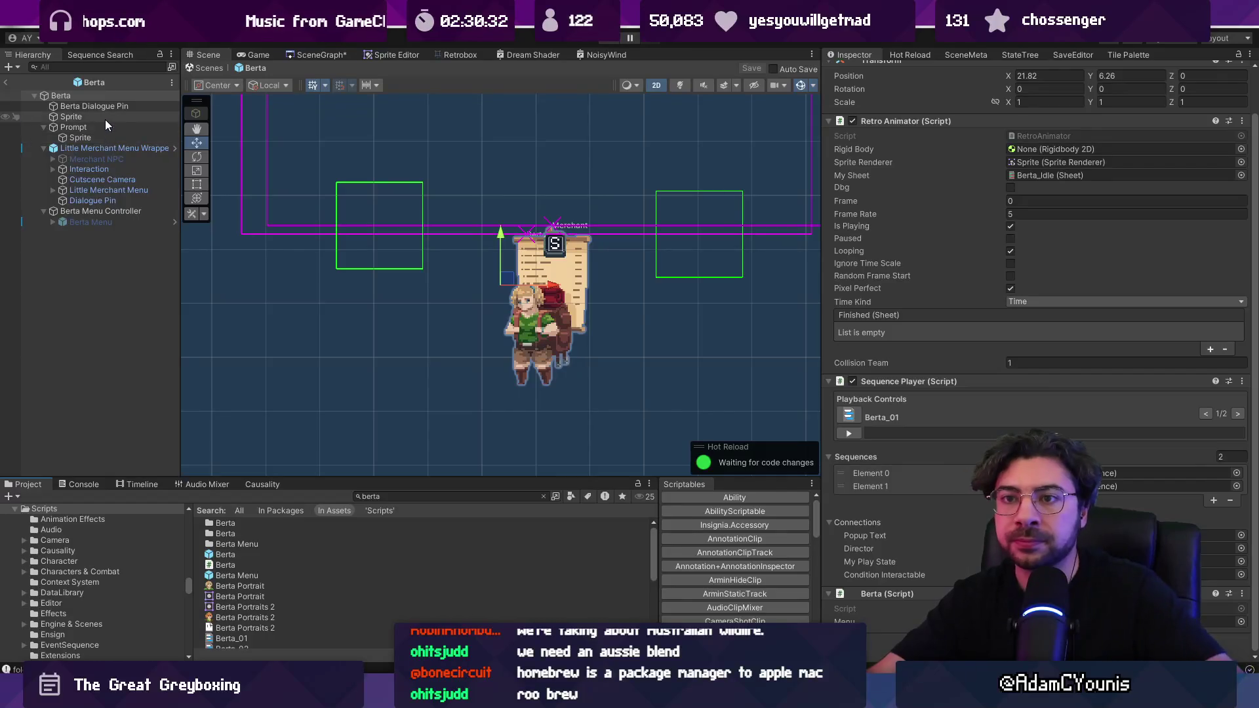
pyautogui.scroll(2, 982, 274)
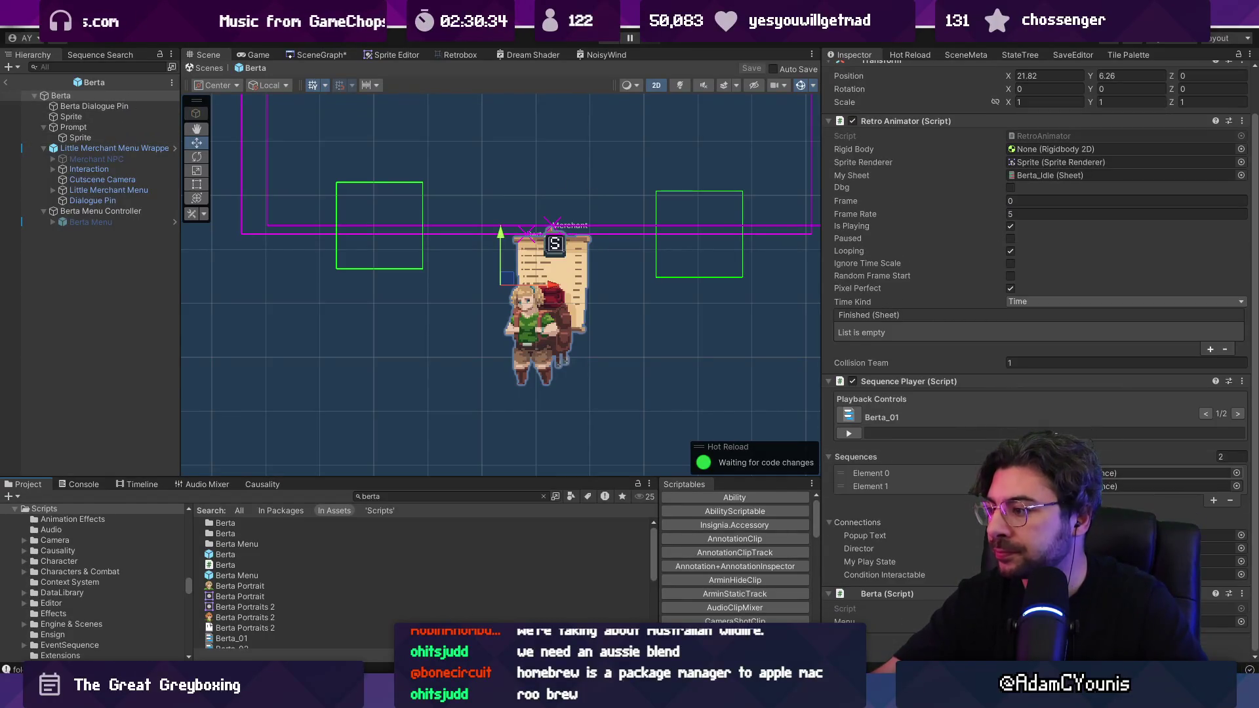
pyautogui.doubleClick(1153, 487)
pyautogui.scroll(-10, 971, 437)
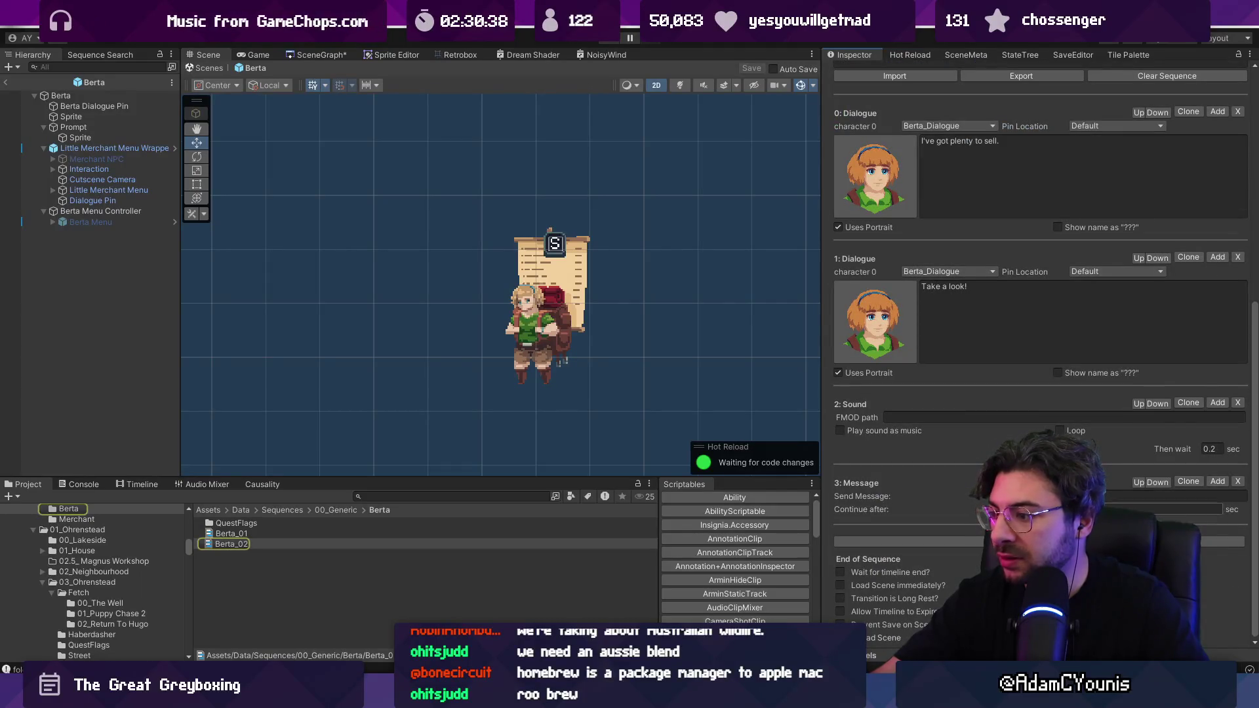
# - Switch to LittleMerchantMenu.cs and search 'Open(' to locate LateUpdate
pyautogui.hotkey('alt', 'Tab')
pyautogui.hotkey('ctrl', 'f')
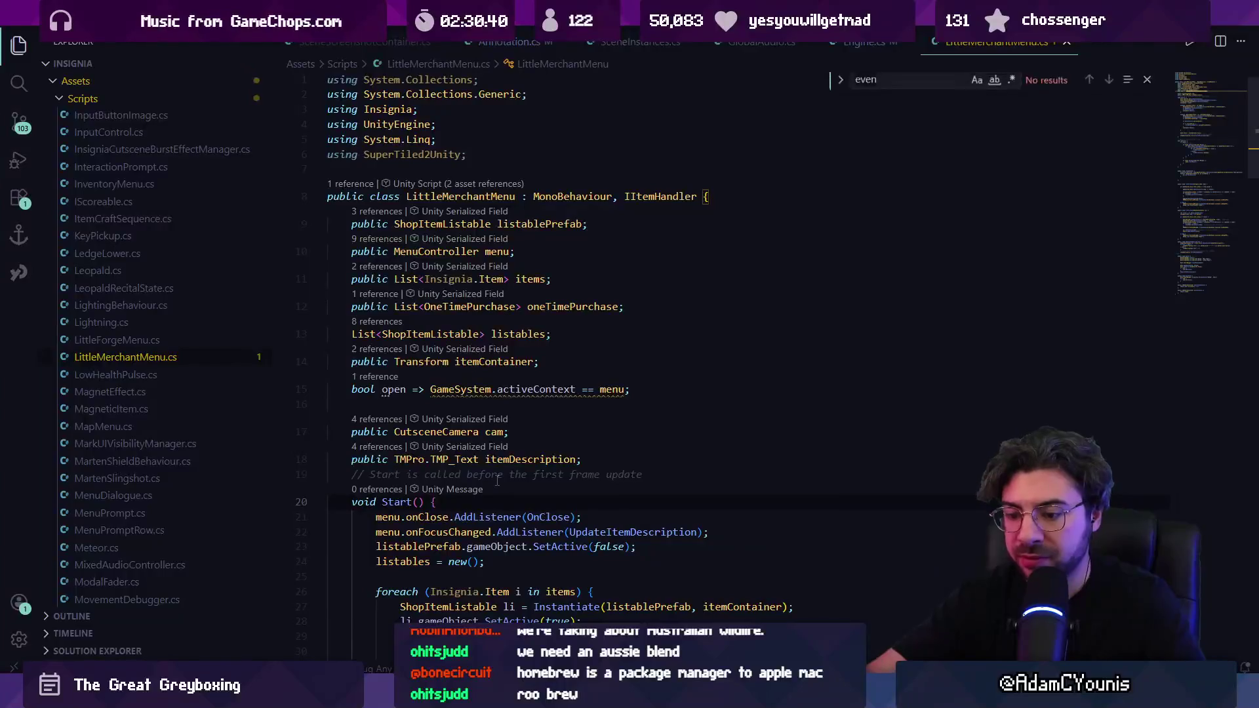
pyautogui.write('Open(')
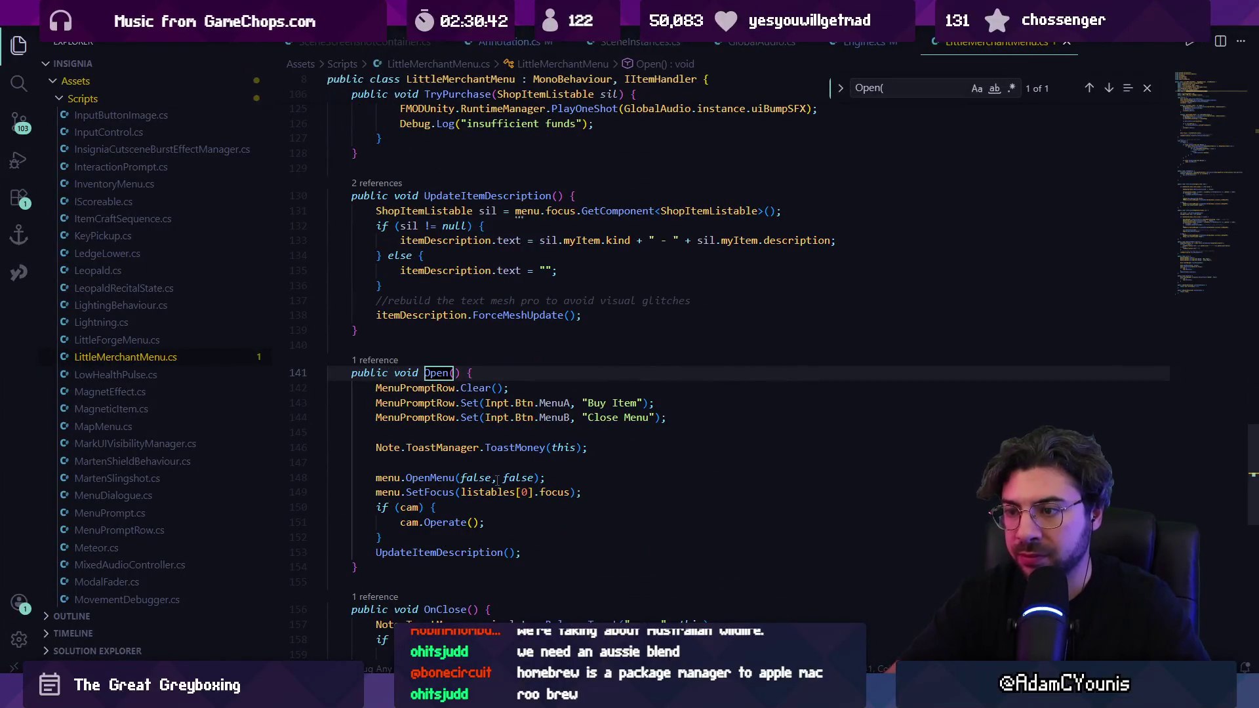
pyautogui.press('Escape')
pyautogui.scroll(7, 596, 310)
pyautogui.scroll(15, 596, 310)
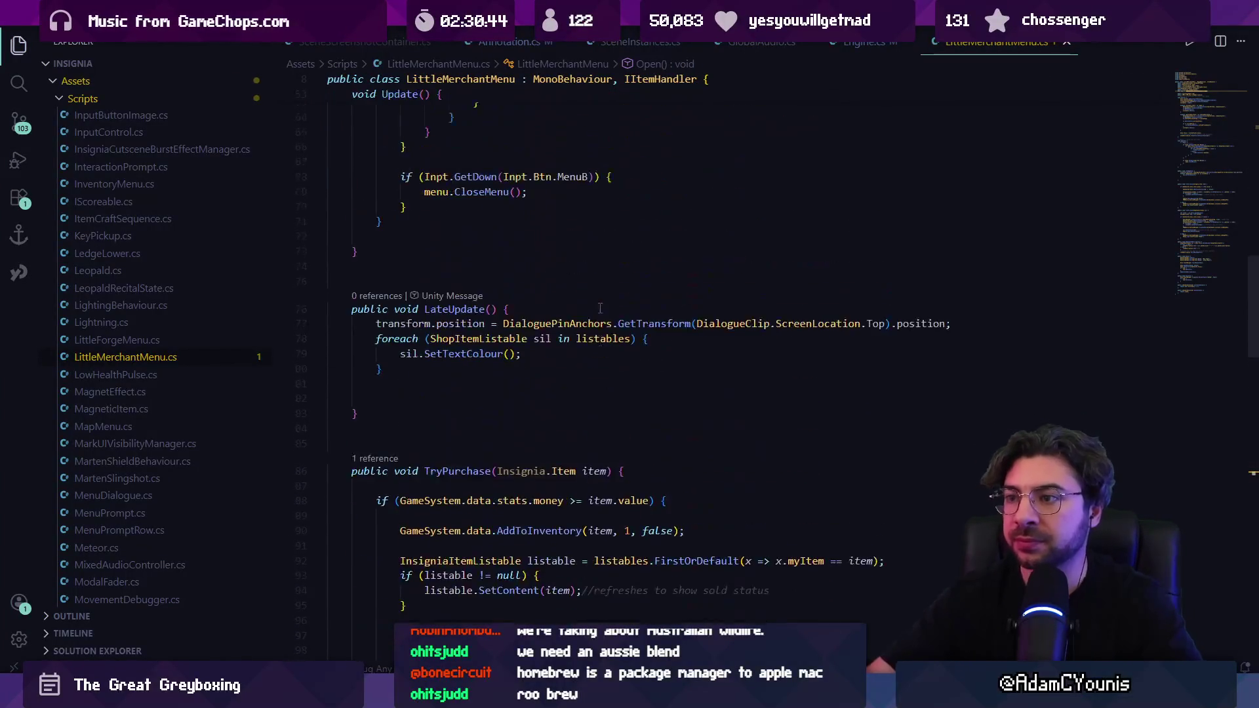
pyautogui.scroll(-4, 426, 452)
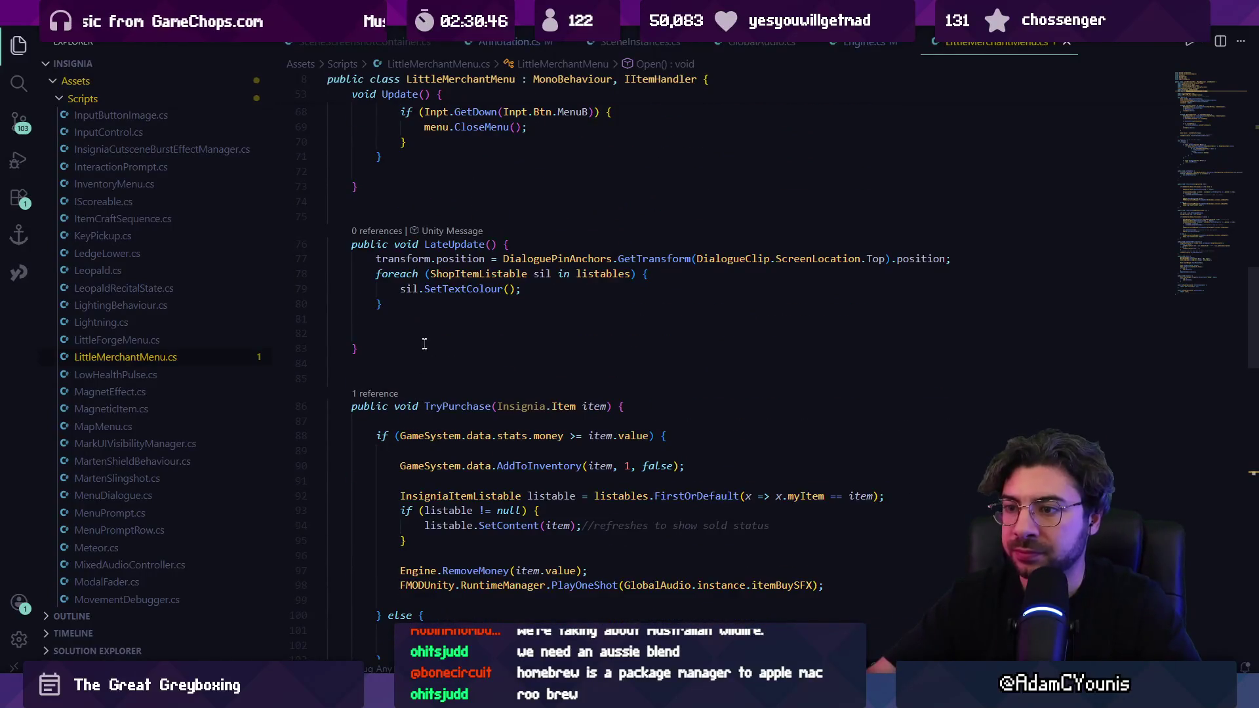
# - Delete the extra blank lines after LateUpdate and above TryPurchase, then save
pyautogui.click(437, 333)
pyautogui.press('BackSpace')
pyautogui.press('BackSpace')
pyautogui.click(437, 347)
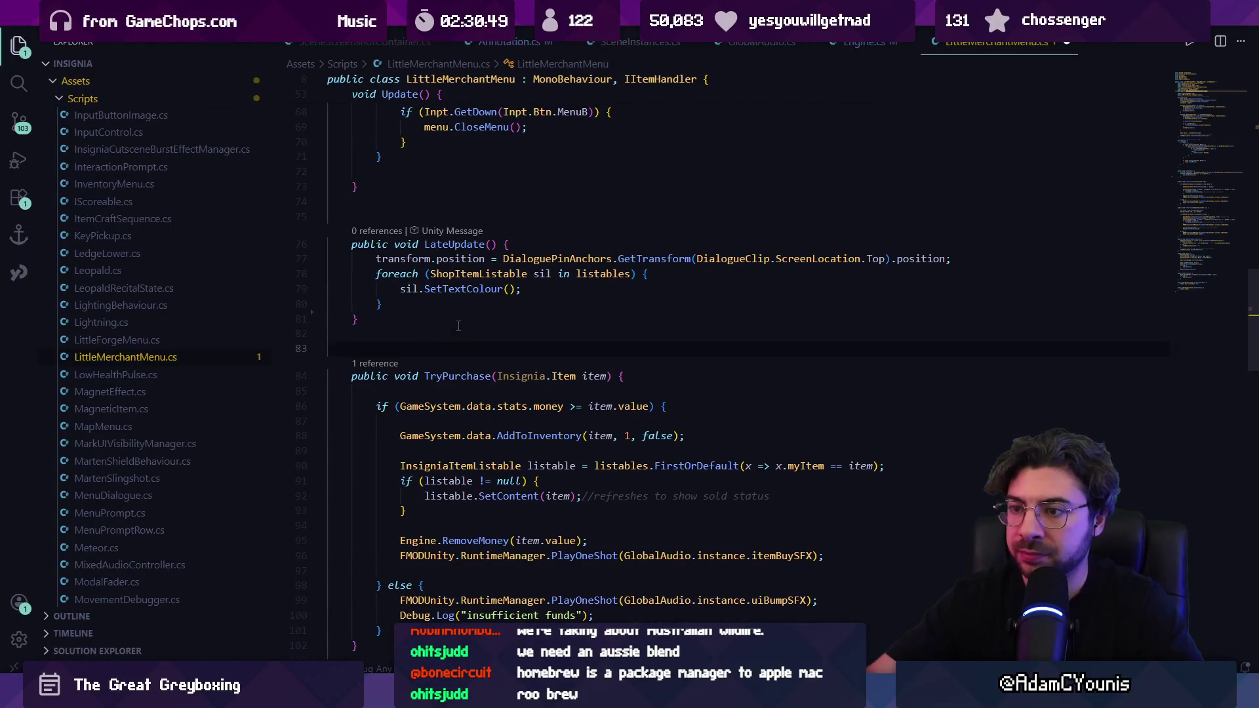
pyautogui.press('BackSpace')
pyautogui.scroll(4, 433, 359)
pyautogui.click(428, 371)
pyautogui.hotkey('ctrl', 's')
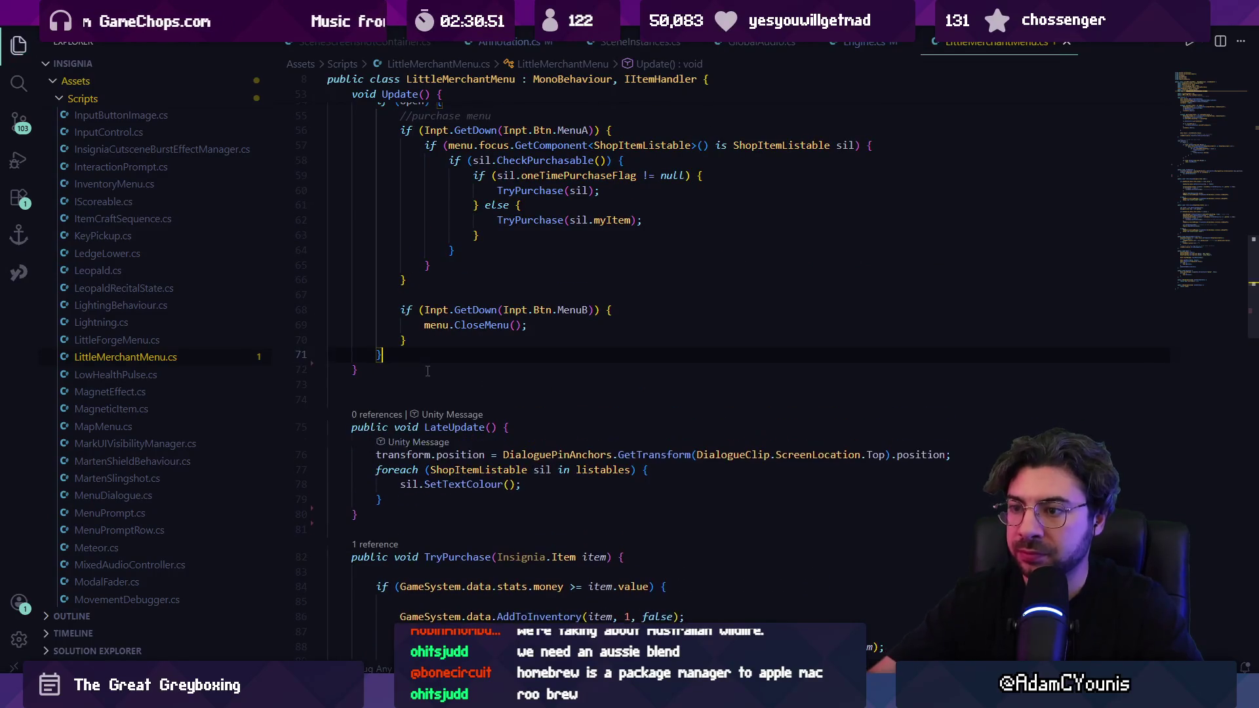
pyautogui.scroll(15, 498, 369)
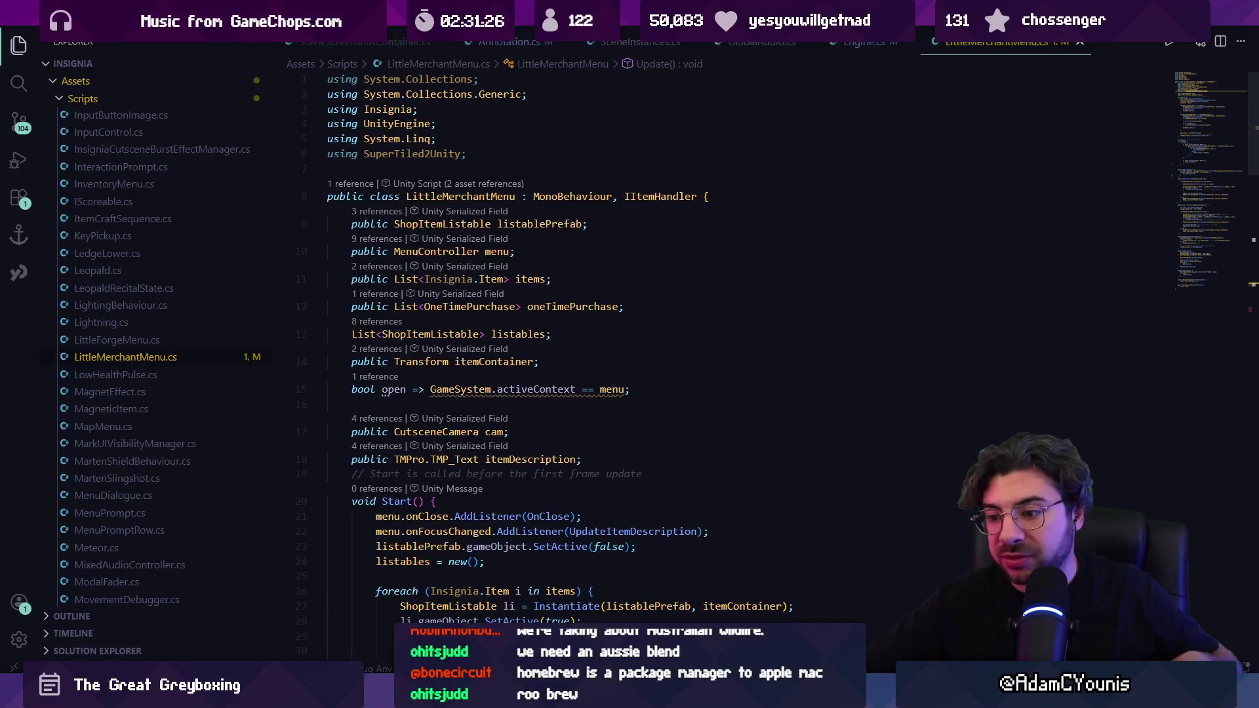
pyautogui.hotkey('alt', 'Tab')
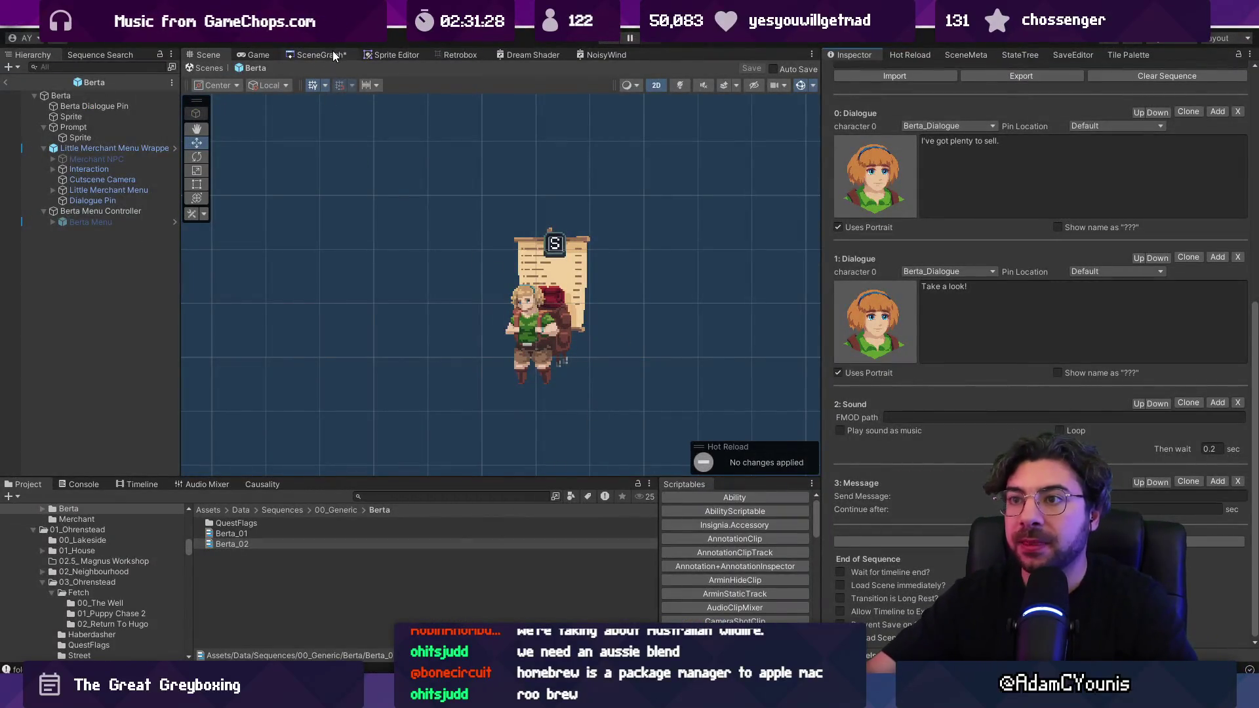
# - Return to Cheverton Shops, select Jowl, and open his Meet Jowl sequence
pyautogui.click(321, 54)
pyautogui.click(8, 82)
pyautogui.click(196, 54)
pyautogui.click(343, 296)
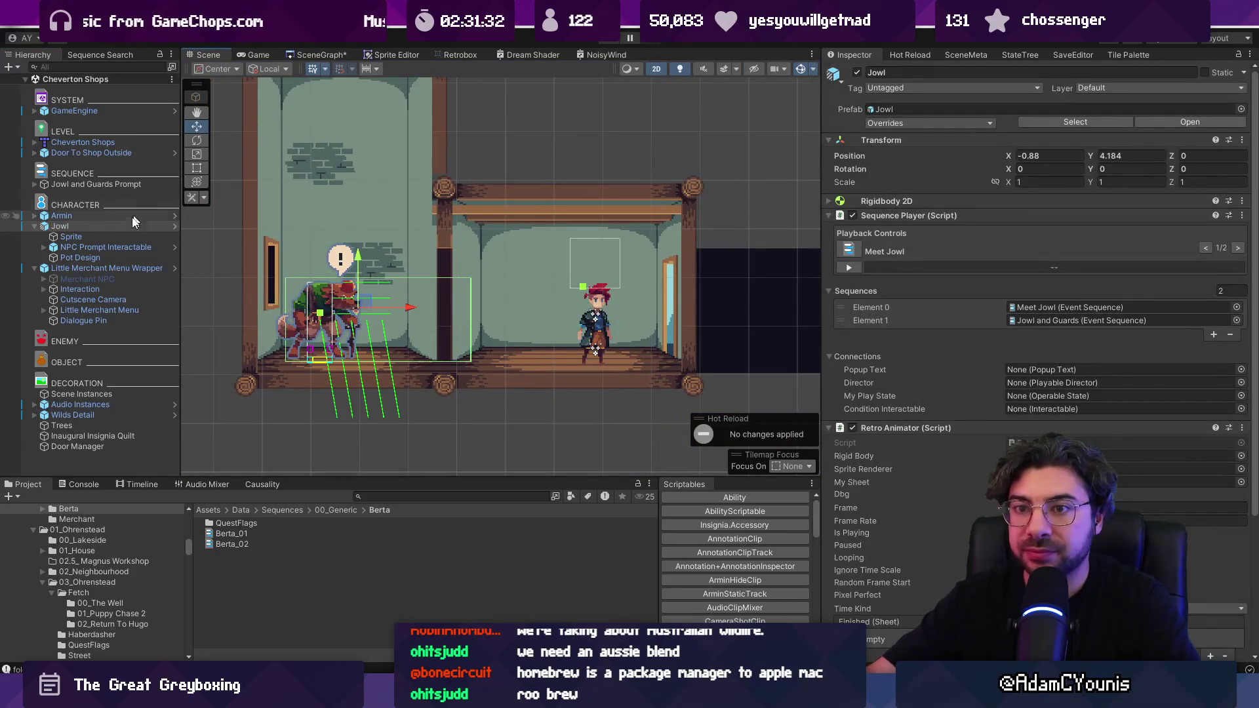
pyautogui.doubleClick(1037, 308)
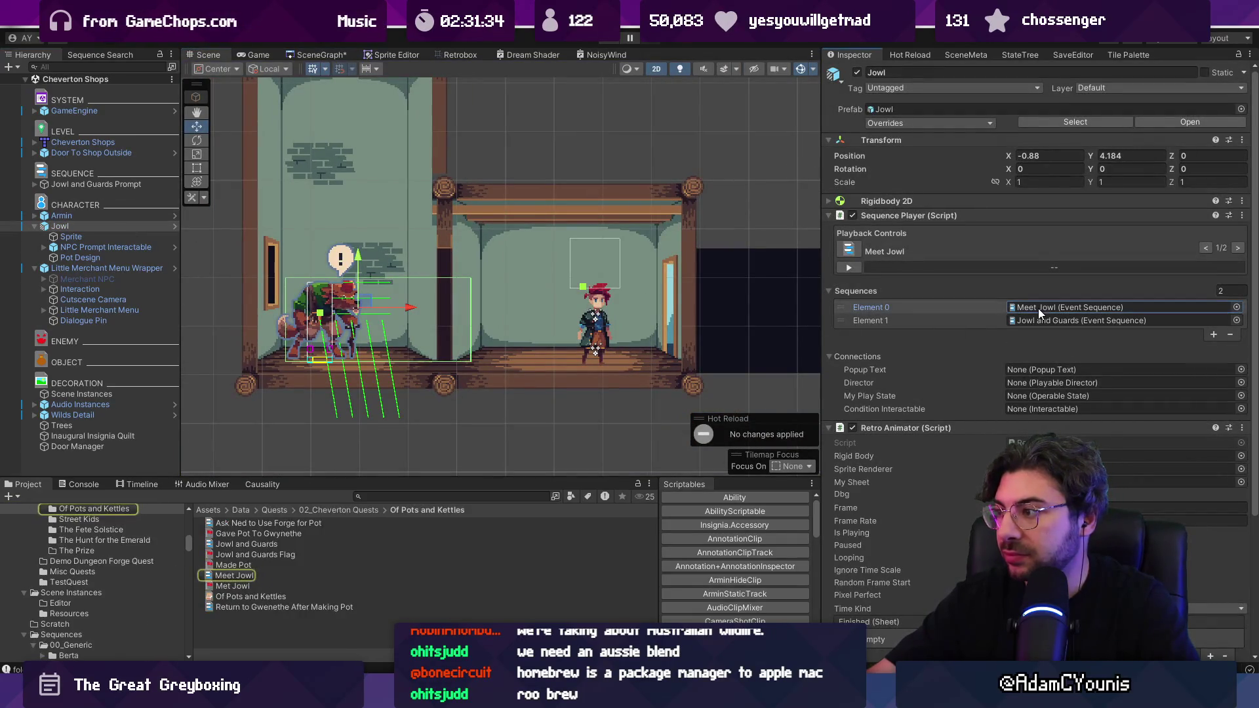
pyautogui.scroll(-10, 940, 338)
pyautogui.scroll(-5, 939, 338)
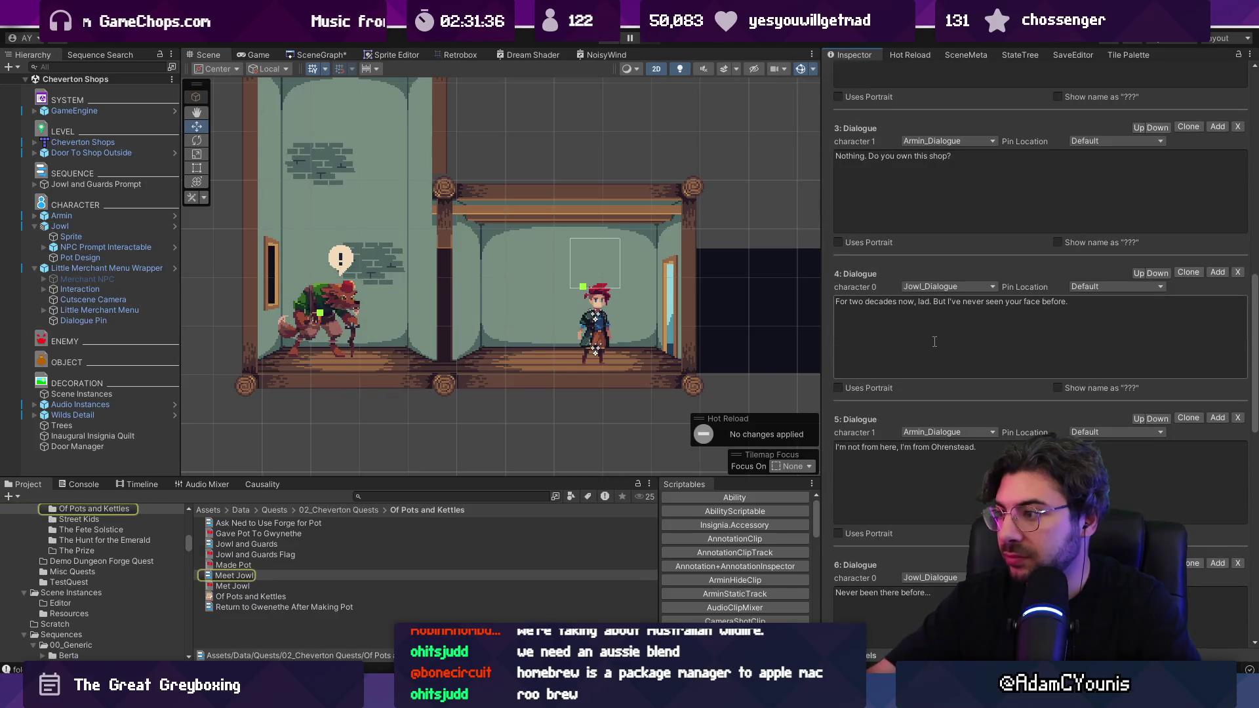
pyautogui.scroll(-2, 943, 337)
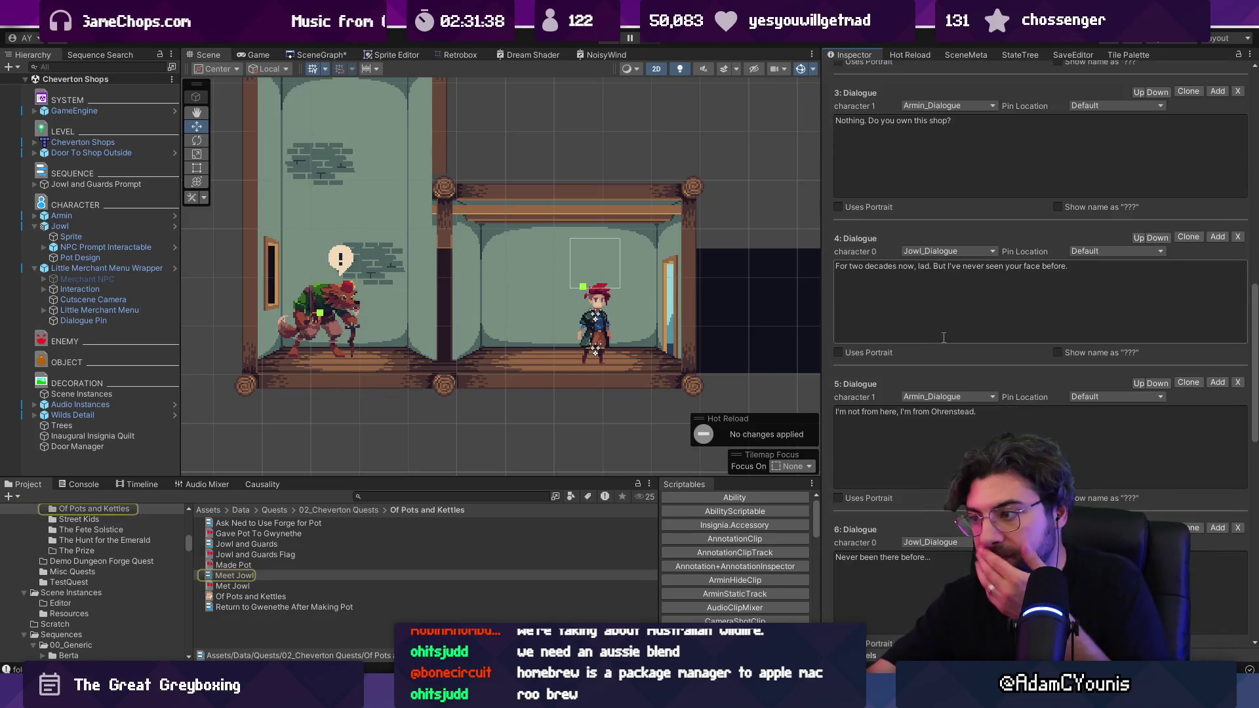
# - Change Jowl's Dialogue 4 line from 'two' to 'three' decades
pyautogui.doubleClick(856, 266)
pyautogui.write('three')
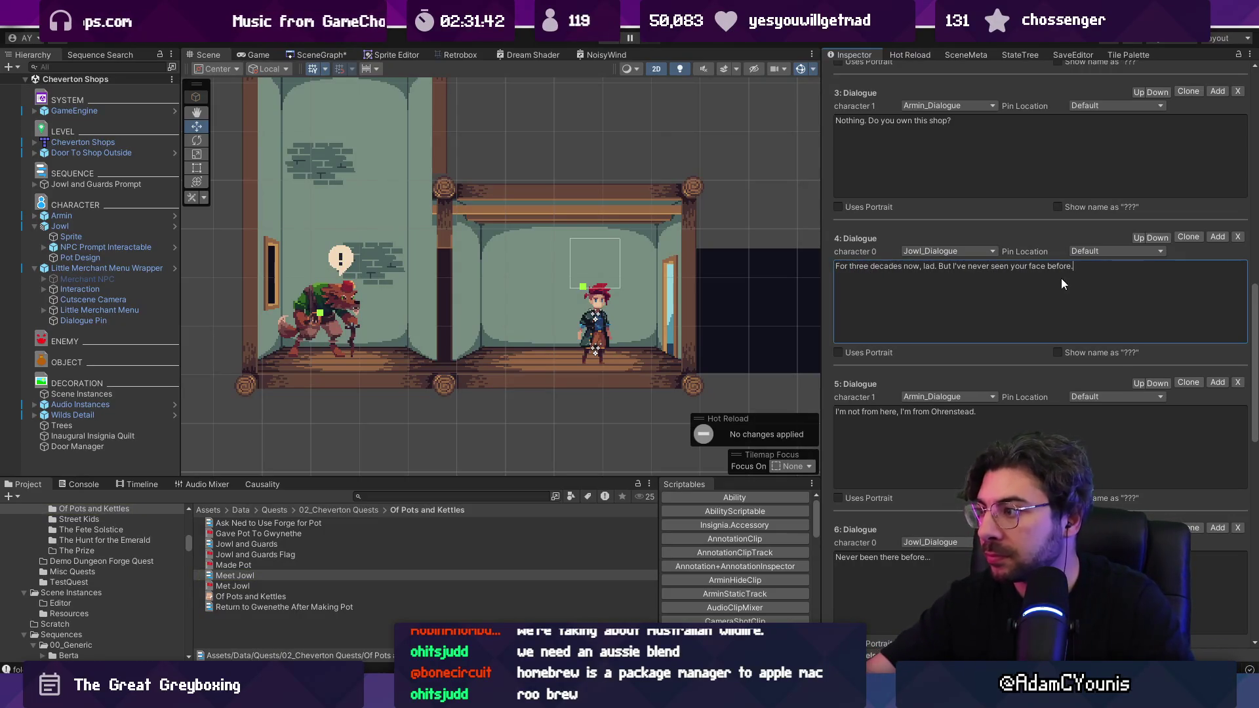
pyautogui.scroll(-7, 950, 327)
pyautogui.scroll(-3, 952, 389)
pyautogui.scroll(-3, 952, 389)
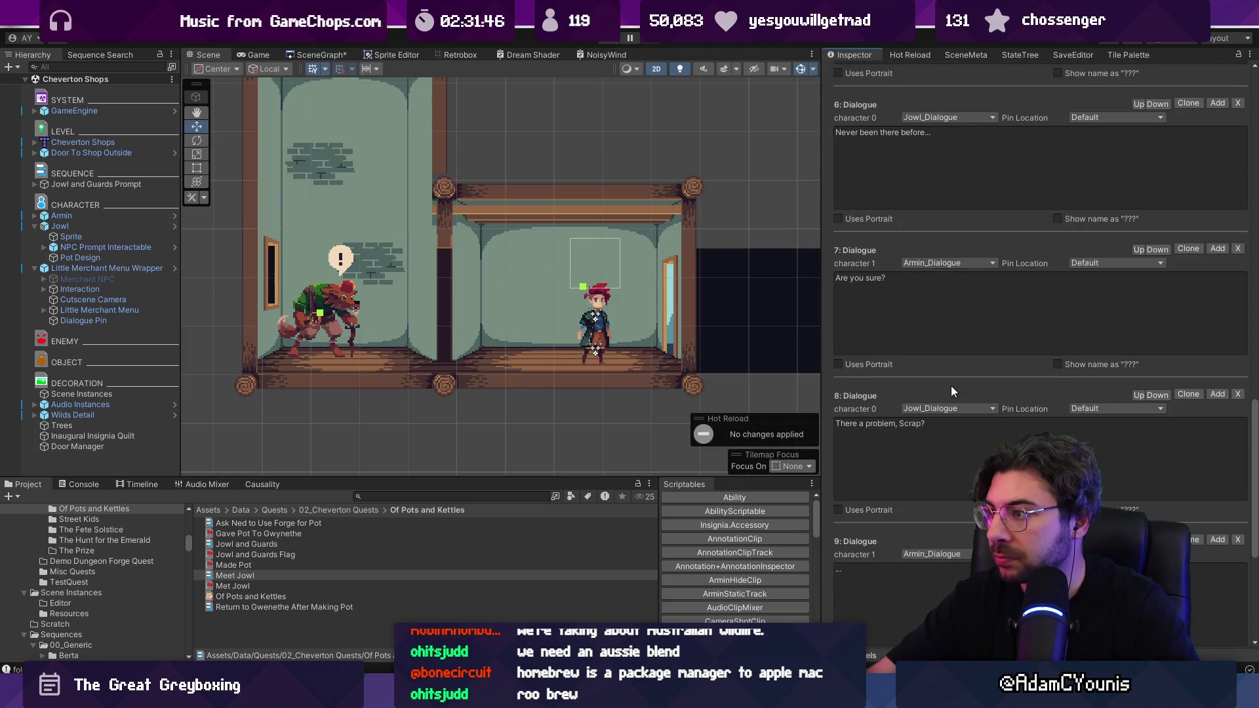
pyautogui.scroll(-6, 951, 389)
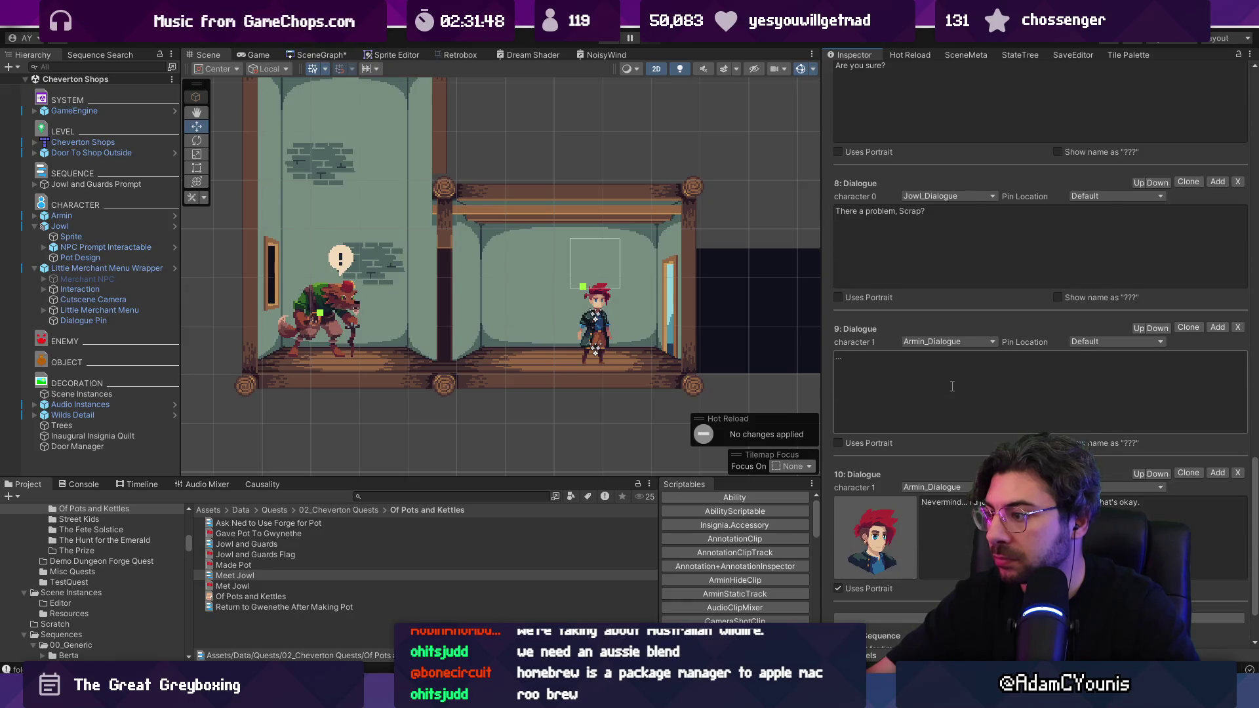
pyautogui.scroll(-1, 952, 386)
pyautogui.scroll(-1, 952, 386)
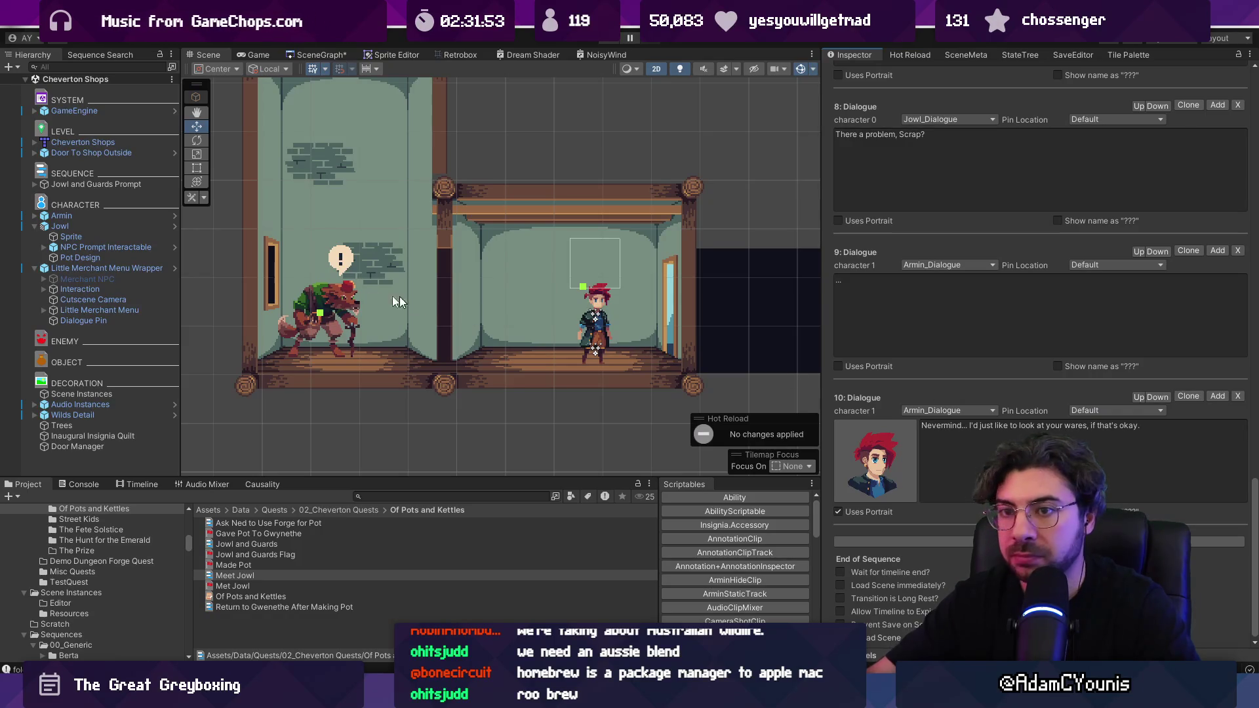
pyautogui.scroll(20, 918, 394)
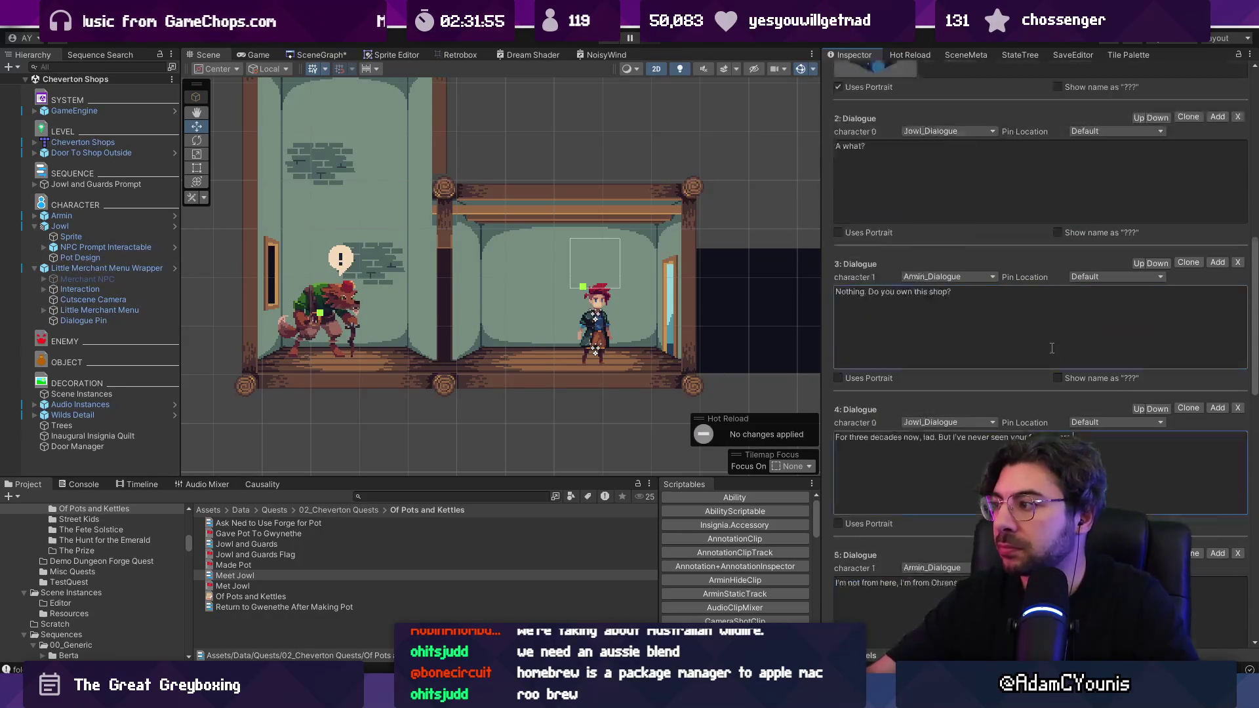
pyautogui.scroll(-5, 955, 388)
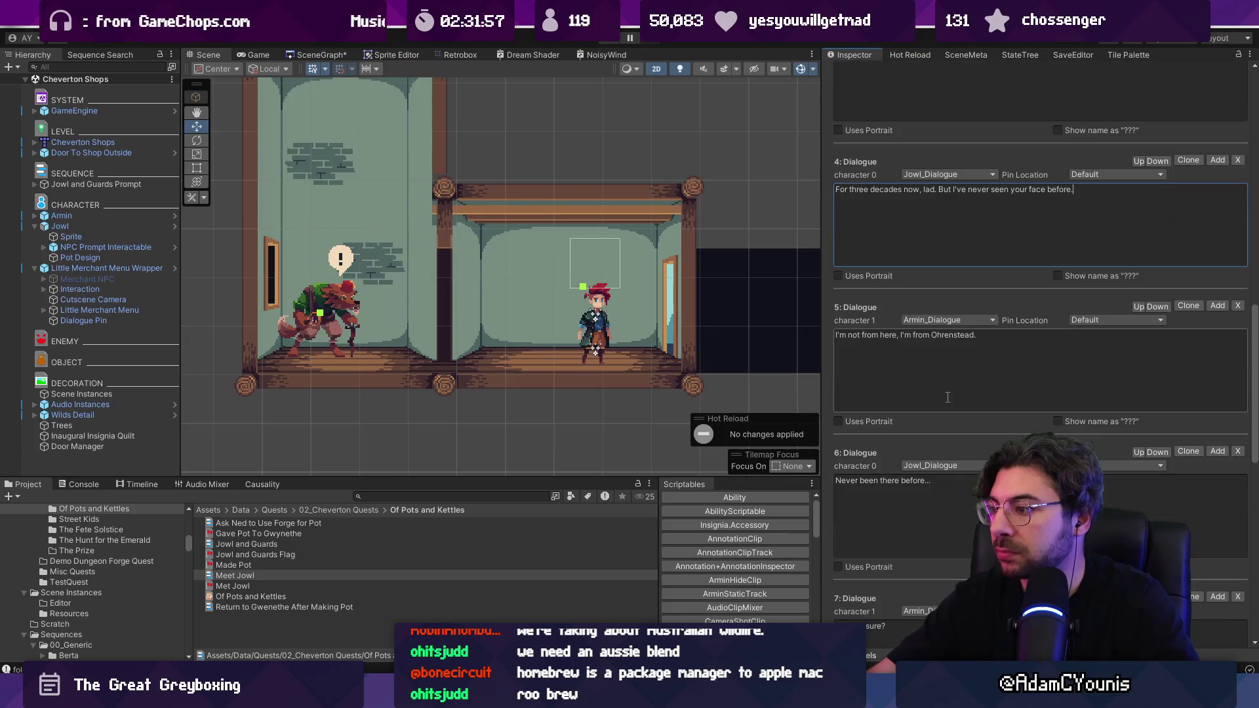
pyautogui.scroll(-4, 924, 390)
# - Replace Armin's 'Are you sure?' with a 'Do you…' question about recent visitors
pyautogui.click(930, 448)
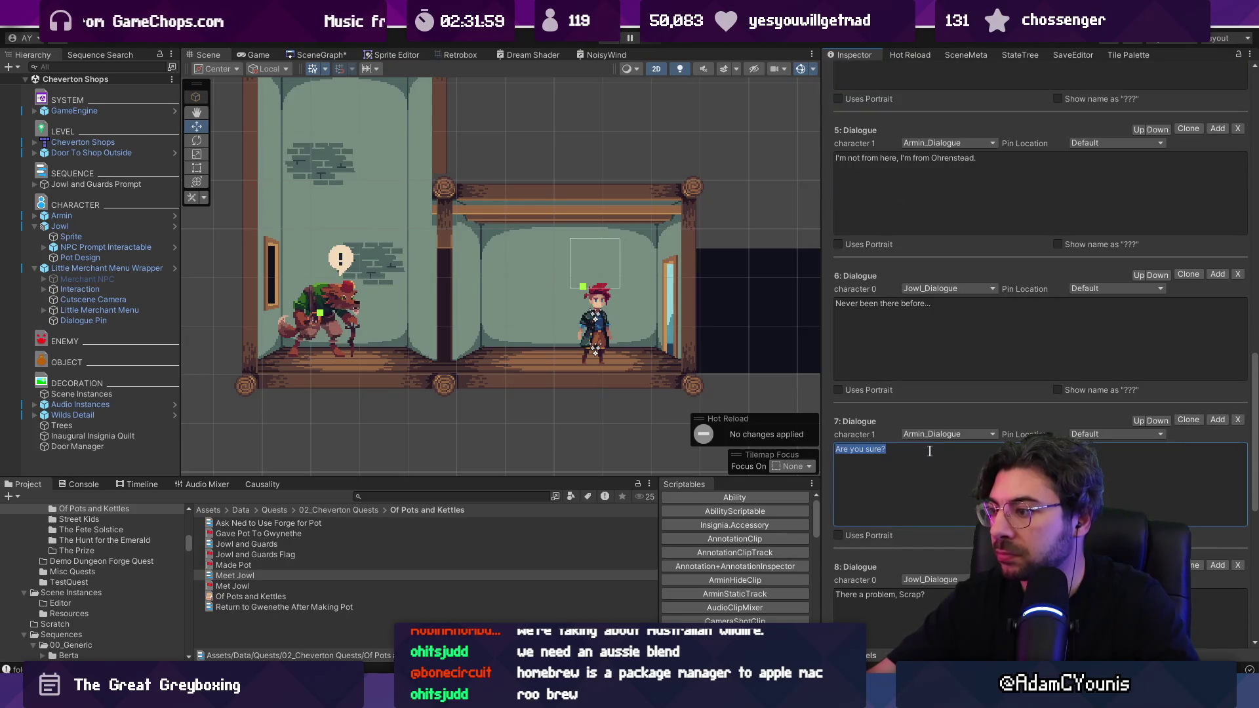
pyautogui.write('Do you')
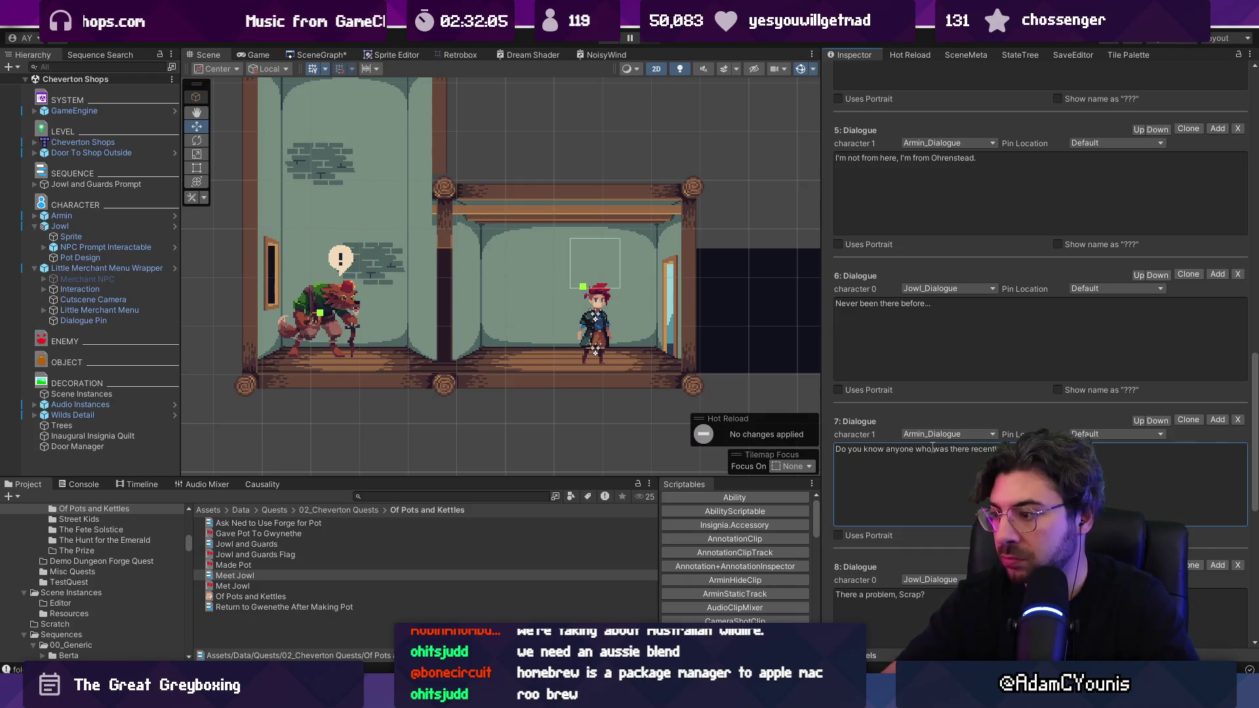
pyautogui.scroll(-3, 931, 449)
# - Make Jowl's Dialogue 8 line read 'Is there a problem, Scrap?'
pyautogui.click(857, 458)
pyautogui.press('Home')
pyautogui.write('Is t')
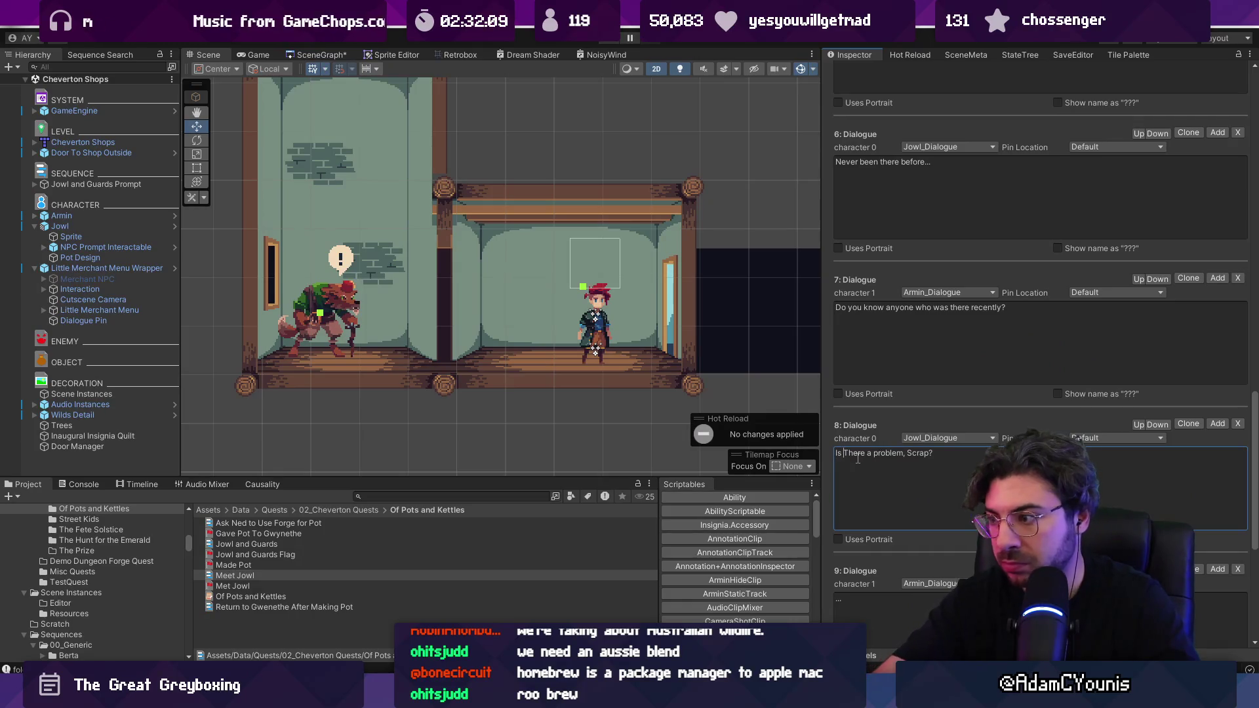
pyautogui.press('Delete')
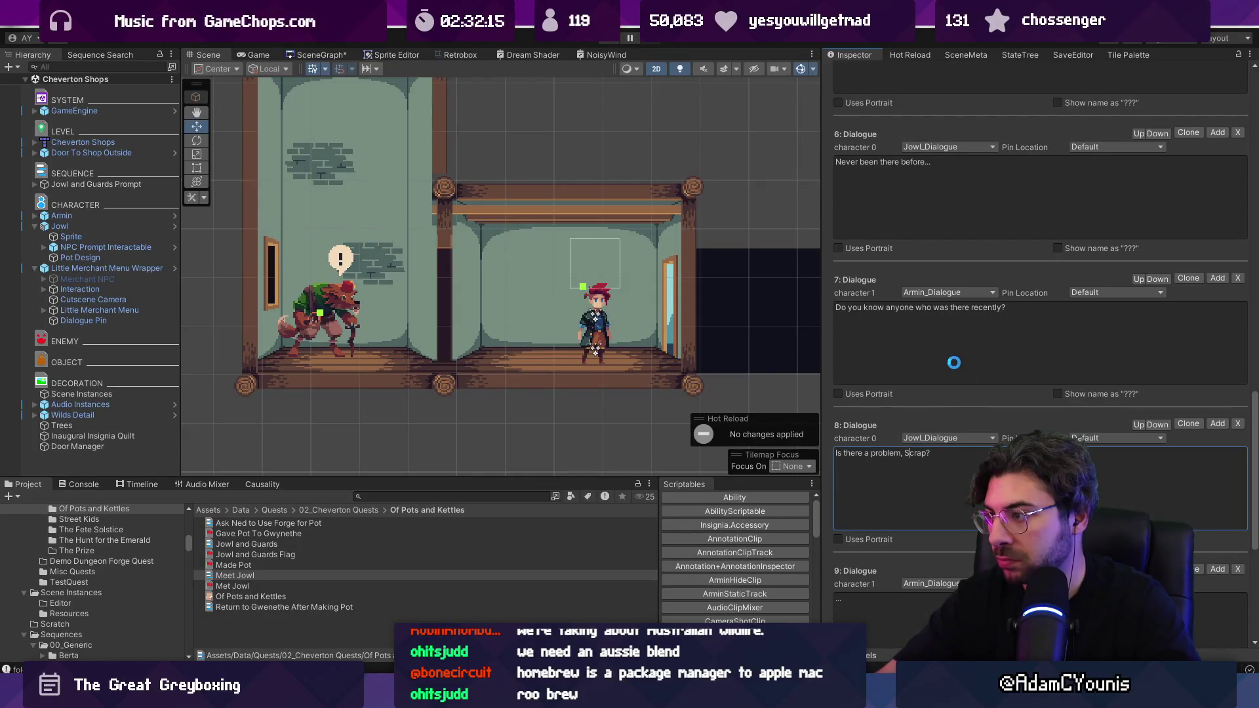
pyautogui.scroll(-2, 942, 362)
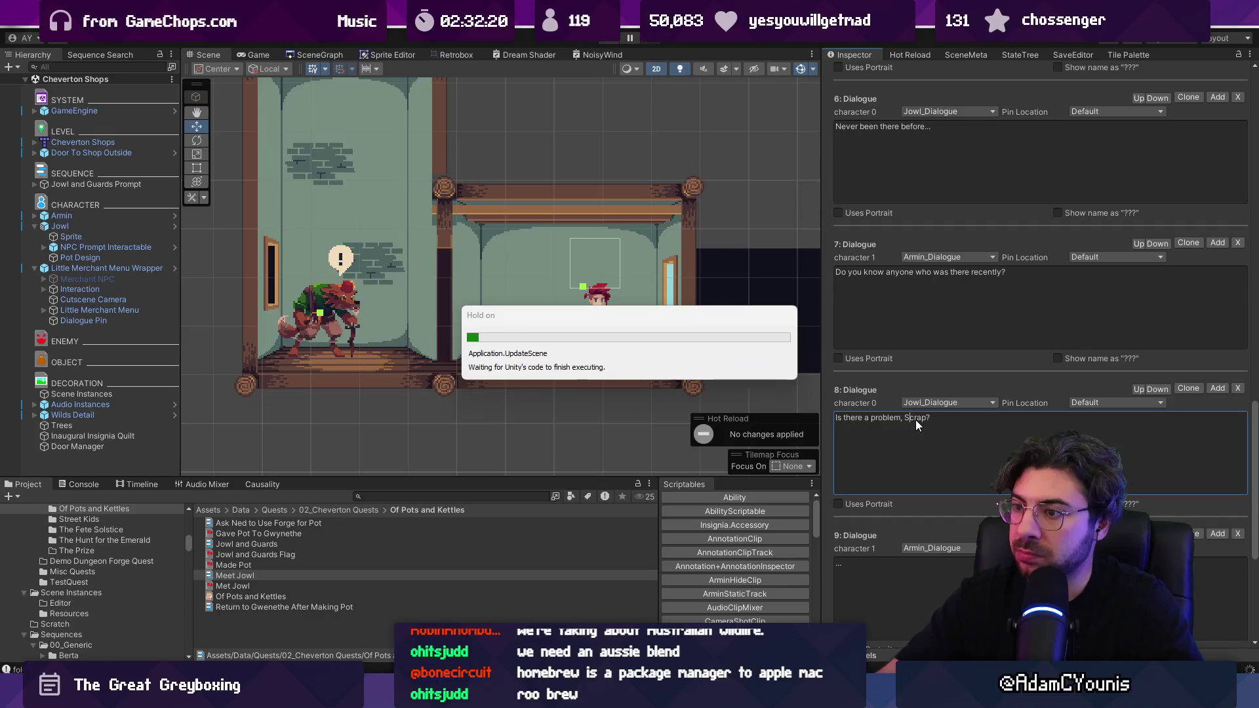
# - Replace 'Scrap' with 'little one' in Jowl's Dialogue 8 question
pyautogui.click(918, 396)
pyautogui.scroll(-10, 931, 413)
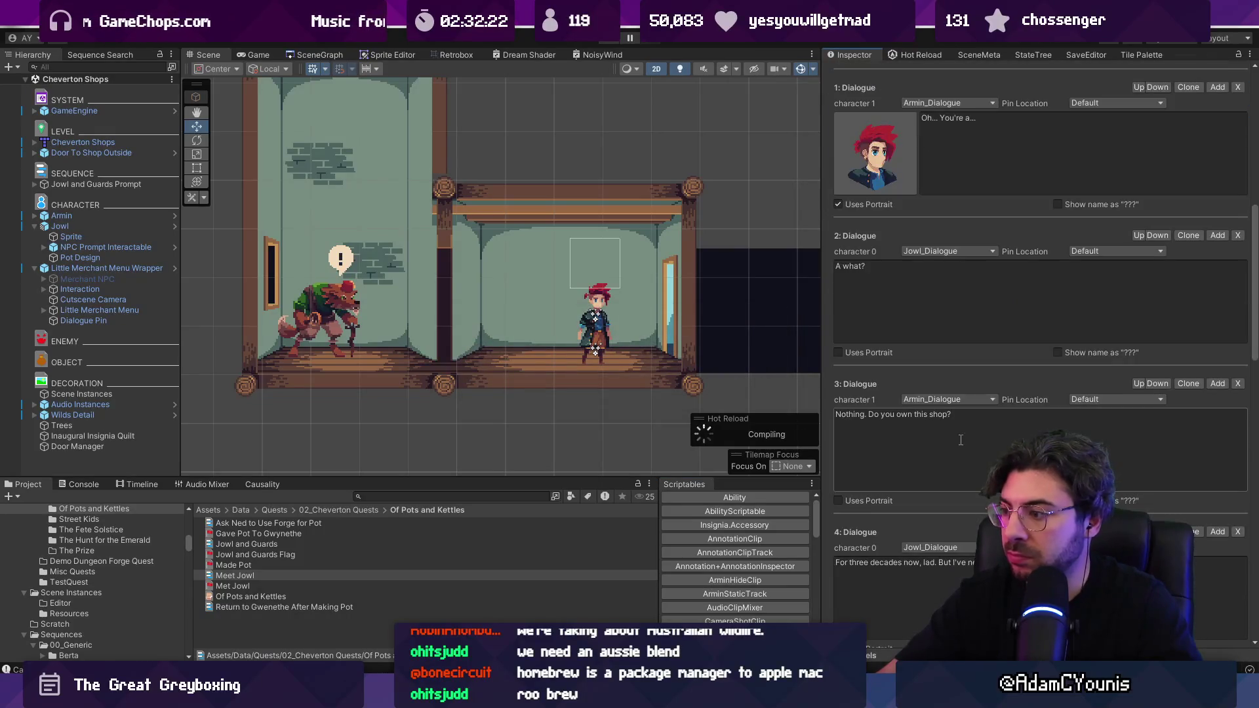
pyautogui.scroll(-10, 940, 428)
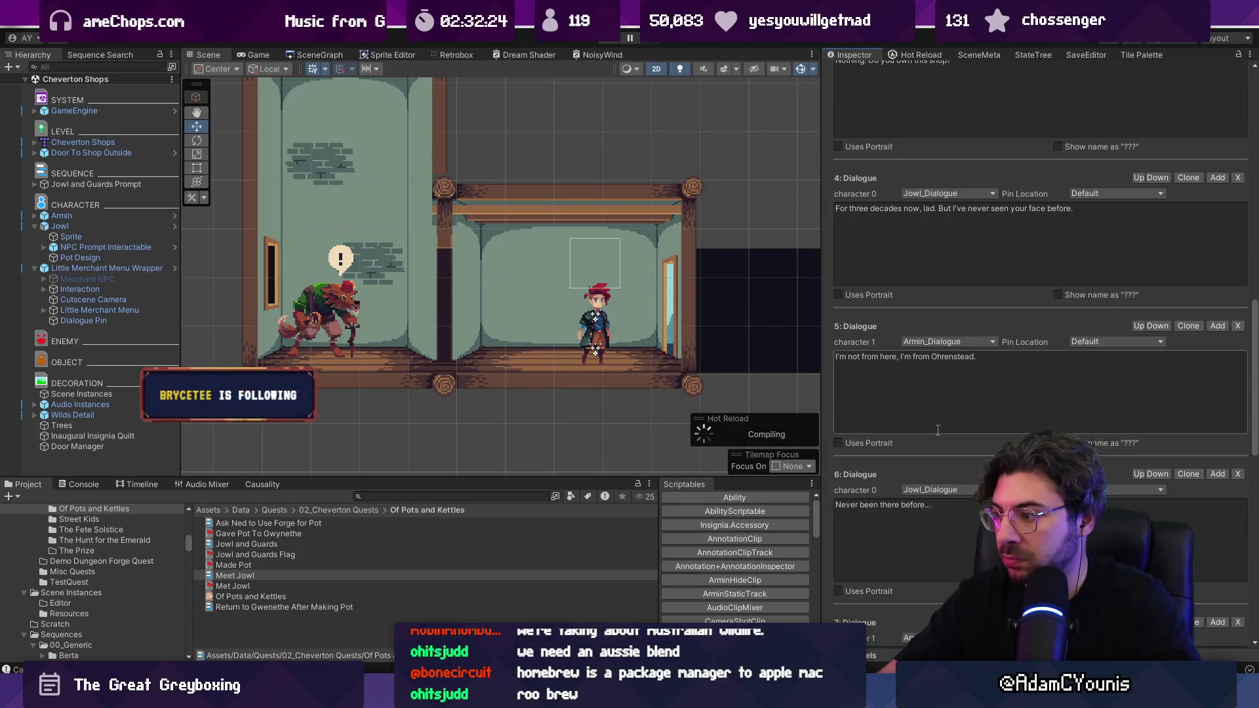
pyautogui.write('little one?')
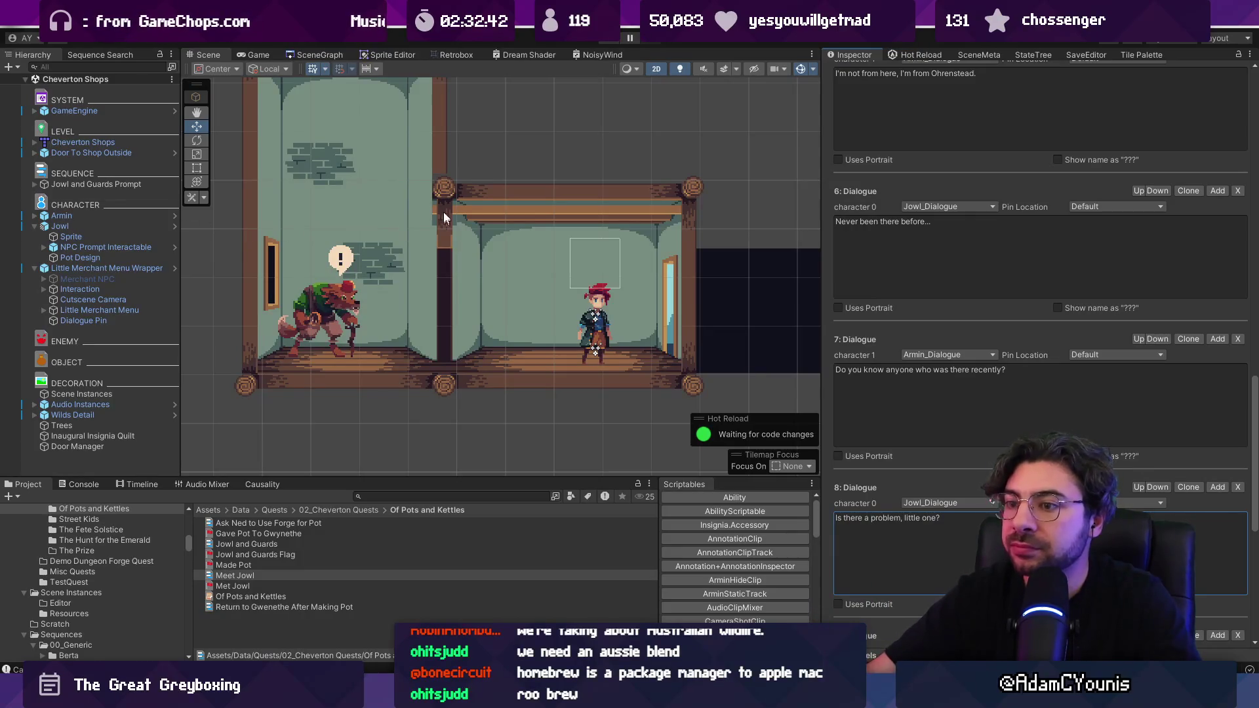
pyautogui.scroll(15, 987, 327)
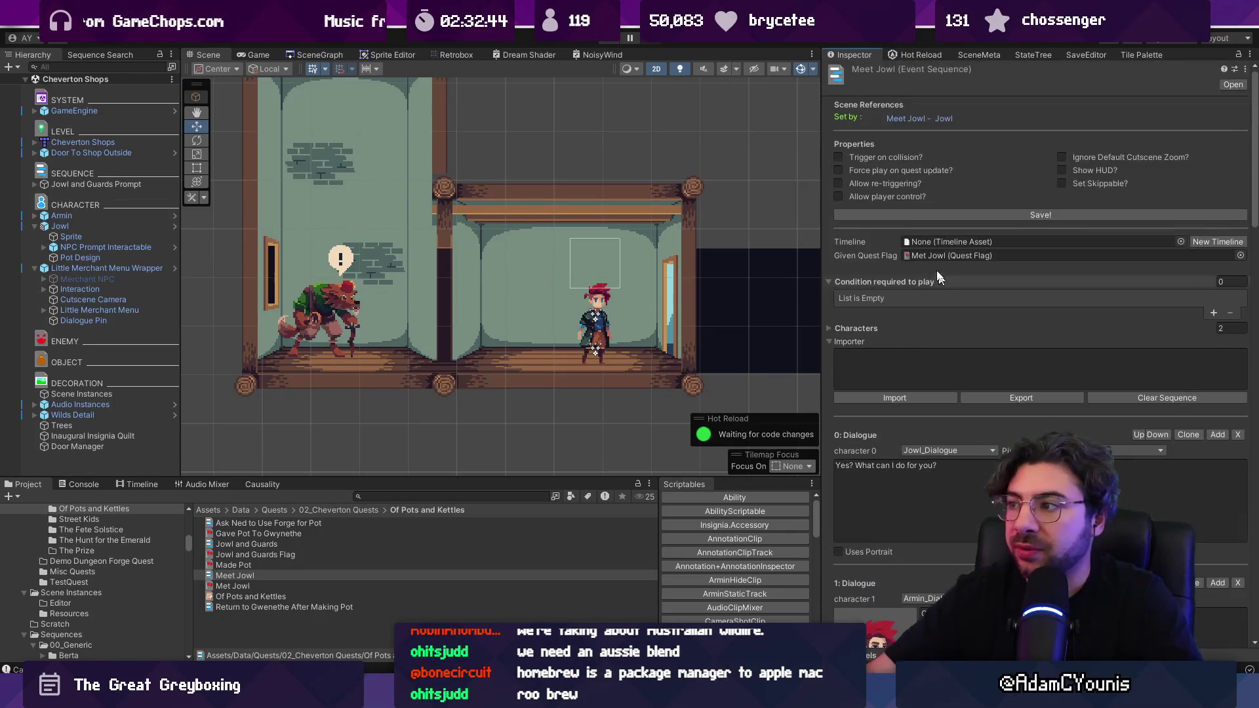
# - Enlarge the Project panel and create a new EventSequence asset in the Of Pots and Kettles folder
pyautogui.click(911, 120)
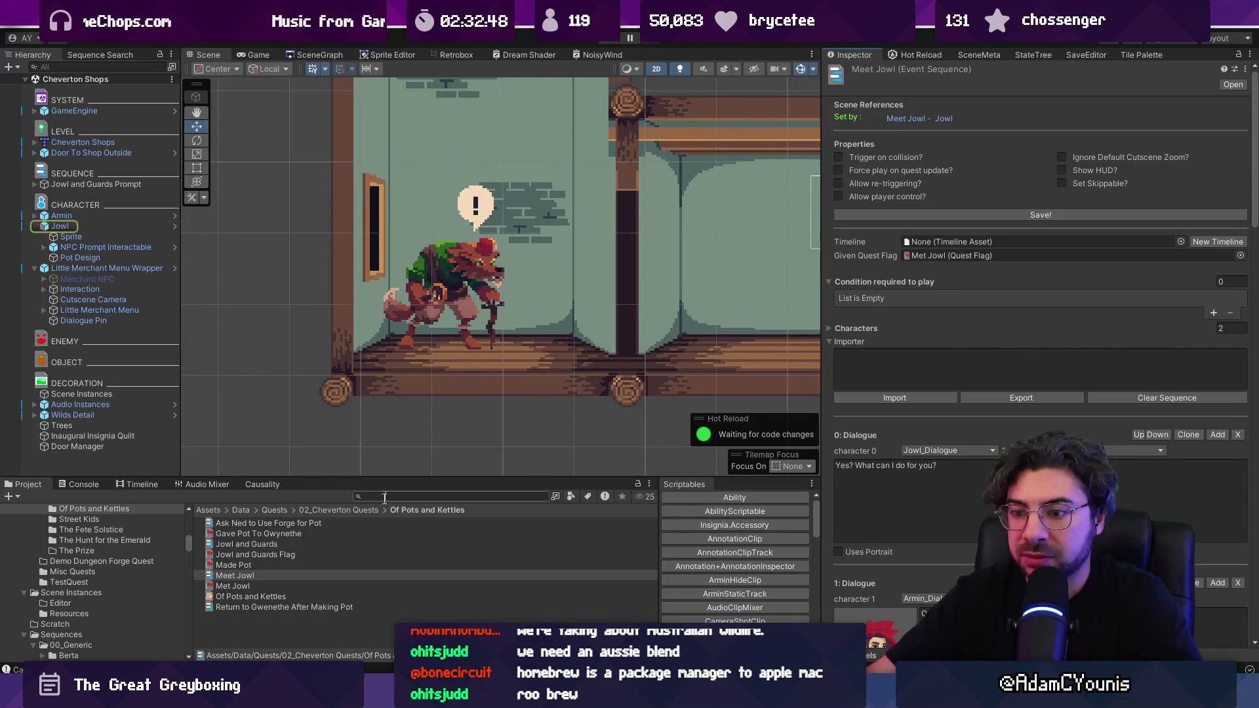
pyautogui.click(358, 473)
pyautogui.moveTo(358, 478); pyautogui.dragTo(358, 353)
pyautogui.rightClick(242, 456)
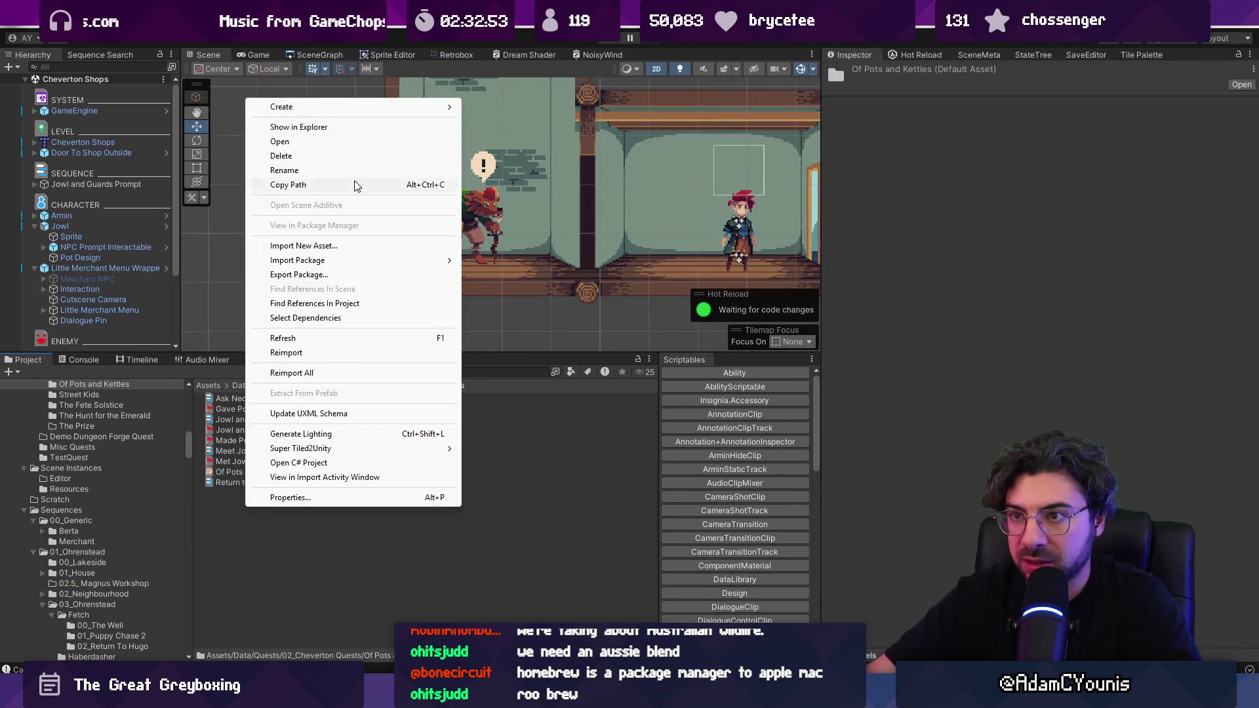
pyautogui.moveTo(335, 107)
pyautogui.click(563, 548)
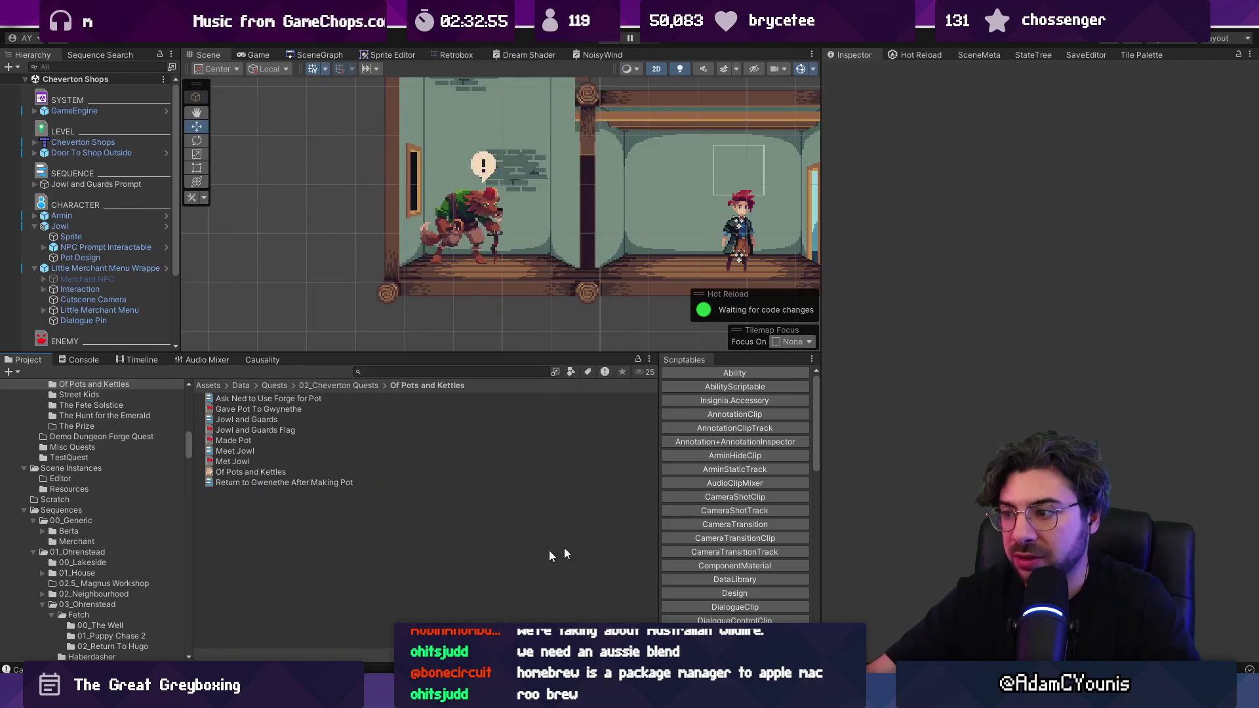
pyautogui.scroll(-5, 721, 501)
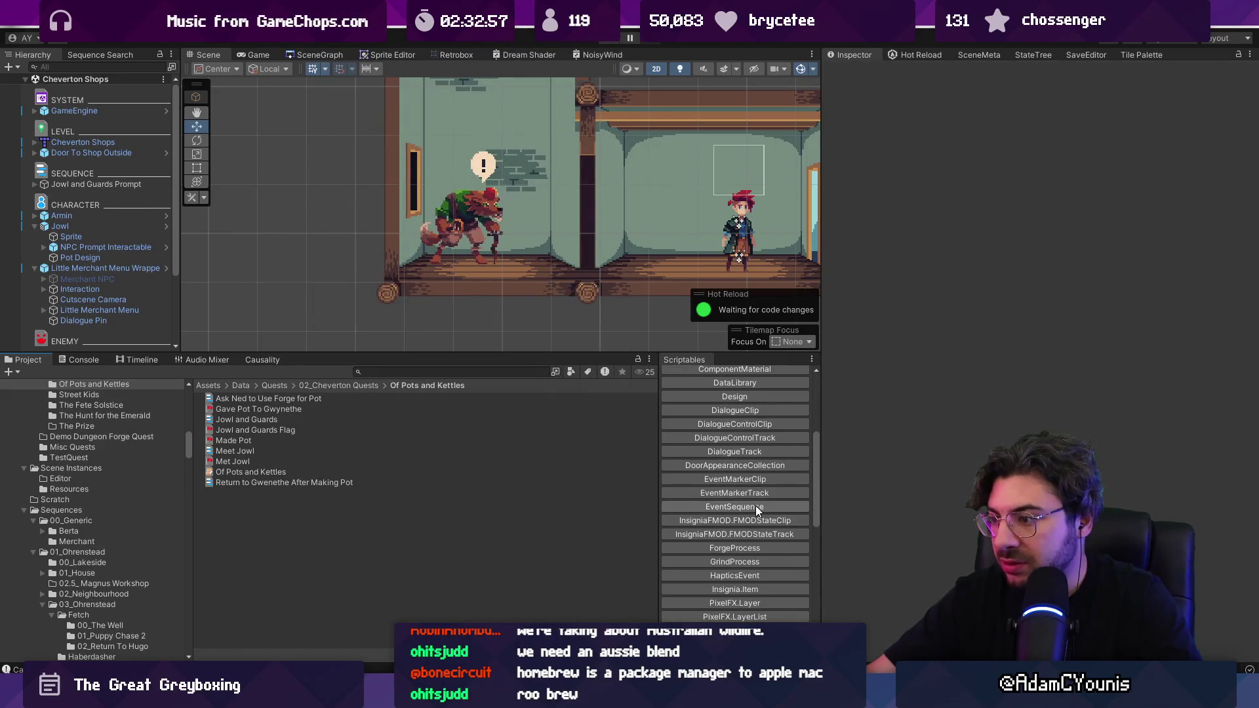
pyautogui.click(755, 506)
pyautogui.write('owl S')
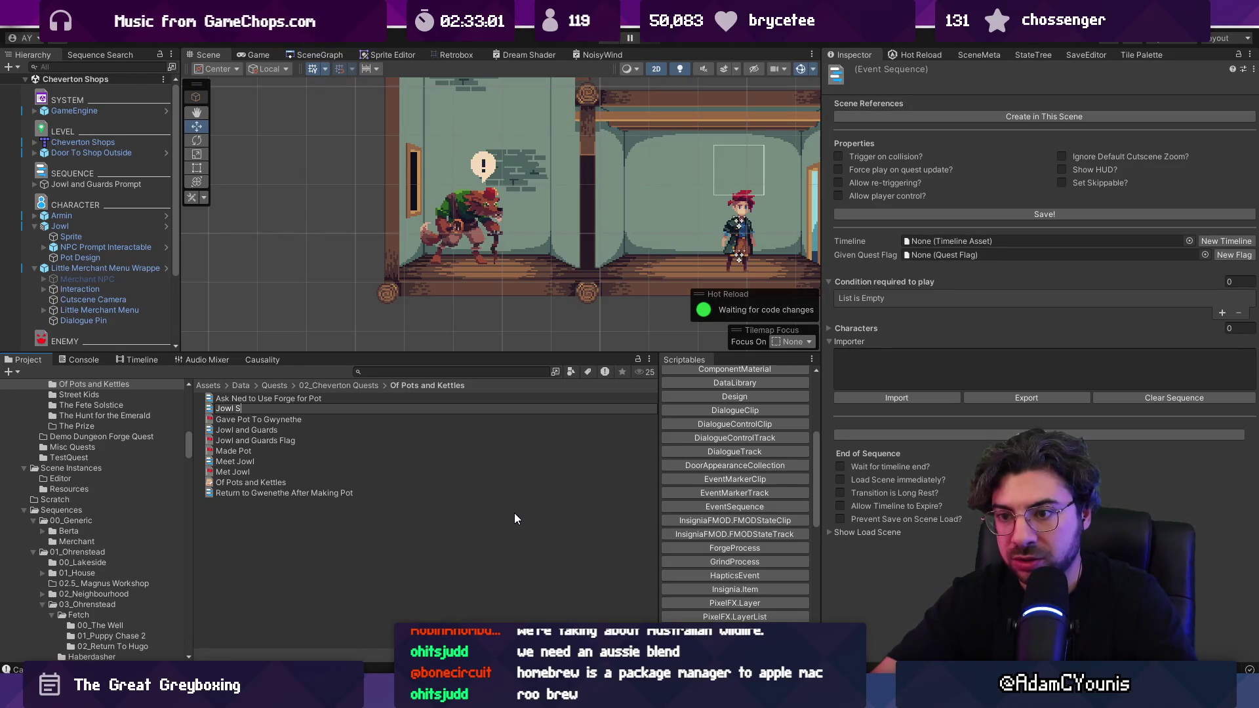
pyautogui.write('hop Intro')
# - Name the sequence Jowl Shop Intro and import the line 'Jowl: Looking for something?'
pyautogui.press('Return')
pyautogui.click(906, 374)
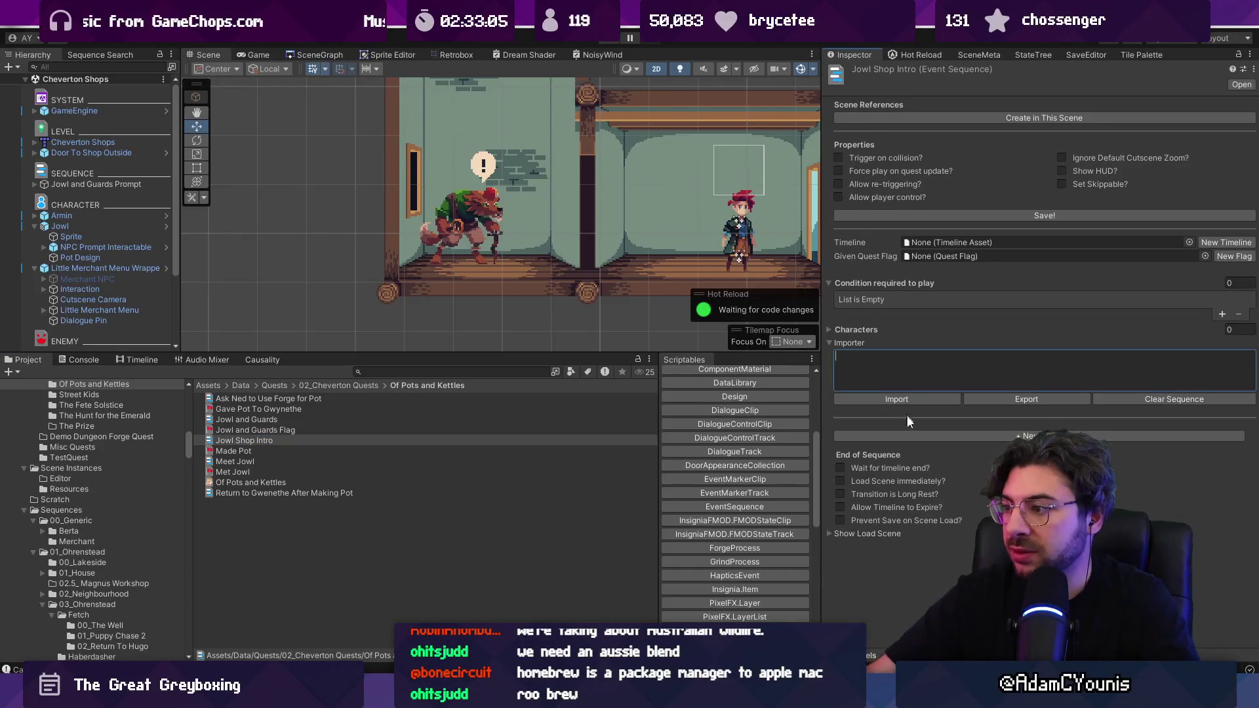
pyautogui.write('Jowl:')
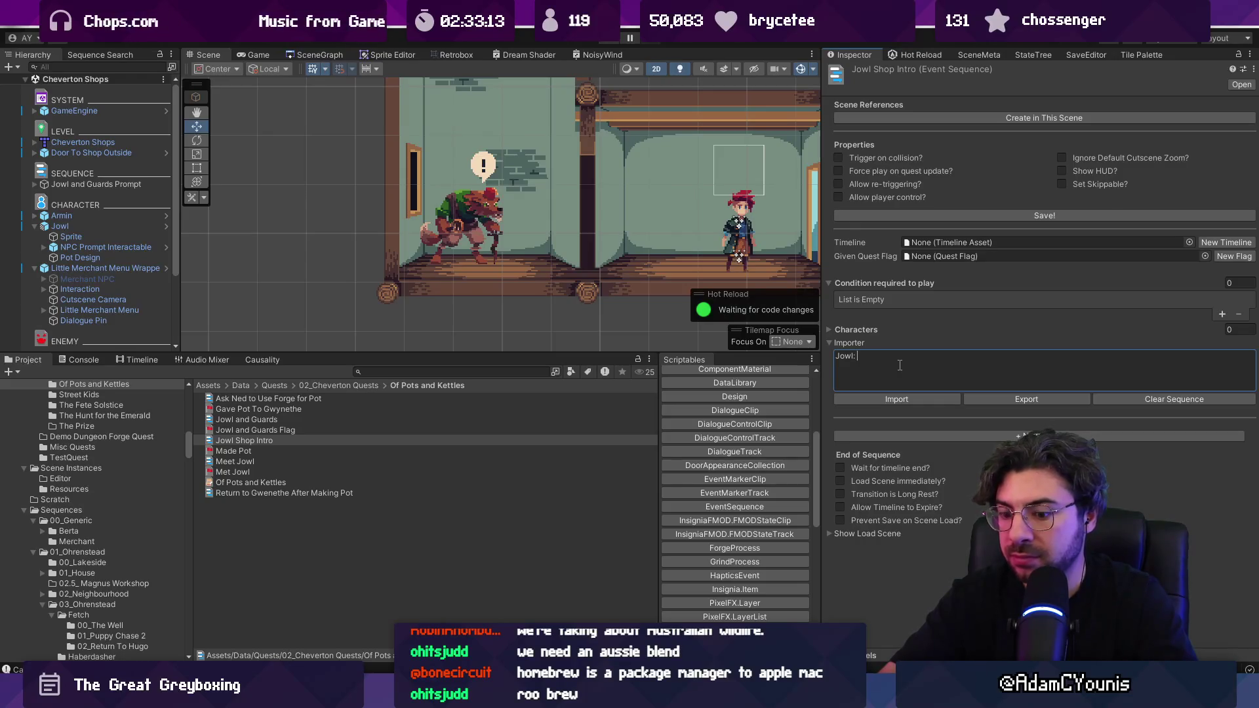
pyautogui.write('look')
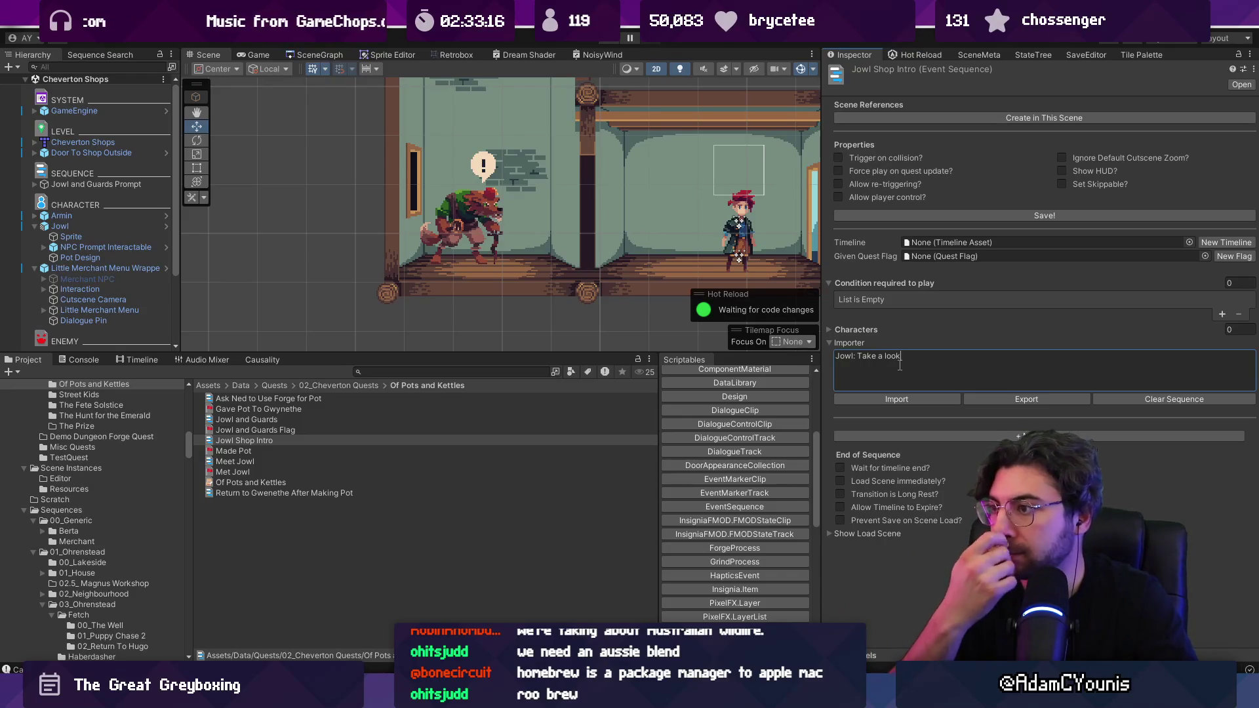
pyautogui.hotkey('ctrl', 'shift', 'Left')
pyautogui.hotkey('ctrl', 'shift', 'Left')
pyautogui.hotkey('ctrl', 'shift', 'Left')
pyautogui.write('L')
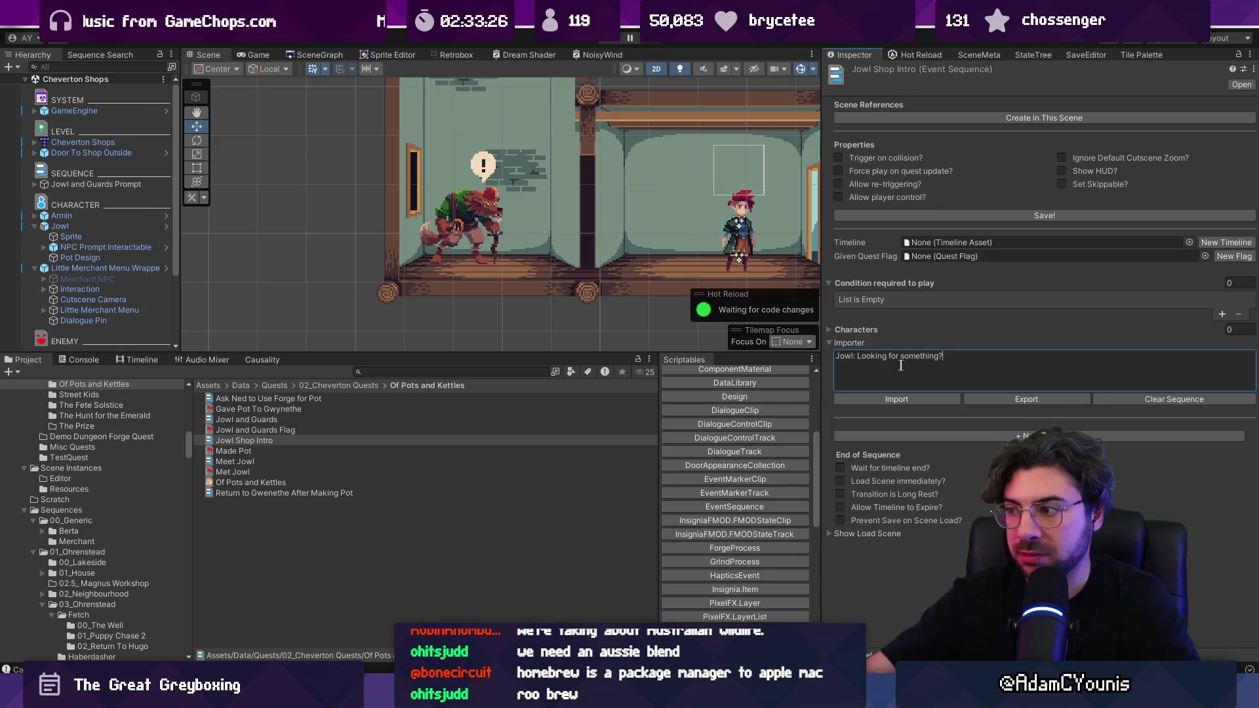
pyautogui.click(914, 396)
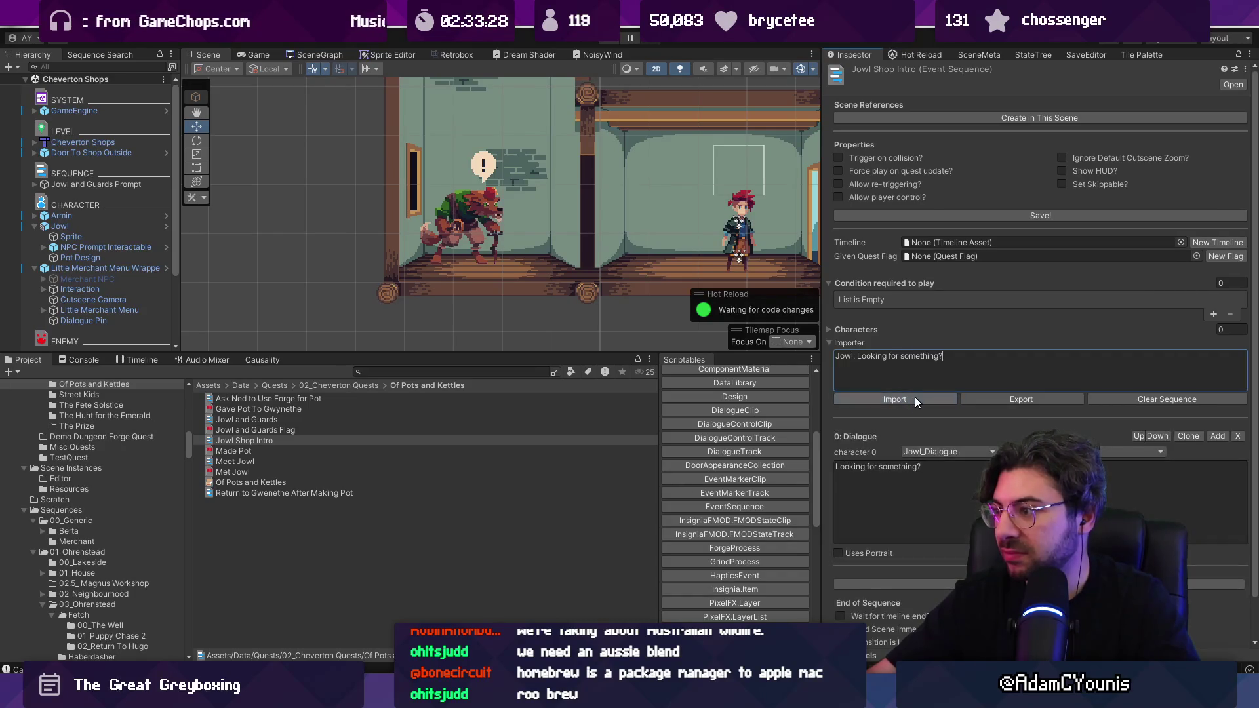
# - Add a Message step, enable Allow re-triggering, then re-import the dialogue and save
pyautogui.scroll(-2, 919, 524)
pyautogui.click(919, 542)
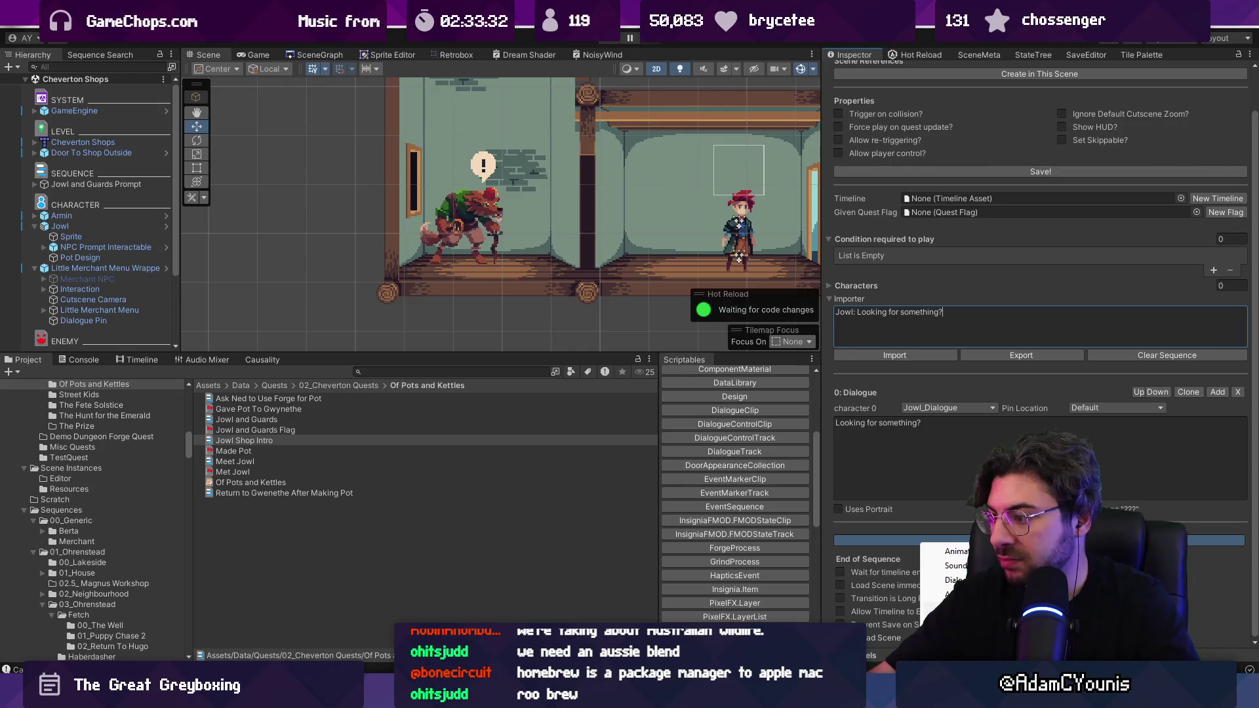
pyautogui.click(957, 608)
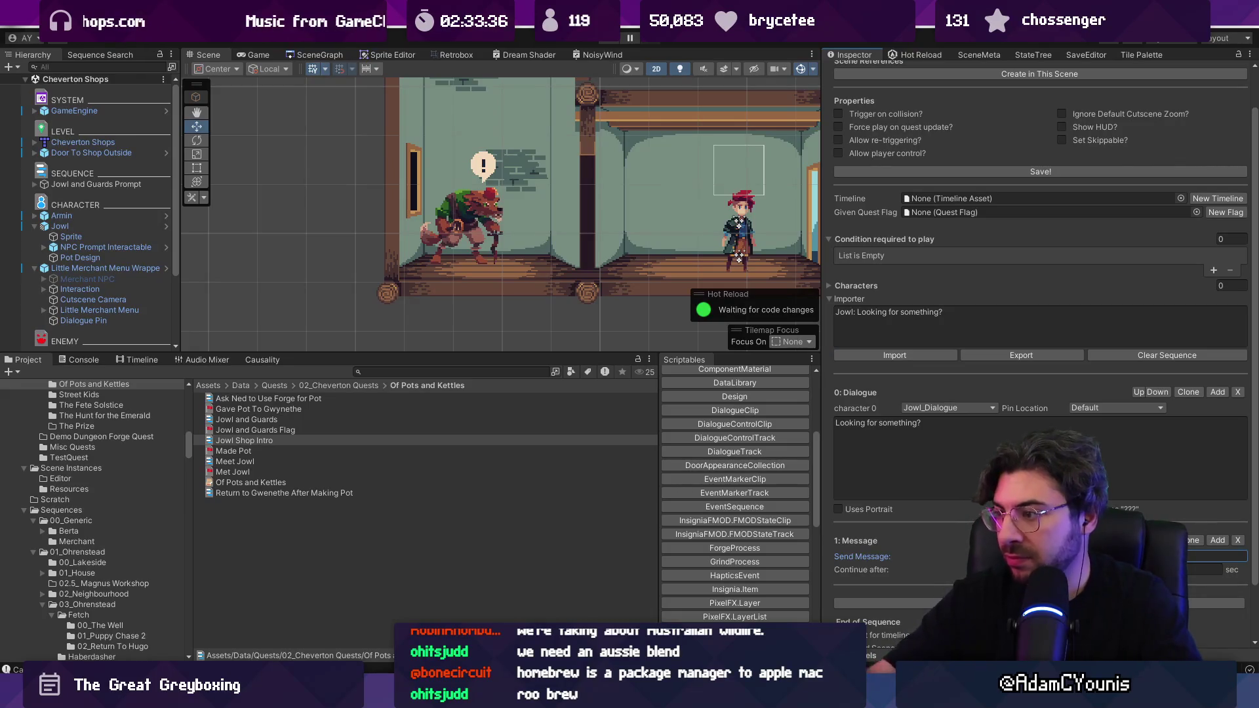
pyautogui.click(1024, 316)
pyautogui.hotkey('ctrl', 'a')
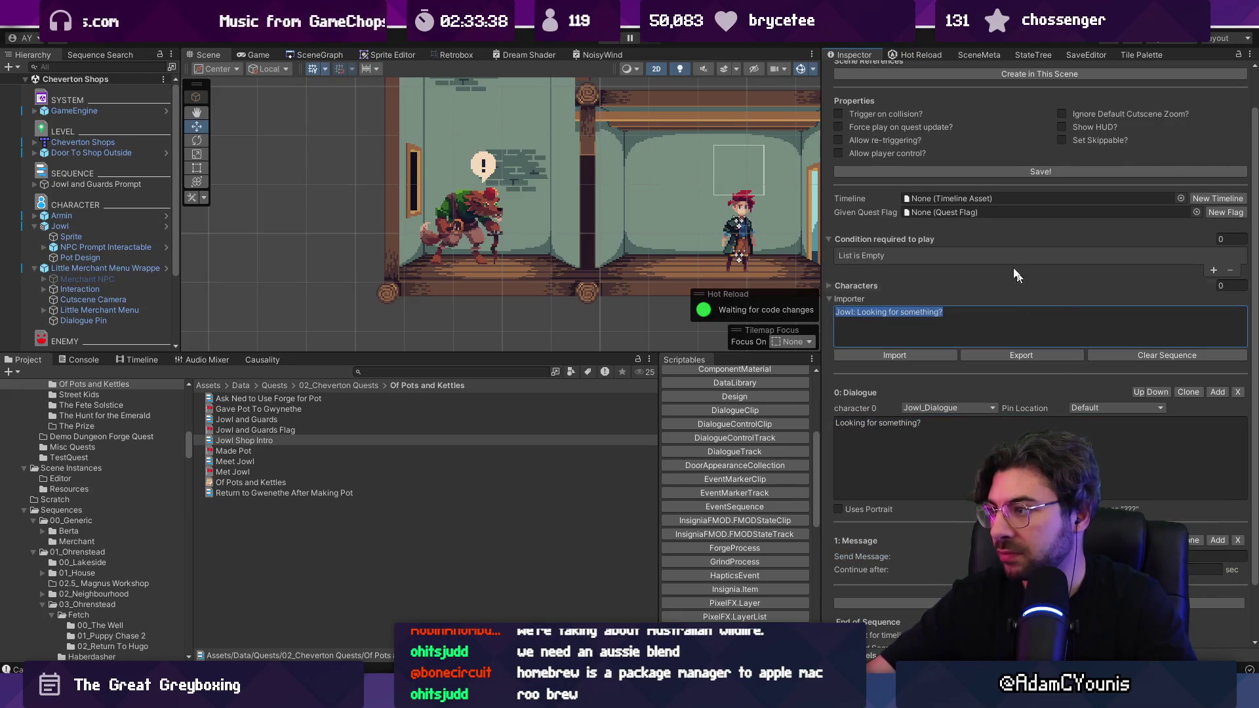
pyautogui.click(972, 173)
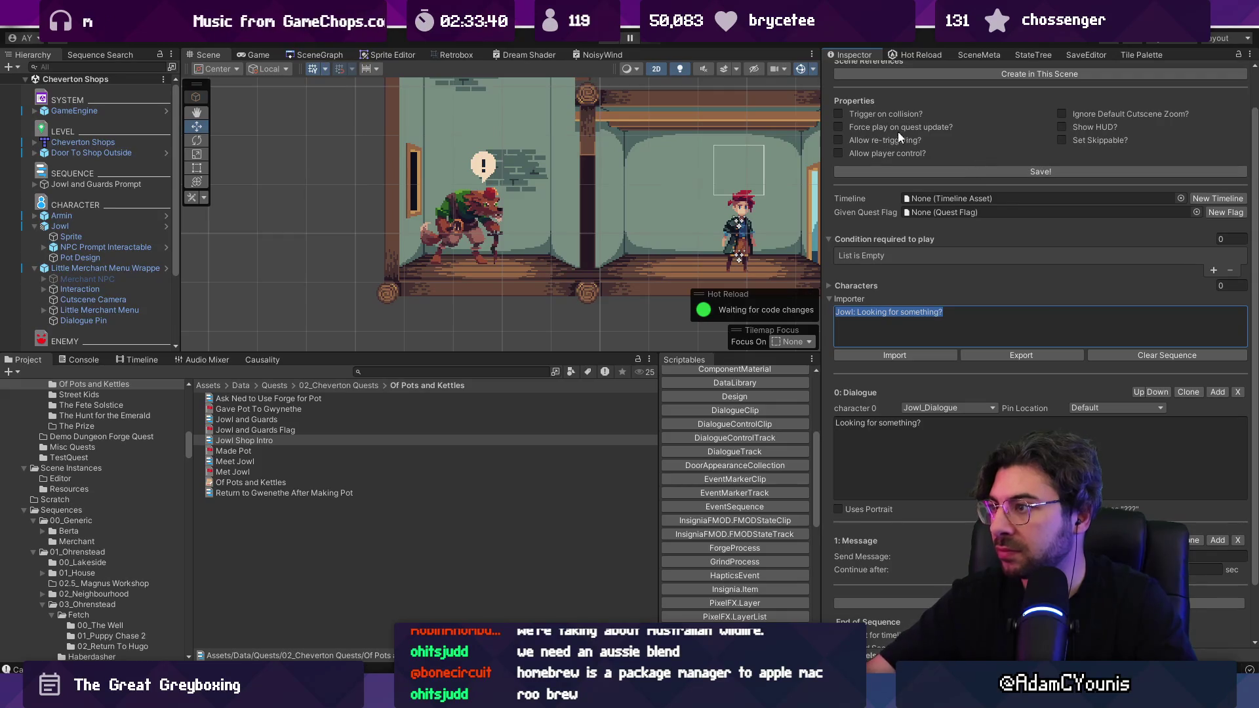
pyautogui.click(853, 139)
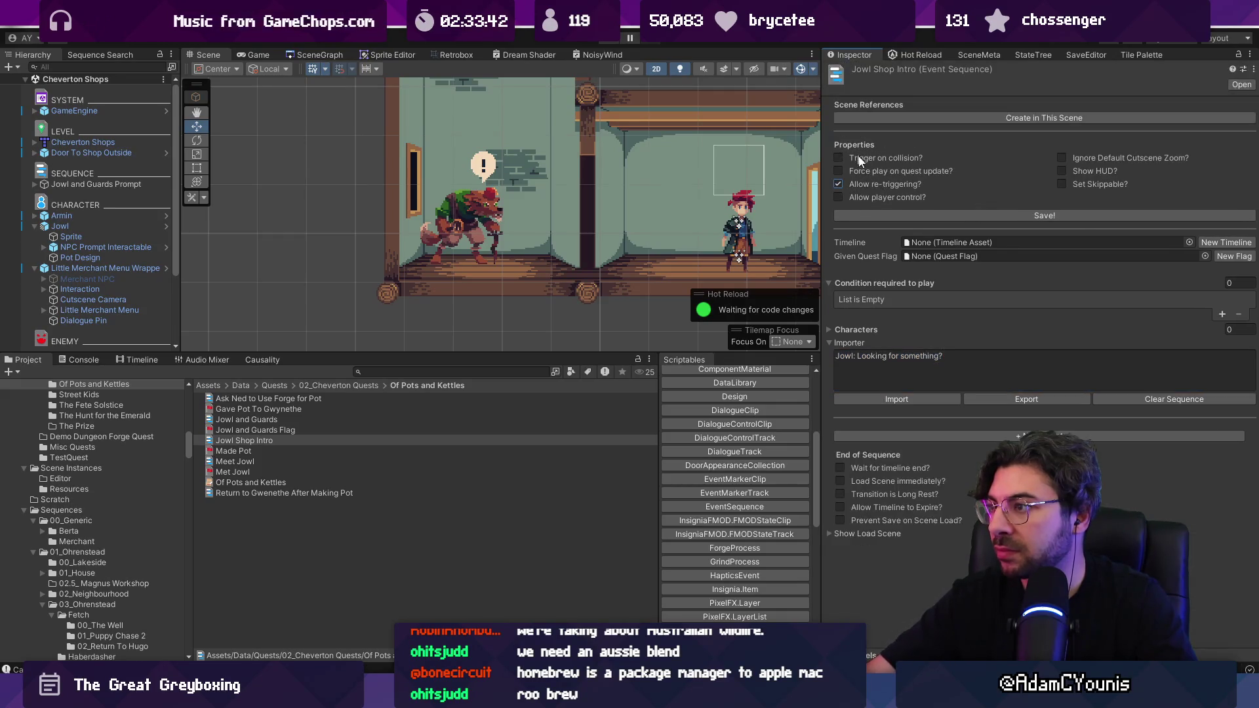
pyautogui.click(915, 401)
pyautogui.click(911, 215)
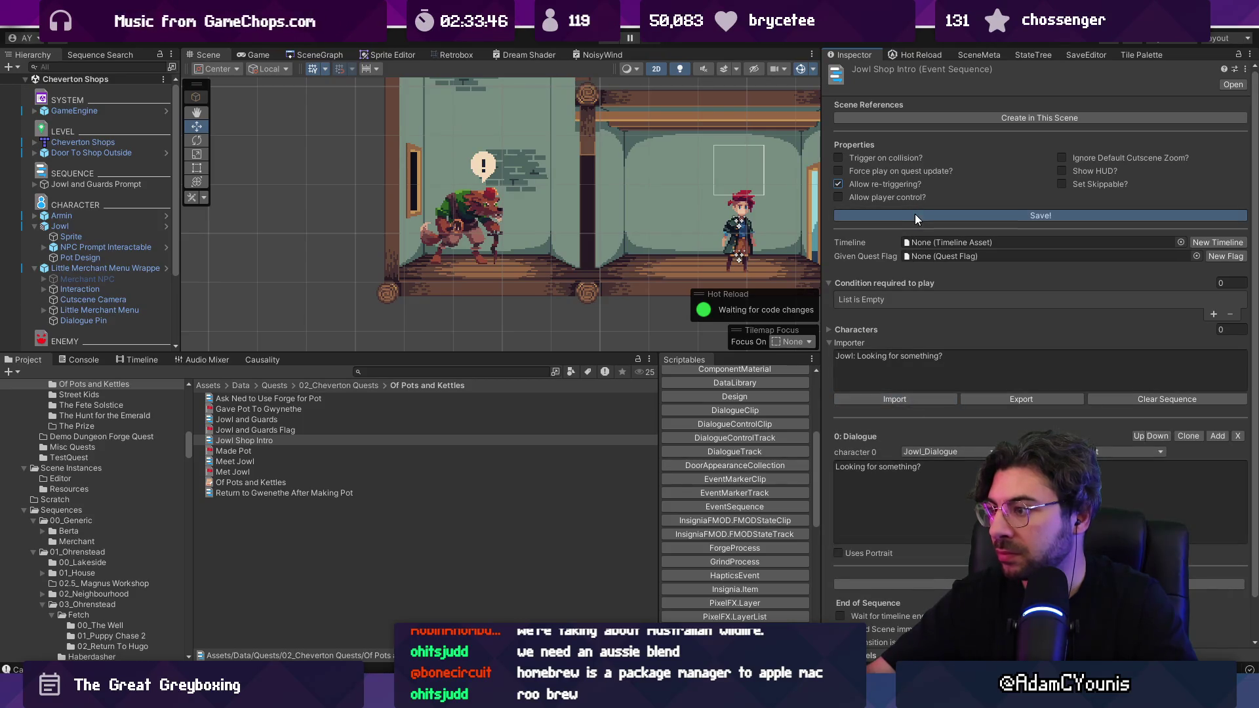
# - Add another Message step and a third slot to Jowl's Sequences list
pyautogui.click(921, 584)
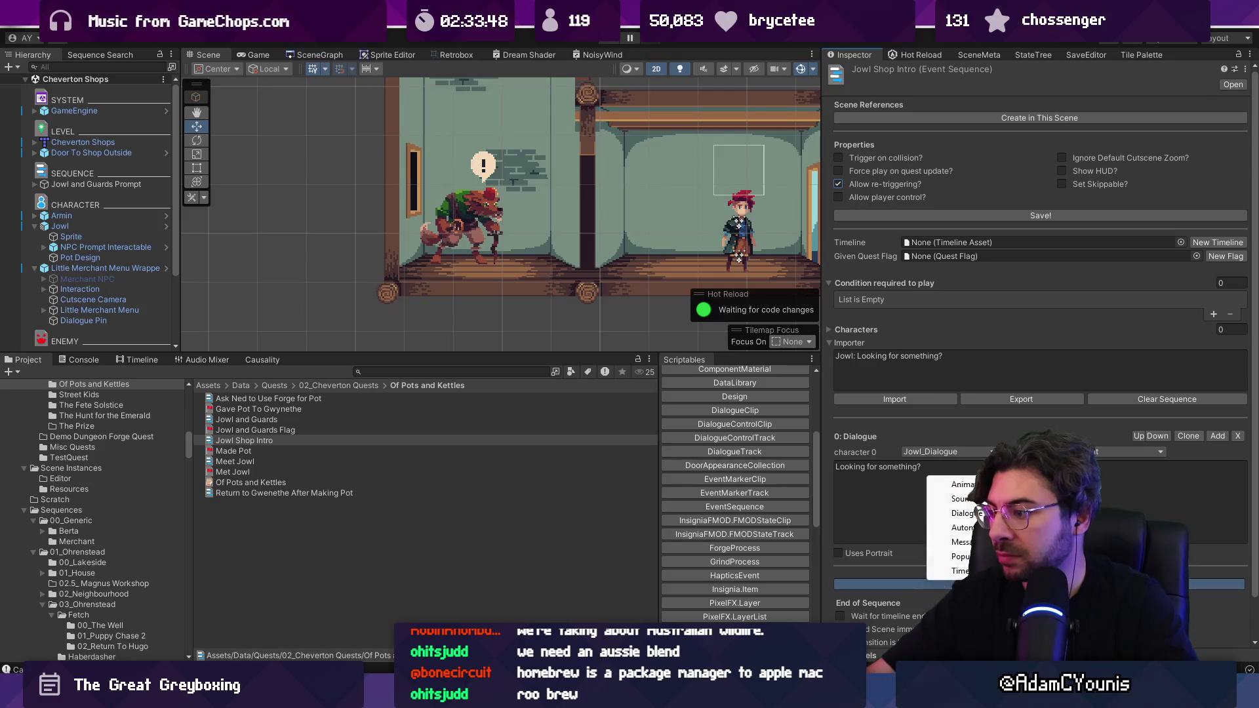
pyautogui.click(961, 542)
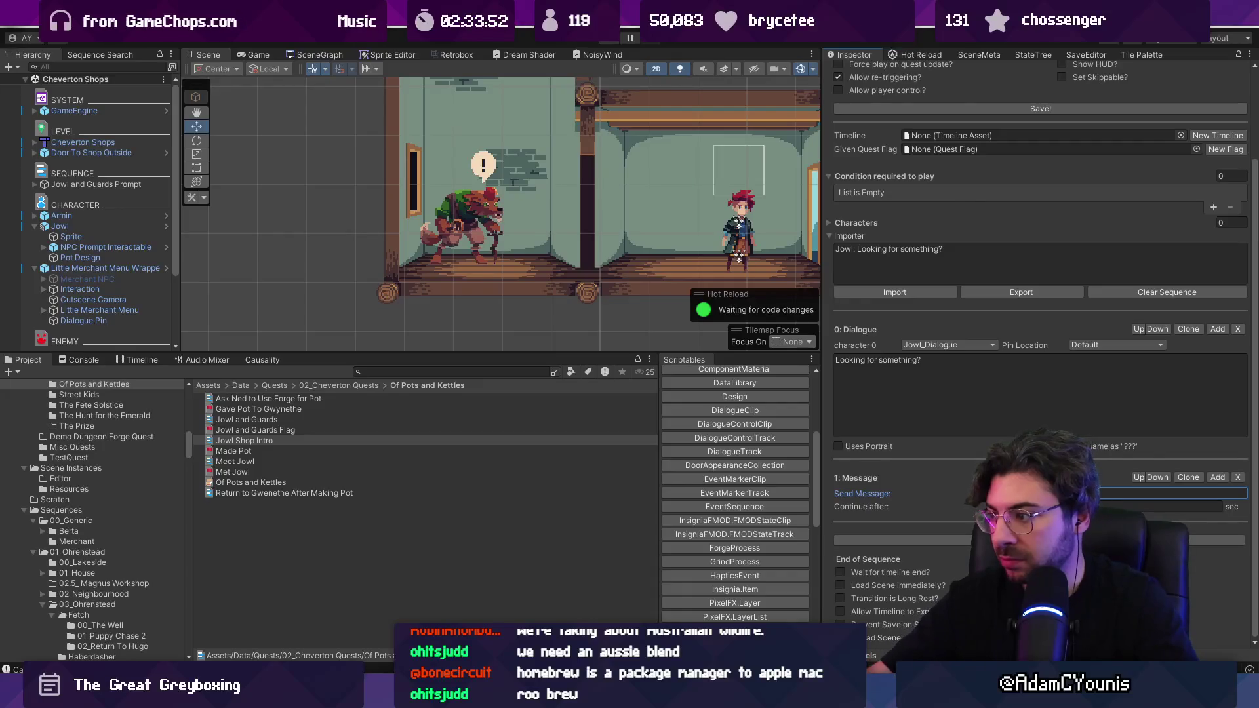
pyautogui.scroll(3, 1022, 199)
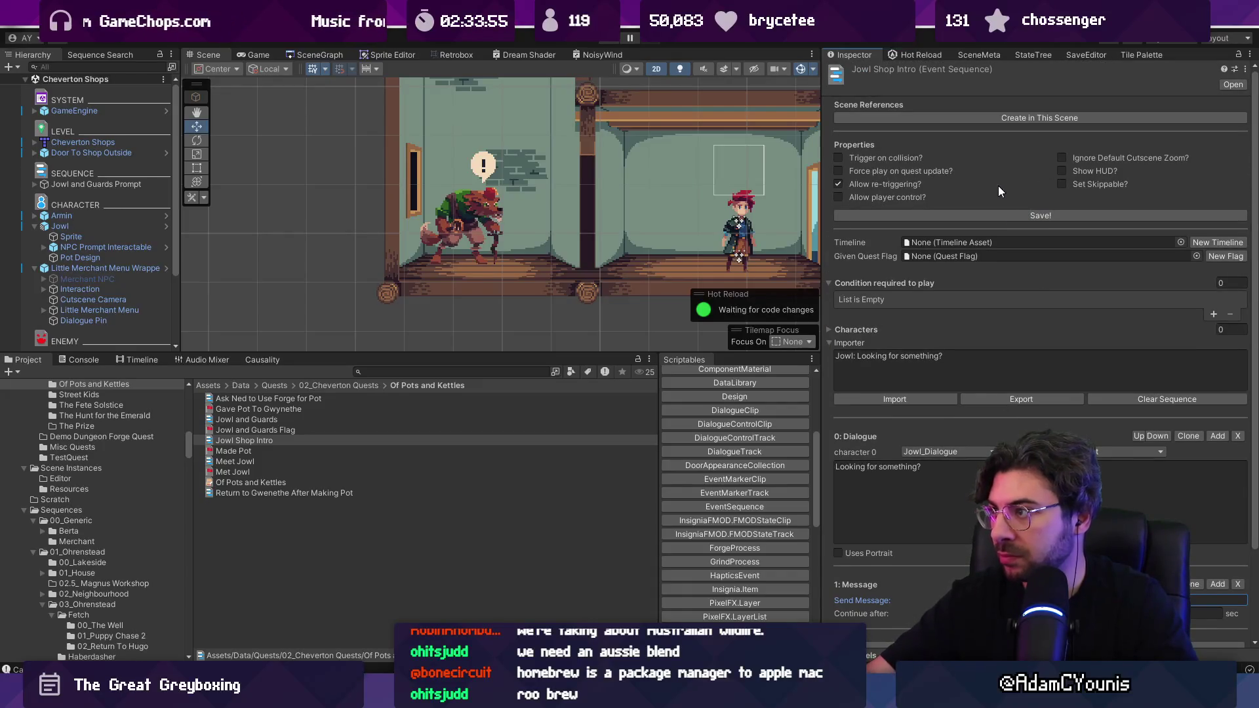
pyautogui.click(60, 226)
pyautogui.click(1214, 335)
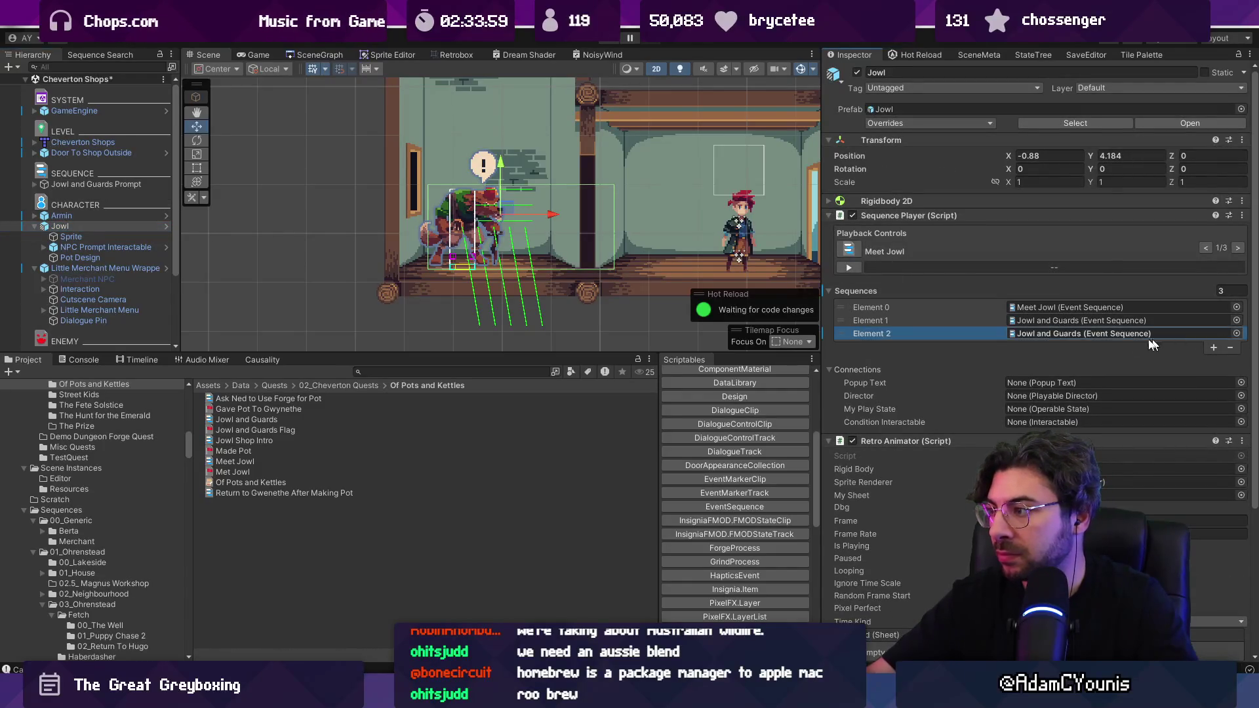
# - Inspect the Jowl and Guards sequence currently in Jowl's second sequence slot
pyautogui.click(847, 320)
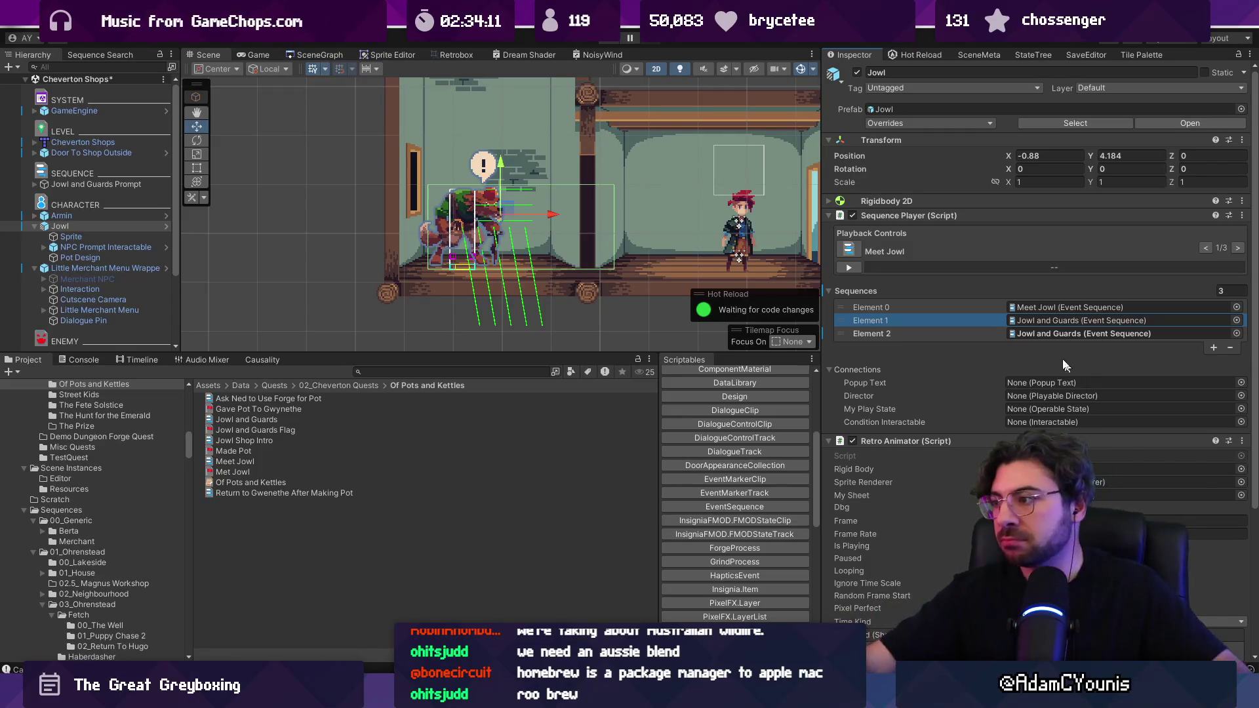
pyautogui.doubleClick(1045, 334)
pyautogui.scroll(-5, 1006, 407)
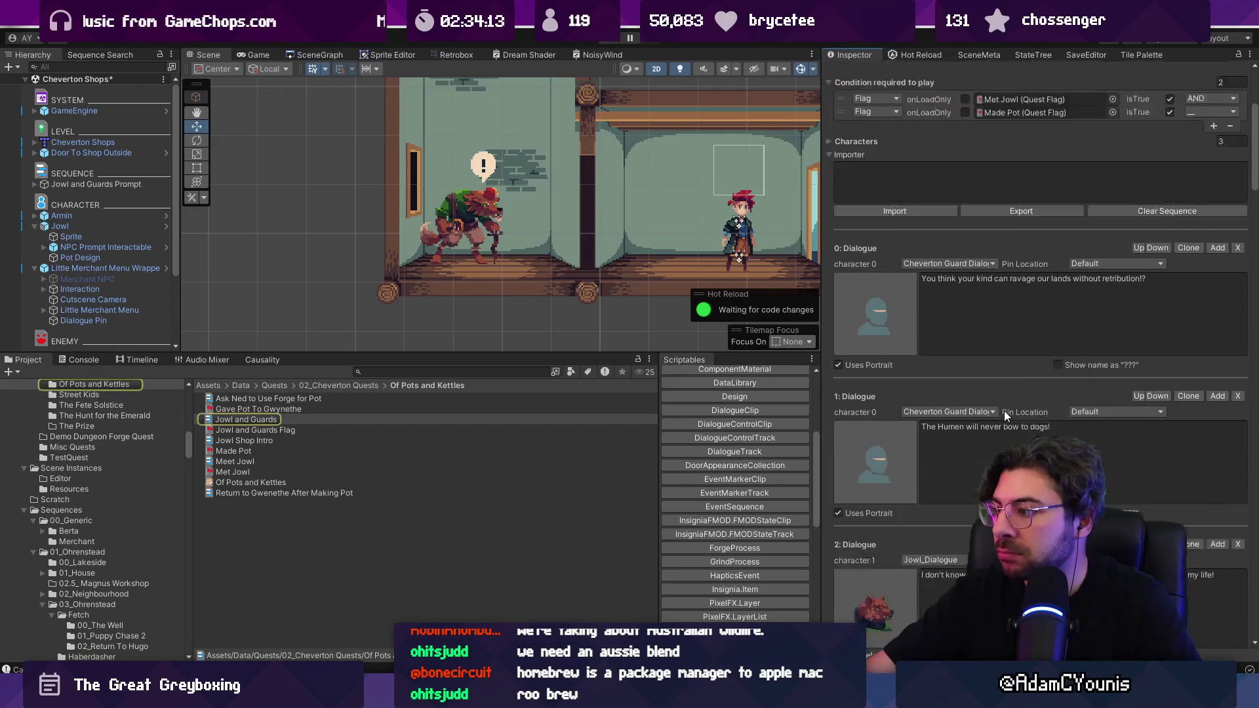
pyautogui.scroll(5, 1005, 410)
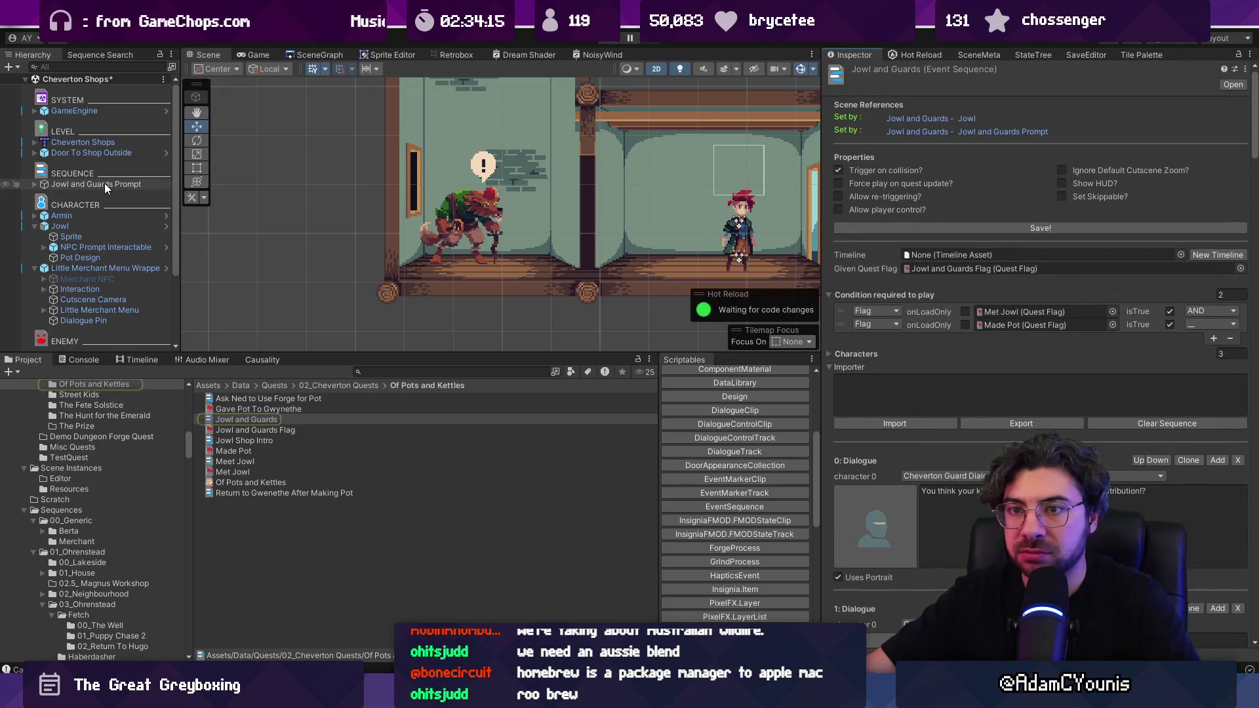
pyautogui.click(98, 184)
pyautogui.click(59, 226)
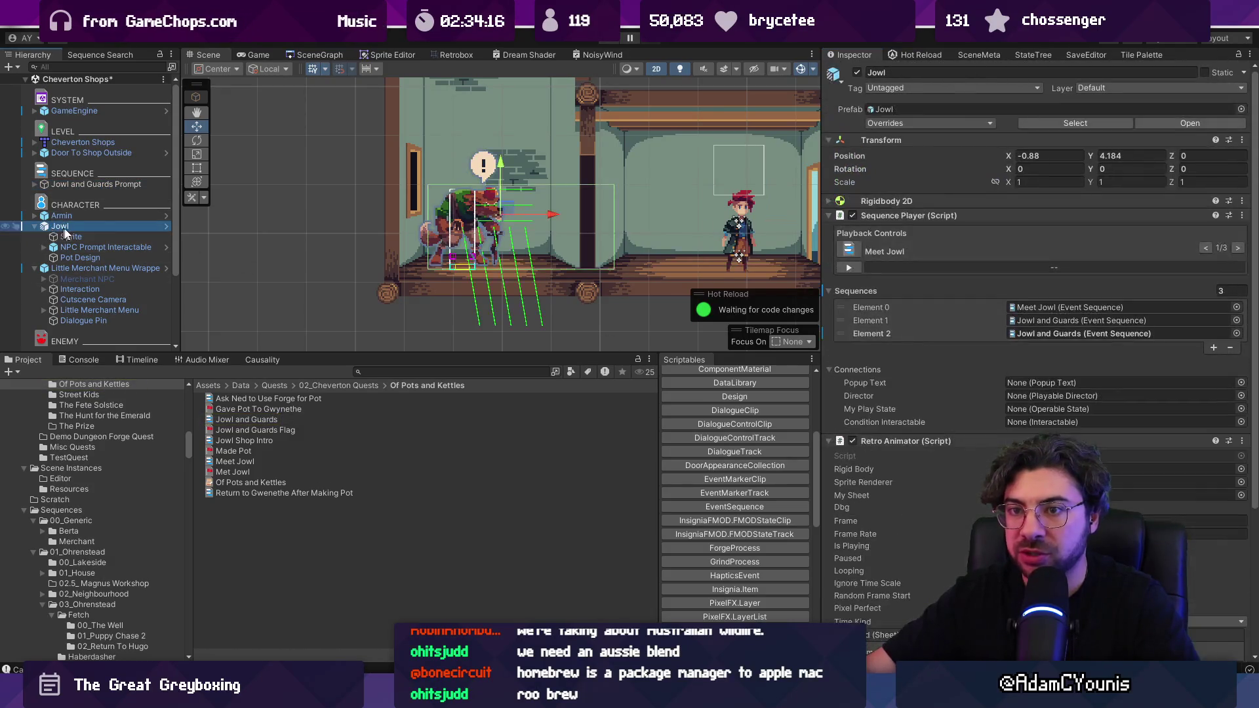
# - Remove the third slot, set the second to Jowl Shop Intro, and apply to the Jowl prefab
pyautogui.click(961, 331)
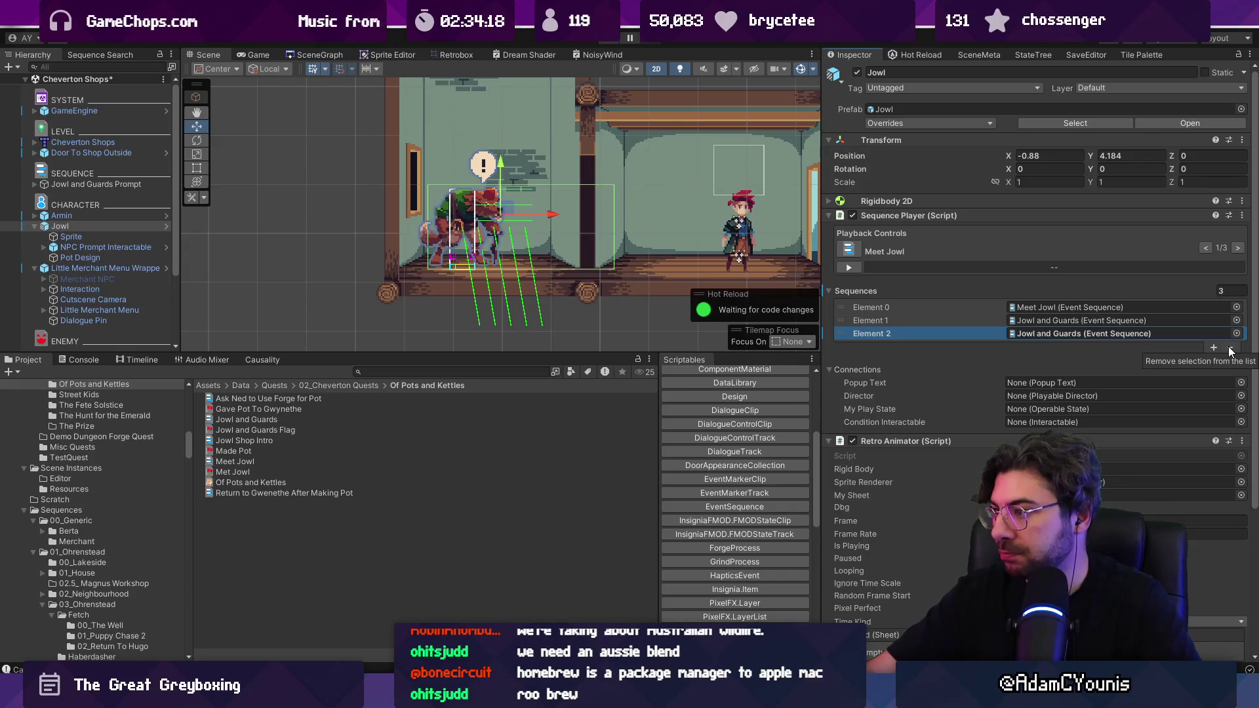
pyautogui.click(1230, 348)
pyautogui.click(1235, 321)
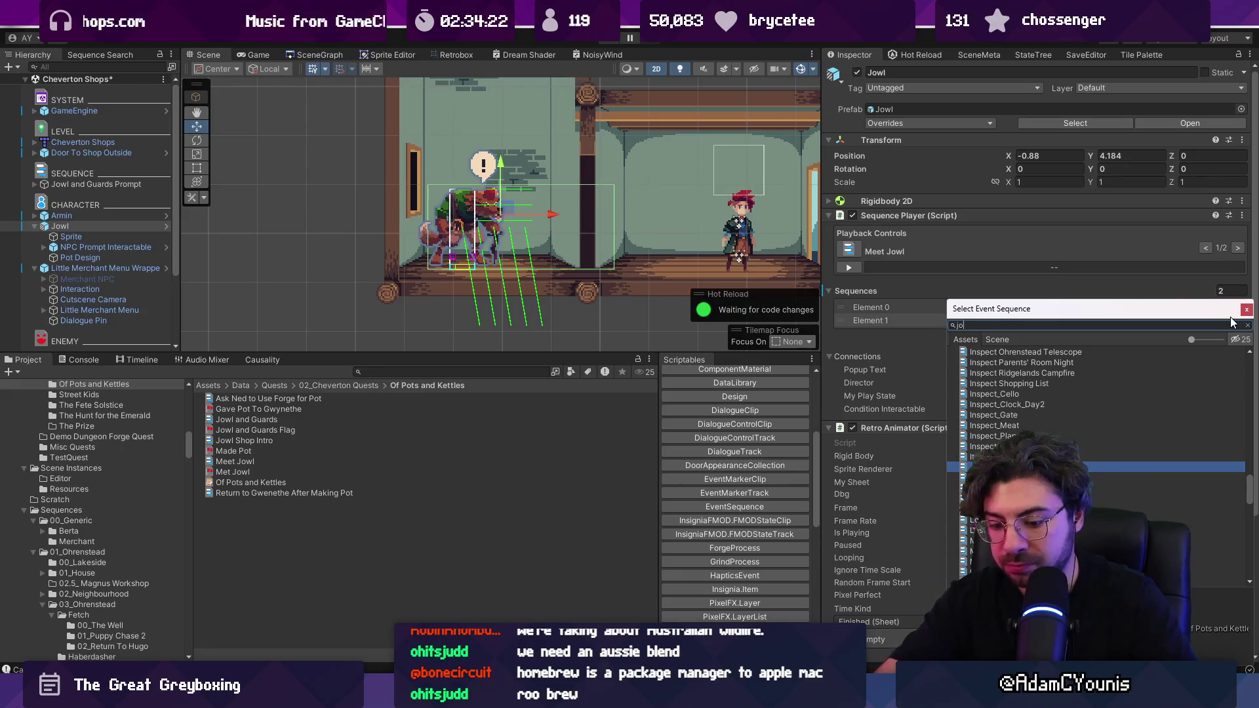
pyautogui.write('jowl shop')
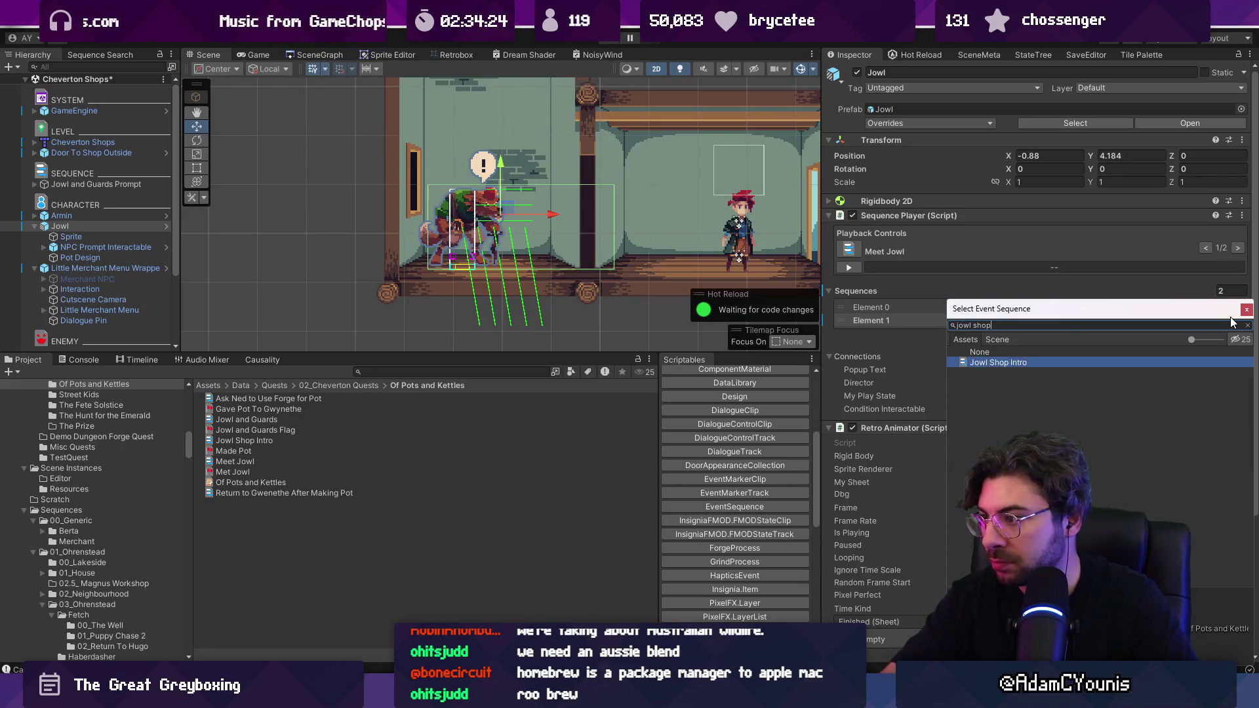
pyautogui.press('Return')
pyautogui.rightClick(893, 320)
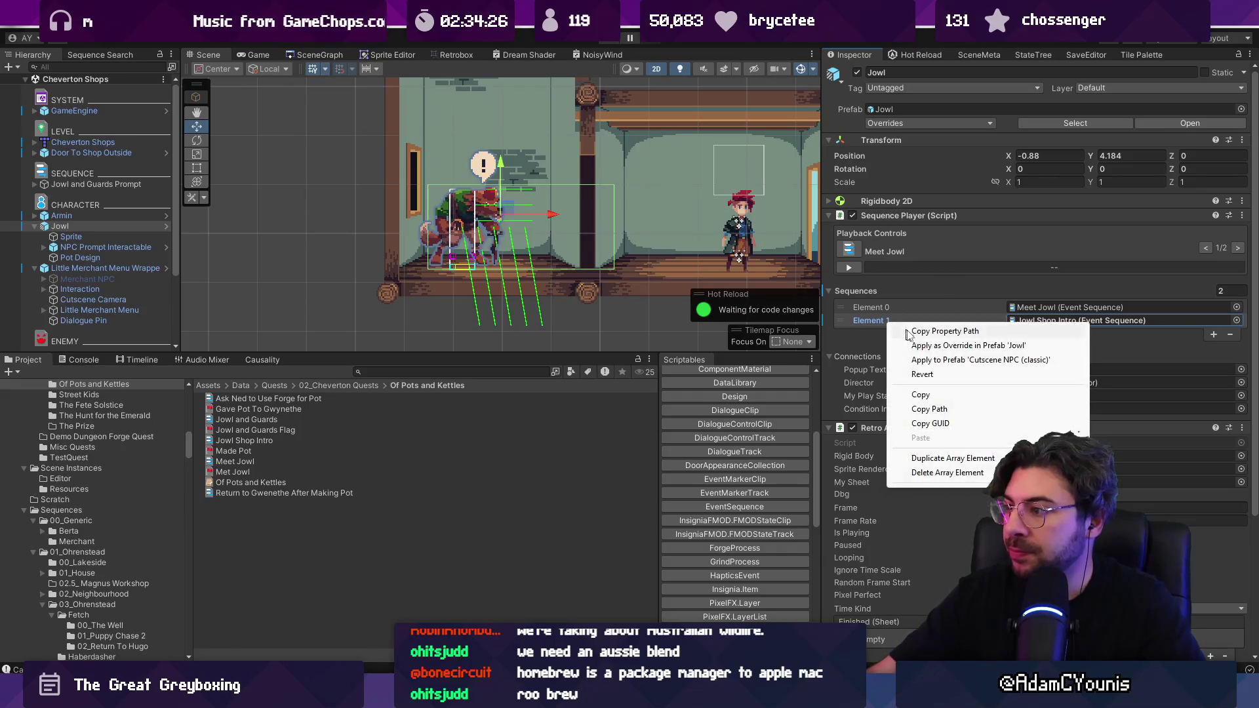
pyautogui.click(933, 346)
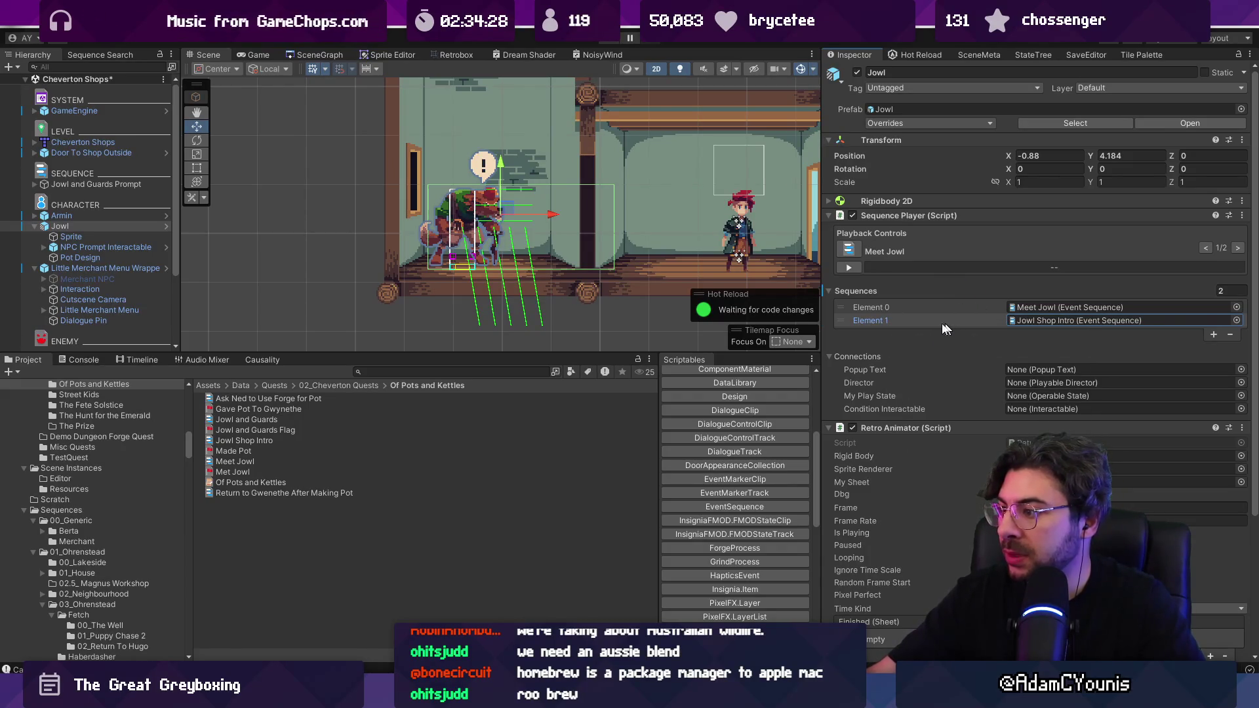
pyautogui.scroll(-3, 959, 362)
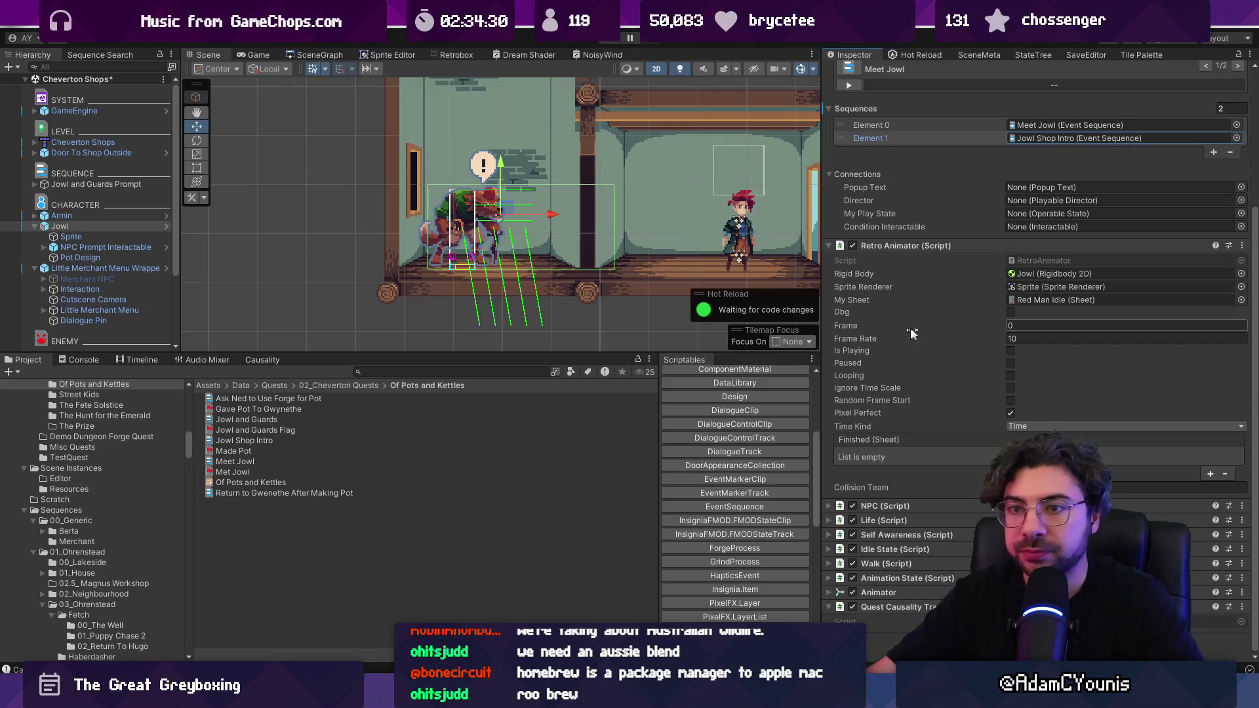
# - Make the Little Merchant Menu Wrapper a child of Jowl and run the Jowl Shop Intro play test
pyautogui.doubleClick(73, 226)
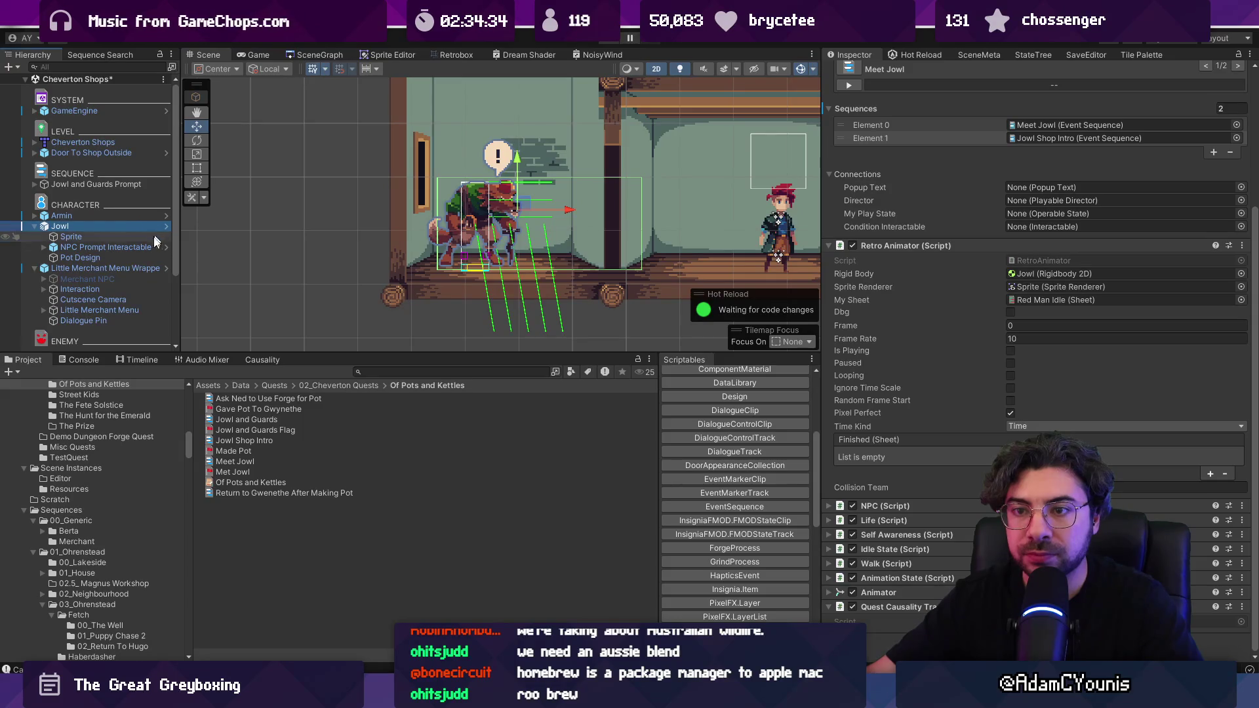
pyautogui.click(128, 268)
pyautogui.moveTo(128, 246)
pyautogui.mouseDown()
pyautogui.moveTo(125, 272)
pyautogui.moveTo(118, 229)
pyautogui.mouseUp()
pyautogui.click(113, 226)
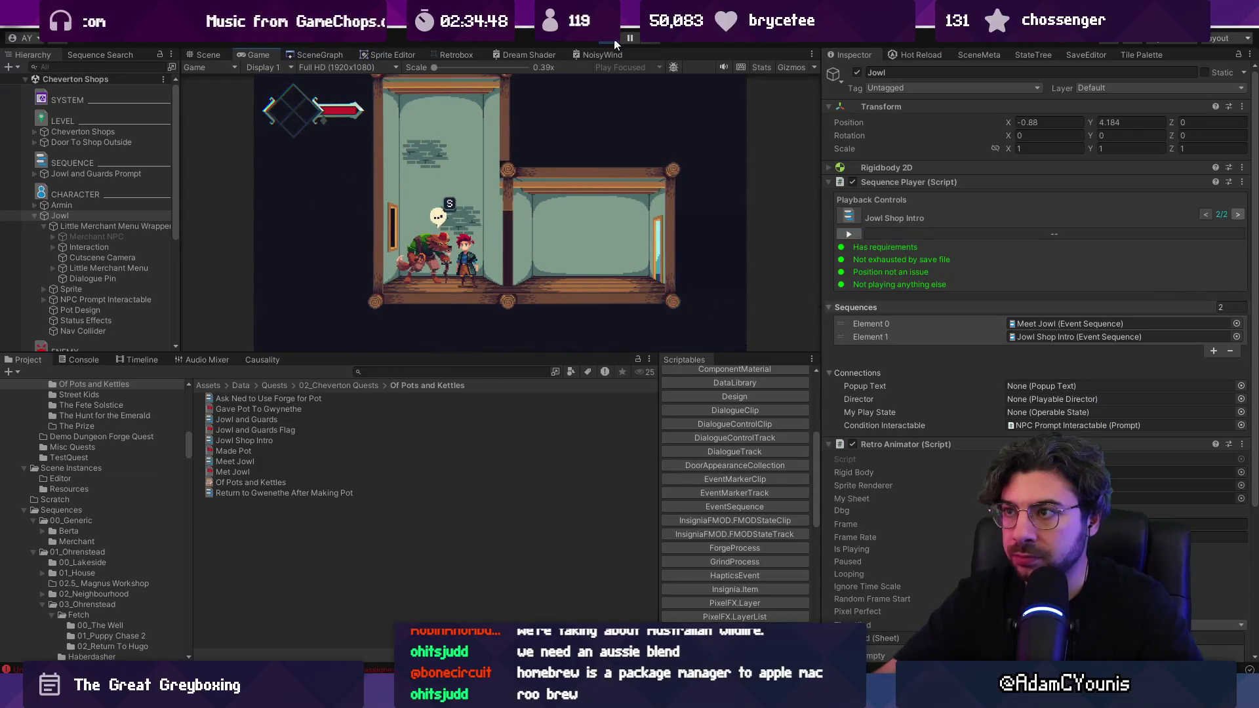
pyautogui.click(309, 196)
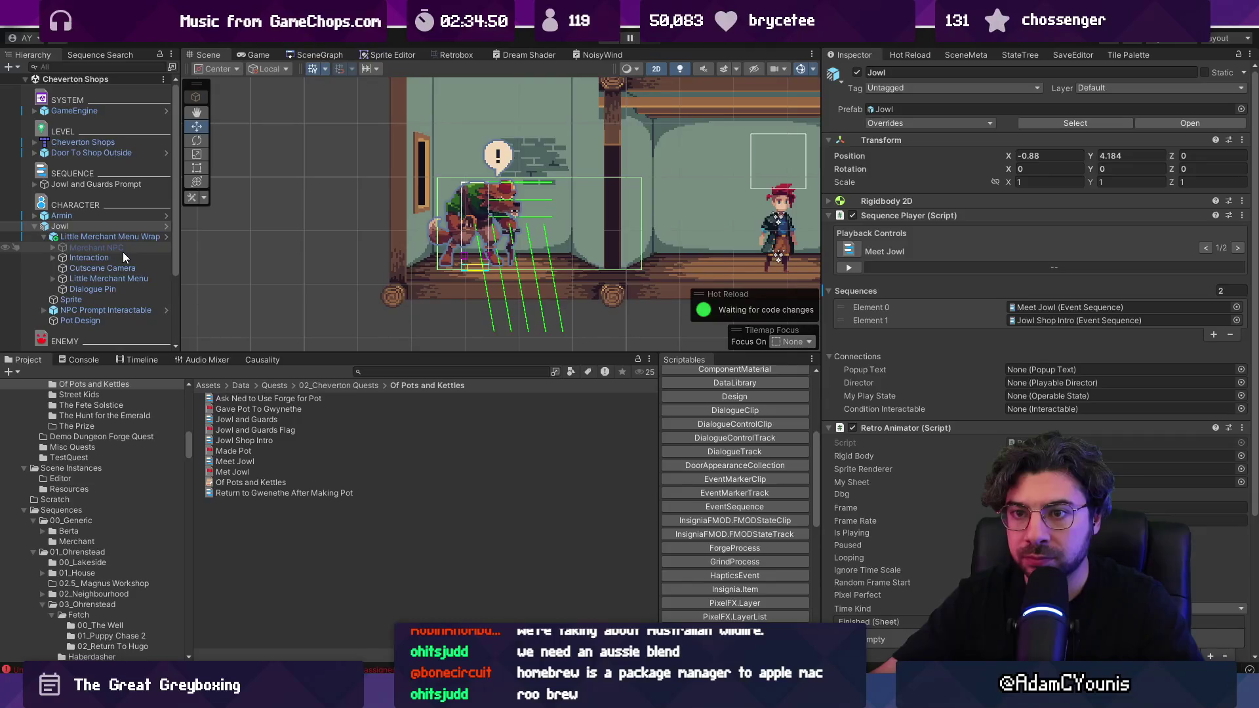
# - Inspect Merchant NPC, Cutscene Camera and Little Merchant Menu, then undo the wrapper's move under Jowl
pyautogui.click(123, 252)
pyautogui.click(123, 237)
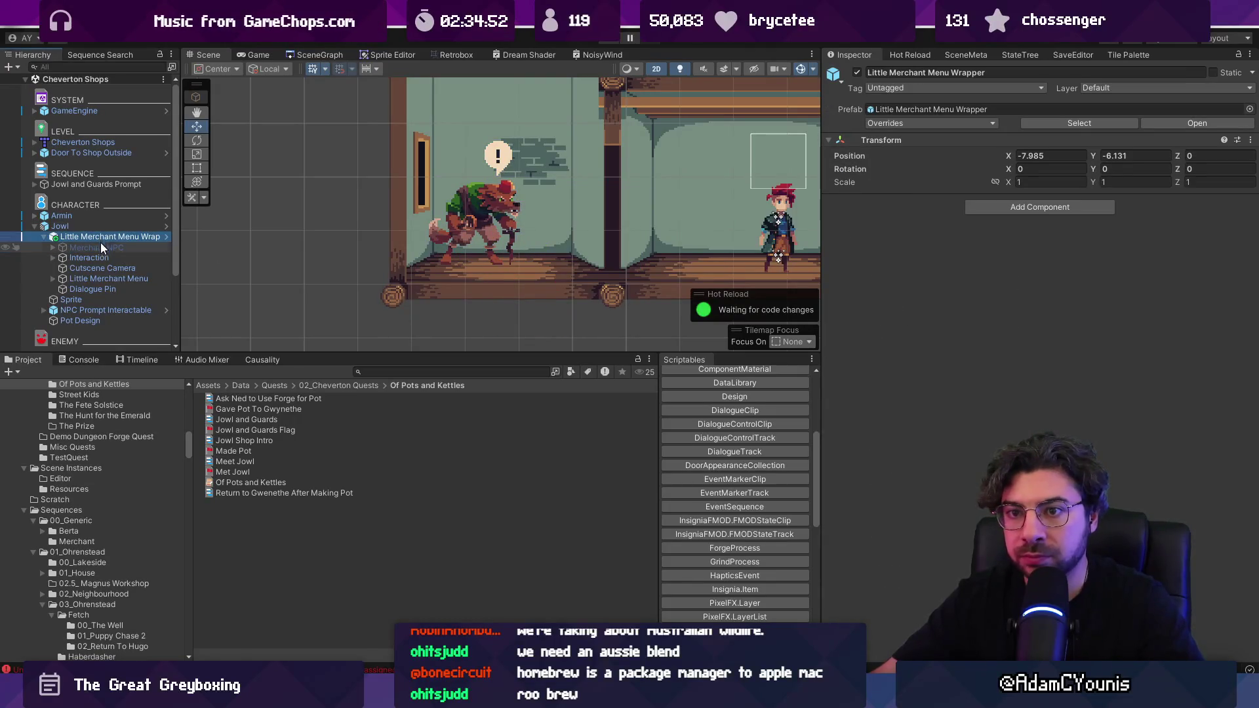
pyautogui.click(101, 248)
pyautogui.click(127, 266)
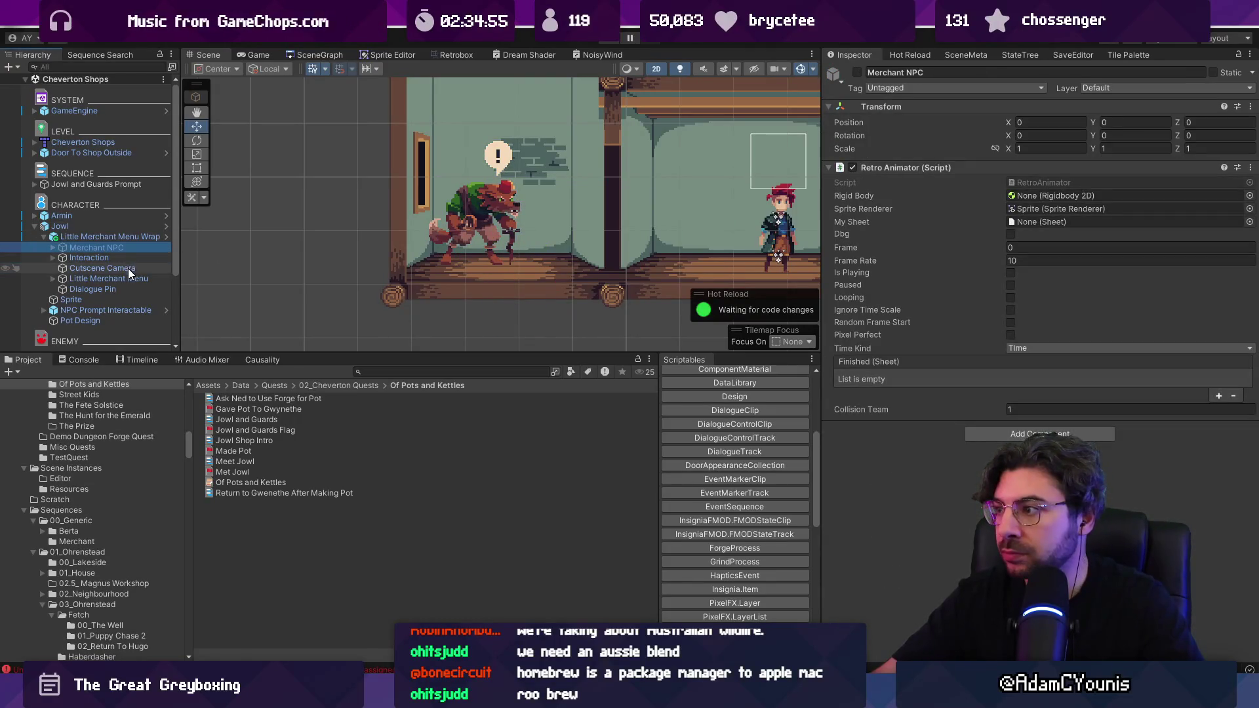
pyautogui.click(128, 275)
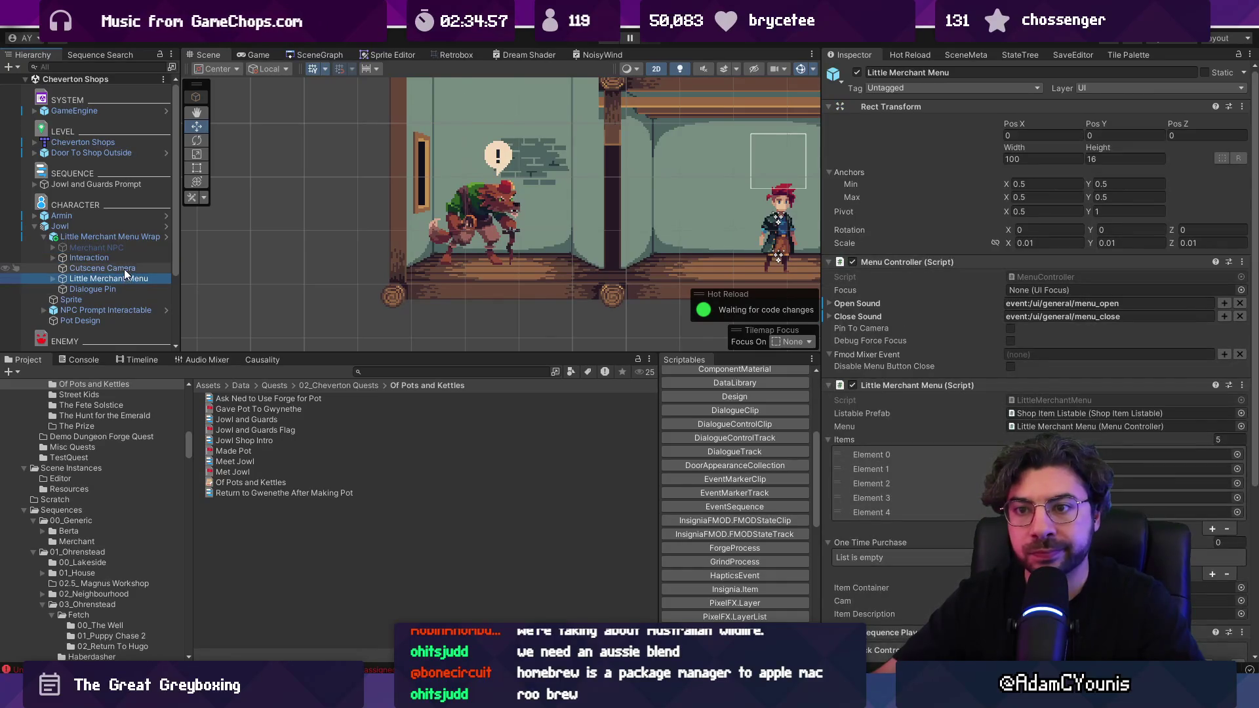
pyautogui.scroll(-5, 973, 278)
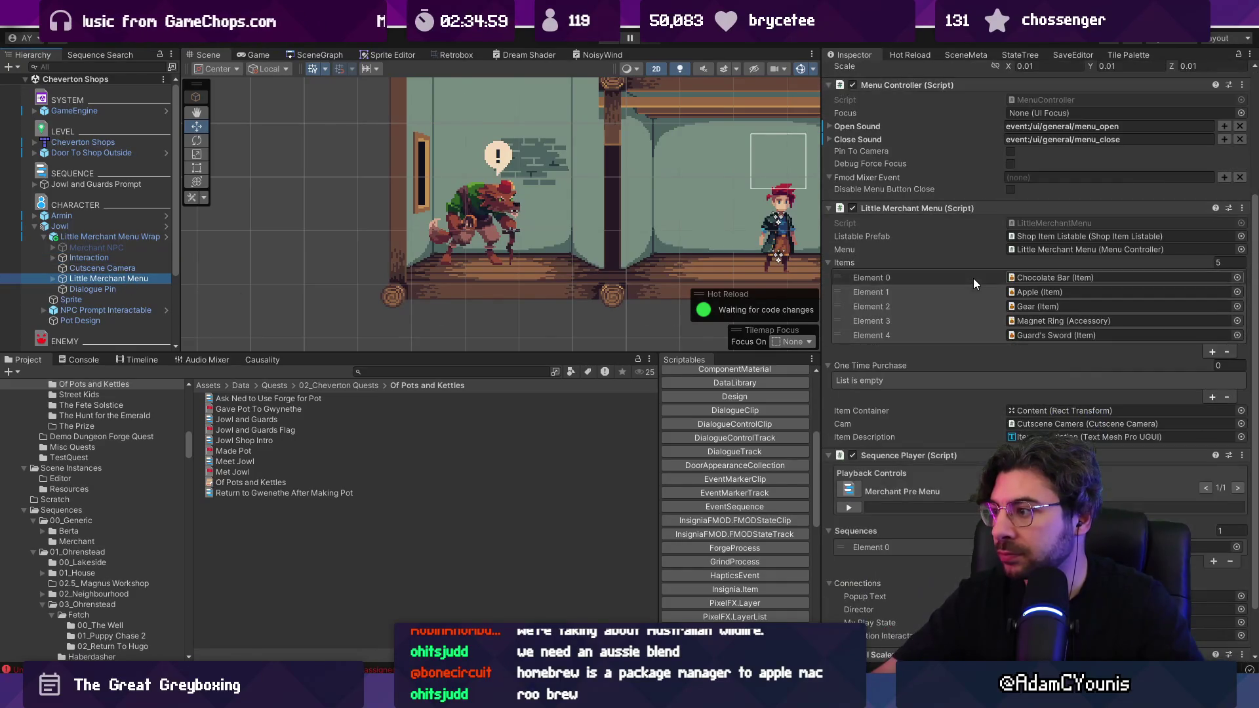
pyautogui.scroll(4, 973, 278)
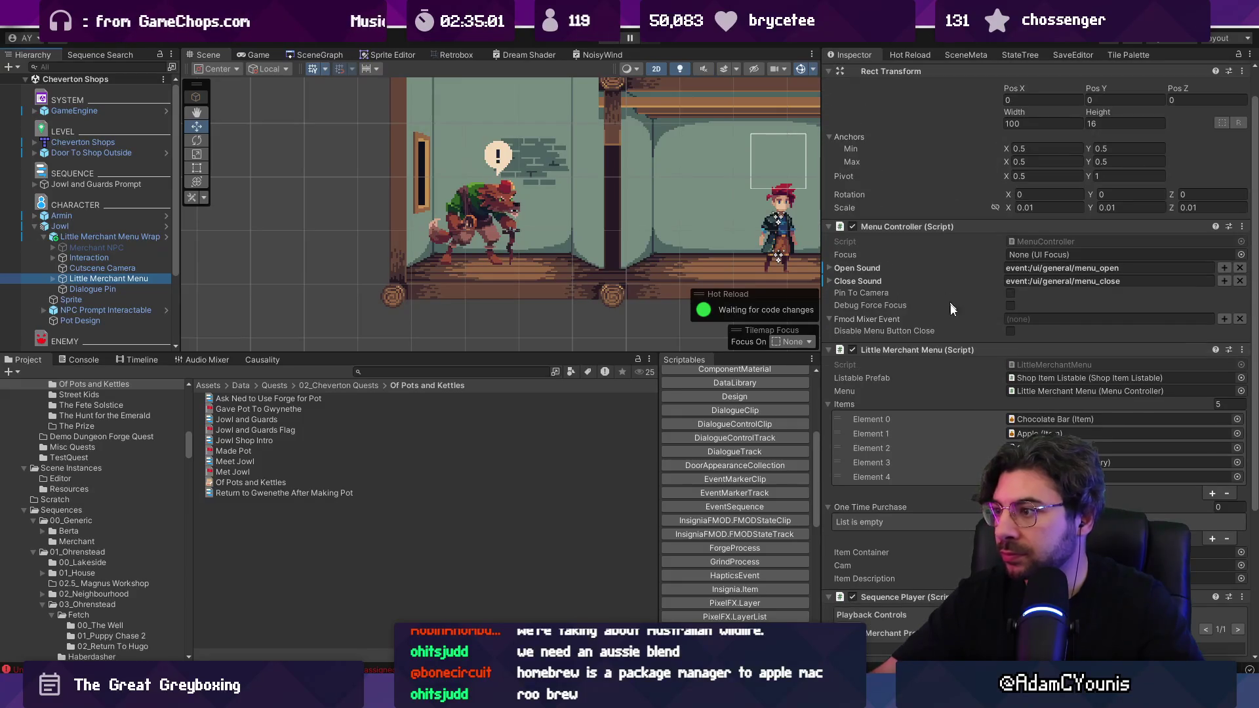
pyautogui.scroll(-6, 890, 269)
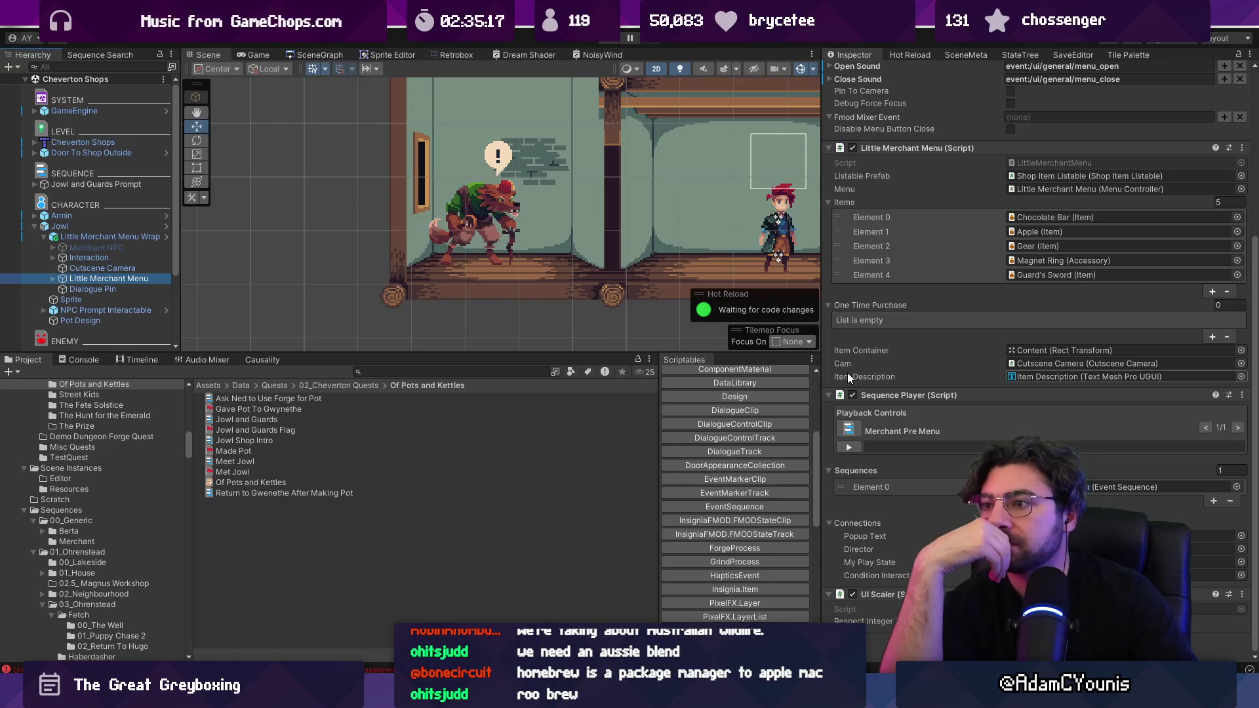
pyautogui.hotkey('ctrl', 'z')
pyautogui.hotkey('ctrl', 'z')
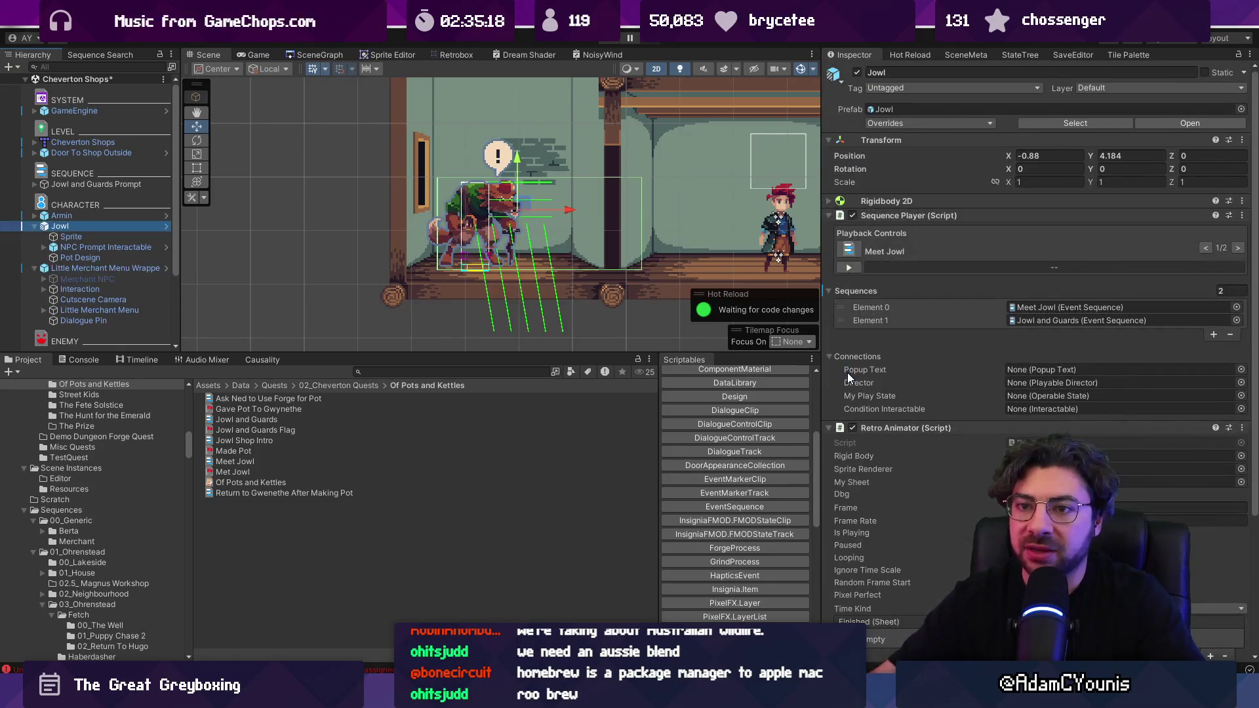
# - Undo again so the Little Merchant Menu Wrapper sits back under Jowl
pyautogui.click(104, 267)
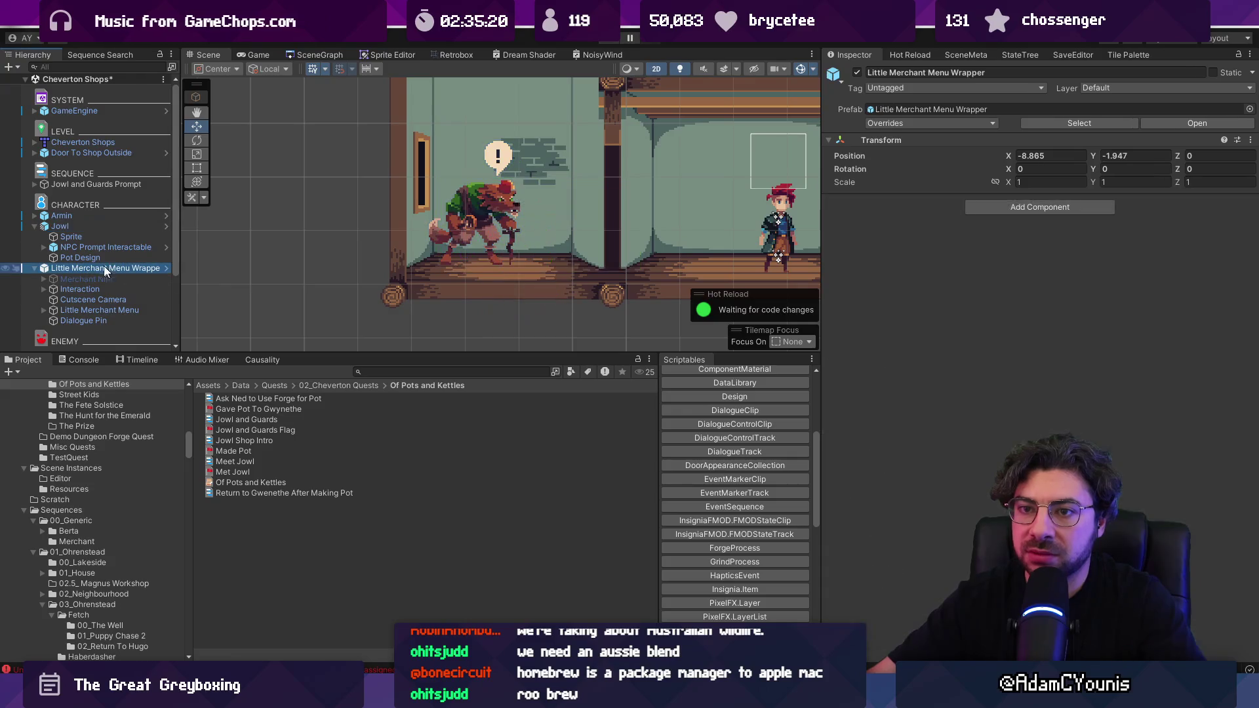
pyautogui.click(34, 225)
pyautogui.click(34, 236)
pyautogui.click(34, 236)
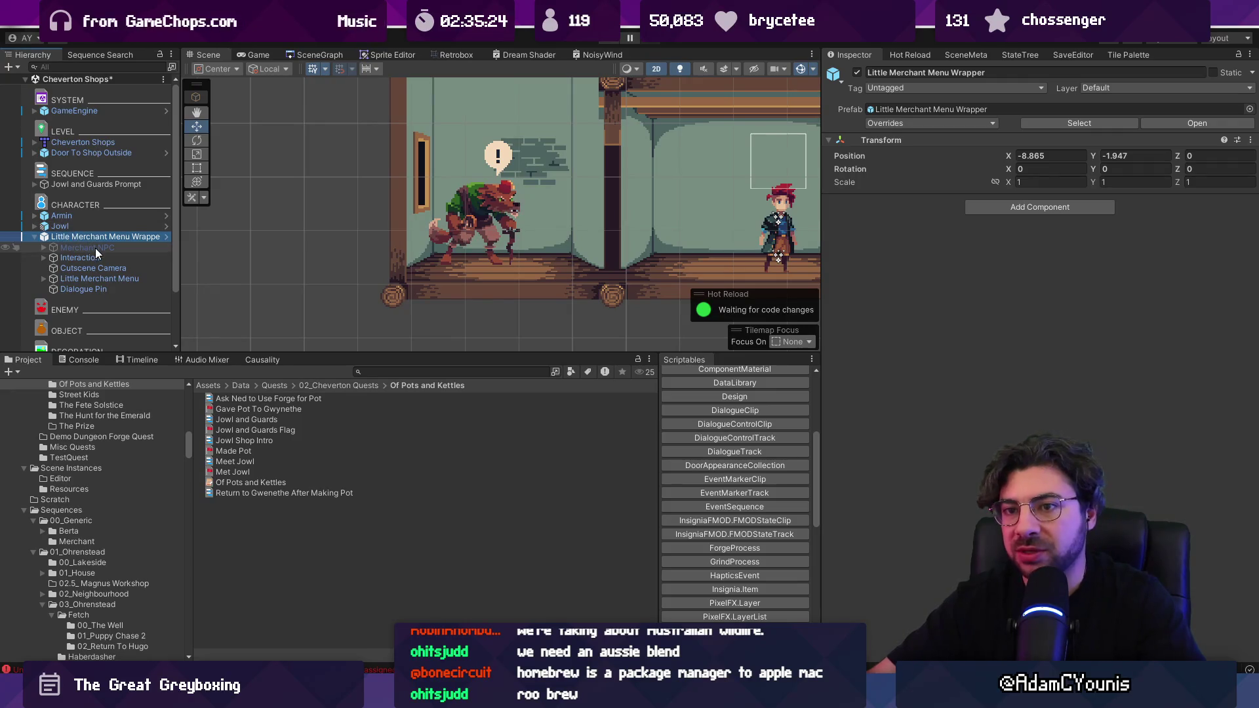
pyautogui.hotkey('ctrl', 'z')
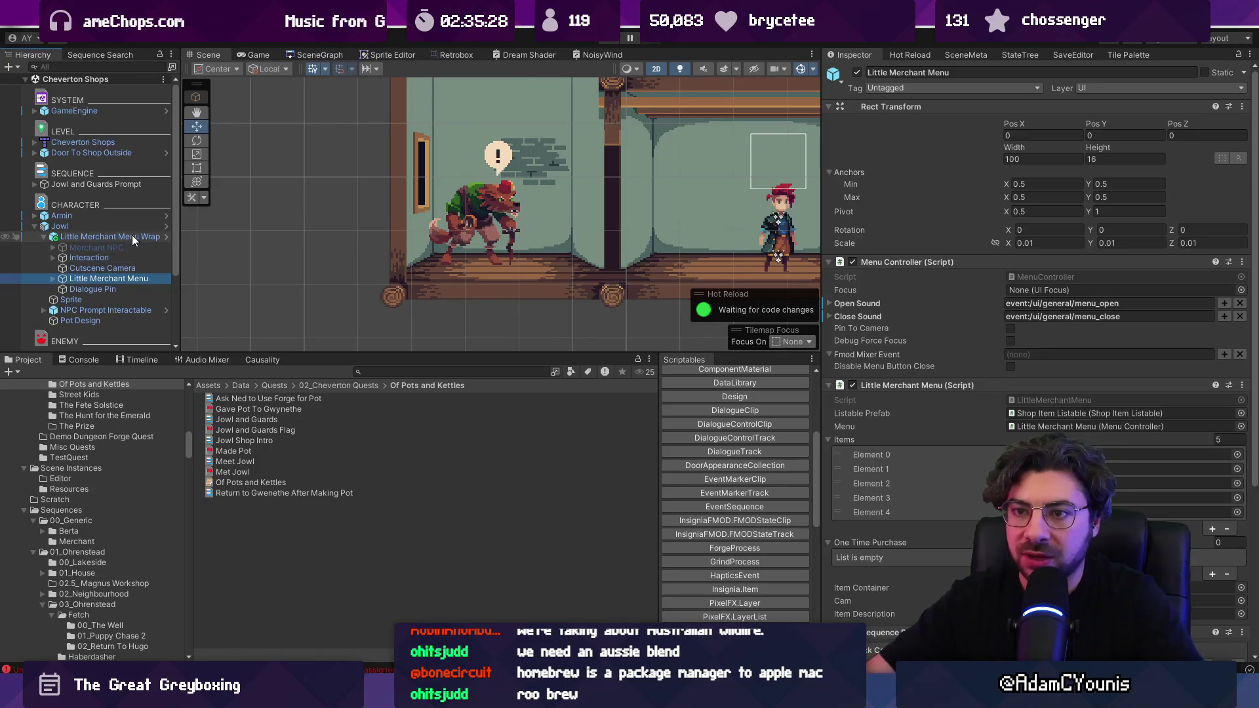
# - Inspect the Wrapper and Interaction objects, then collapse Jowl's Inspector components
pyautogui.click(120, 236)
pyautogui.click(113, 256)
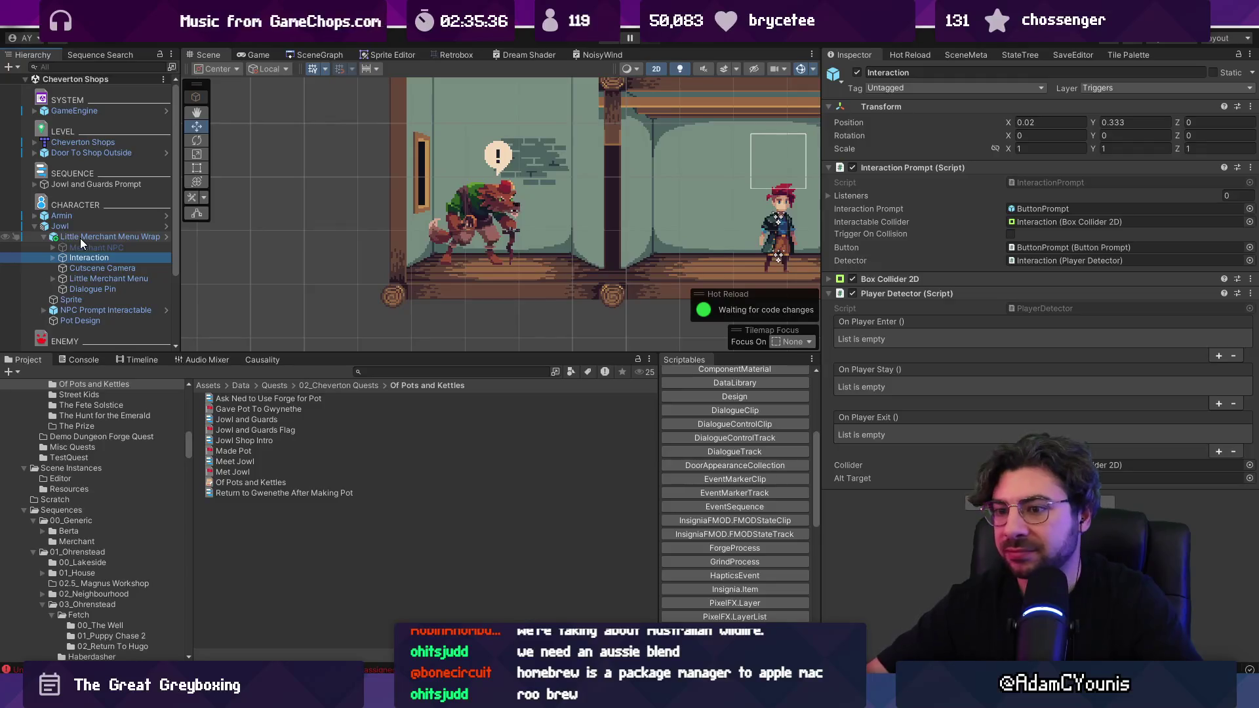
pyautogui.click(78, 360)
pyautogui.click(25, 360)
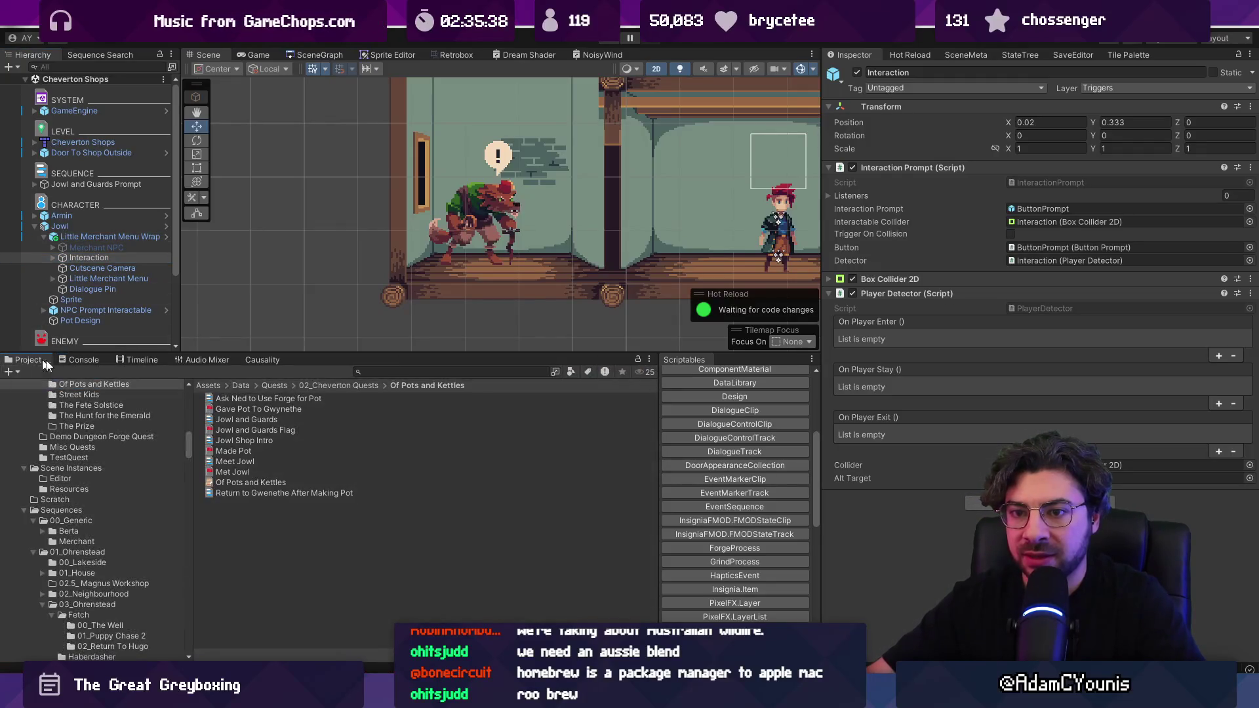
pyautogui.click(93, 227)
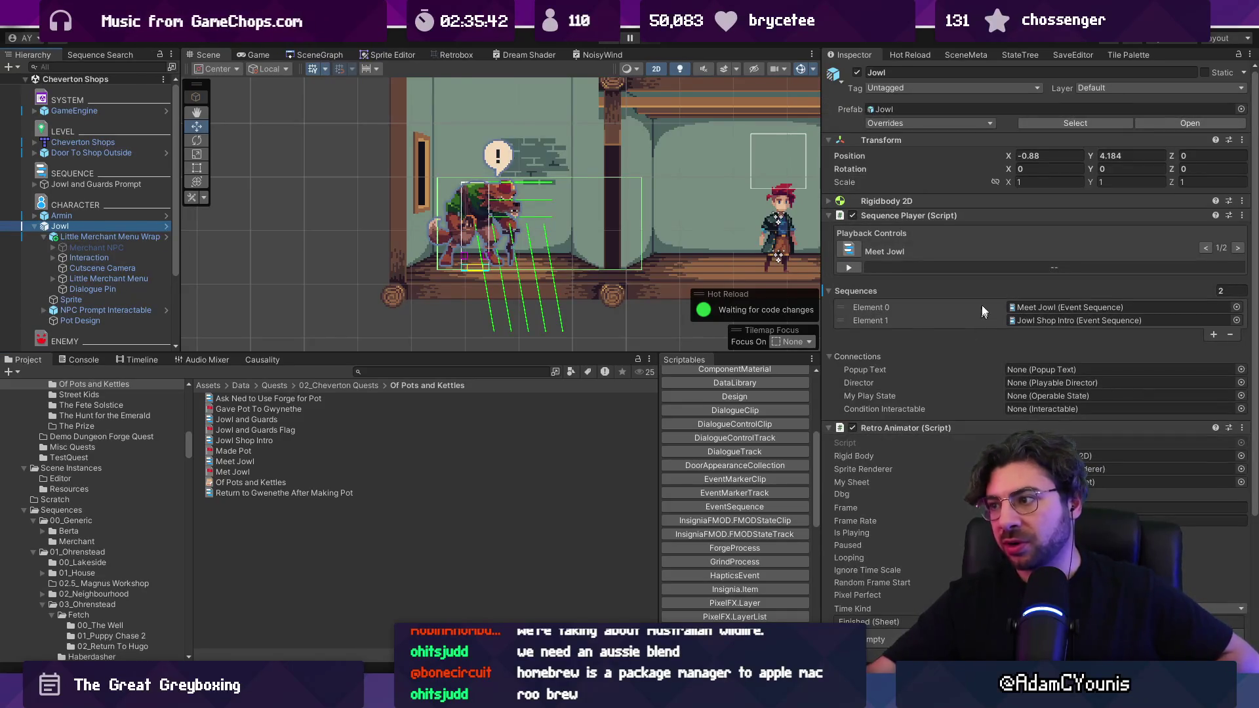
pyautogui.keyDown('alt'); pyautogui.click(949, 216); pyautogui.keyUp('alt')
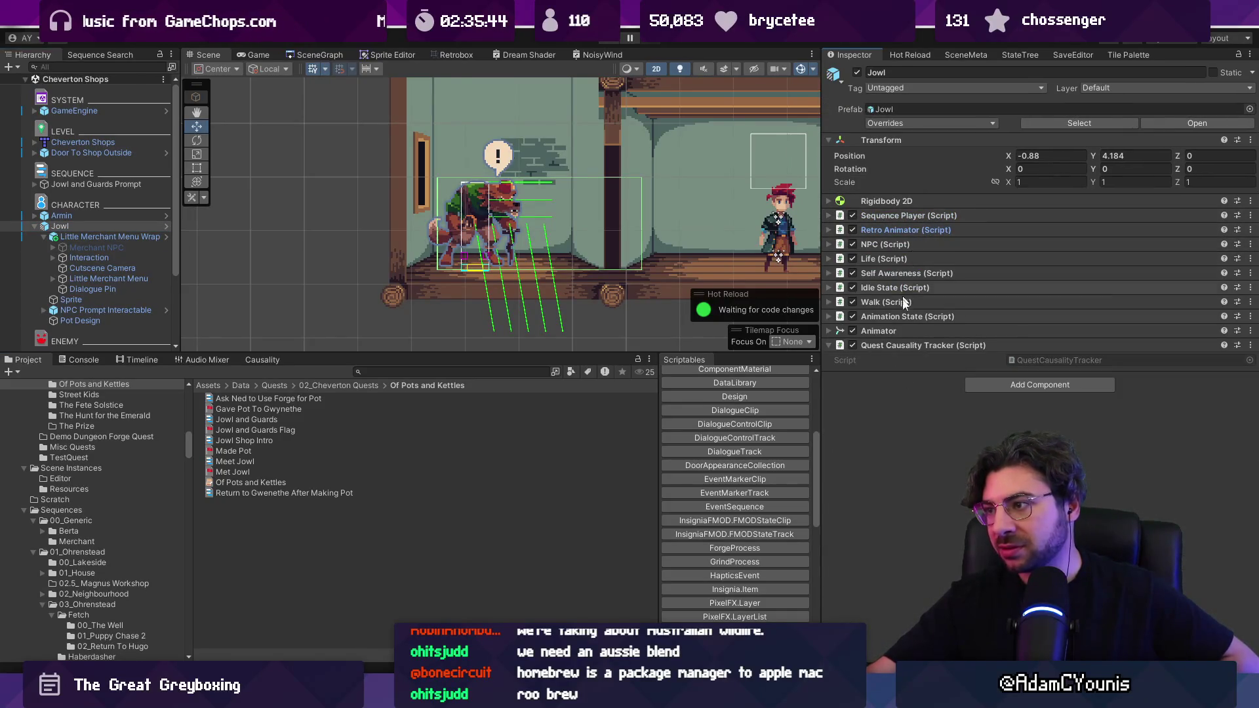
pyautogui.click(922, 345)
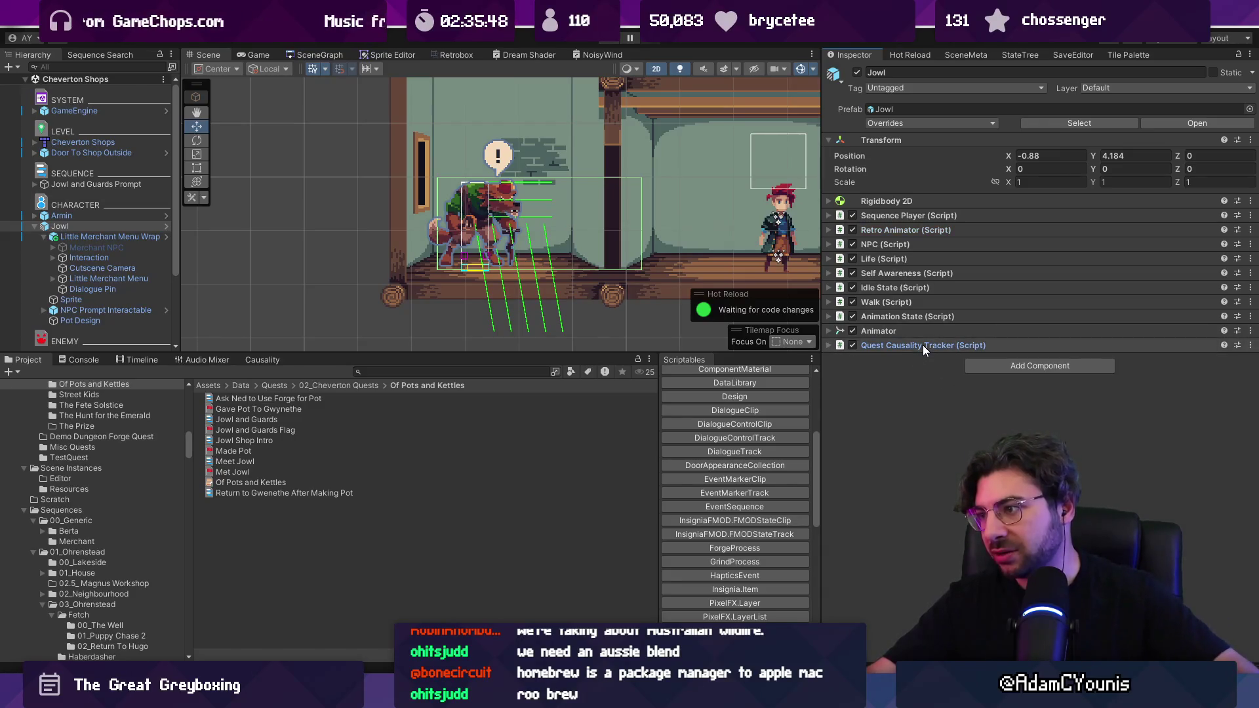
pyautogui.click(922, 345)
pyautogui.doubleClick(1049, 359)
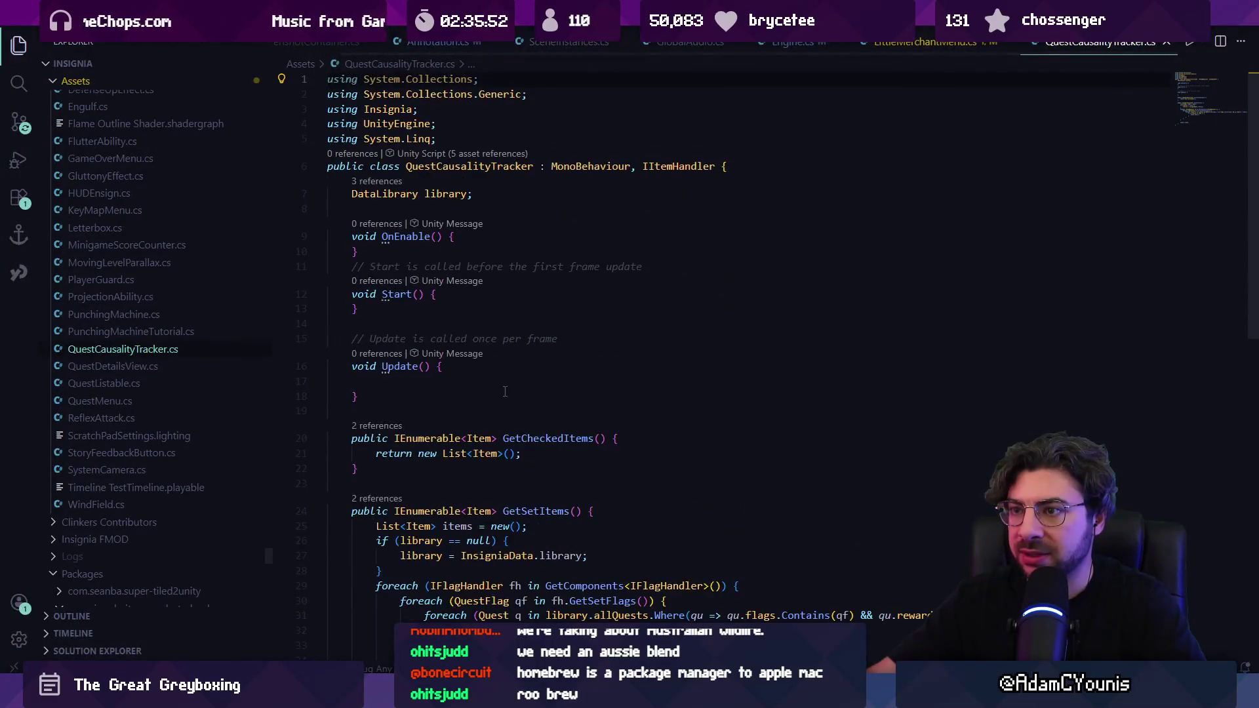
pyautogui.scroll(-5, 505, 392)
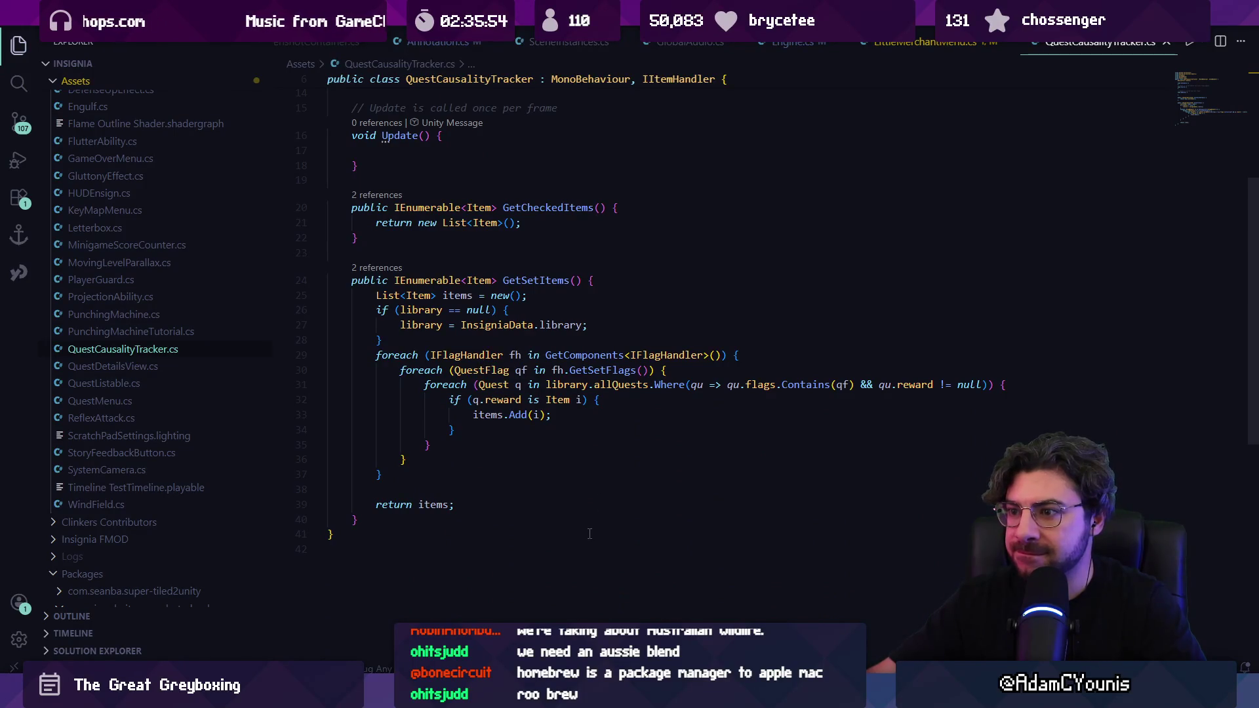
pyautogui.scroll(5, 589, 533)
pyautogui.hotkey('alt', 'Tab')
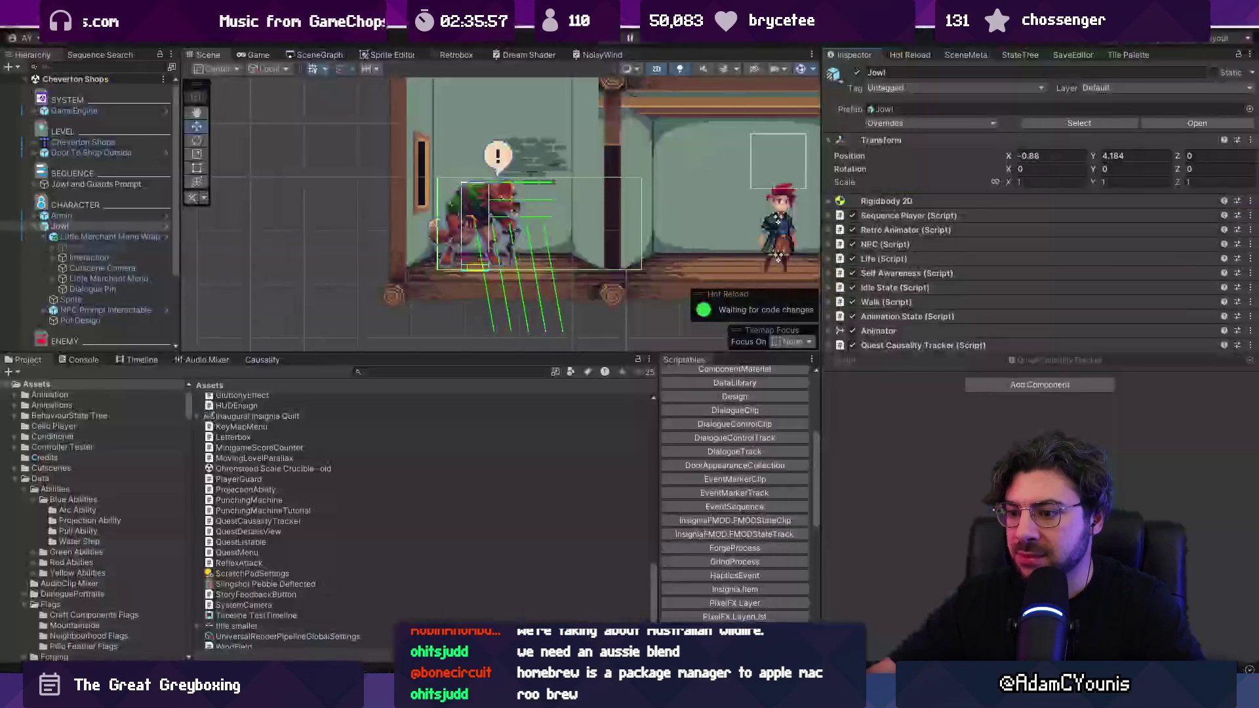
pyautogui.rightClick(879, 347)
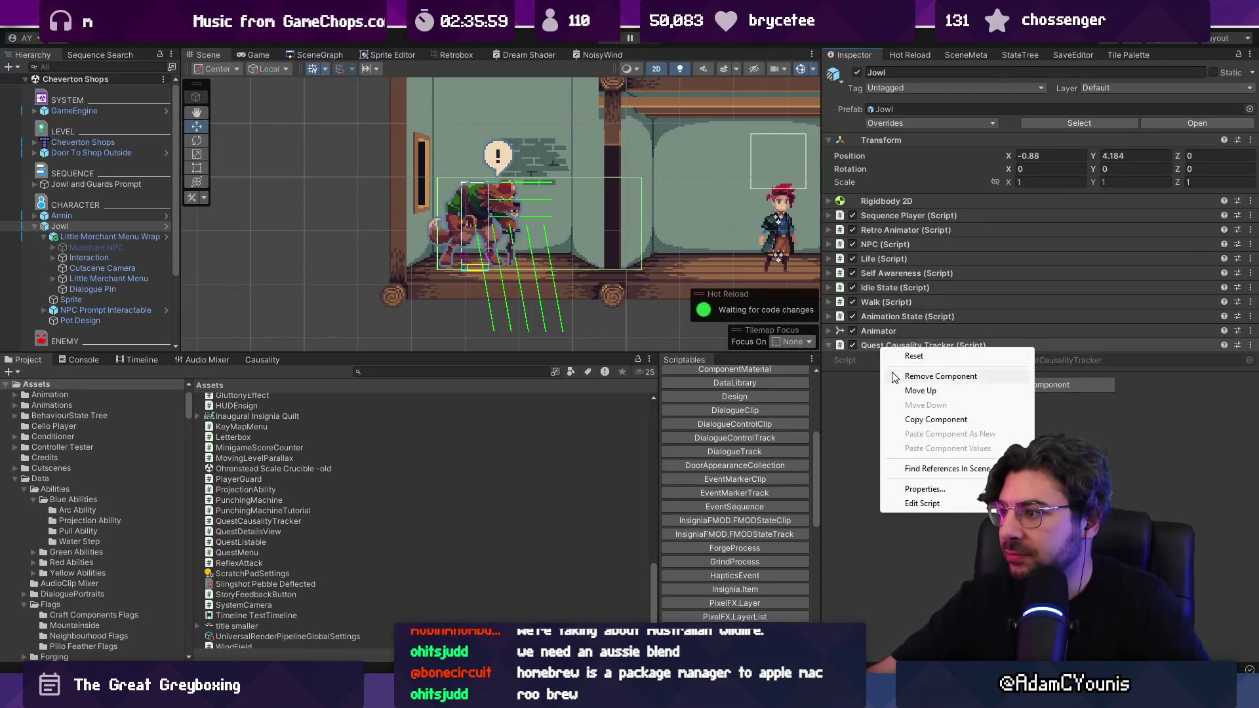
pyautogui.click(858, 400)
pyautogui.rightClick(883, 344)
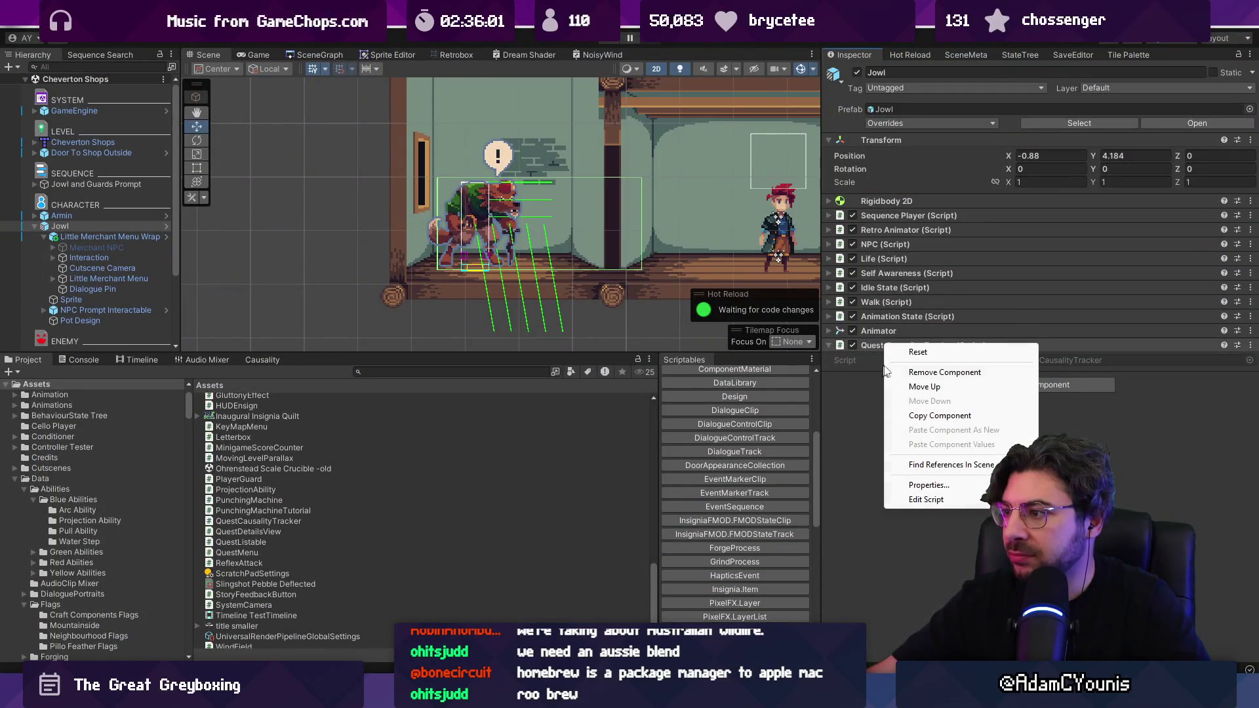
pyautogui.click(159, 223)
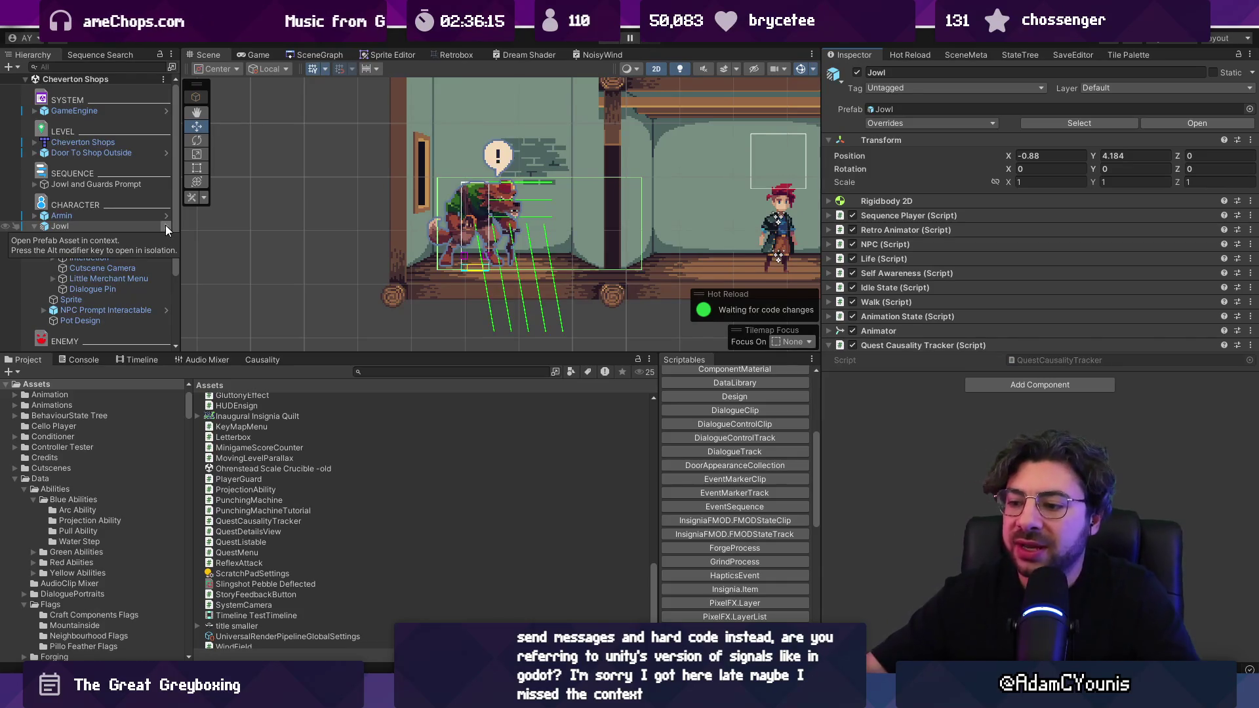
# - Search the whole project in VS Code for SendMessageUpwards
pyautogui.hotkey('alt', 'Tab')
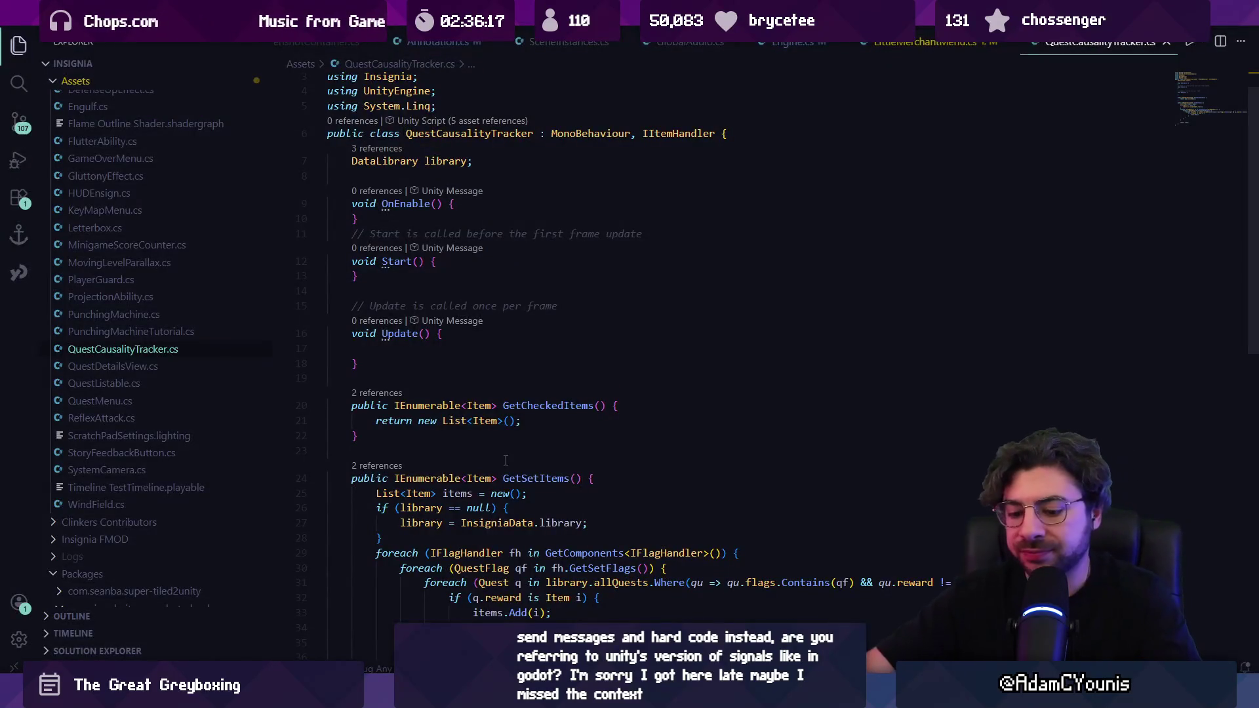
pyautogui.hotkey('ctrl', 'f')
pyautogui.write('send')
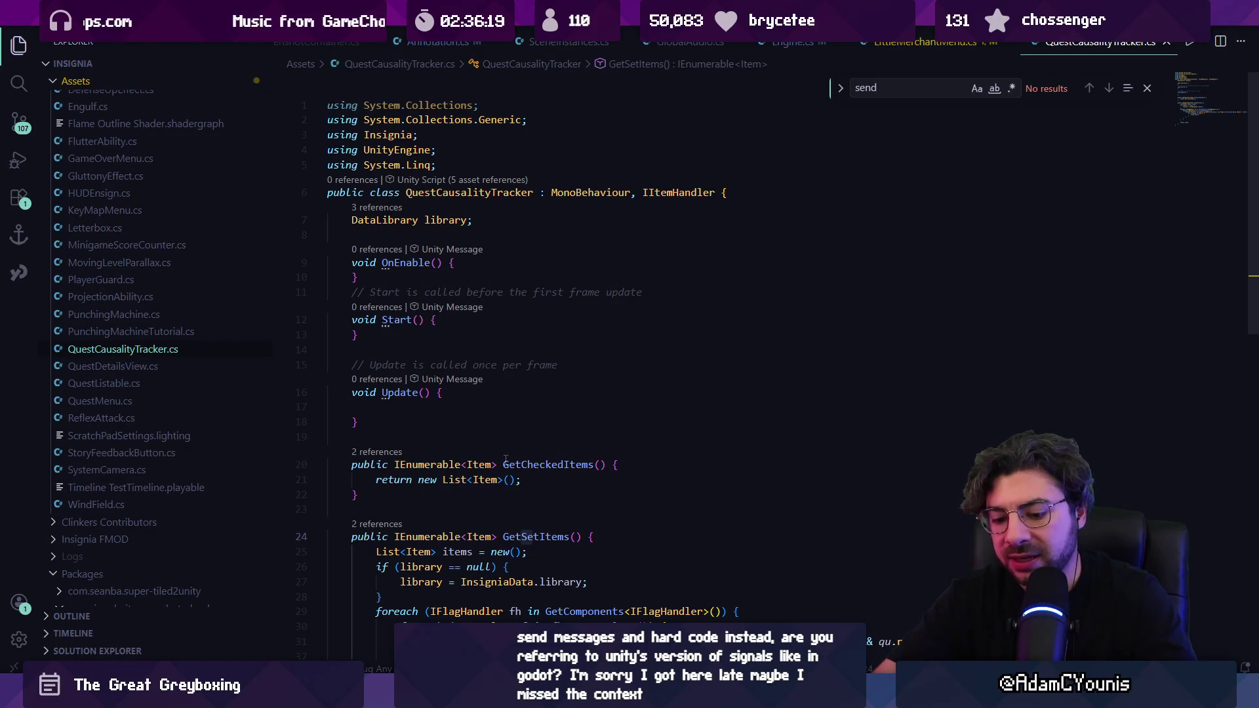
pyautogui.hotkey('ctrl', 'shift', 'f')
pyautogui.write('sendmessage')
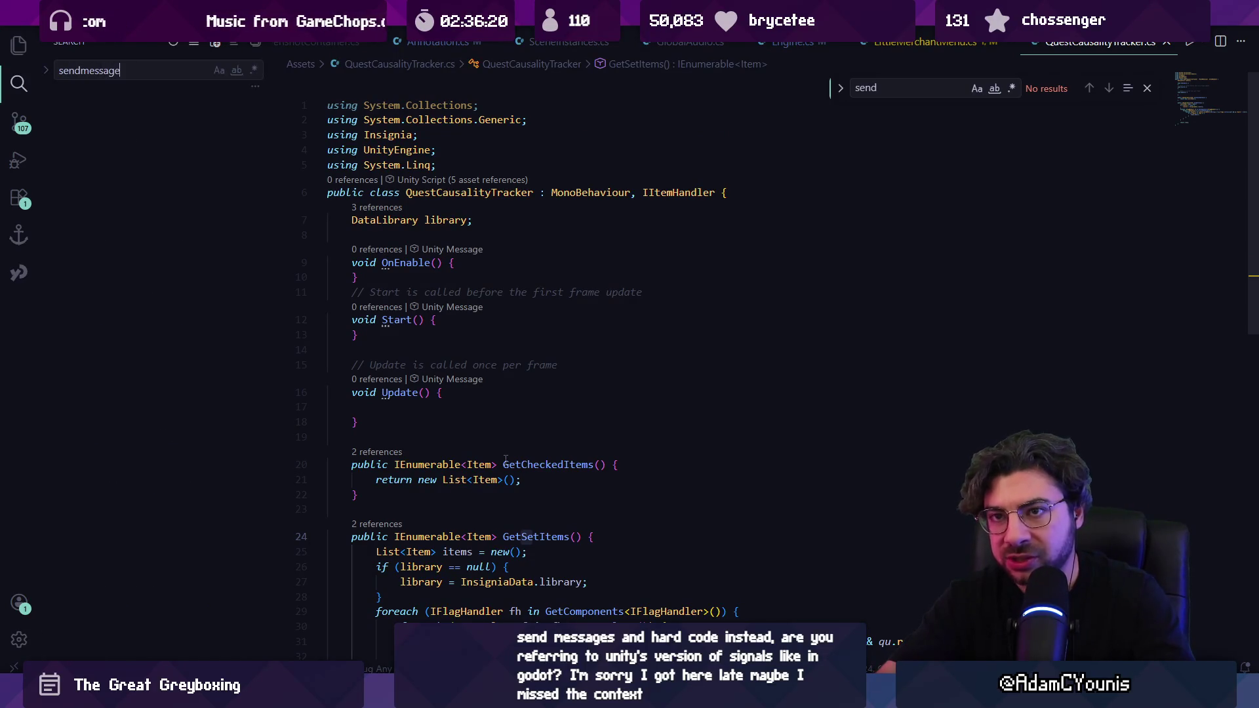
pyautogui.write('updardd')
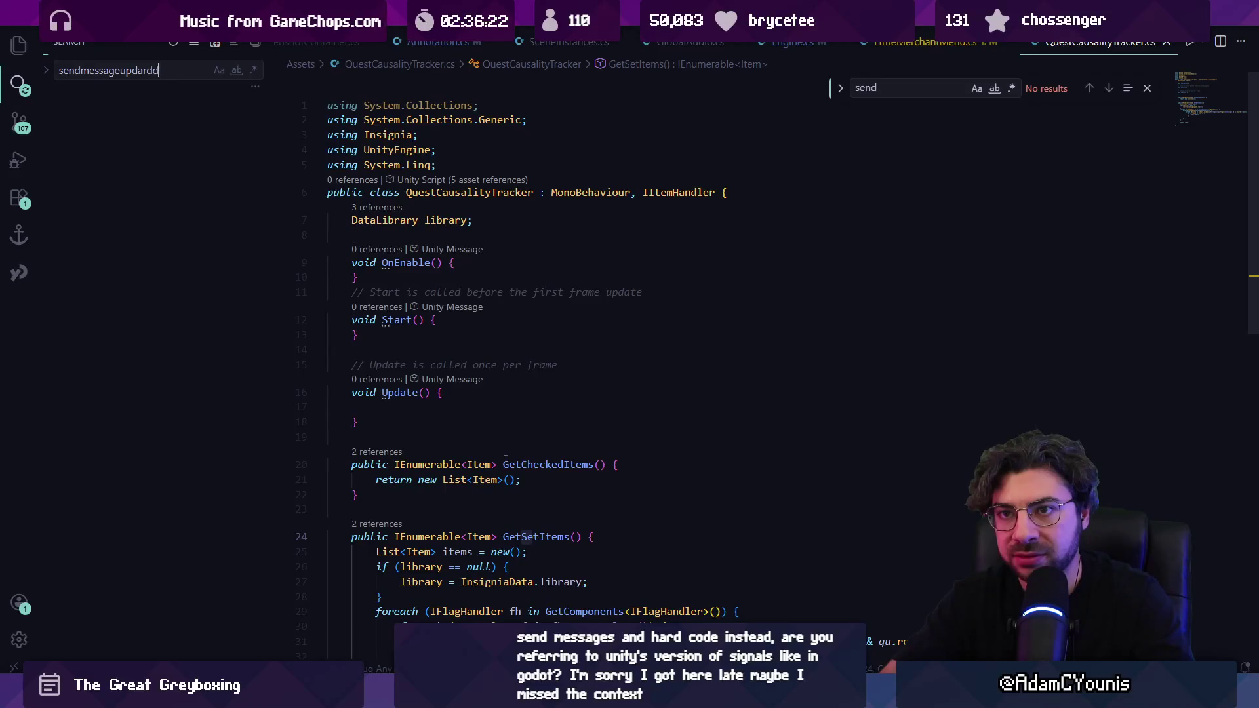
pyautogui.press('BackSpace')
pyautogui.press('BackSpace')
pyautogui.press('BackSpace')
pyautogui.press('BackSpace')
pyautogui.press('BackSpace')
pyautogui.write('wards')
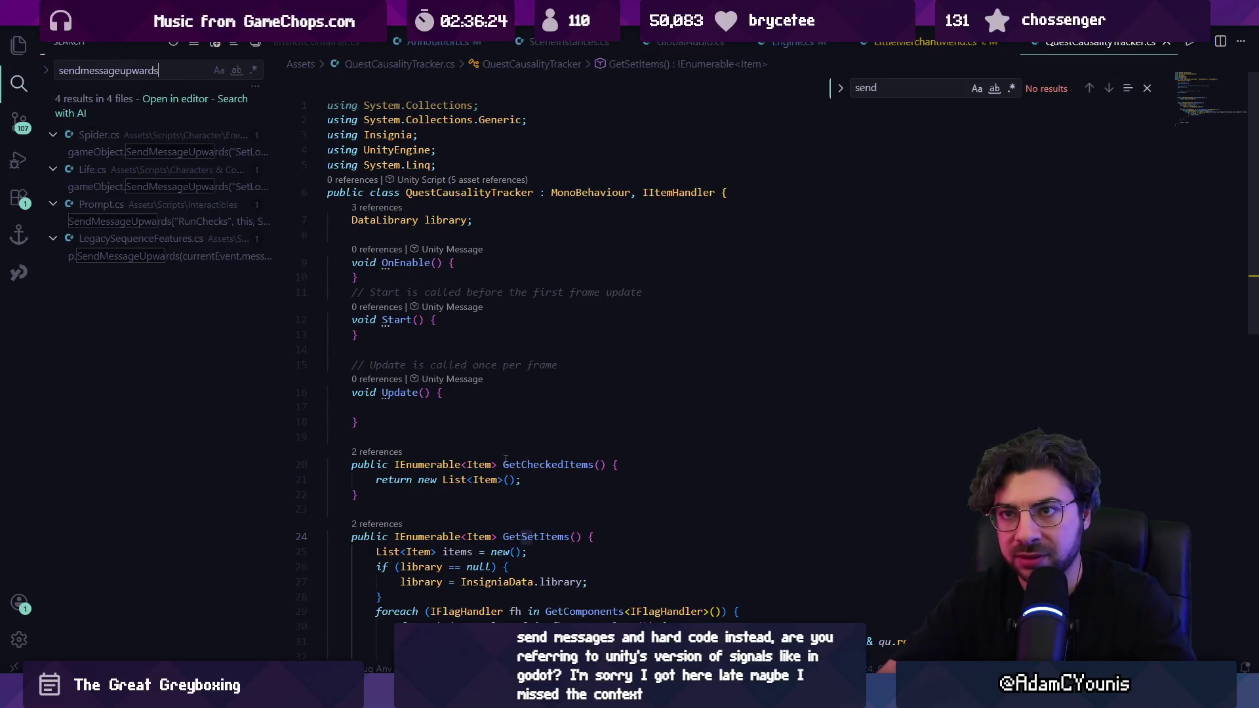
# - Read the SendMessageUpwards call in Prompt.cs, go back to QuestCausalityTracker.cs, and return to Unity
pyautogui.click(168, 191)
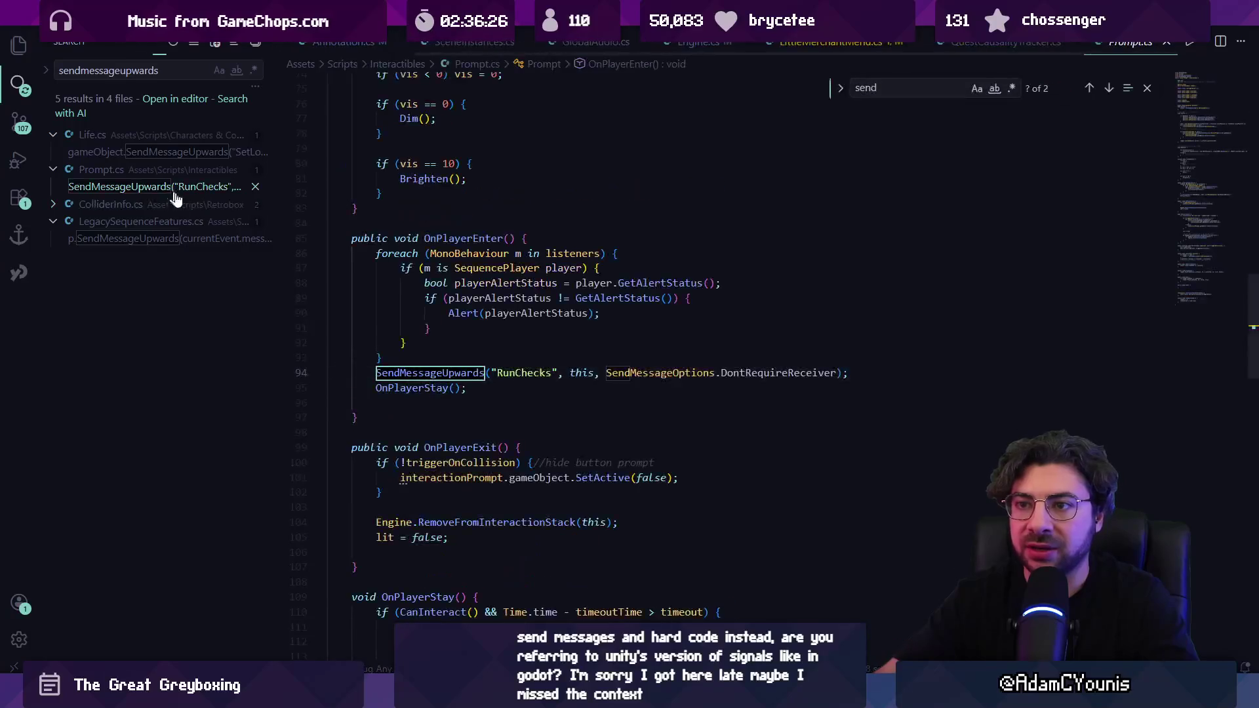
pyautogui.click(458, 387)
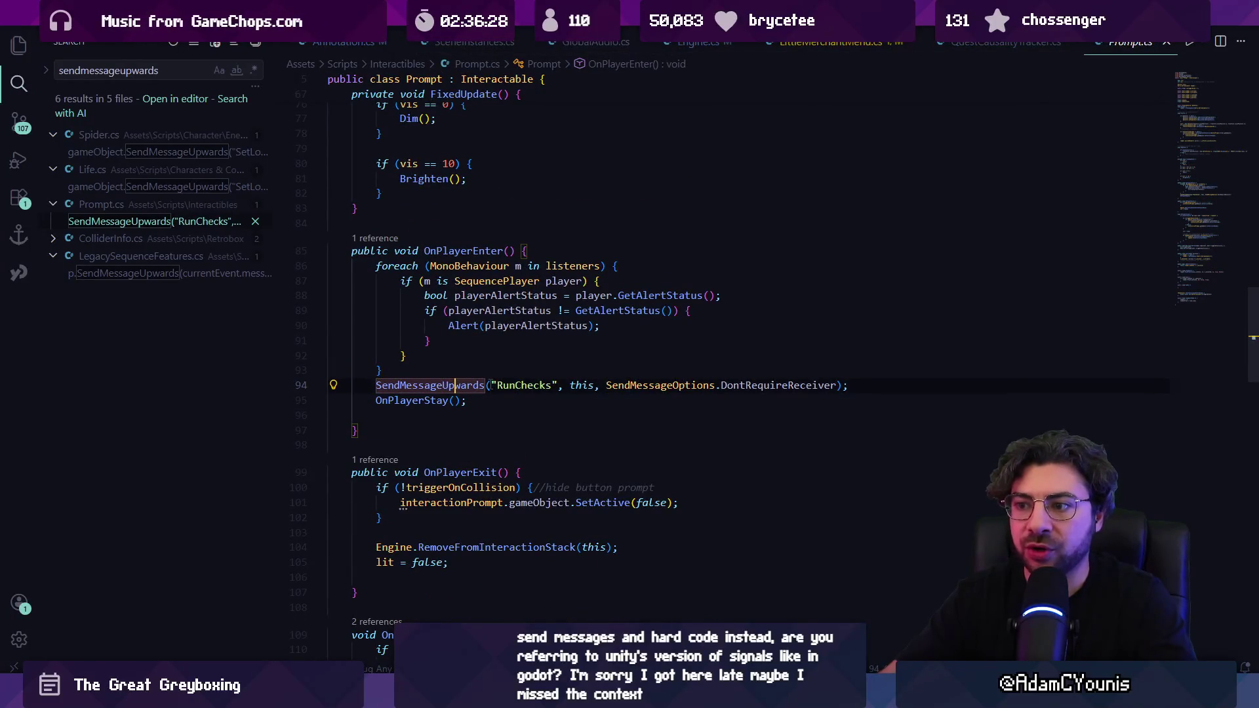
pyautogui.moveTo(457, 387)
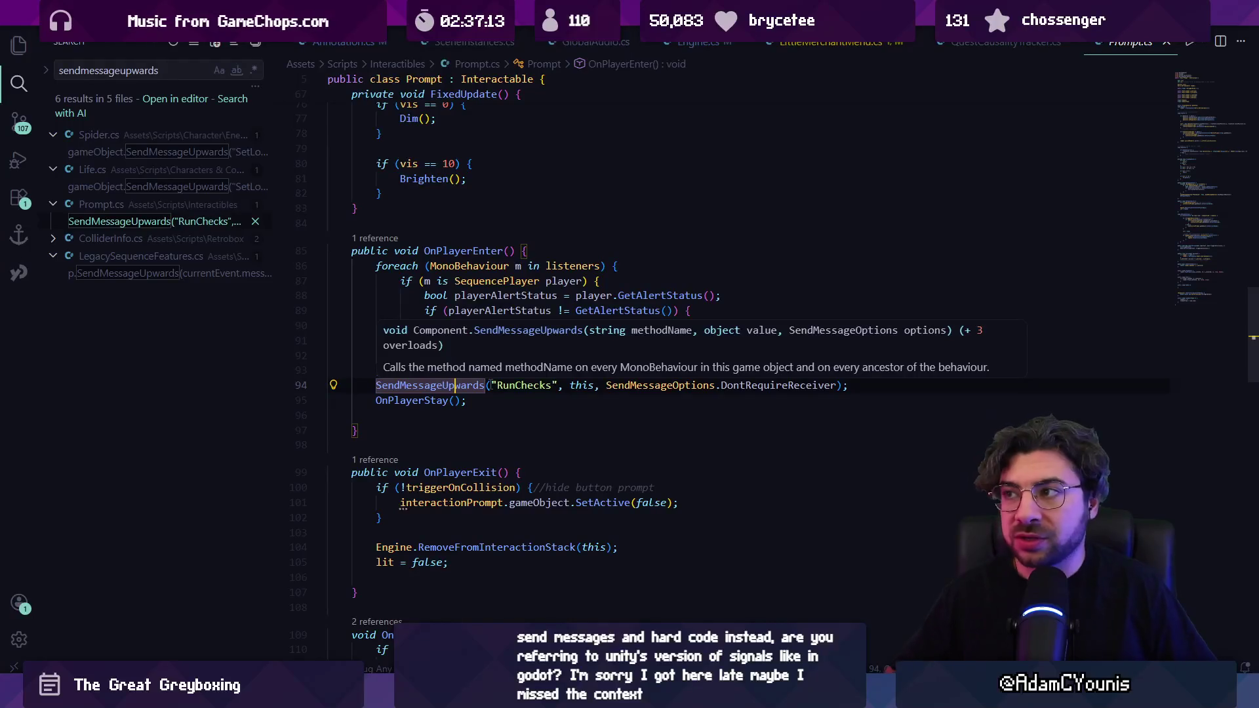
pyautogui.hotkey('alt', 'Left')
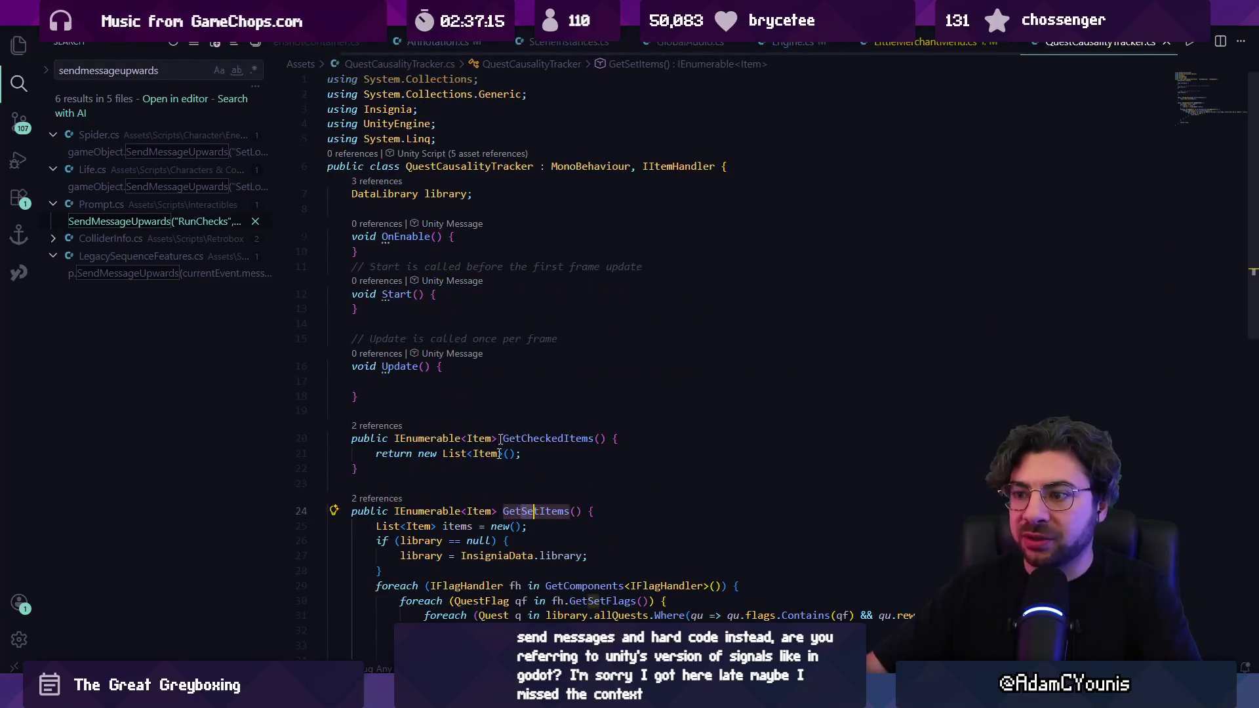
pyautogui.hotkey('alt', 'Tab')
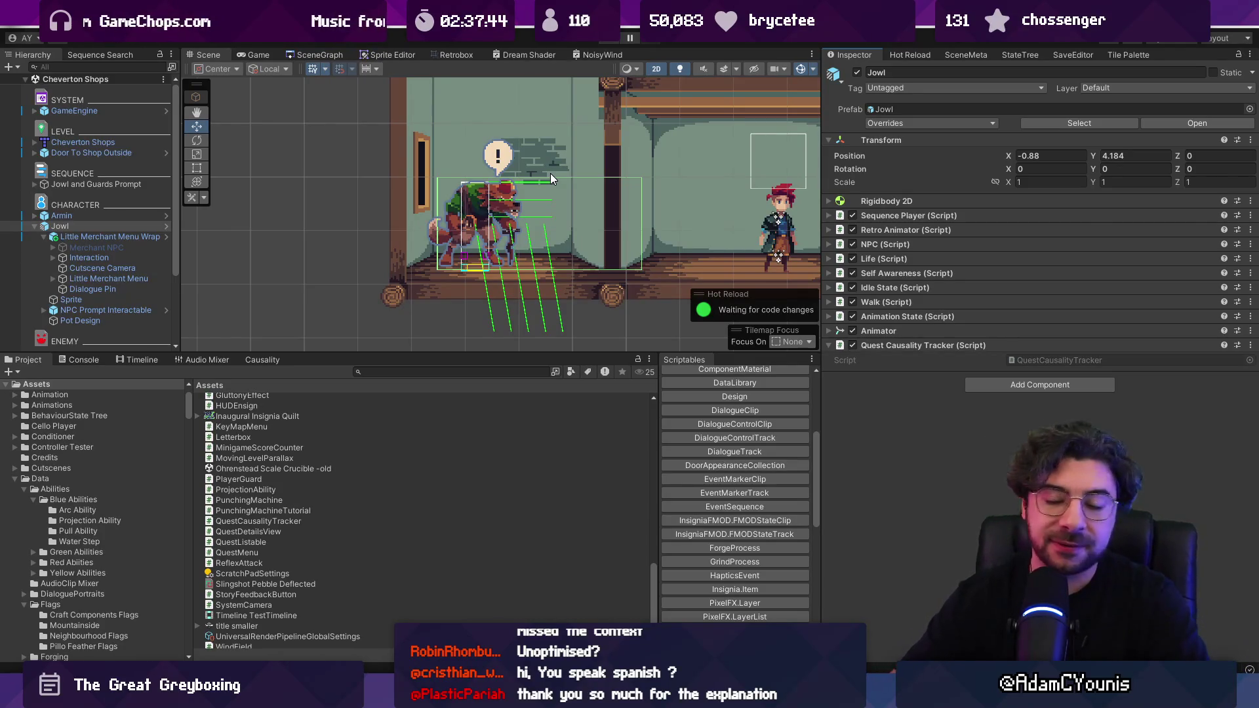
pyautogui.click(926, 344)
pyautogui.click(926, 346)
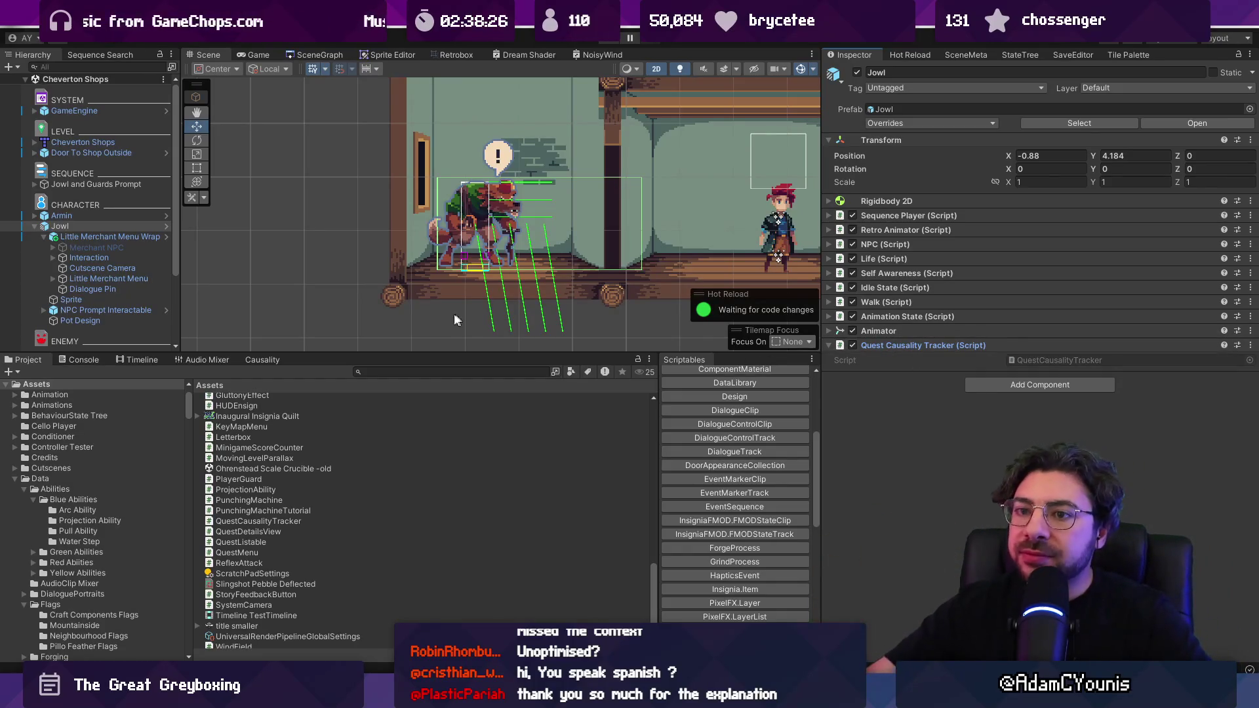
pyautogui.click(906, 215)
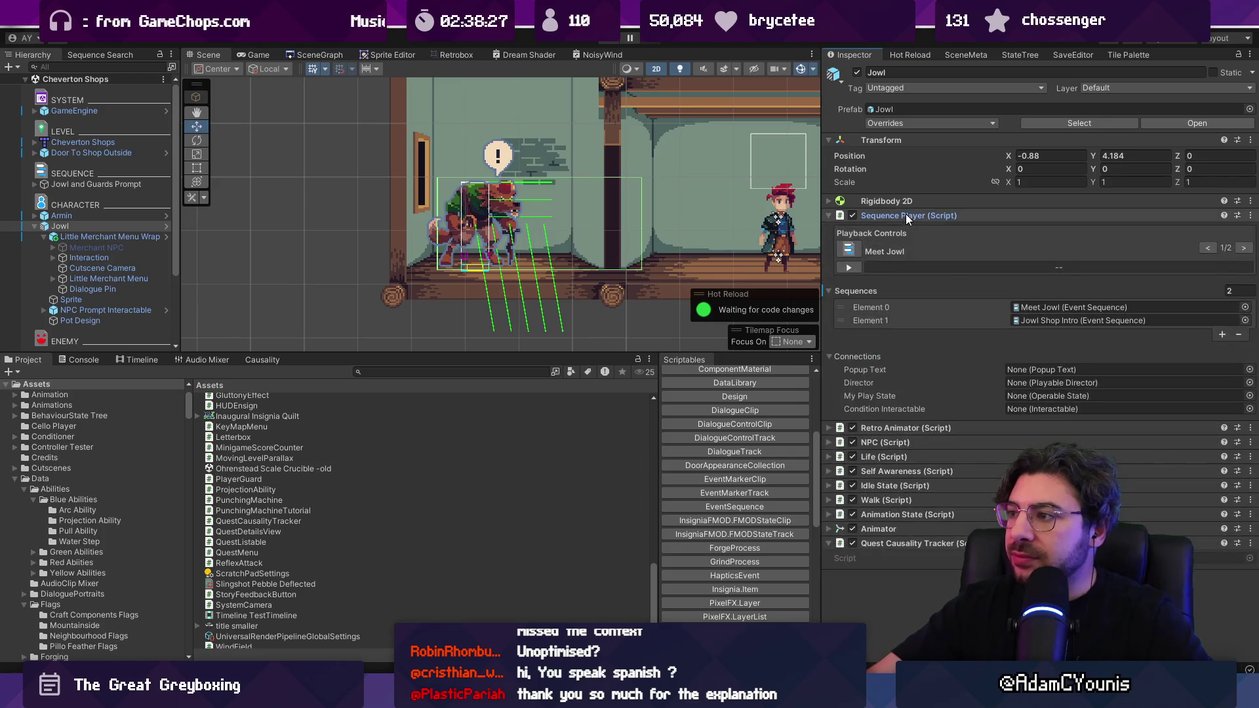
# - Move the Little Merchant Menu Wrapper out of Jowl to the Hierarchy's top level
pyautogui.click(1038, 318)
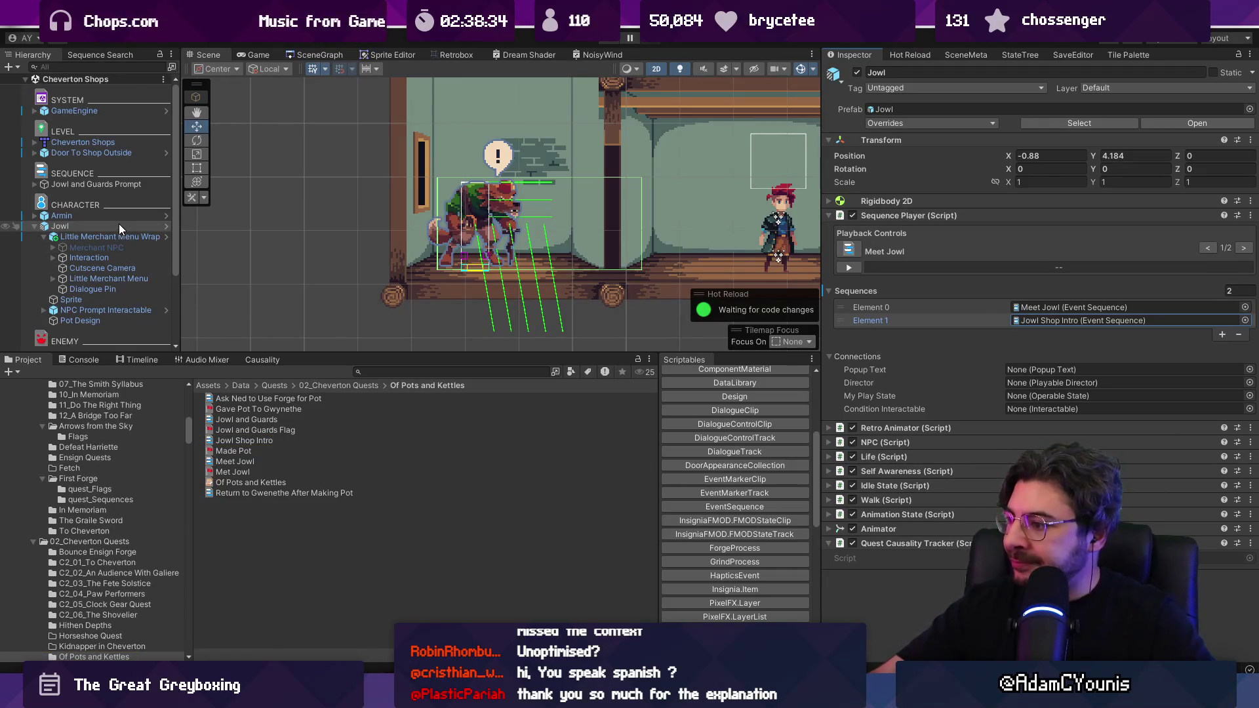
pyautogui.click(111, 279)
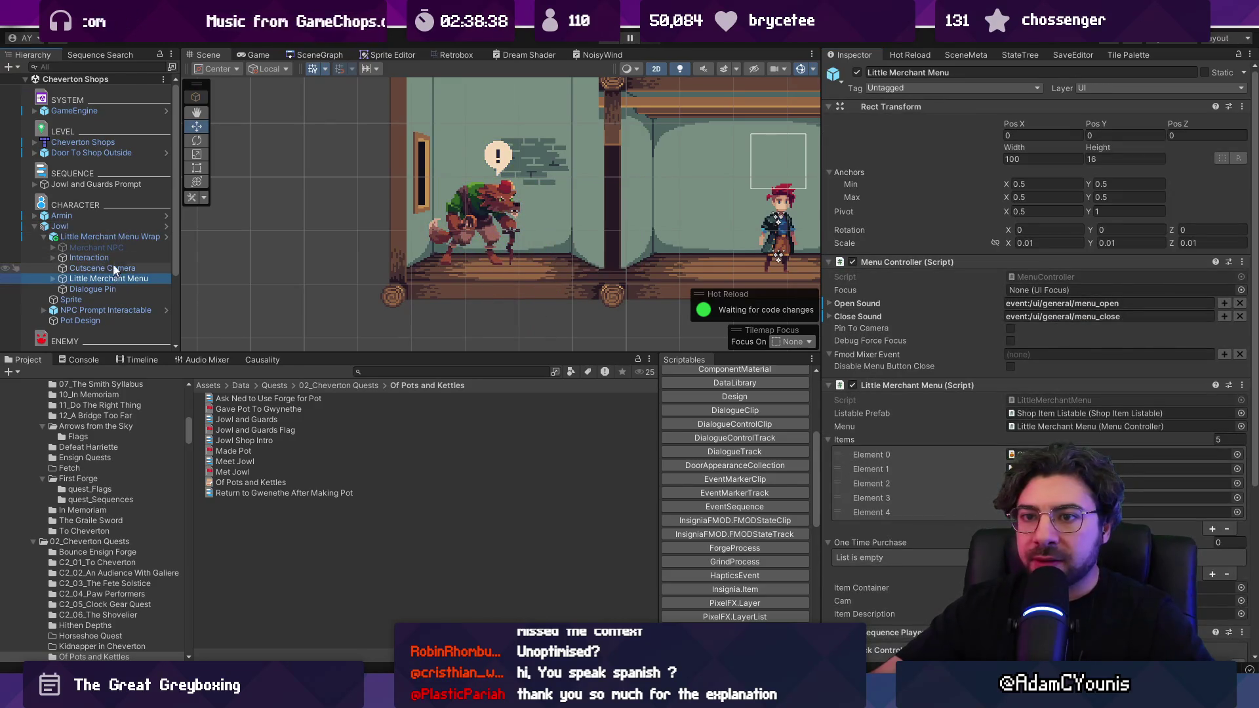
pyautogui.moveTo(106, 239); pyautogui.dragTo(91, 221)
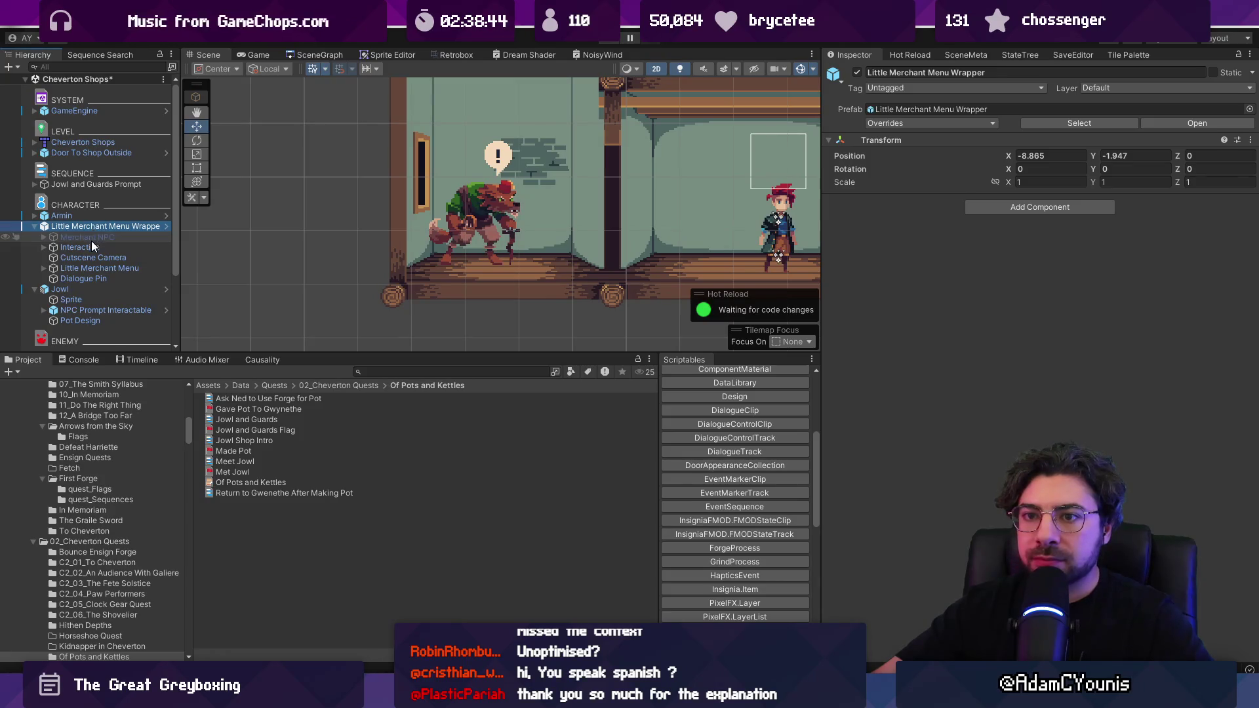
pyautogui.click(93, 247)
pyautogui.click(103, 269)
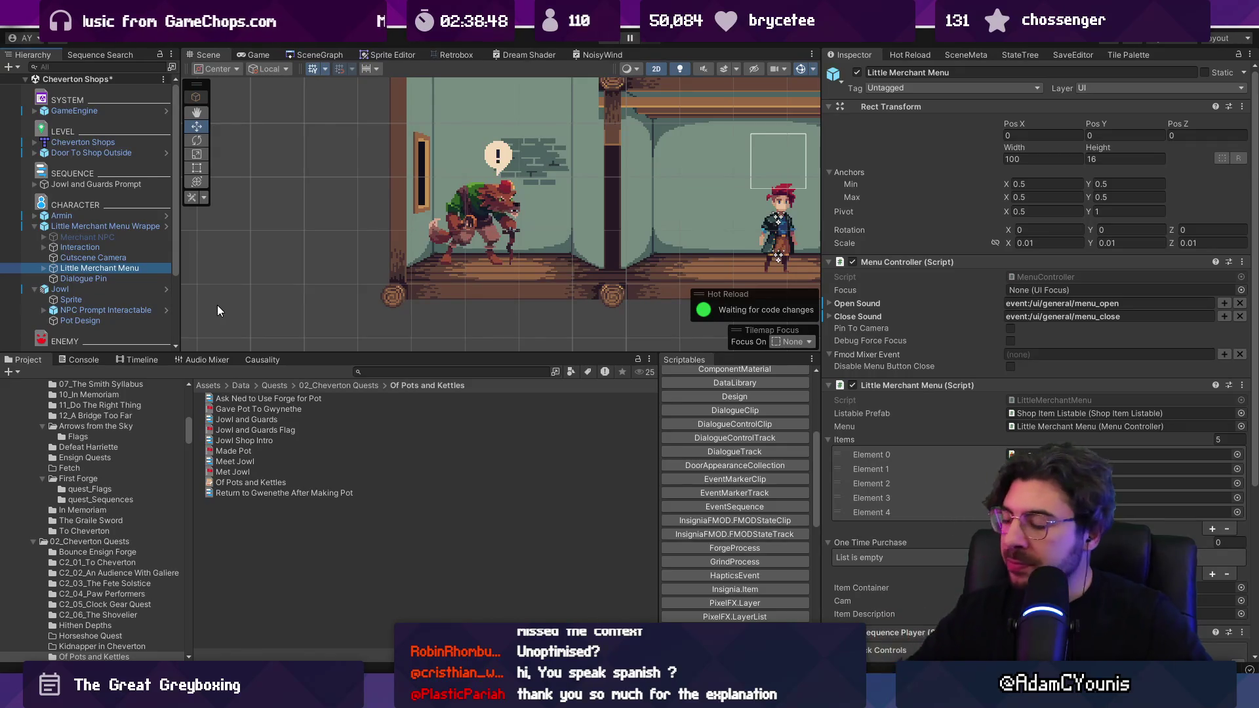
# - Set the menu's Sequence Player Element 0 to Jowl Shop Intro instead of Merchant Pre Menu
pyautogui.click(895, 264)
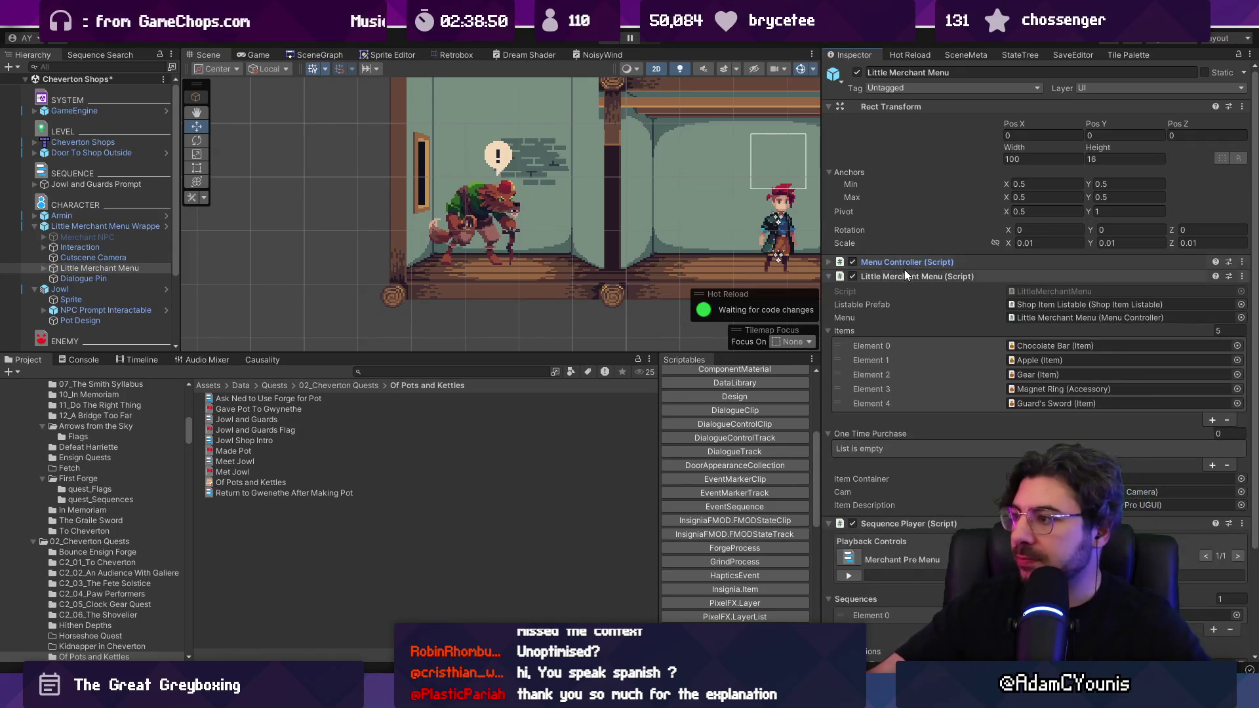
pyautogui.click(904, 271)
pyautogui.click(901, 290)
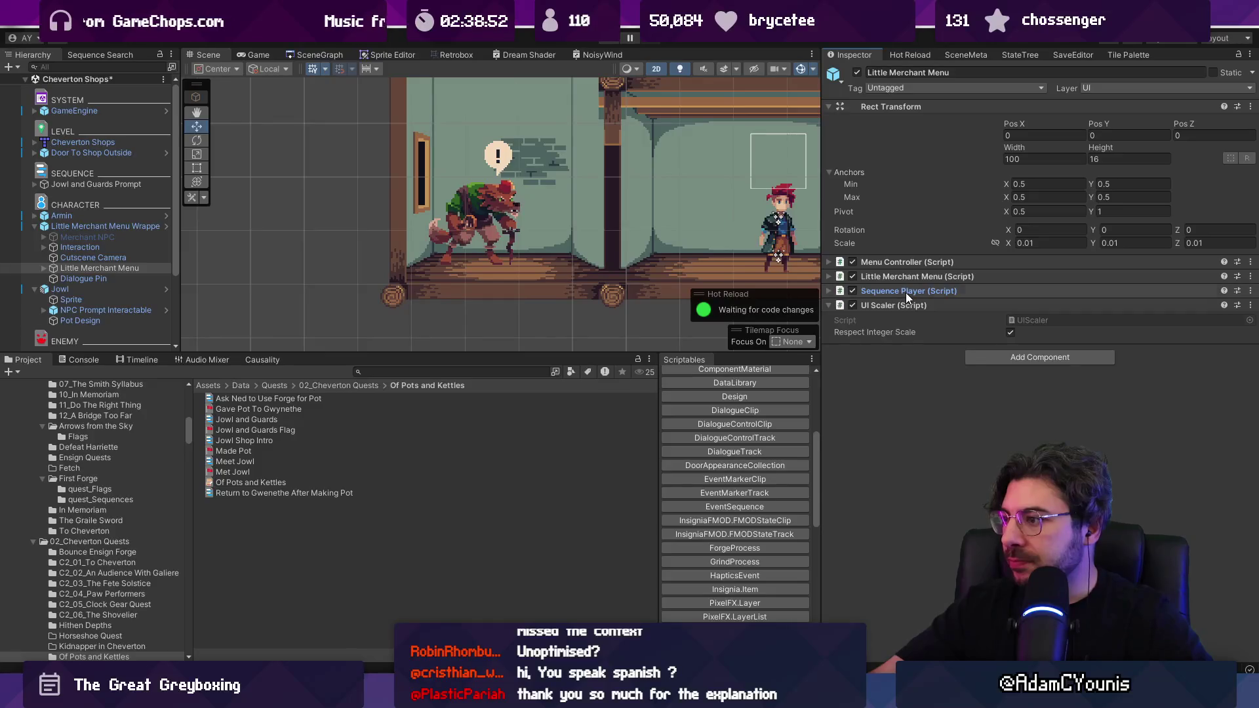
pyautogui.click(905, 291)
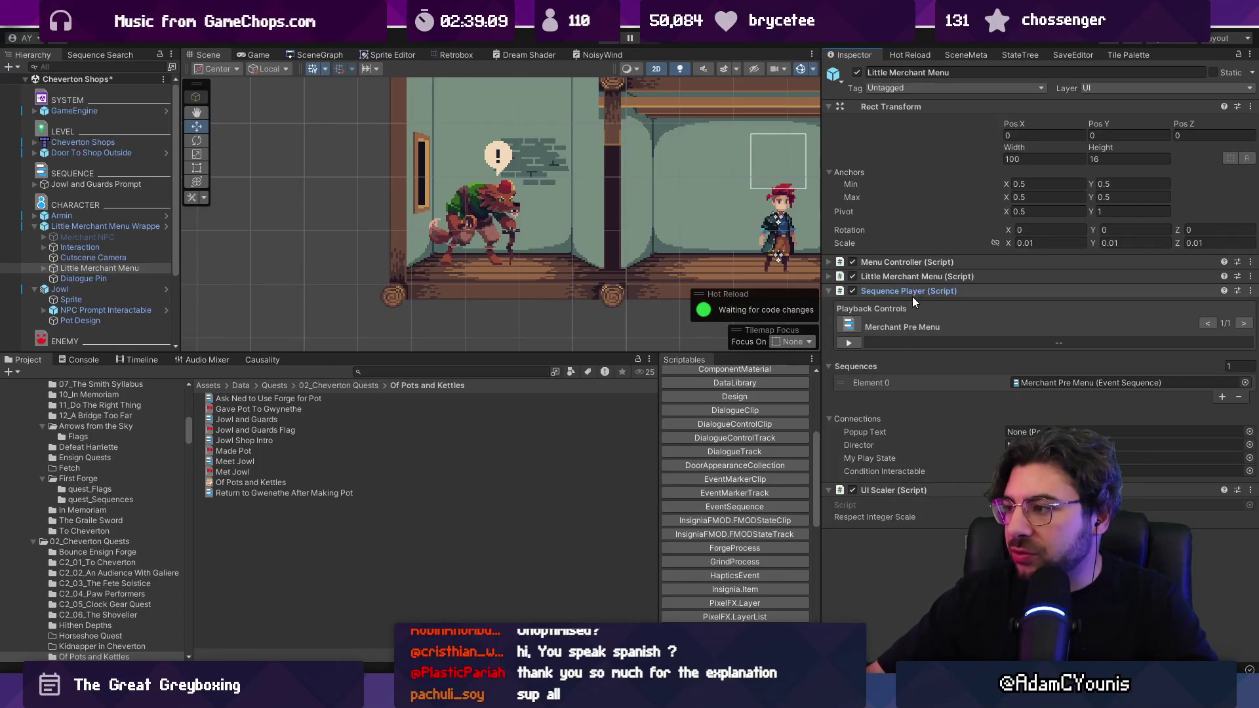
pyautogui.click(1067, 382)
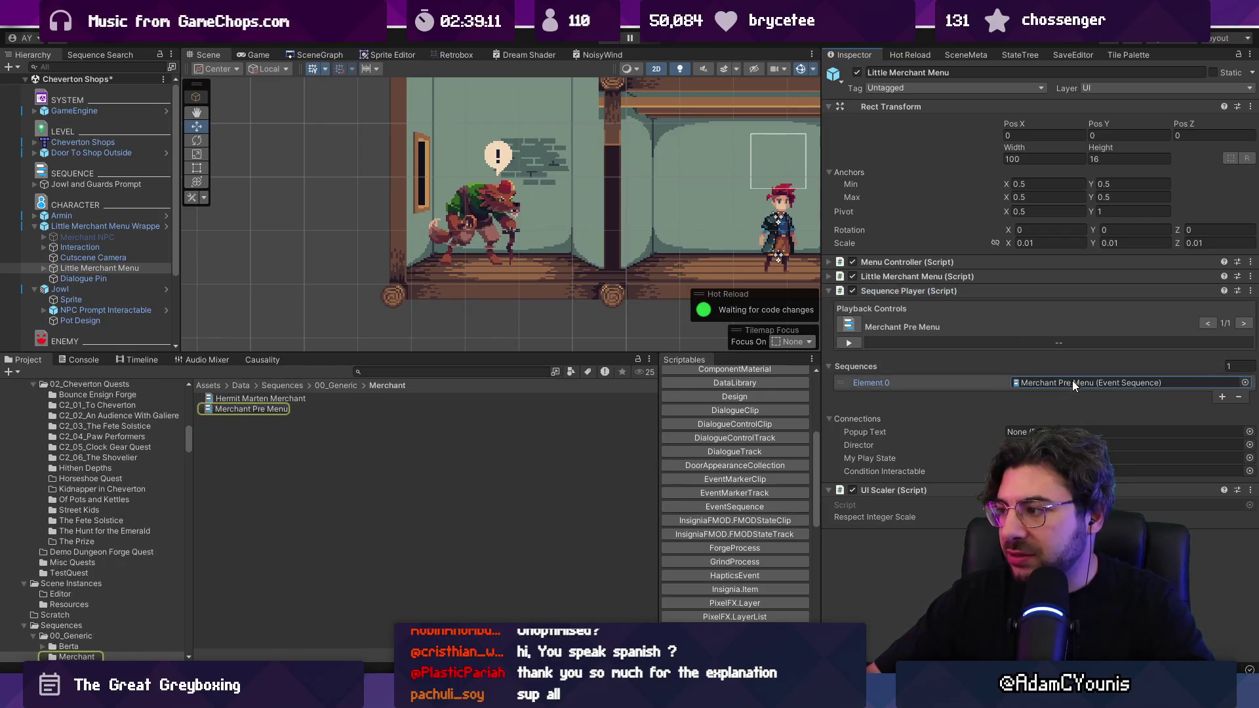
pyautogui.click(1244, 382)
pyautogui.write('jow')
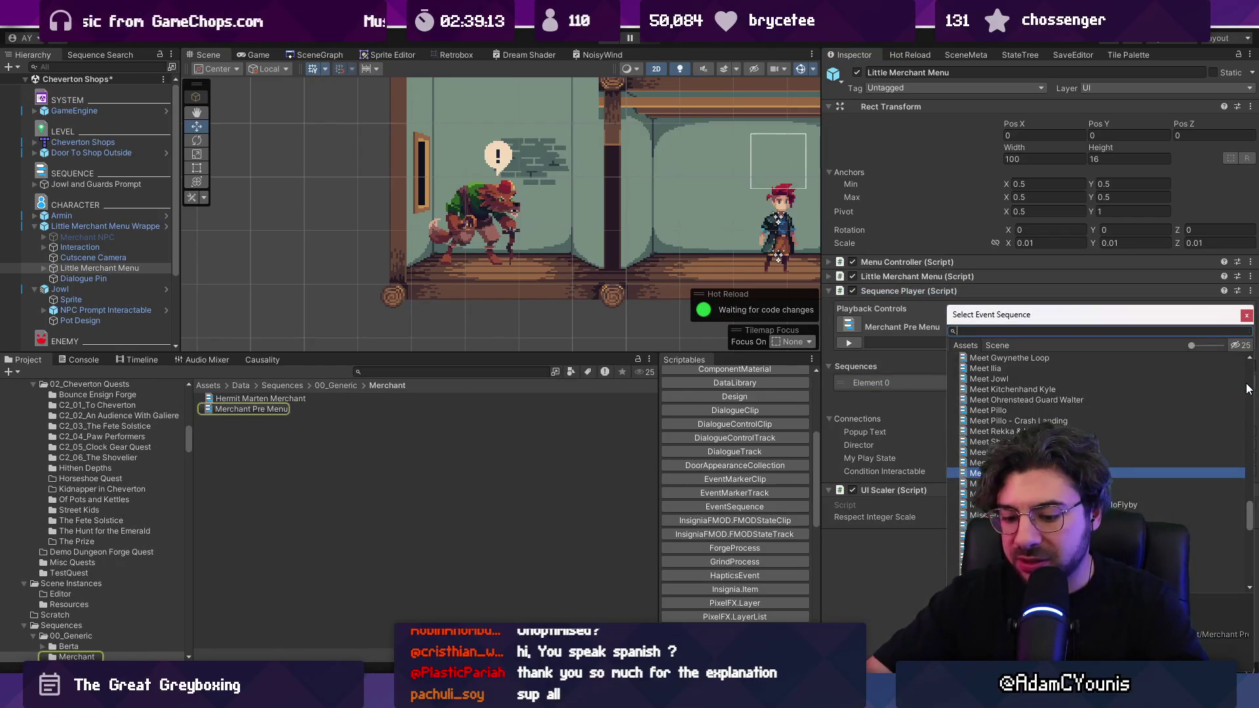
pyautogui.write('l')
pyautogui.press('Down')
pyautogui.press('Down')
pyautogui.press('Return')
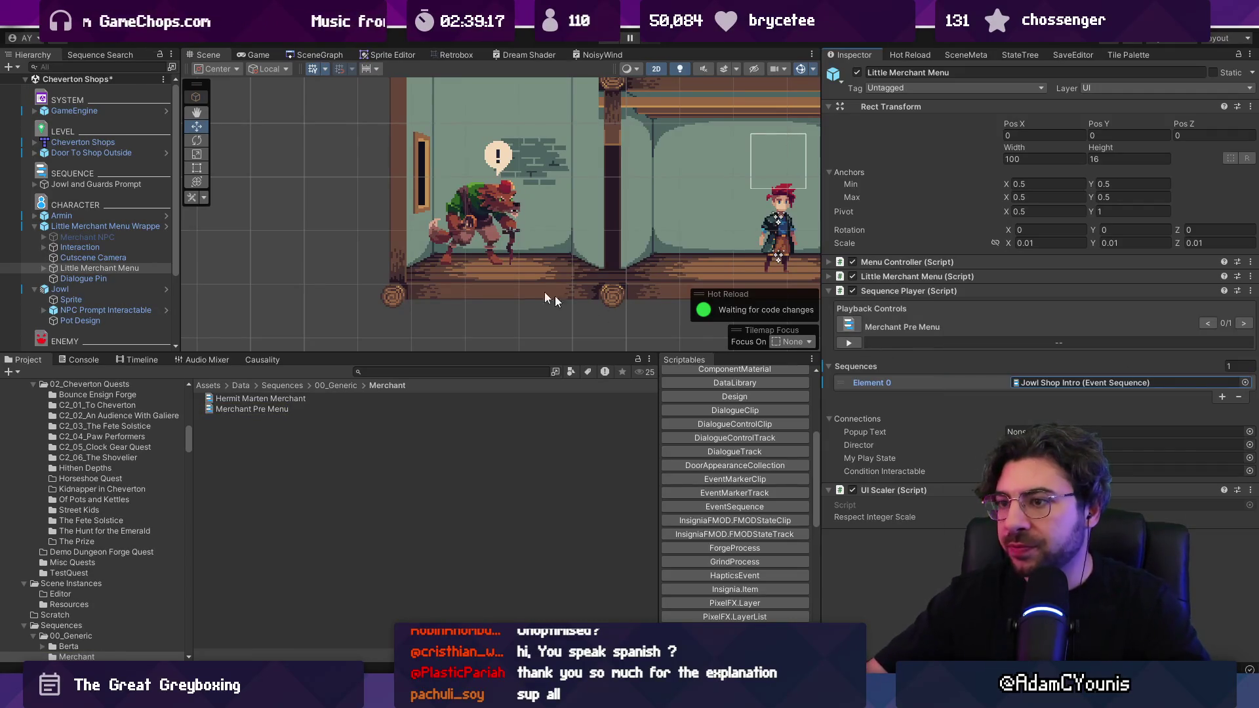
pyautogui.click(111, 267)
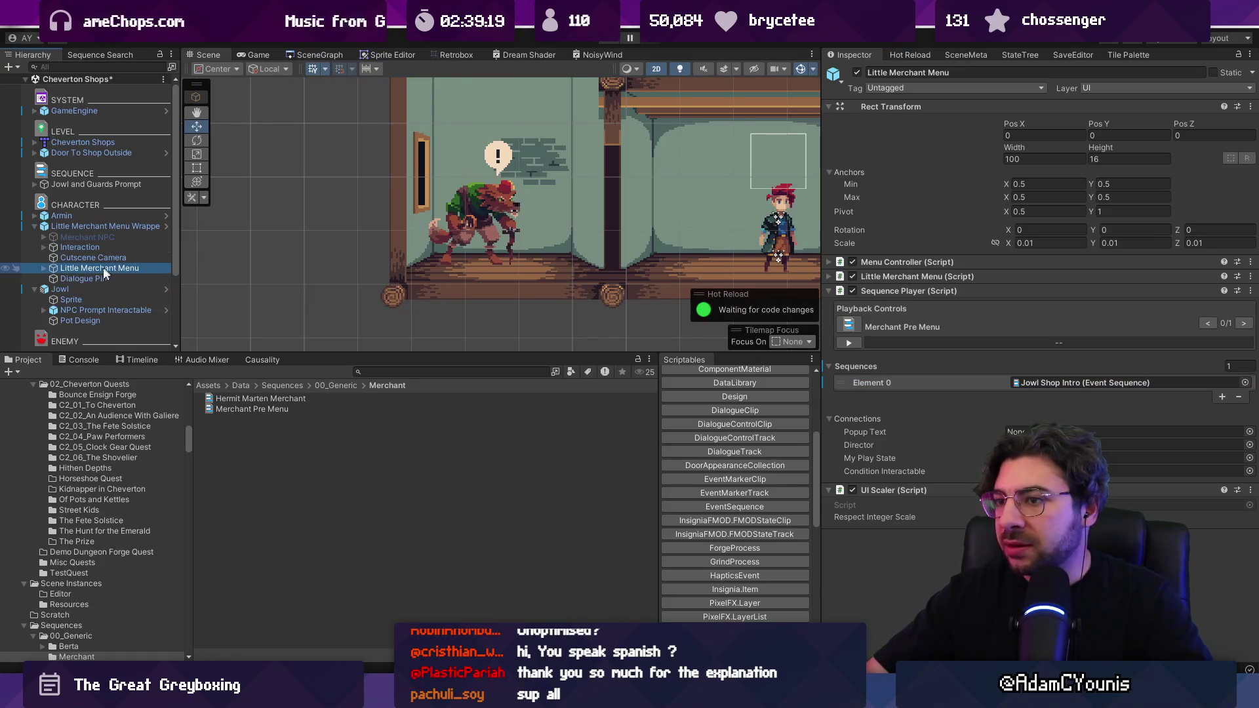
# - Expand Little Merchant Menu and its Content to inspect the menu's parts
pyautogui.click(44, 267)
pyautogui.click(62, 276)
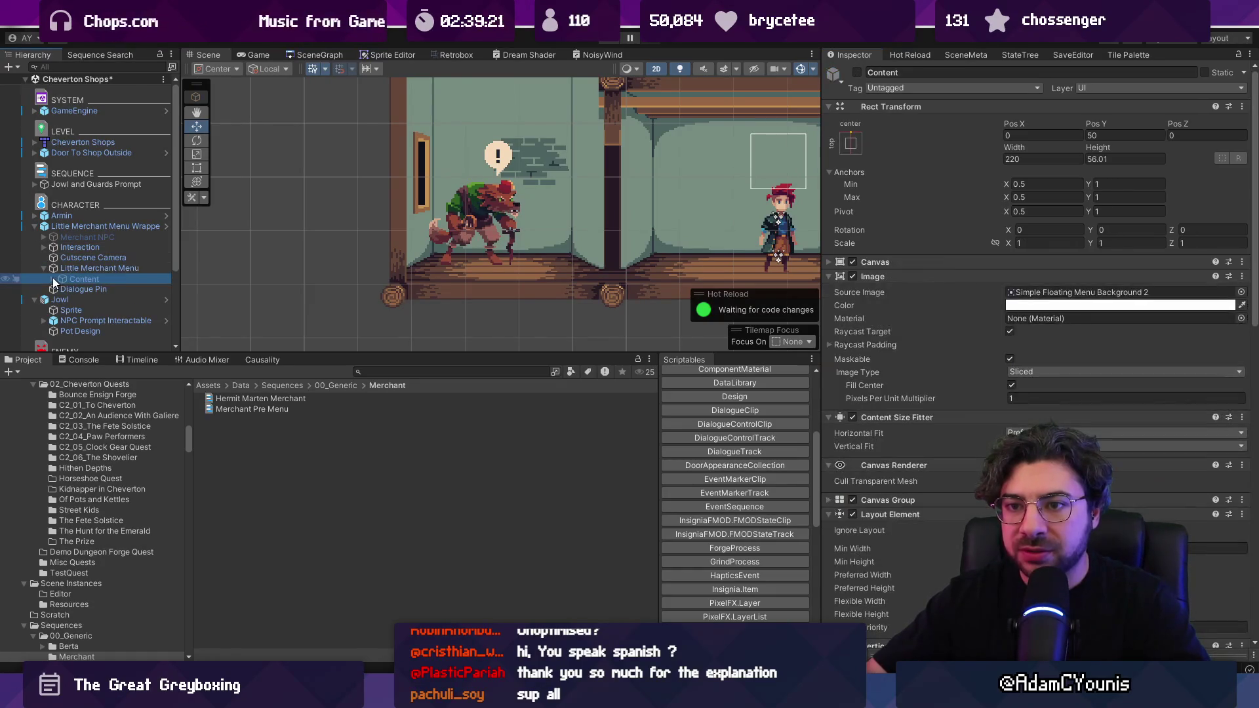
pyautogui.click(52, 278)
pyautogui.click(80, 290)
pyautogui.click(42, 267)
pyautogui.click(44, 267)
# - Activate the Merchant NPC object and frame it in the scene
pyautogui.click(43, 268)
pyautogui.click(63, 237)
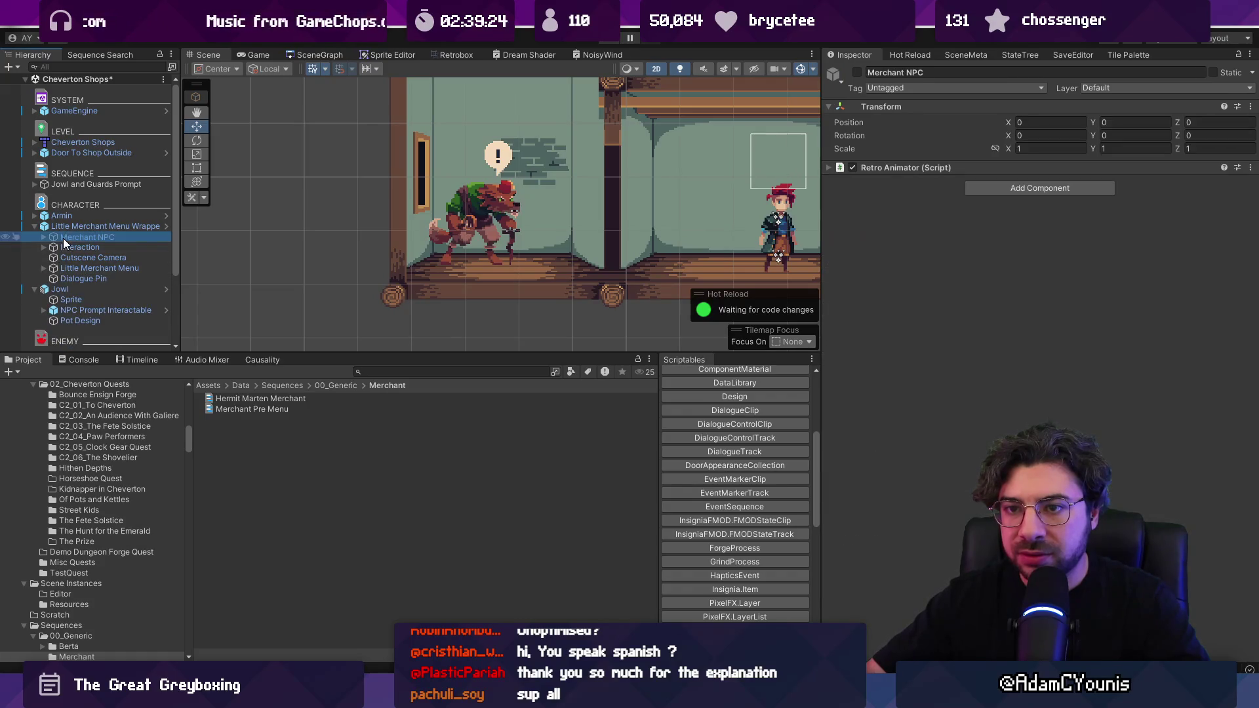
pyautogui.click(857, 73)
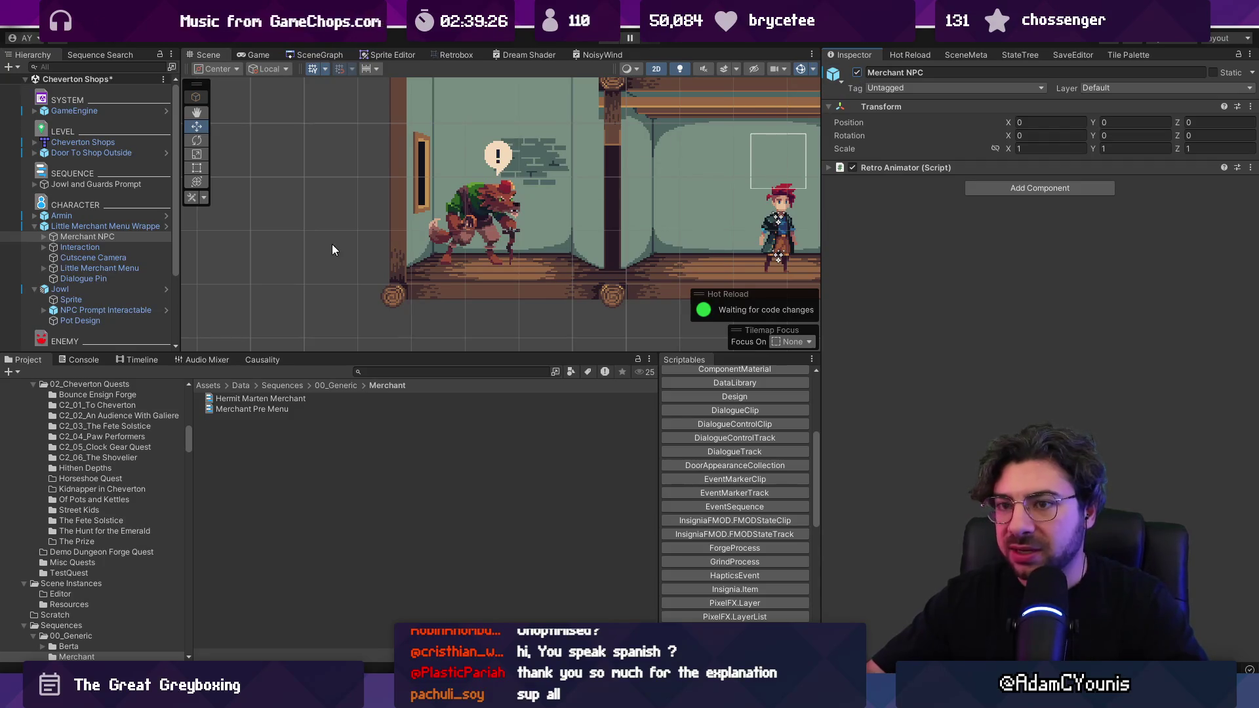
pyautogui.doubleClick(104, 234)
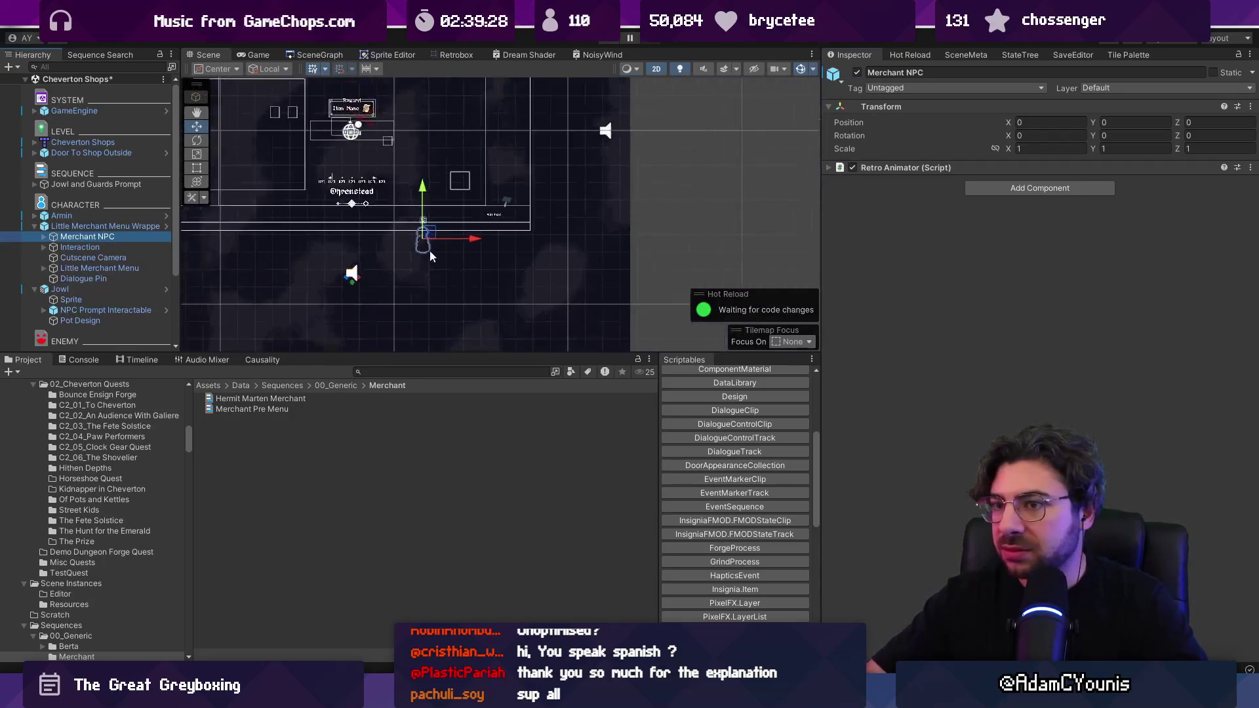
pyautogui.scroll(-5, 426, 256)
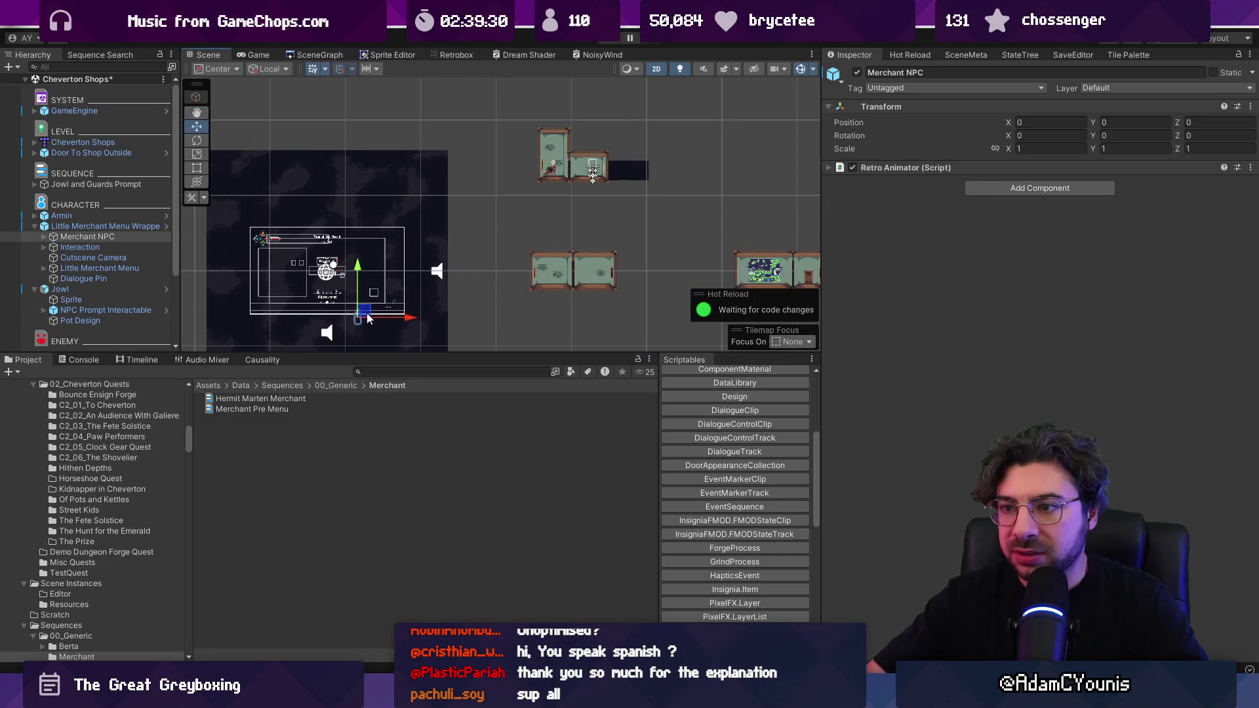
# - Nest the Little Merchant Menu Wrapper under Jowl at position X 0, Y 0
pyautogui.click(357, 303)
pyautogui.click(358, 303)
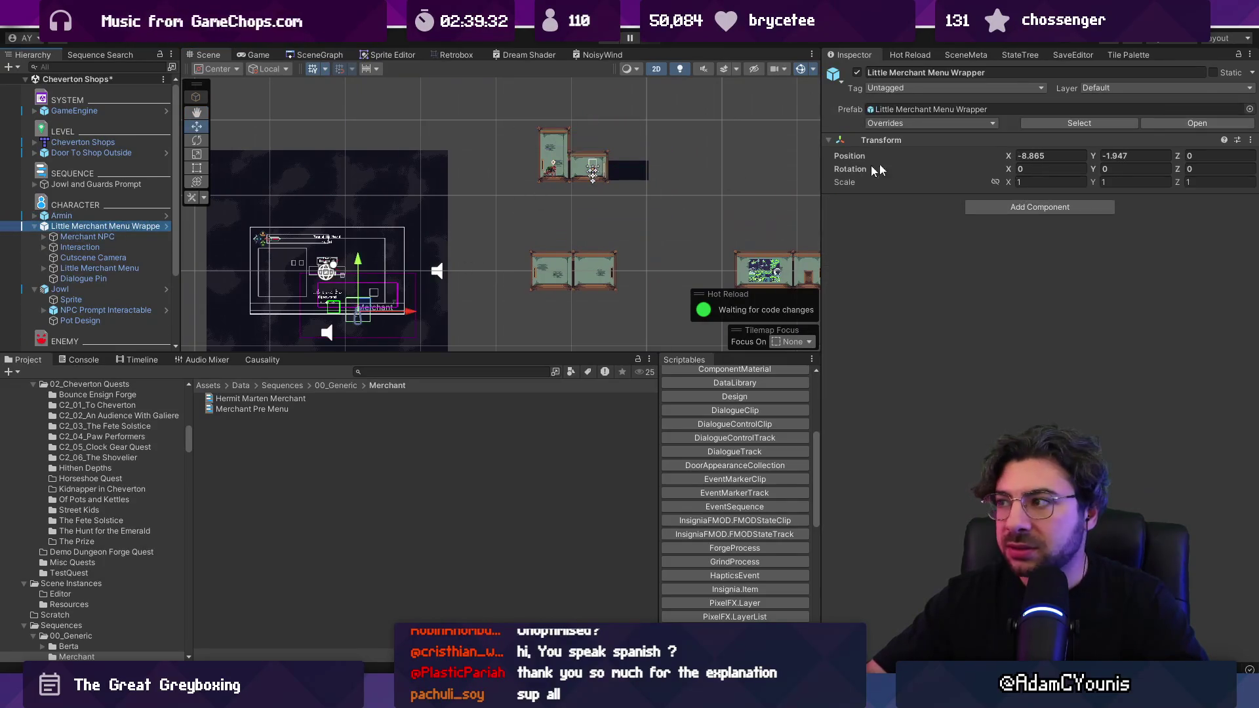
pyautogui.moveTo(97, 230); pyautogui.dragTo(75, 293)
pyautogui.click(1027, 158)
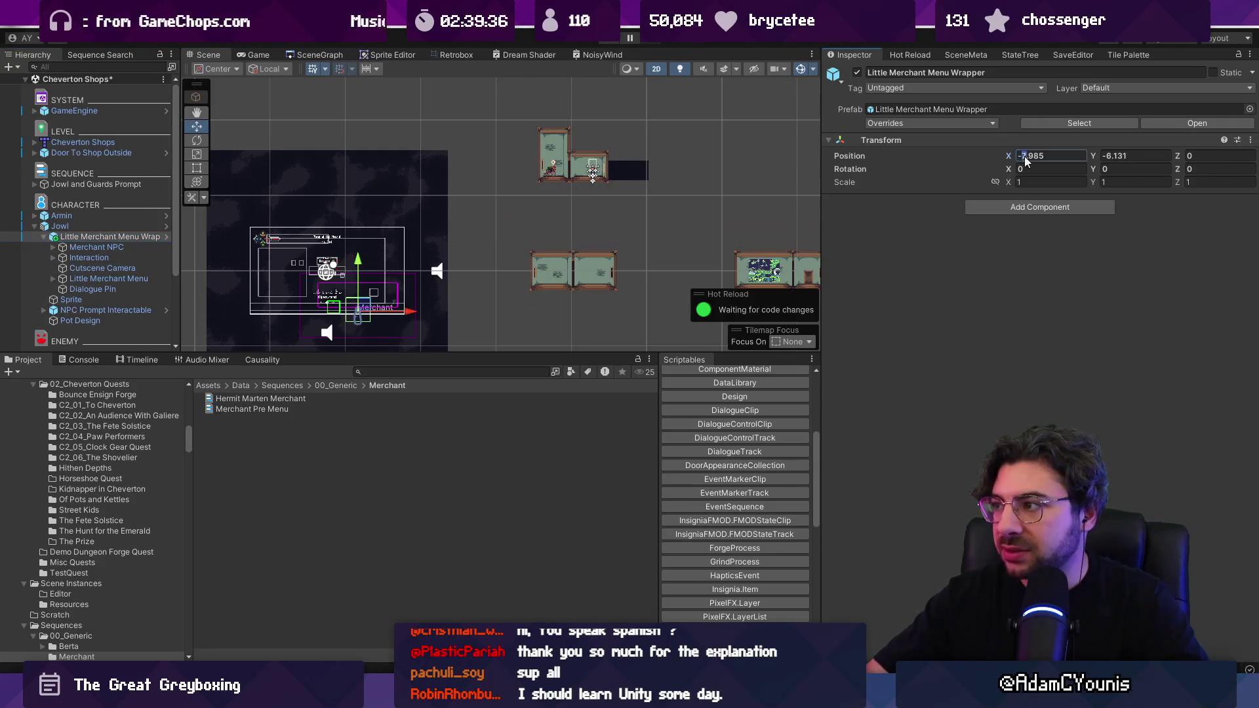
pyautogui.write('0')
pyautogui.press('Tab')
pyautogui.write('0')
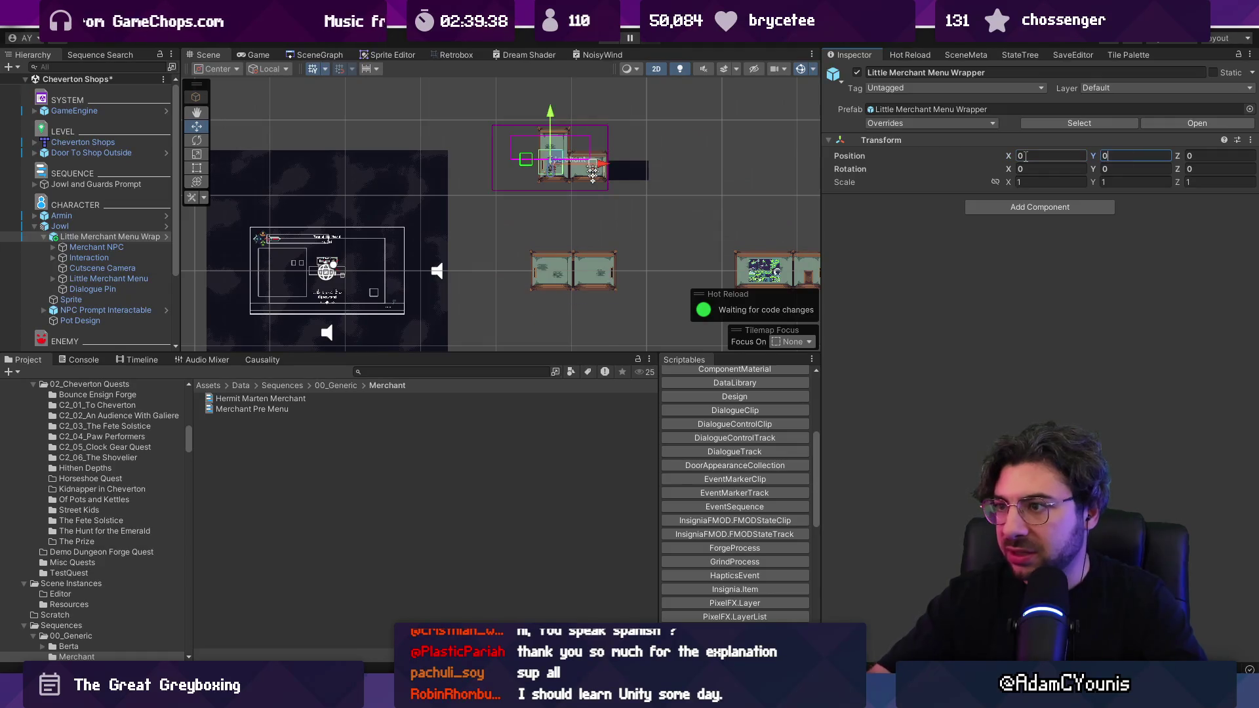
pyautogui.scroll(1, 482, 134)
pyautogui.scroll(8, 482, 135)
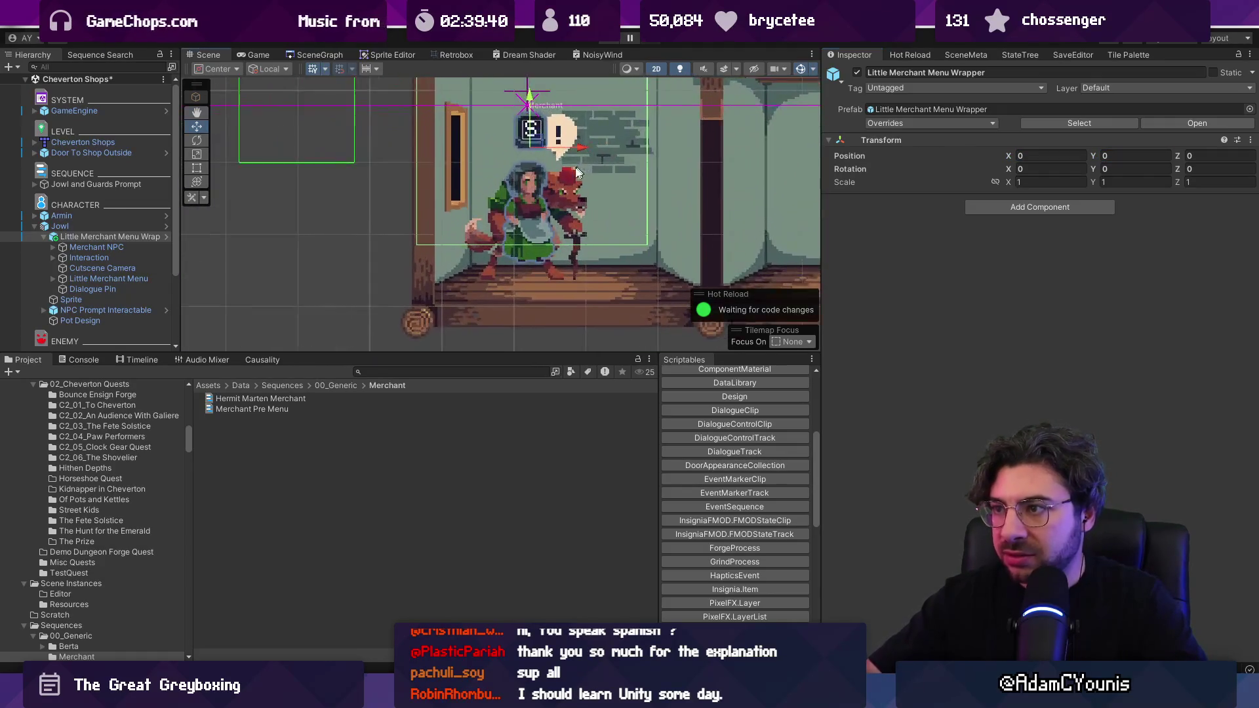
pyautogui.scroll(-3, 491, 181)
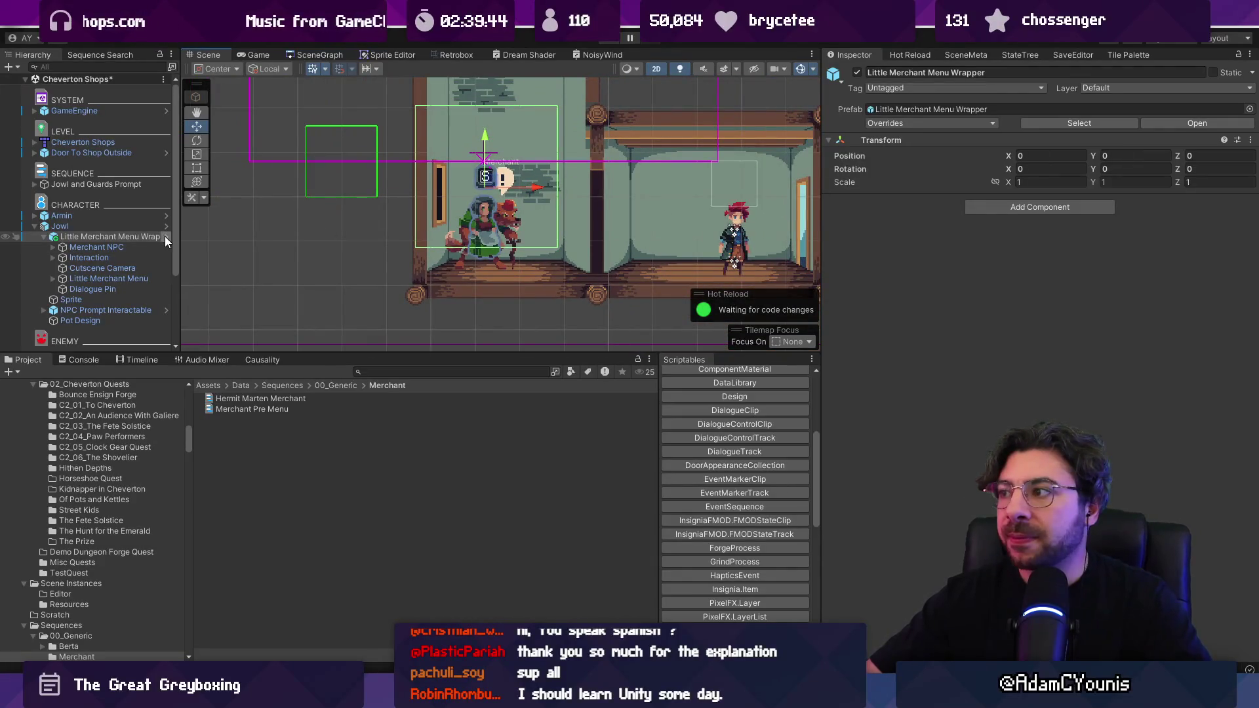
# - Select Jowl and reformat the new MerchantOpener script to same-line braces
pyautogui.click(134, 236)
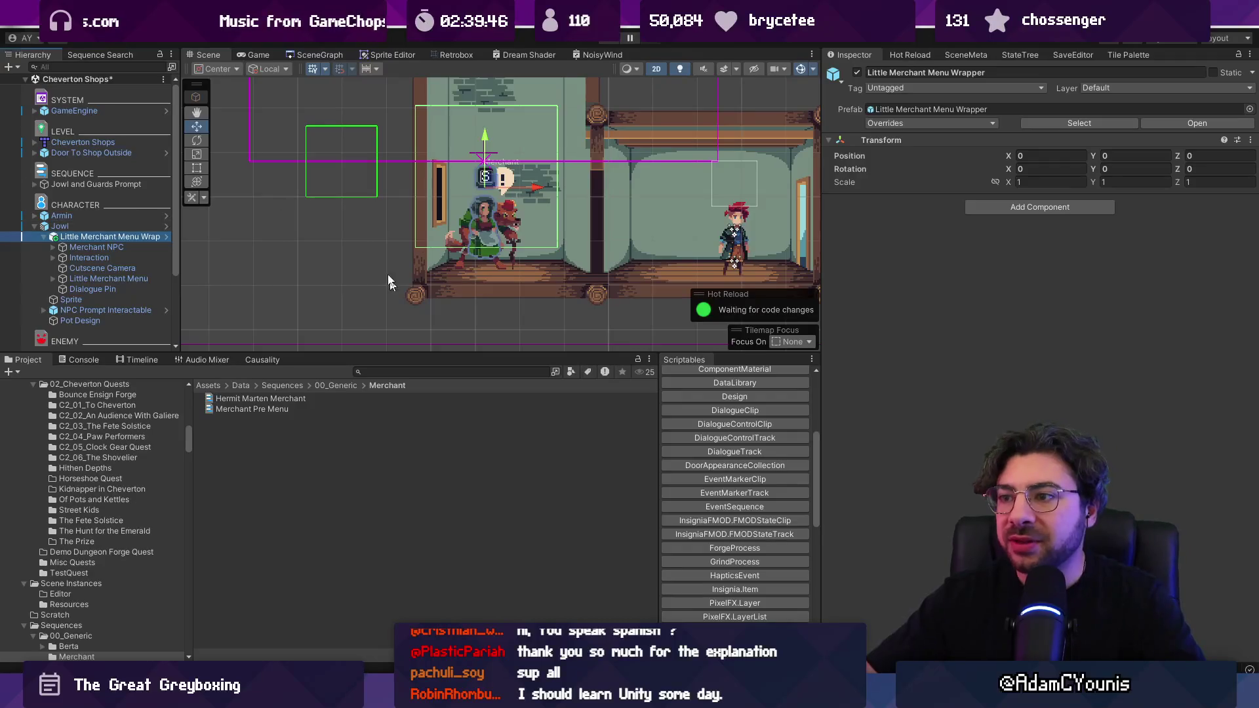
pyautogui.click(101, 225)
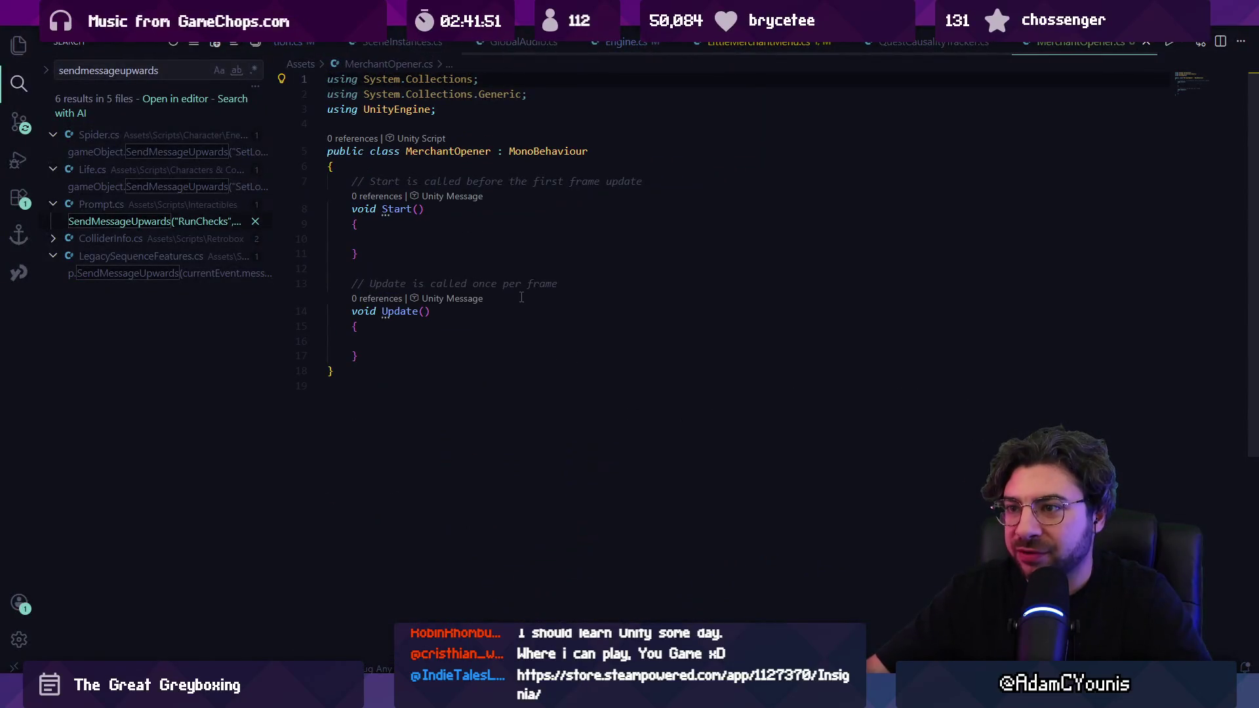
pyautogui.hotkey('shift', 'alt', 'f')
pyautogui.click(673, 153)
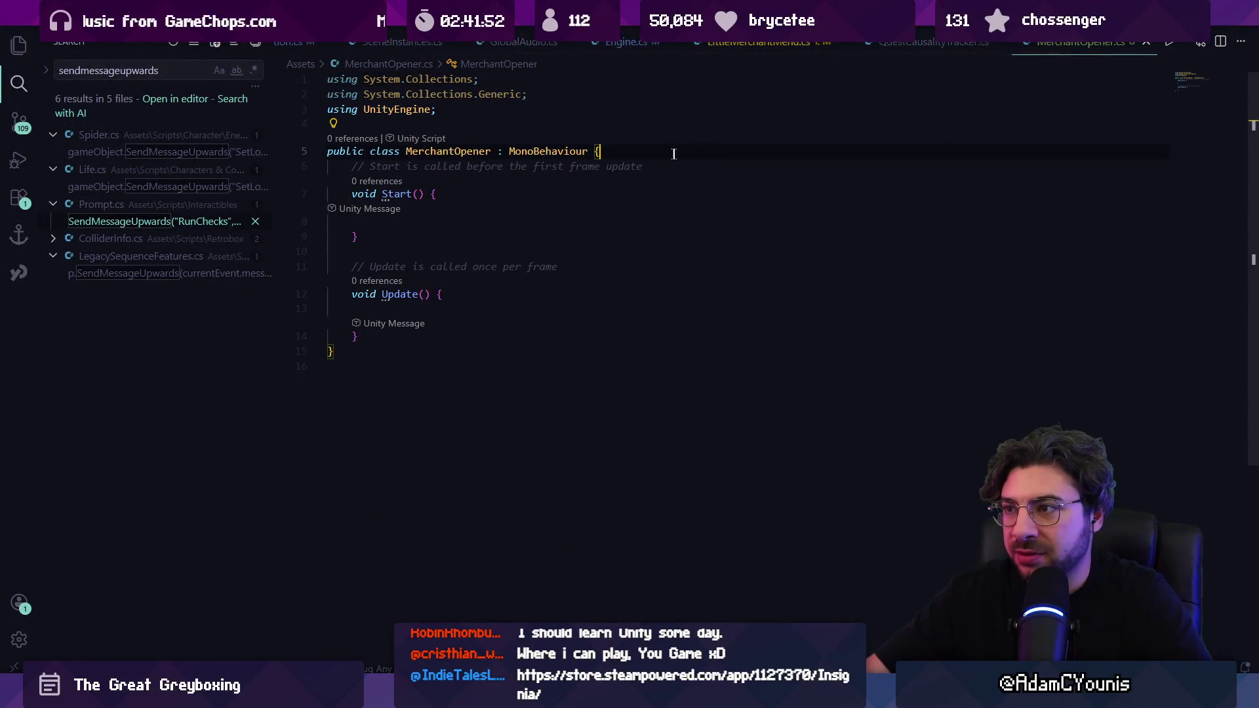
# - Add a 'LittleMerchantMenu menu' field to the MerchantOpener class
pyautogui.write('Li')
pyautogui.press('BackSpace')
pyautogui.press('BackSpace')
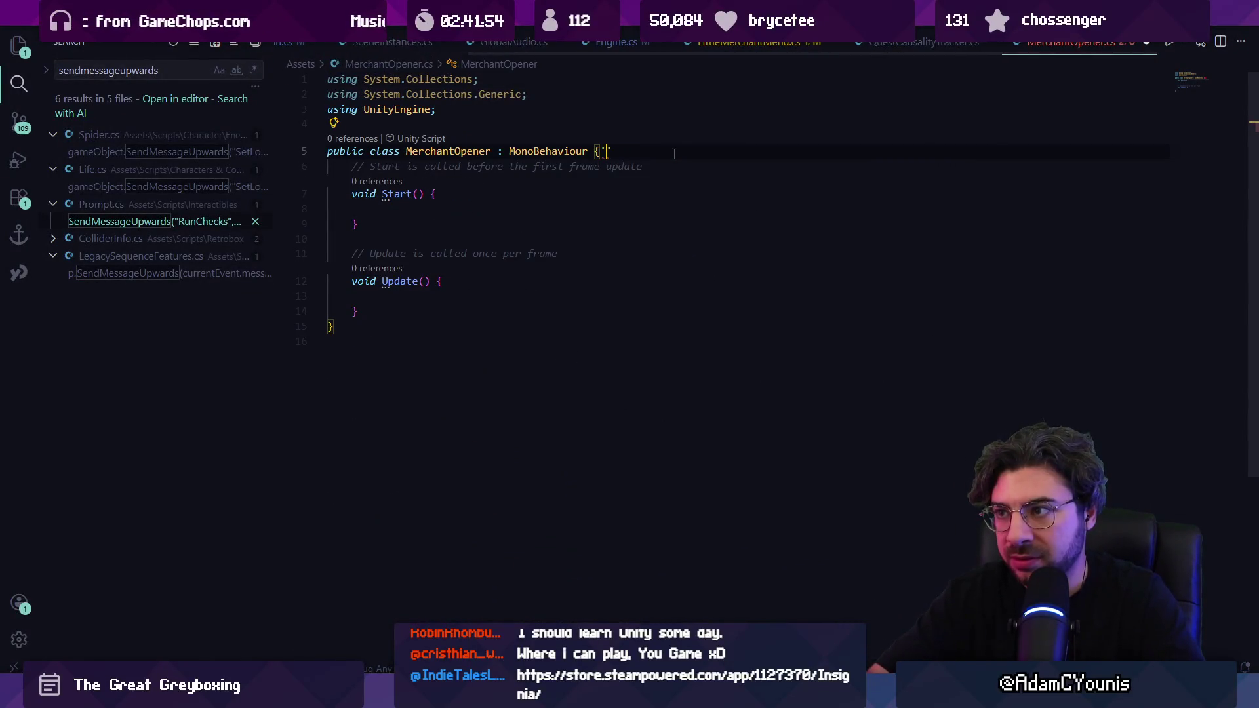
pyautogui.press('Return')
pyautogui.write('Little')
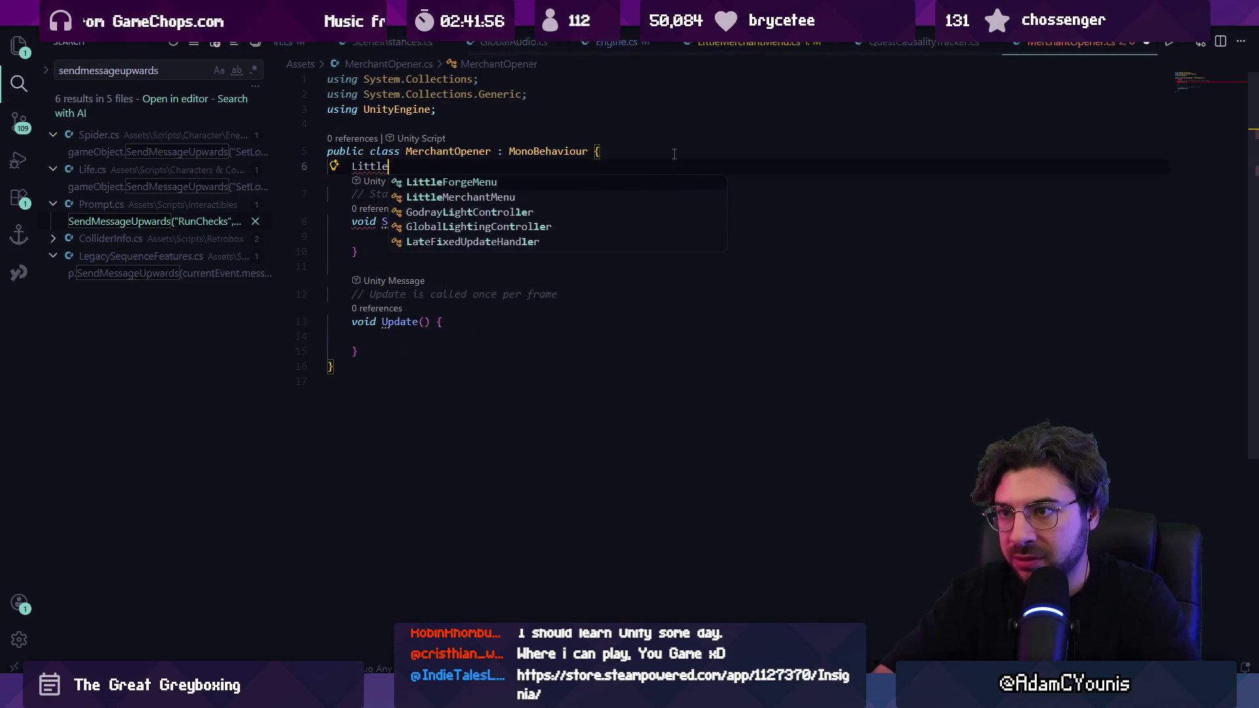
pyautogui.write('MerchantMen')
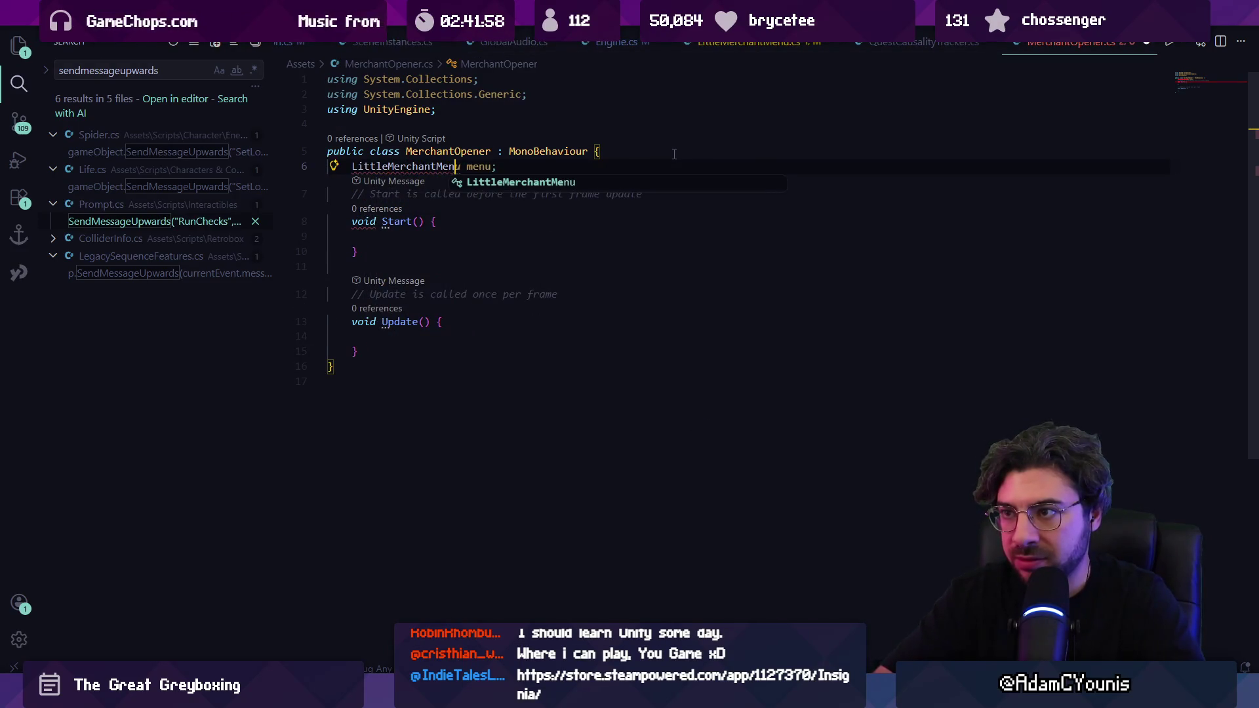
pyautogui.write('u')
pyautogui.press('Tab')
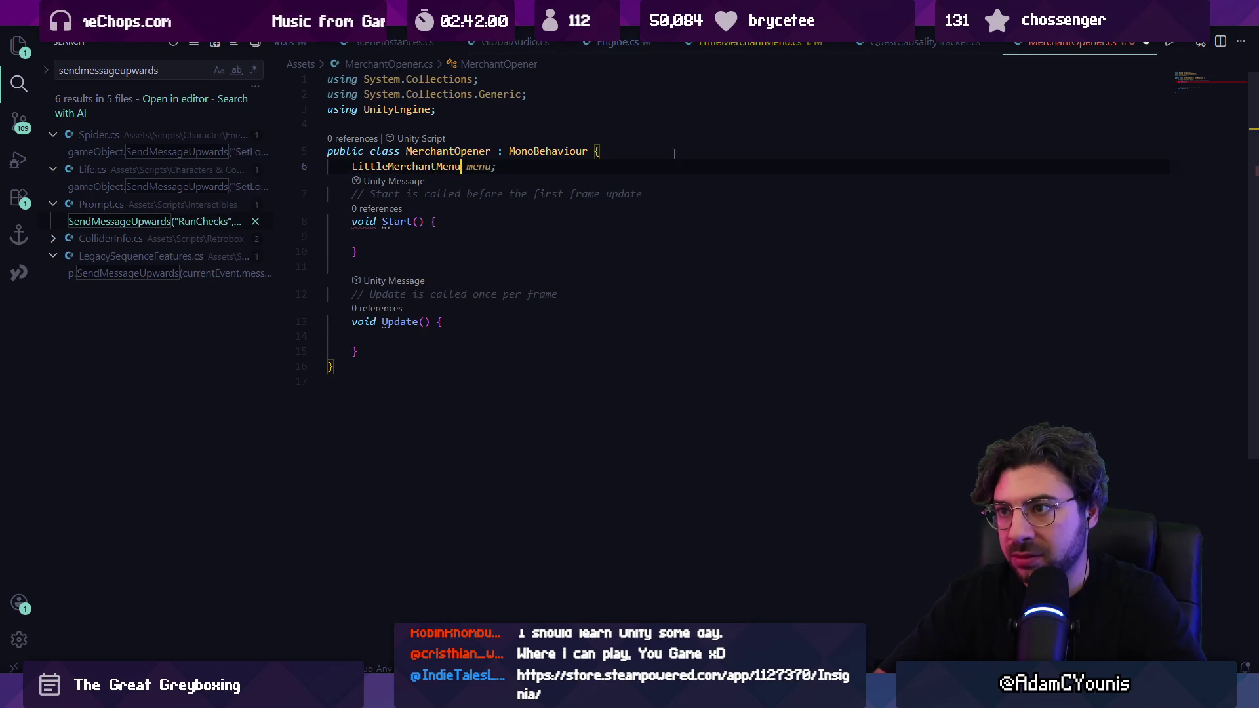
pyautogui.press('Return')
# - Write an Open() method whose body calls menu.Open()
pyautogui.press('Down')
pyautogui.press('Down')
pyautogui.press('Down')
pyautogui.press('Return')
pyautogui.write('Open')
pyautogui.hotkey('ctrl', 'BackSpace')
pyautogui.write('void Open() {')
pyautogui.press('Return')
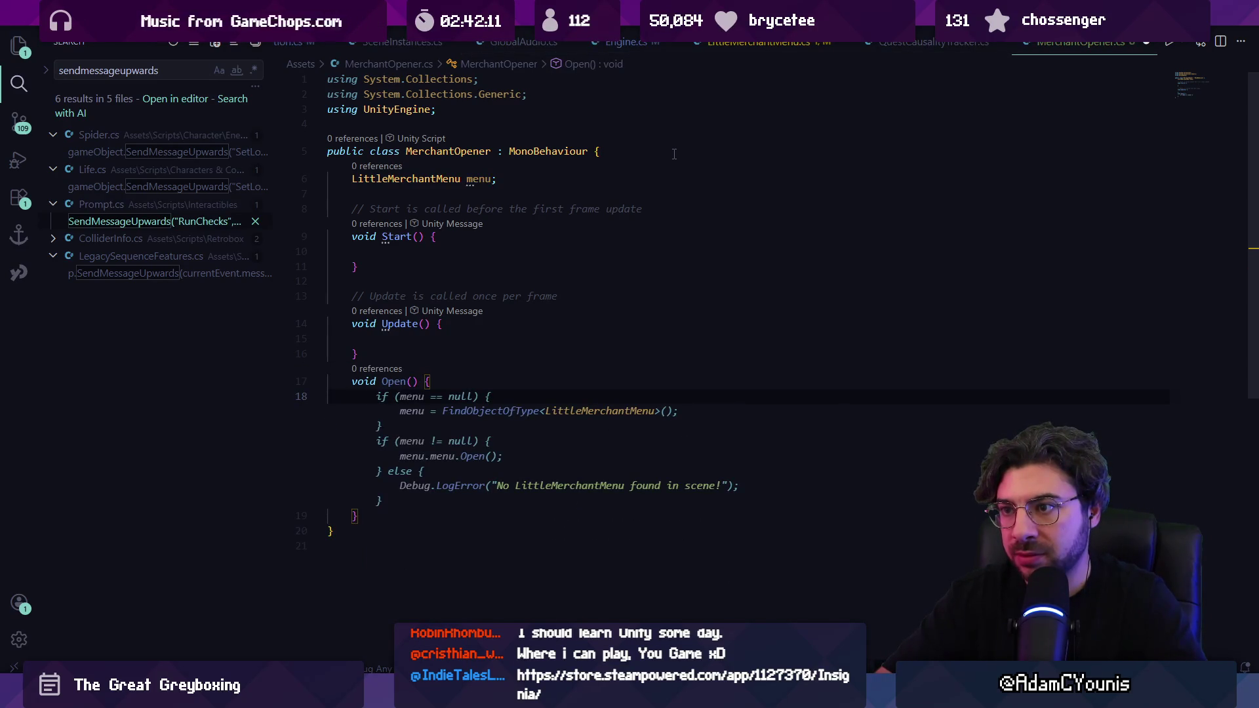
pyautogui.write('mnenu')
pyautogui.write('nu.Open(')
pyautogui.write(');')
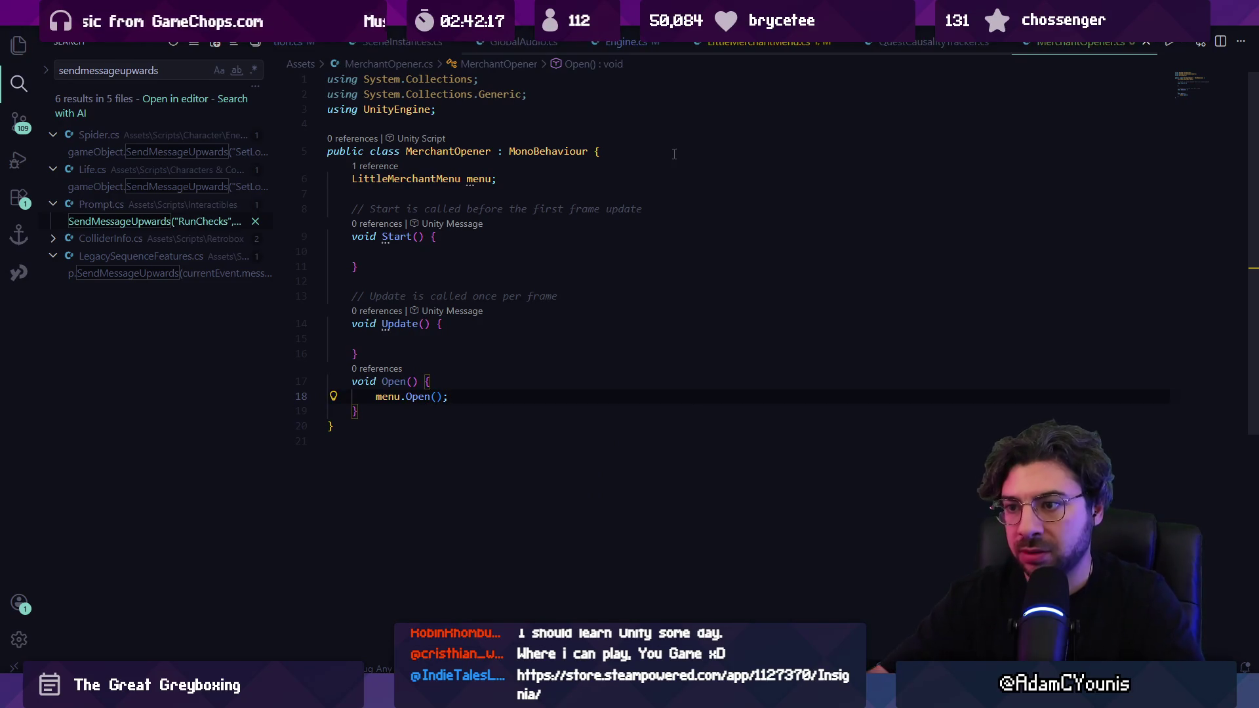
# - Delete the Start and Update methods, make Open() public, save, and return to Unity
pyautogui.click(418, 353)
pyautogui.hotkey('shift', 'Up')
pyautogui.hotkey('shift', 'Up')
pyautogui.hotkey('shift', 'Up')
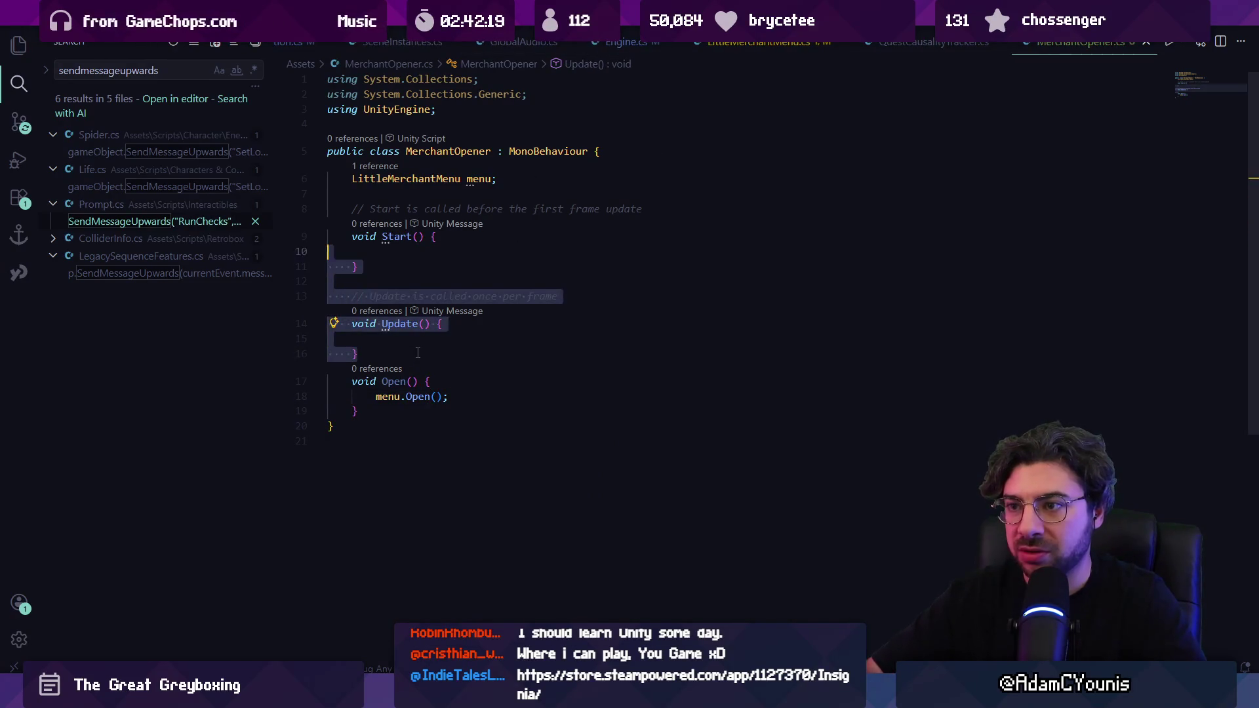
pyautogui.press('Delete')
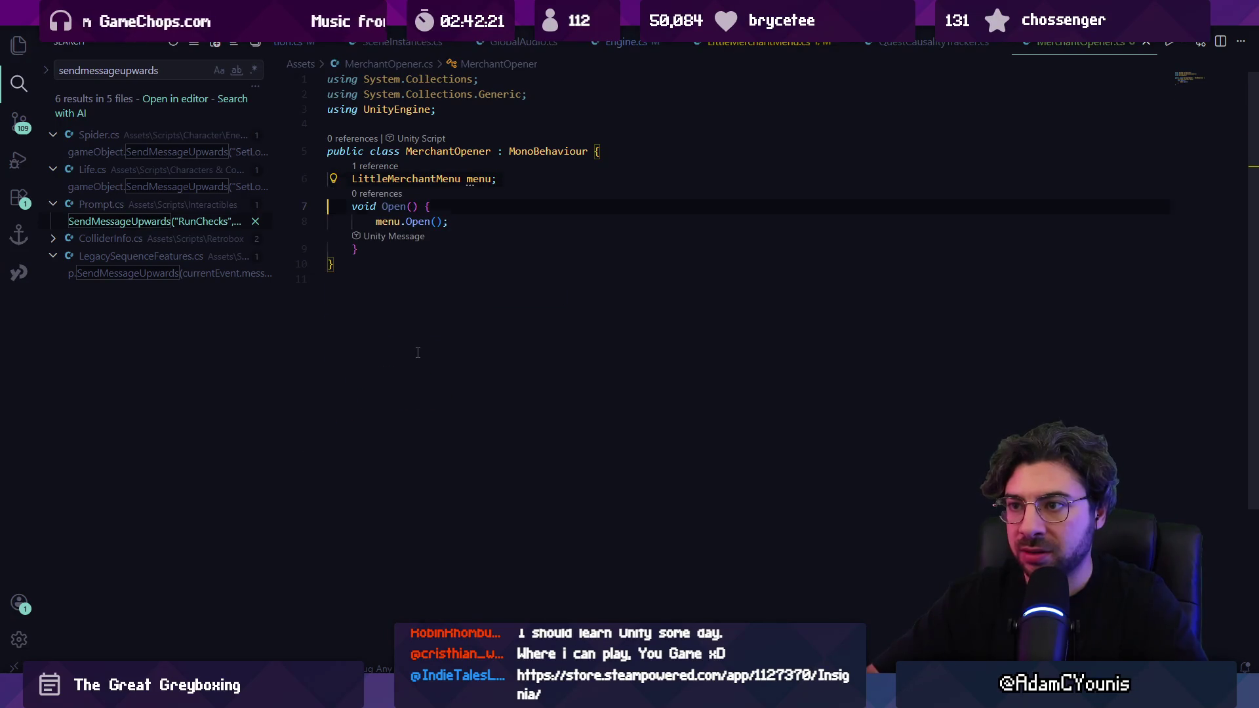
pyautogui.write('public')
pyautogui.hotkey('ctrl', 's')
pyautogui.press('Return')
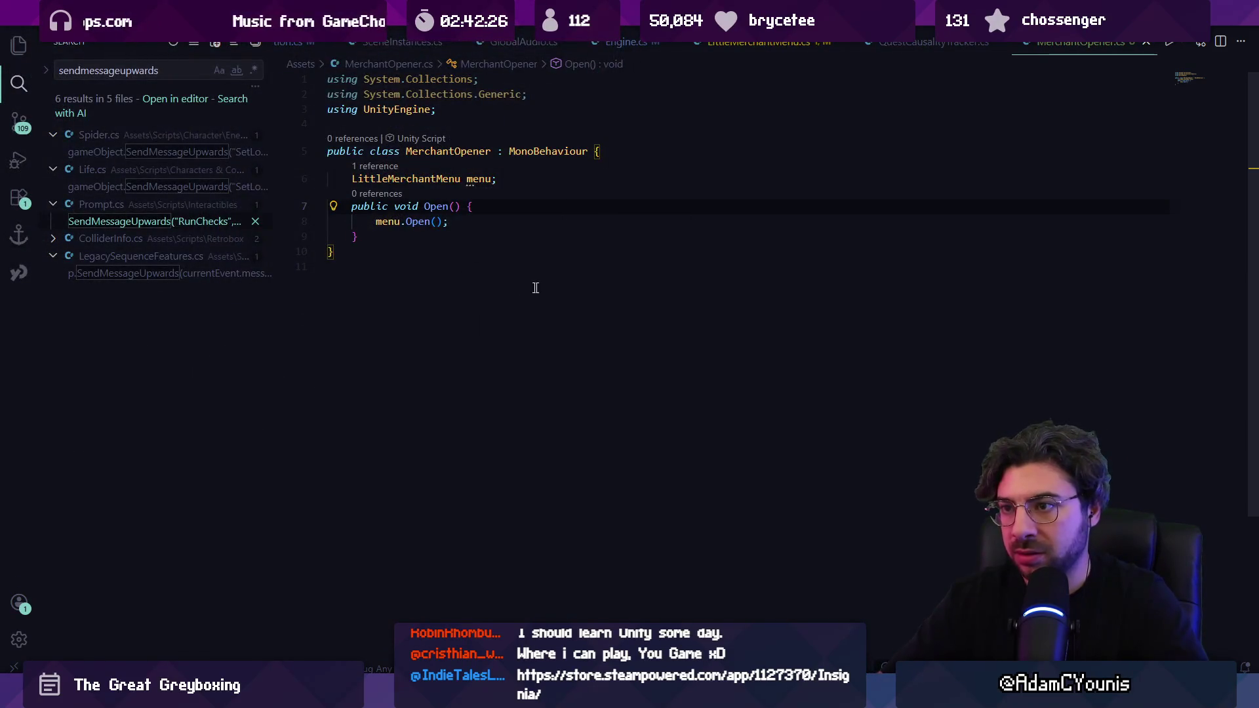
pyautogui.hotkey('alt', 'Tab')
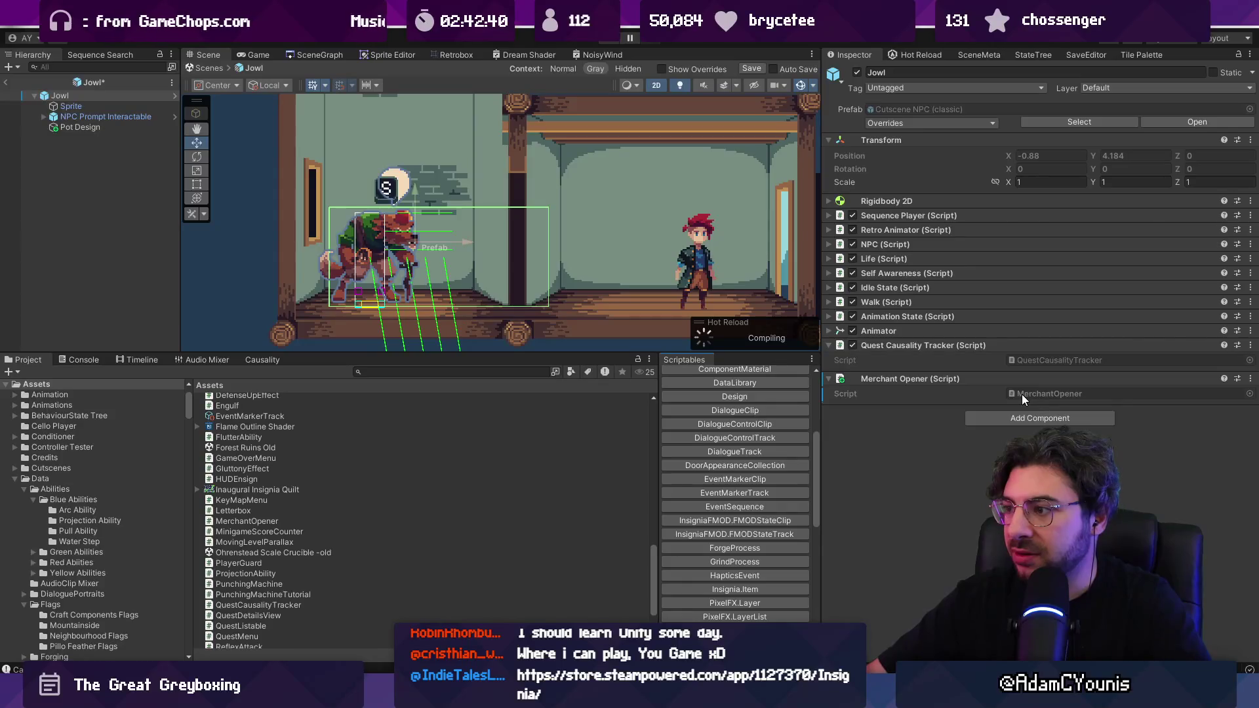
# - Leave Jowl's prefab editing mode without saving or applying prefab changes
pyautogui.rightClick(918, 379)
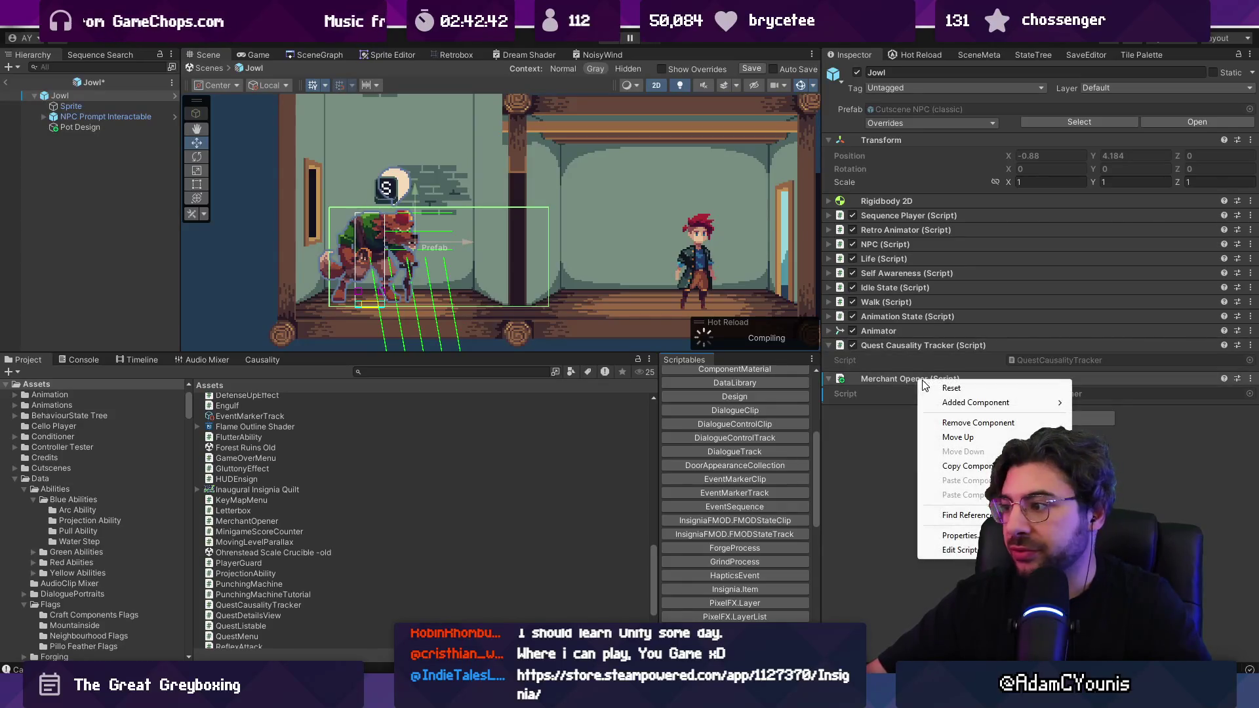
pyautogui.moveTo(955, 410)
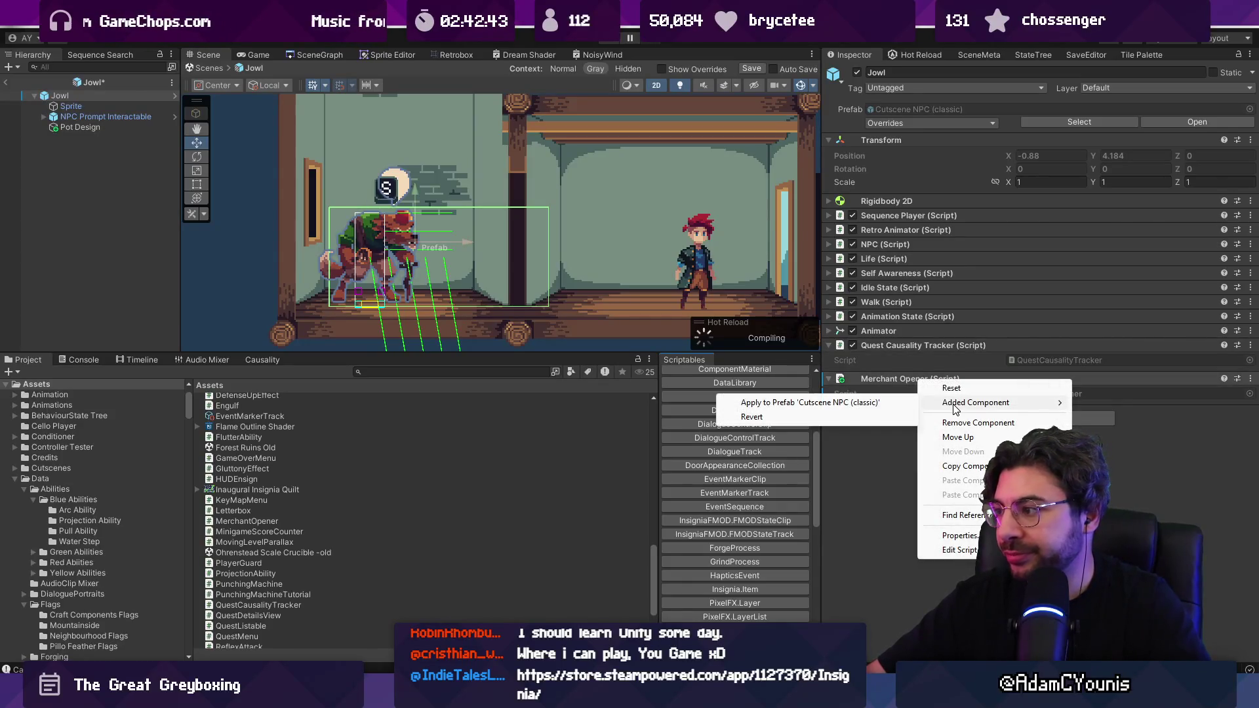
pyautogui.click(864, 464)
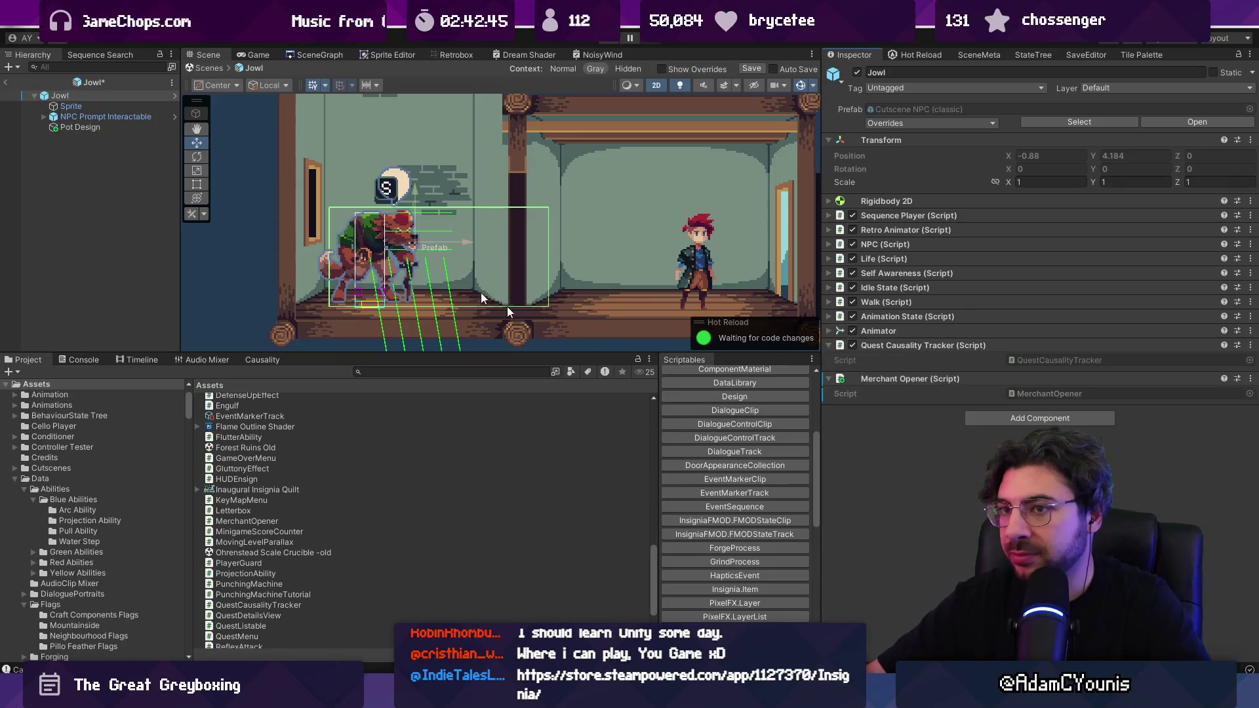
pyautogui.click(8, 83)
pyautogui.click(721, 371)
# - Remove the old Merchant Opener component and add MerchantOpener to Jowl in Cheverton Shops
pyautogui.rightClick(913, 379)
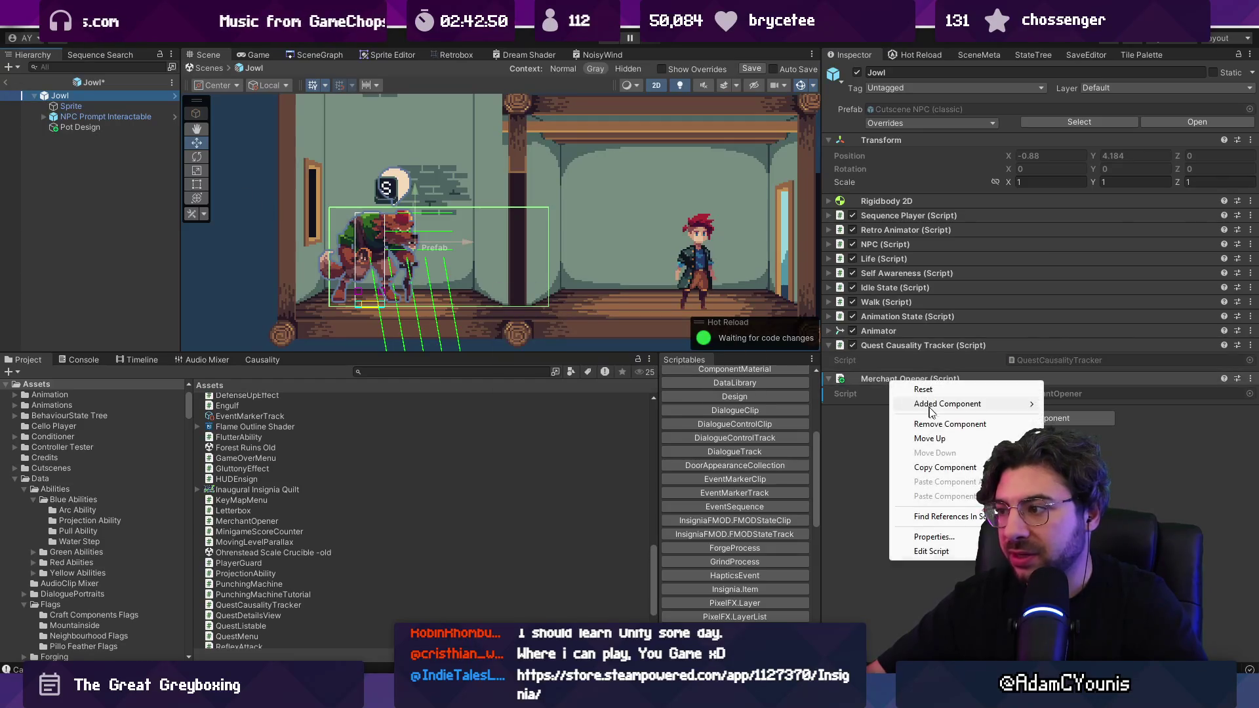
pyautogui.click(933, 421)
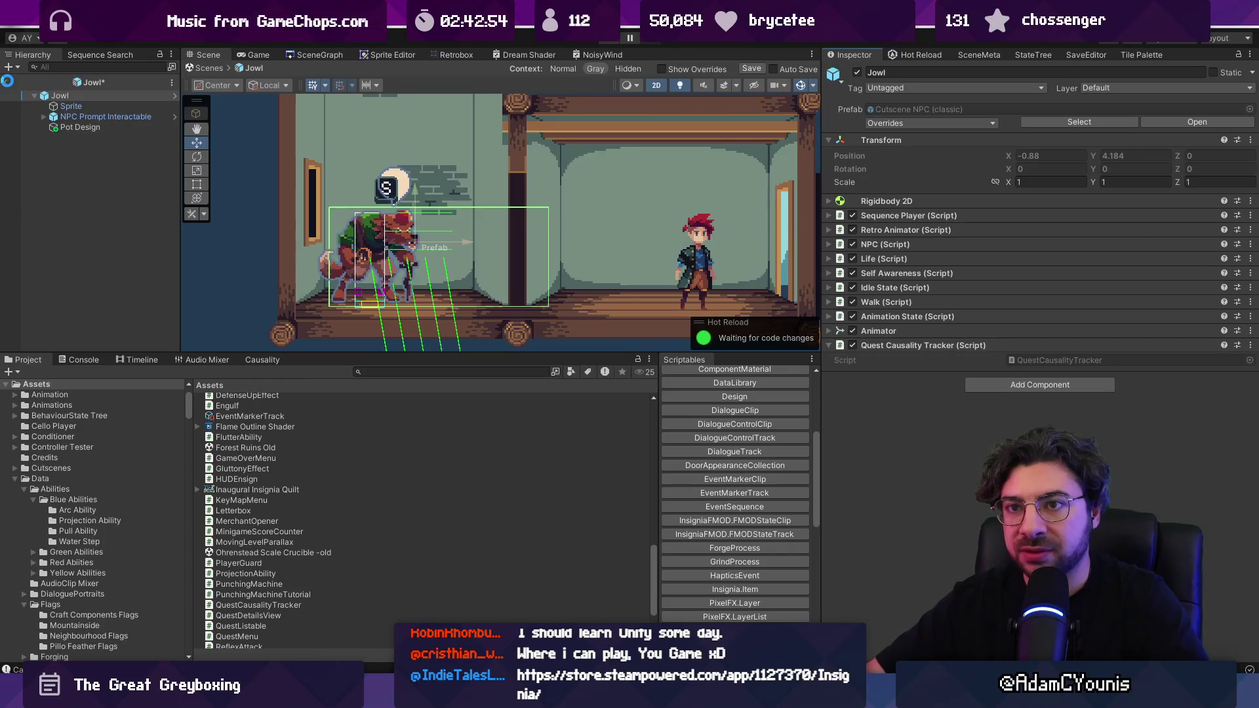
pyautogui.click(989, 386)
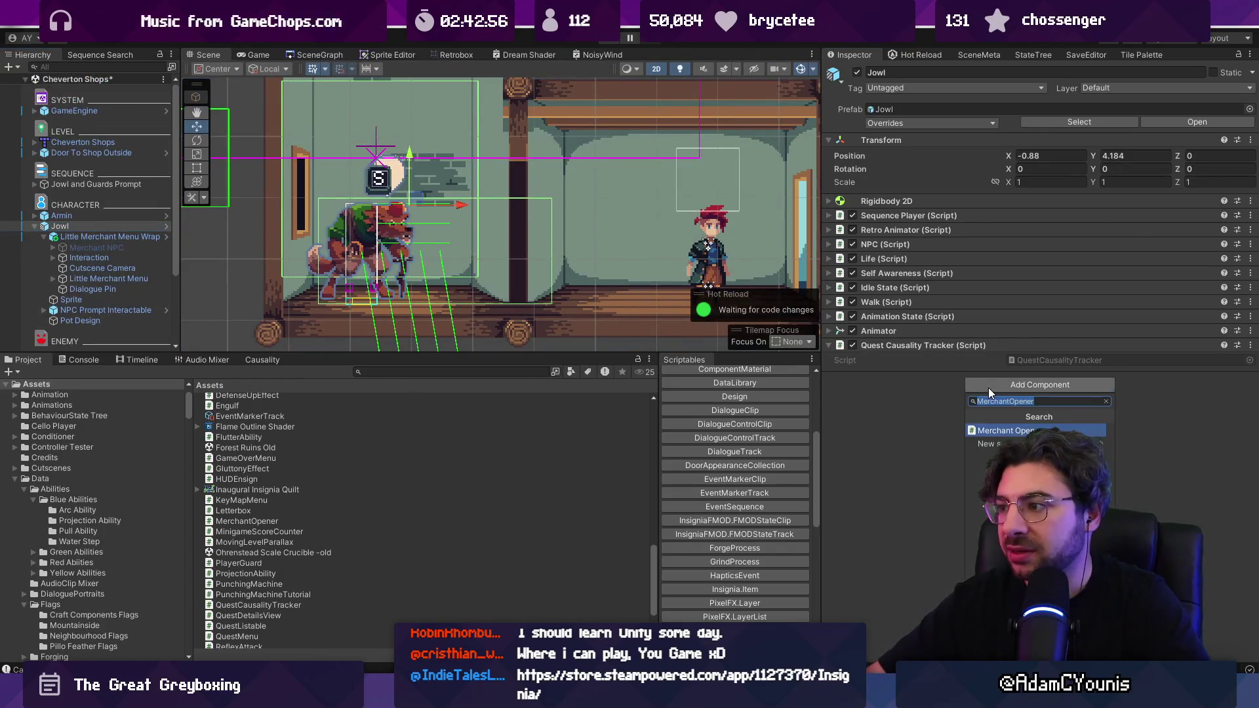
pyautogui.press('Return')
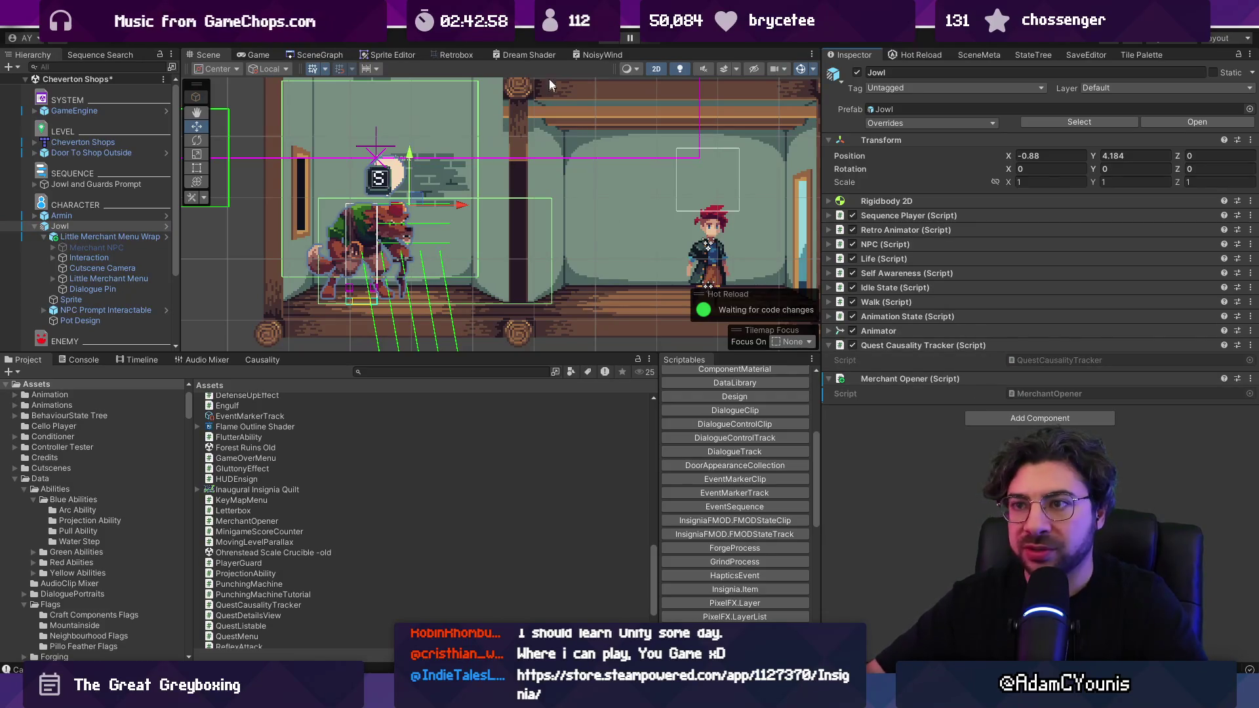
pyautogui.doubleClick(1056, 394)
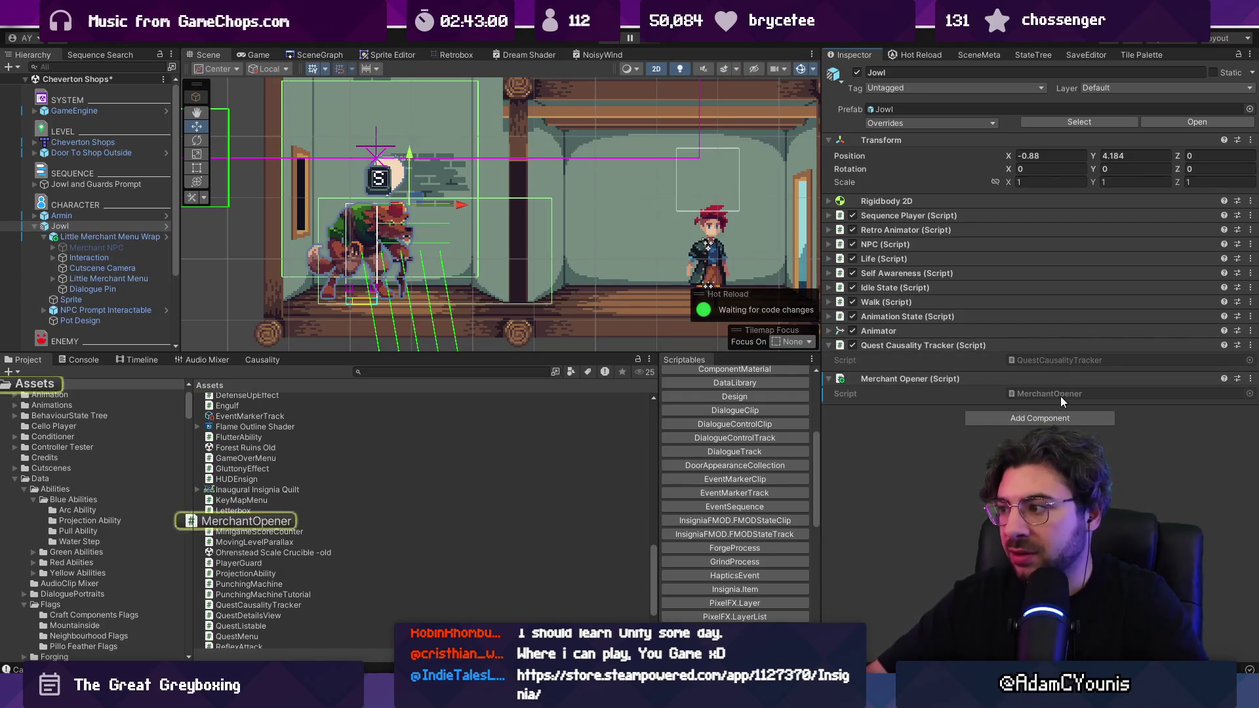
# - Prefix the 'LittleMerchantMenu menu' field with public, save MerchantOpener.cs, and return to Unity
pyautogui.write('publicb')
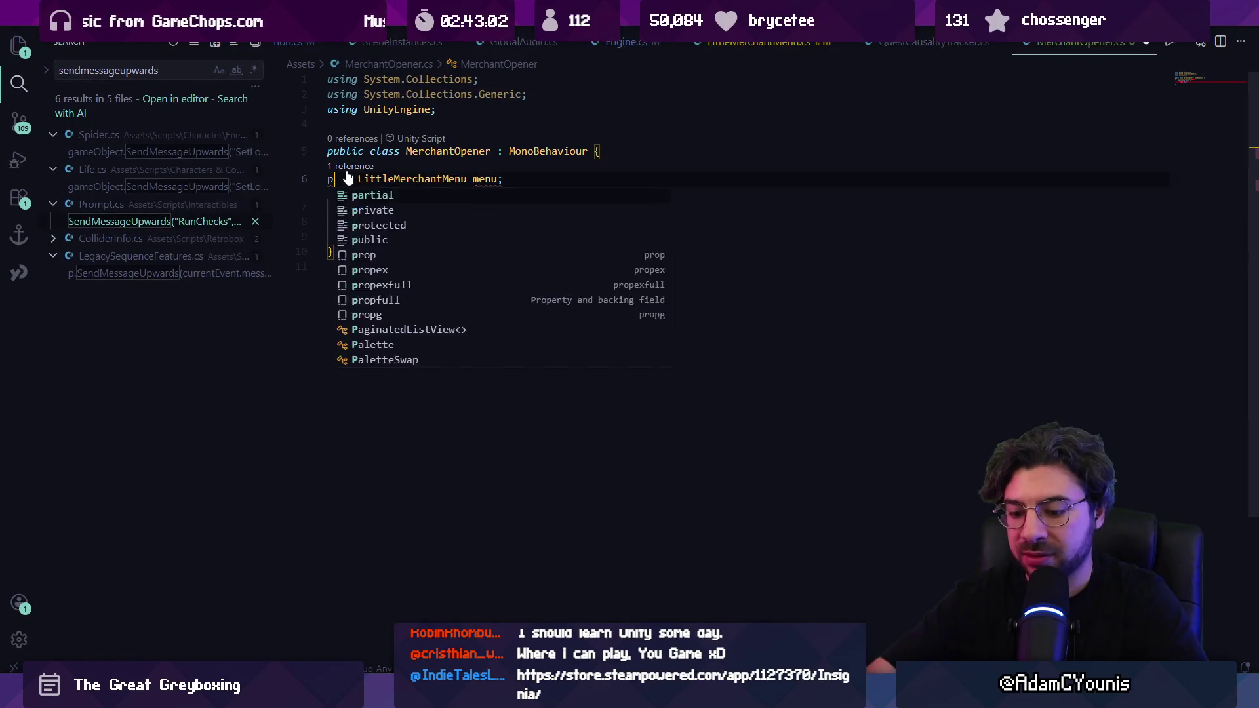
pyautogui.press('BackSpace')
pyautogui.hotkey('ctrl', 's')
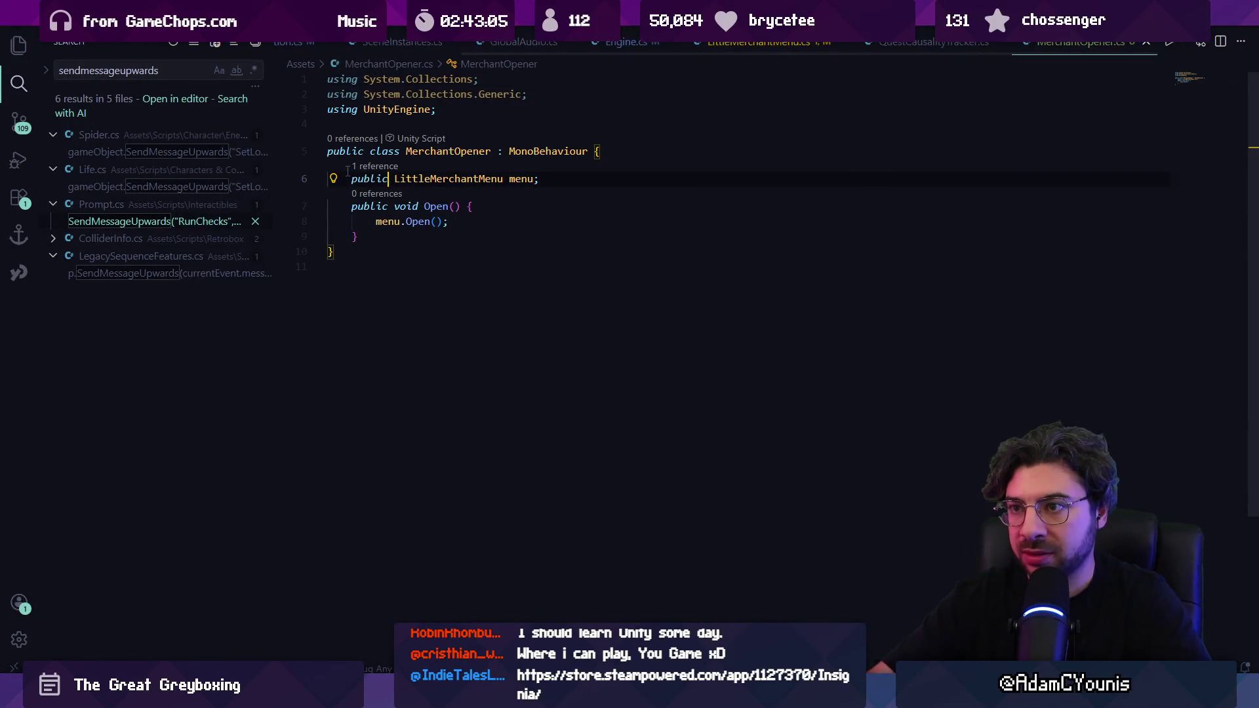
pyautogui.hotkey('alt', 'Tab')
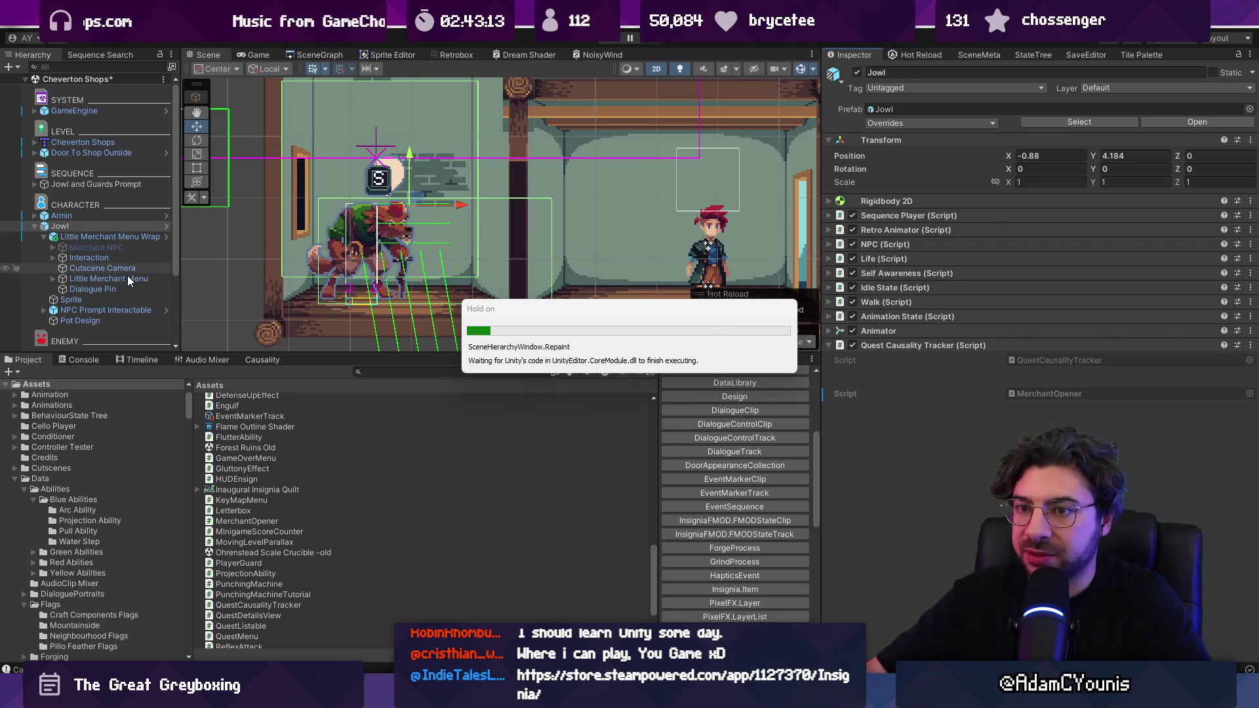
# - Drag Little Merchant Menu into Merchant Opener's Menu field, play-test Jowl's shop, and stop
pyautogui.moveTo(1088, 446); pyautogui.dragTo(1127, 406)
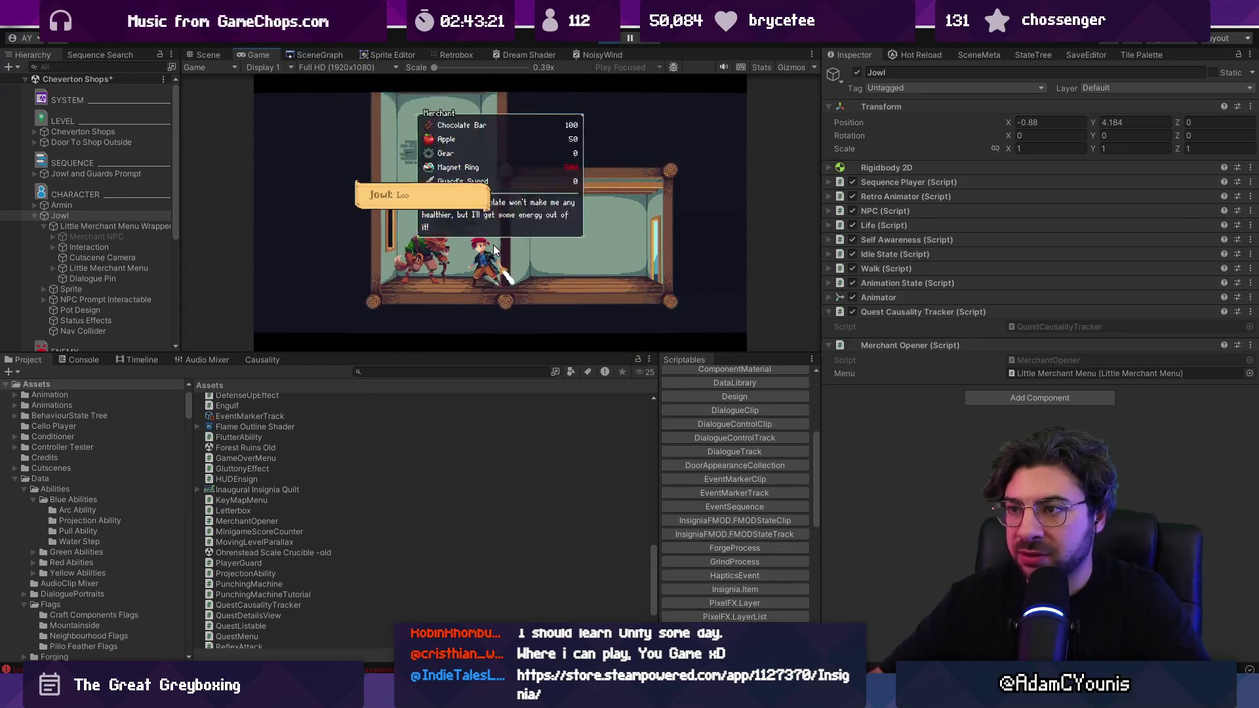
pyautogui.click(612, 40)
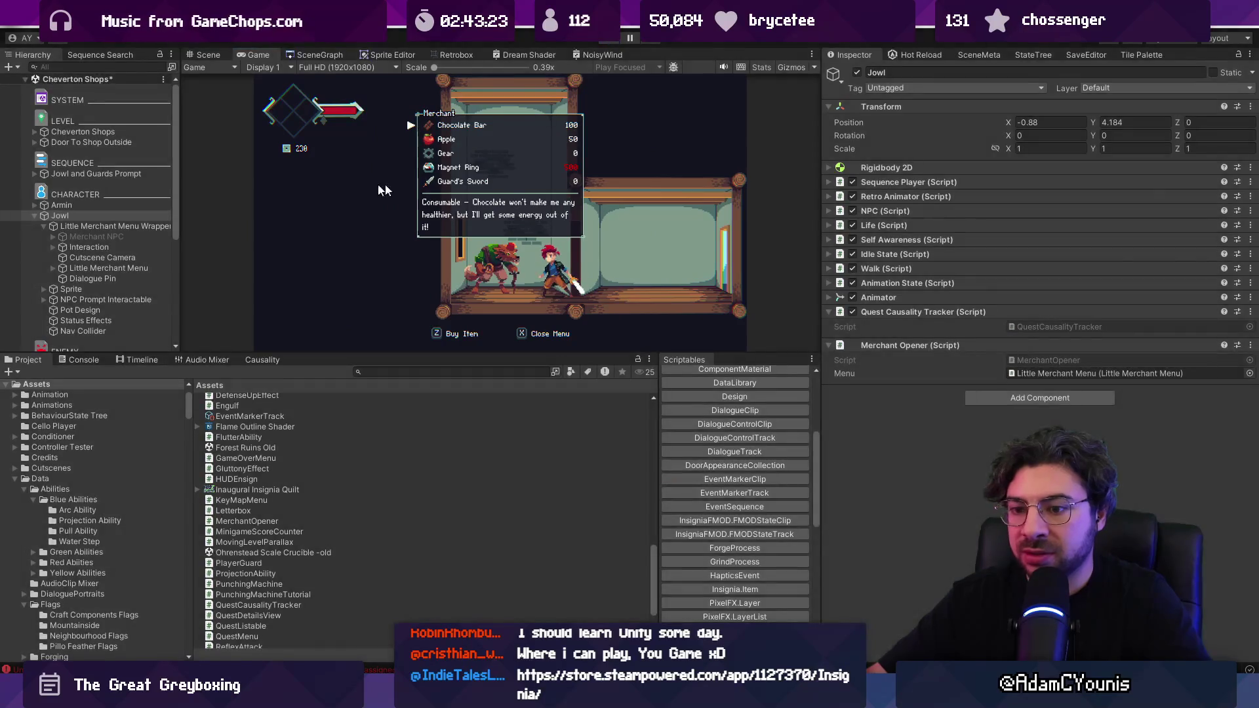
pyautogui.click(101, 289)
pyautogui.click(104, 279)
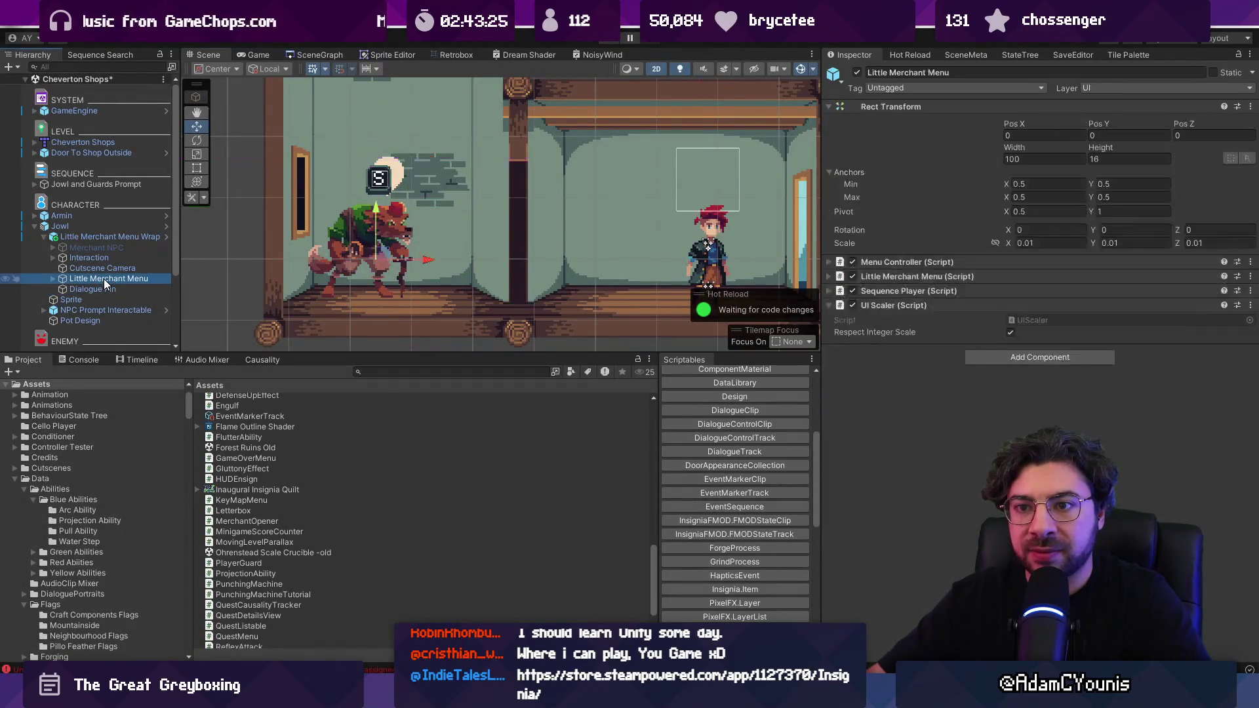
# - Remove Jowl Shop Intro (Element 0) from Little Merchant Menu's Sequence Player list
pyautogui.click(54, 278)
pyautogui.click(997, 290)
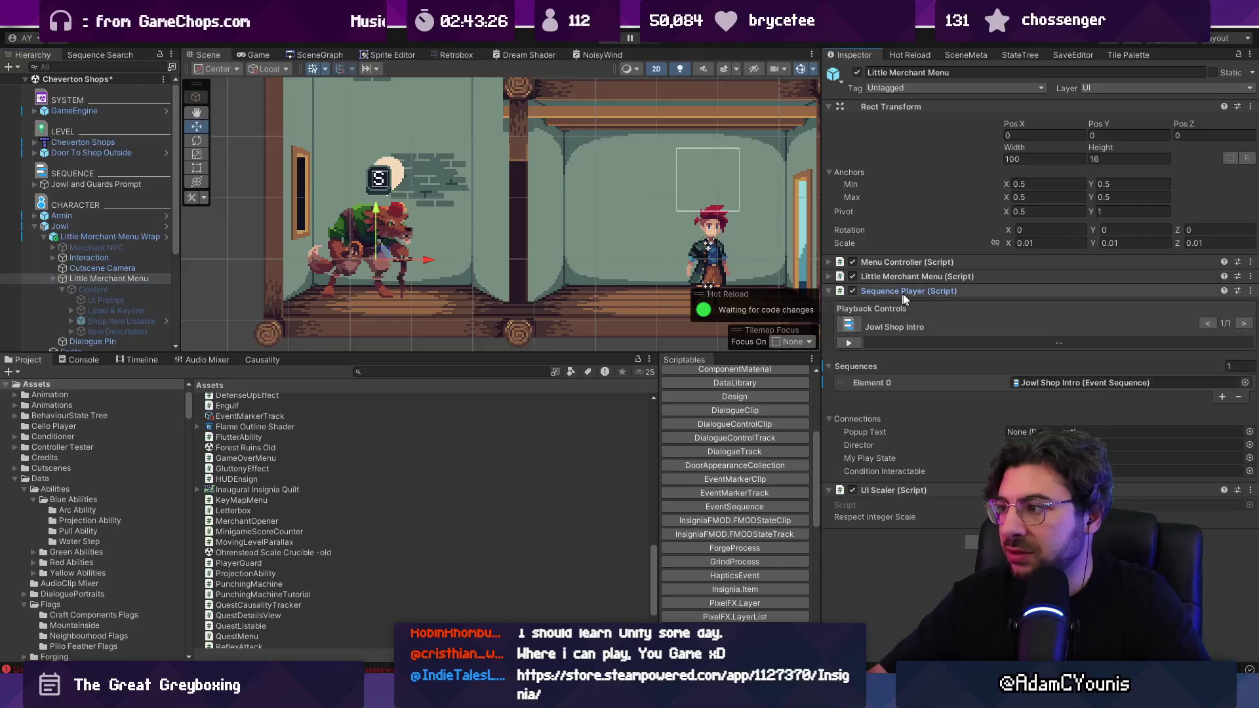
pyautogui.click(1234, 396)
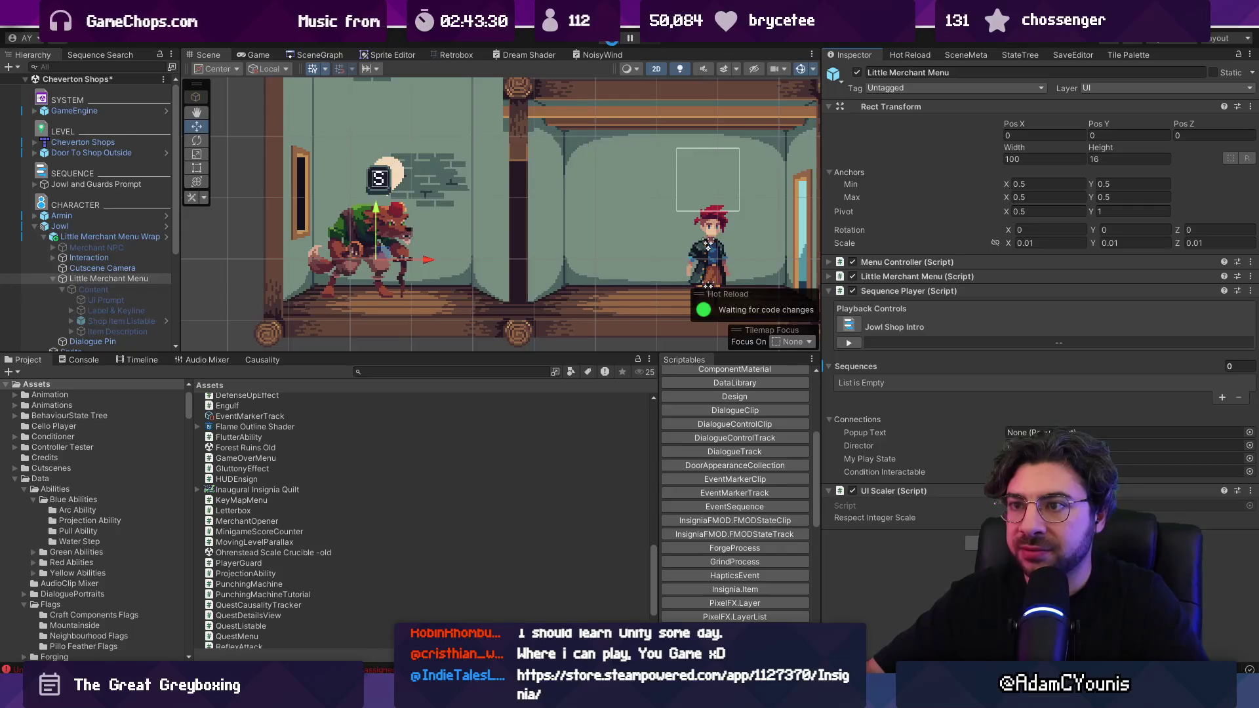
# - Play-test opening and closing Jowl's shop twice, browsing to the Guard's Sword, then stop
pyautogui.click(612, 39)
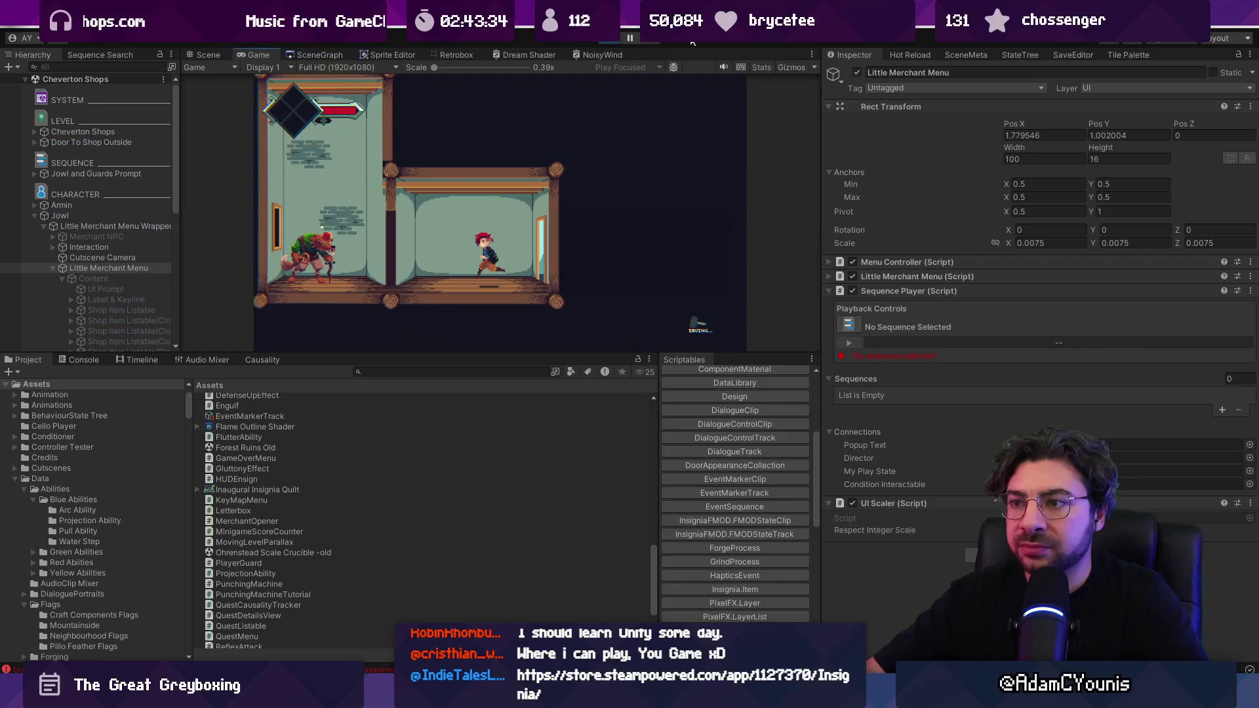
pyautogui.press('z')
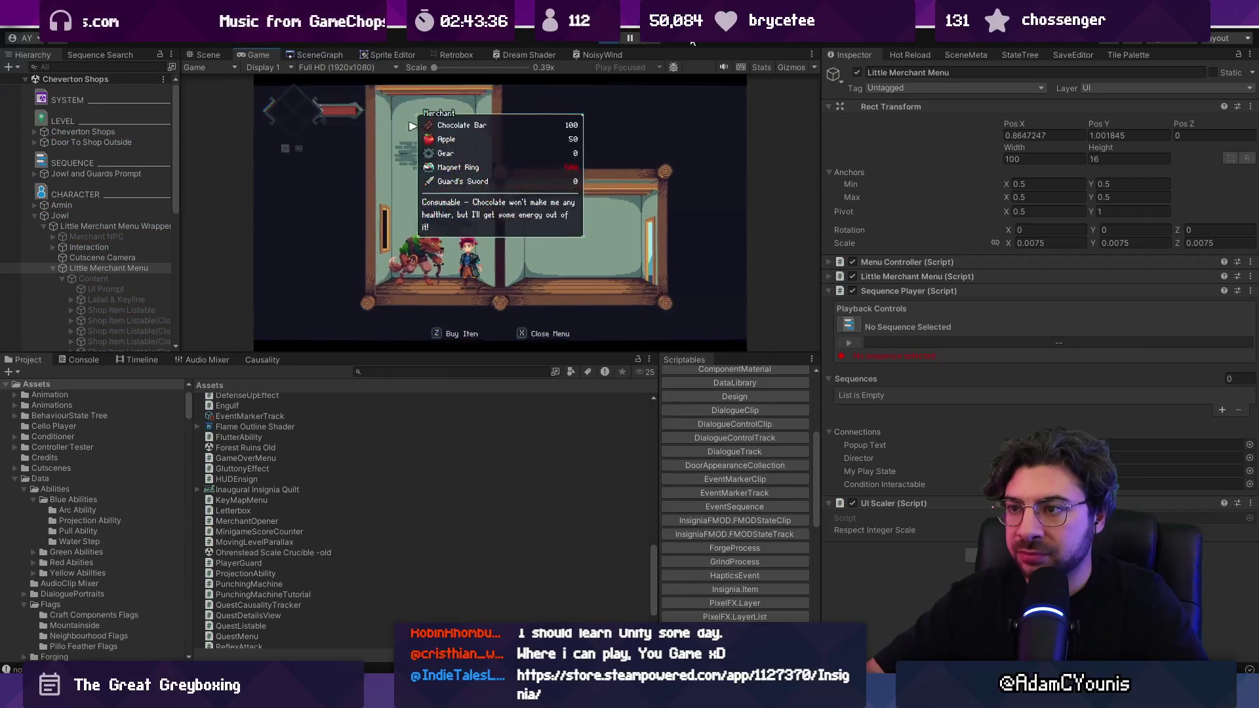
pyautogui.press('Down')
pyautogui.press('x')
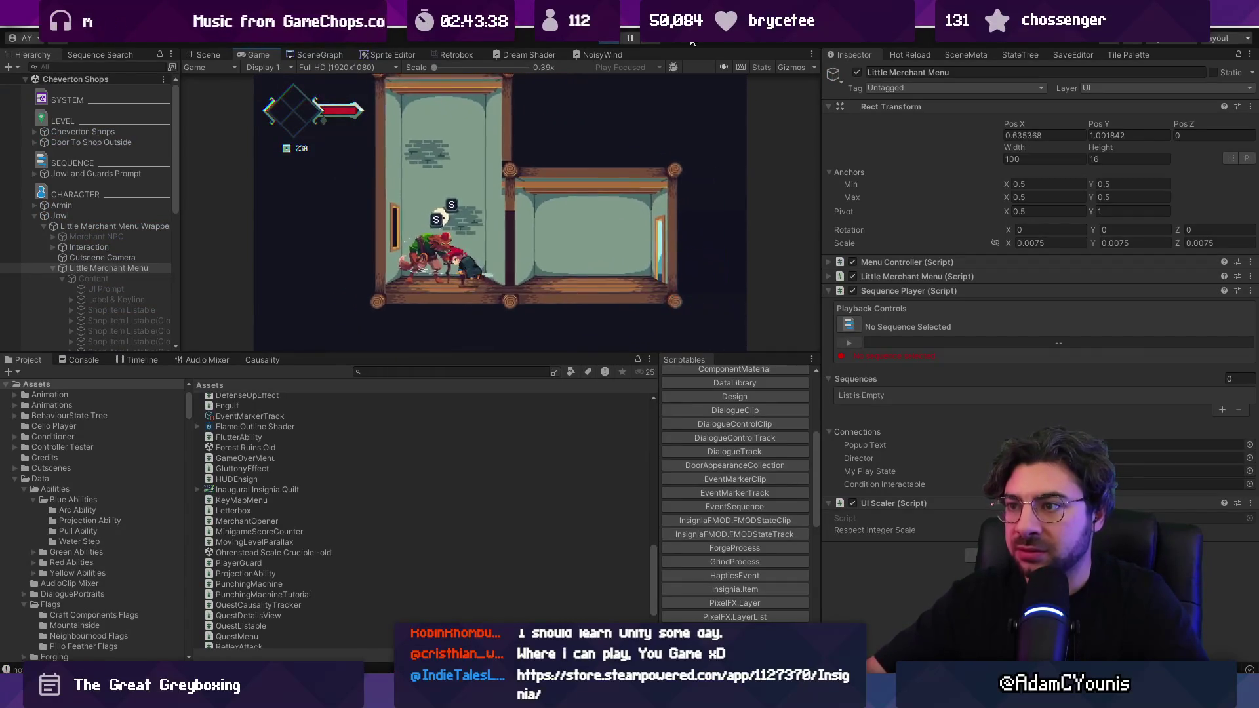
pyautogui.press('z')
pyautogui.press('Up')
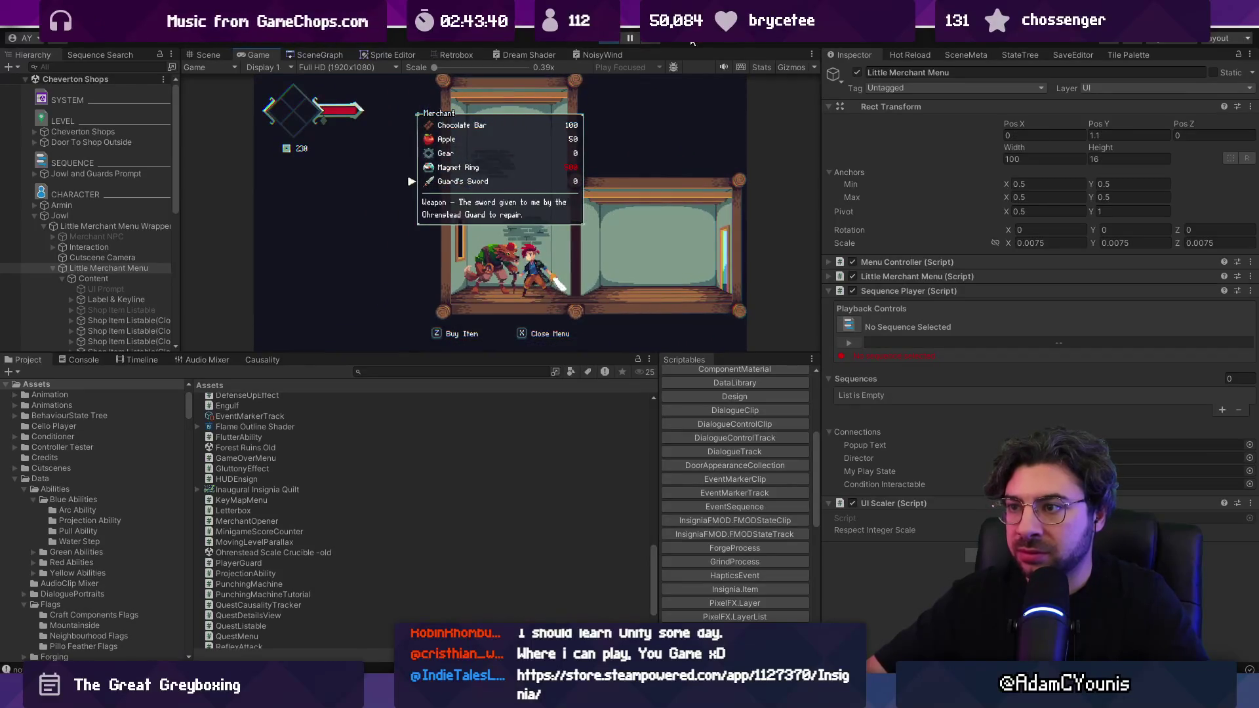
pyautogui.press('x')
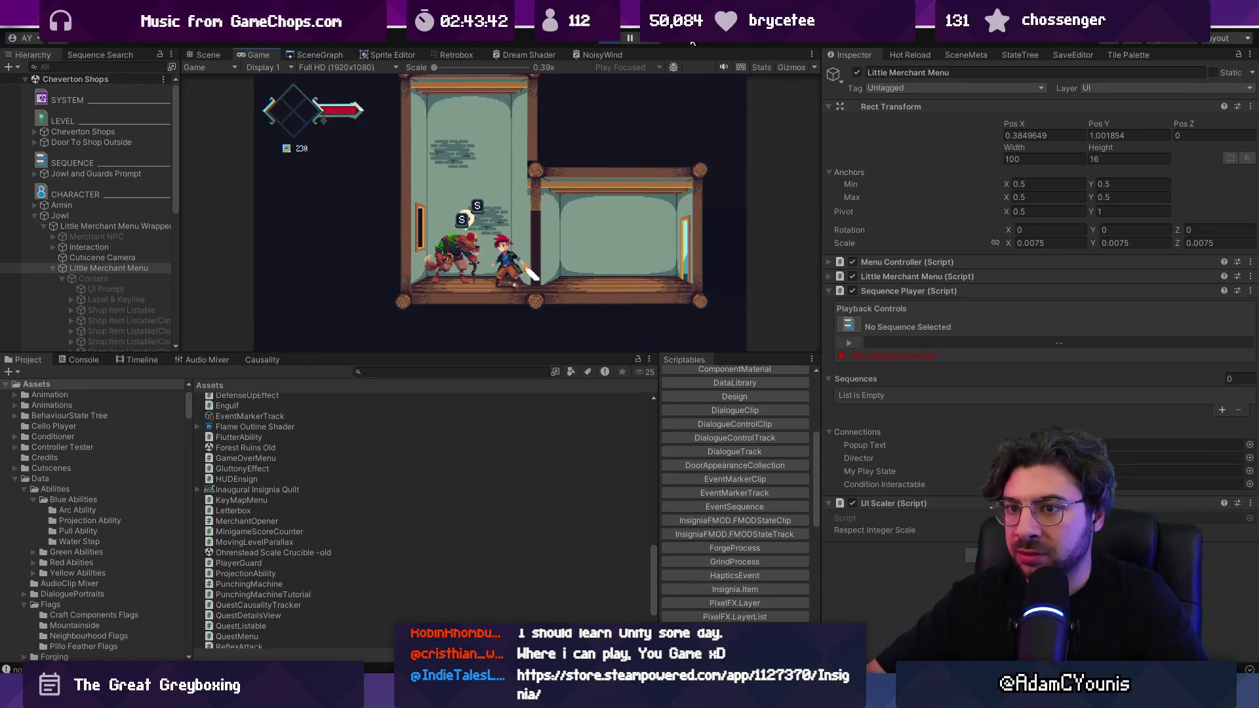
pyautogui.click(611, 43)
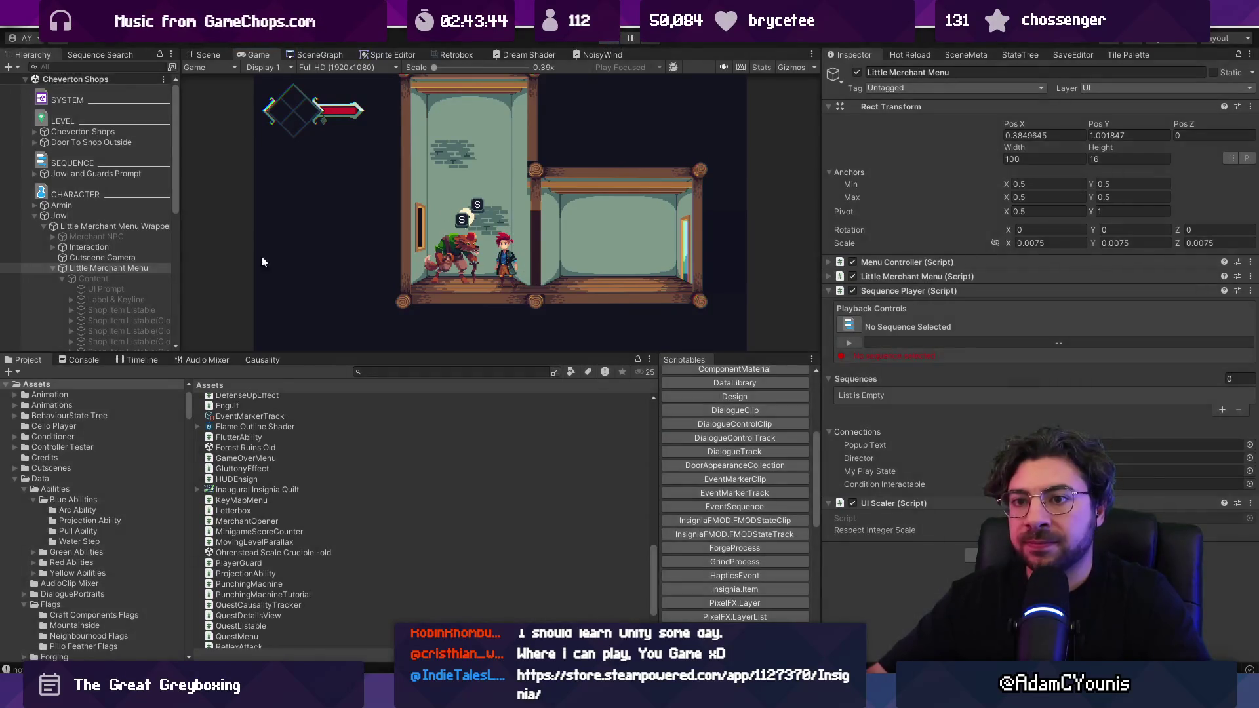
pyautogui.click(54, 278)
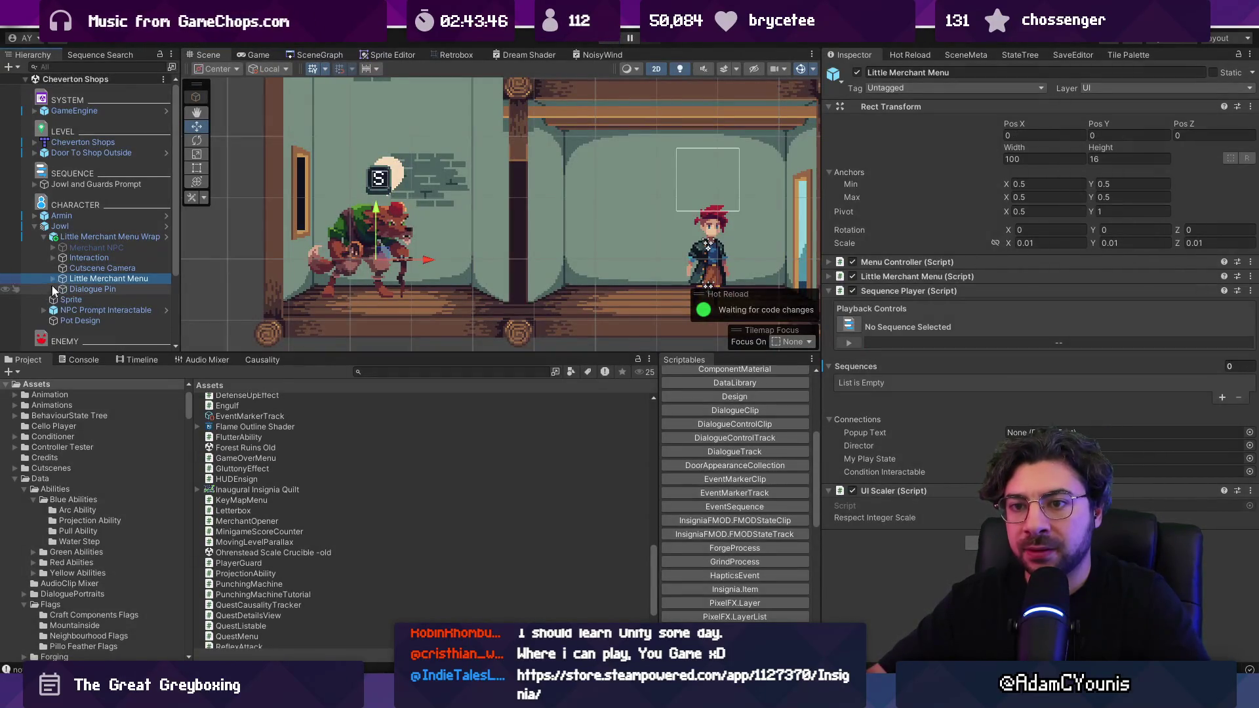
# - Drag Jowl Shop Intro above Meet Jowl in Jowl's Sequences, then play and advance Meet Jowl
pyautogui.click(79, 226)
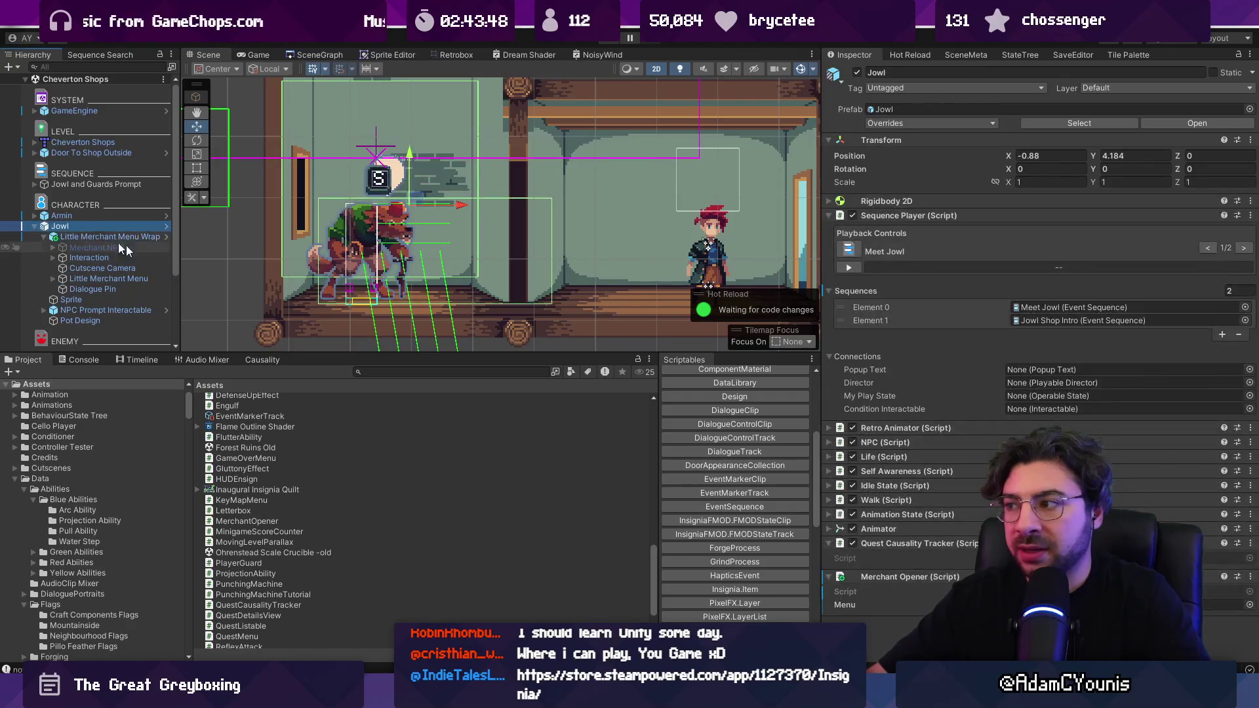
pyautogui.click(1040, 309)
pyautogui.click(1040, 318)
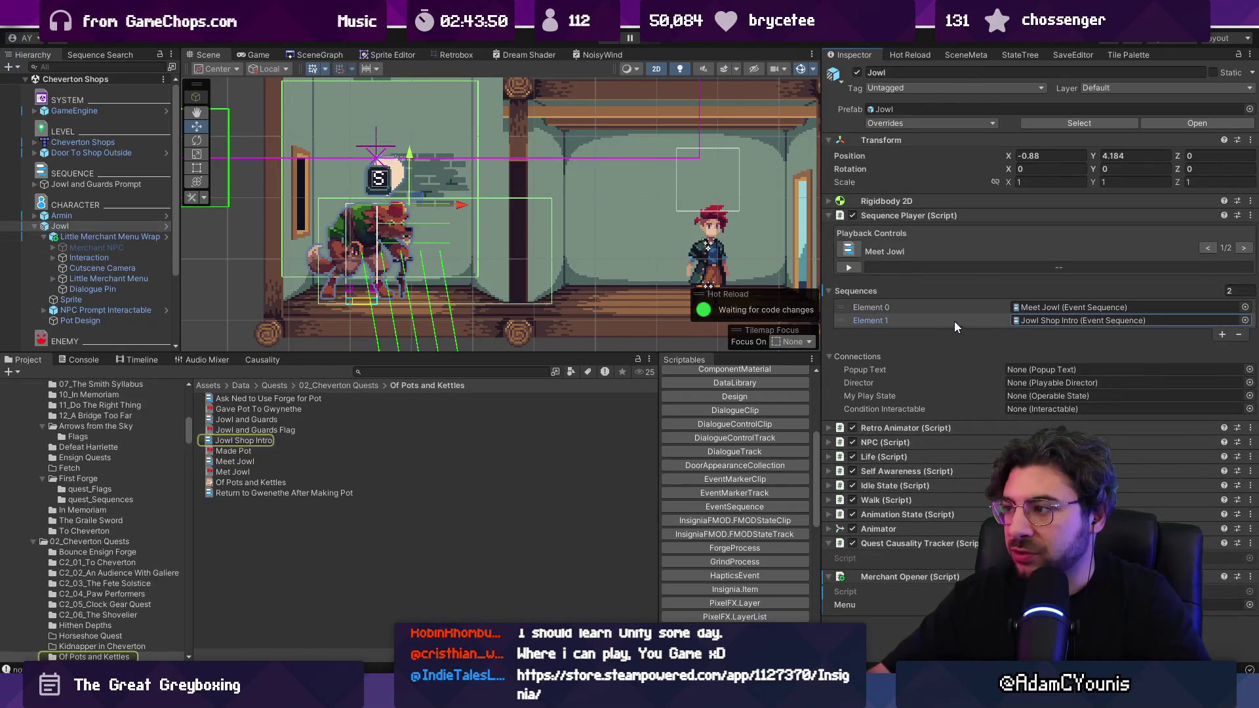
pyautogui.moveTo(838, 320); pyautogui.dragTo(839, 302)
pyautogui.click(602, 42)
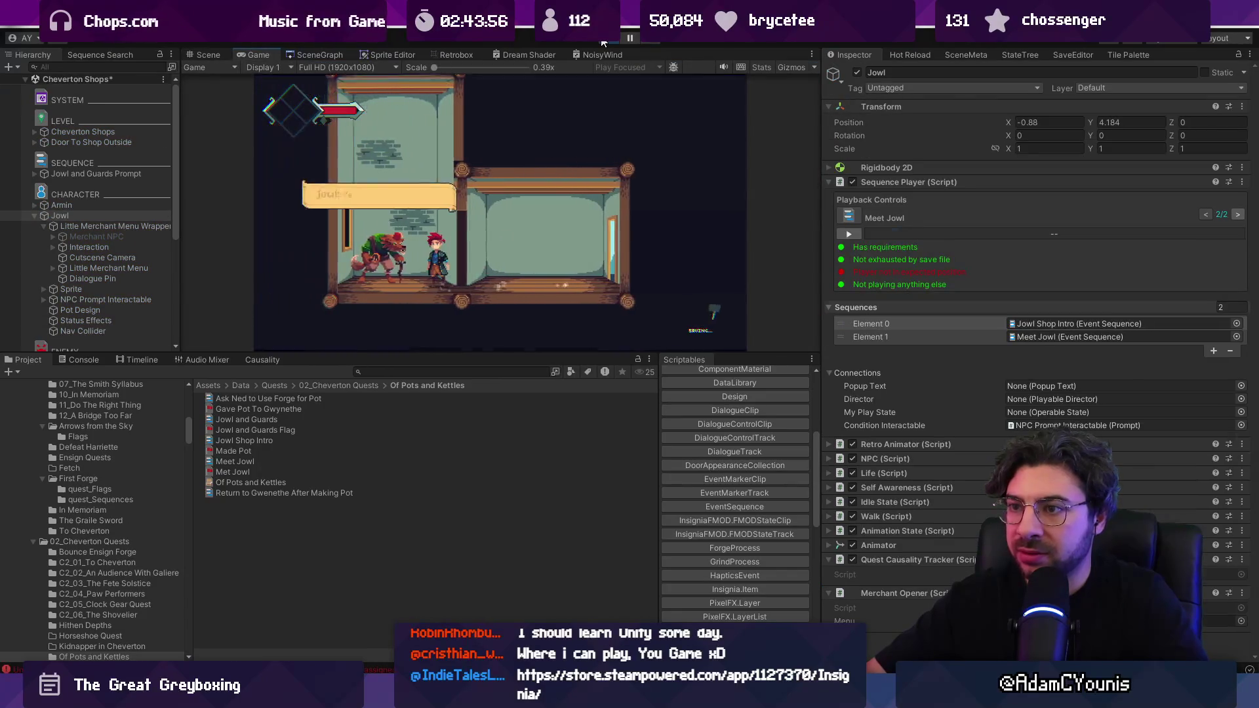
pyautogui.press('space')
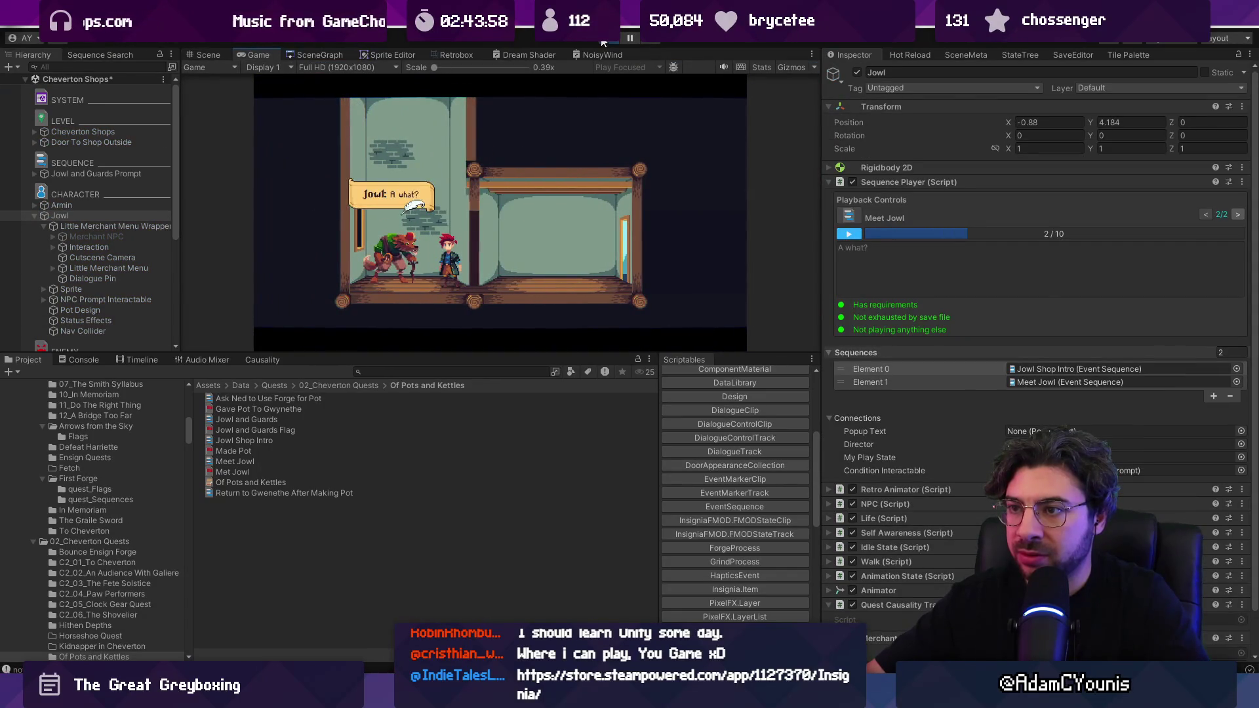